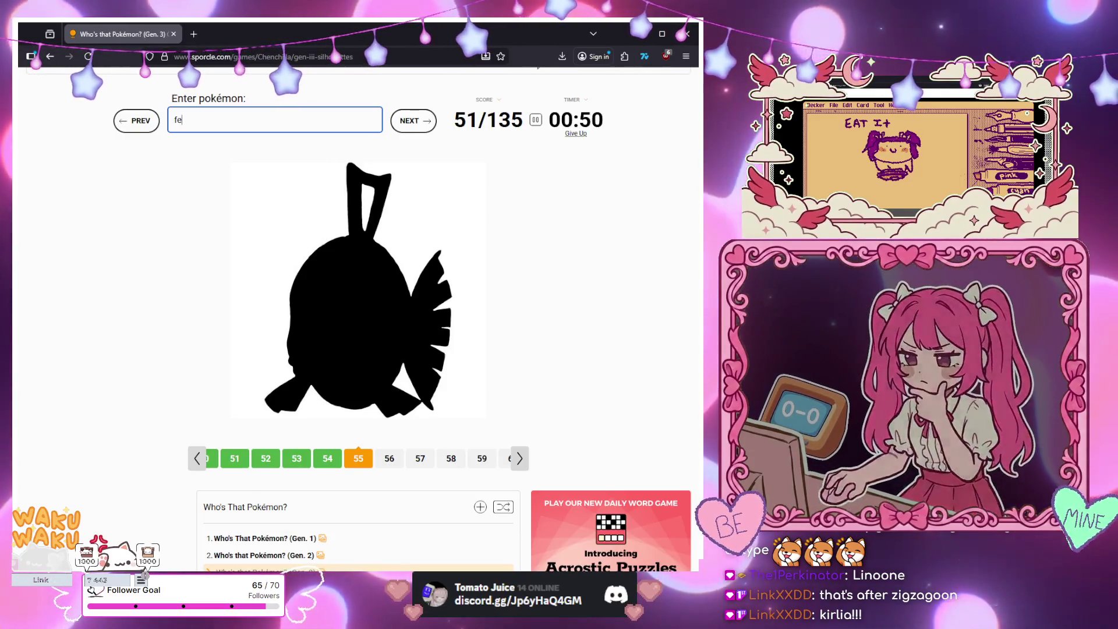
{"action": "type", "text": "ebas"}
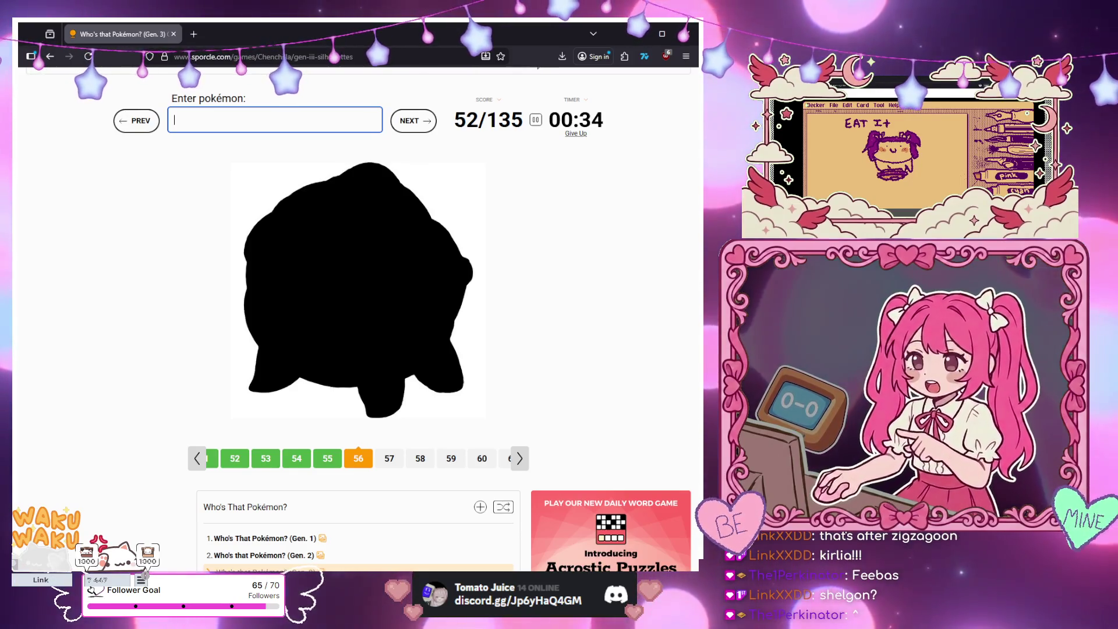
{"action": "type", "text": "elgo"}
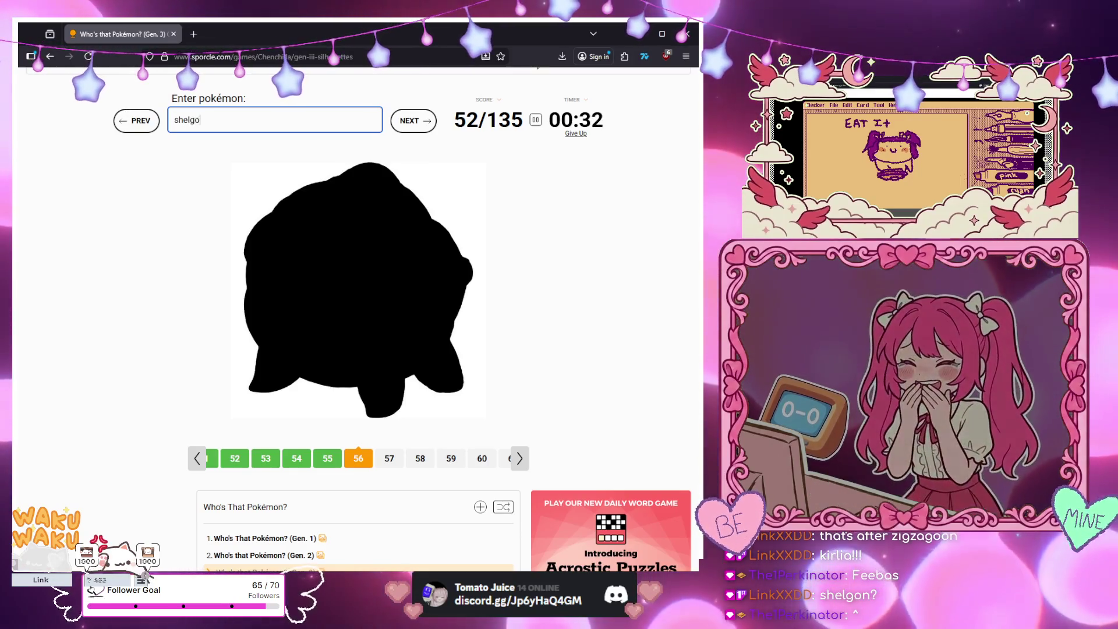
{"action": "type", "text": "n"}
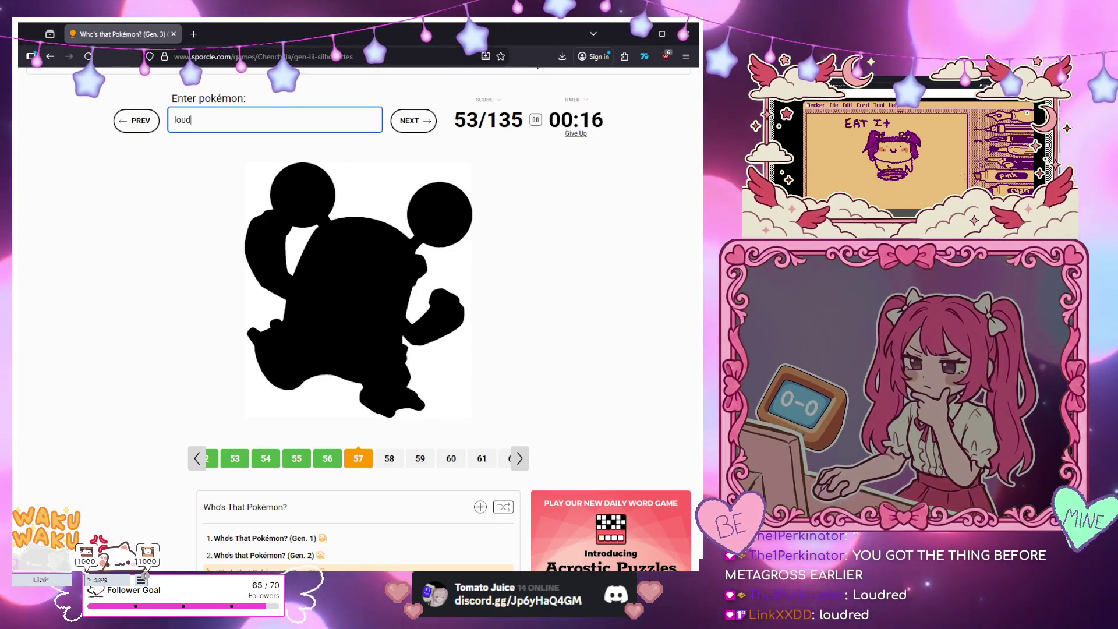
{"action": "type", "text": "d"}
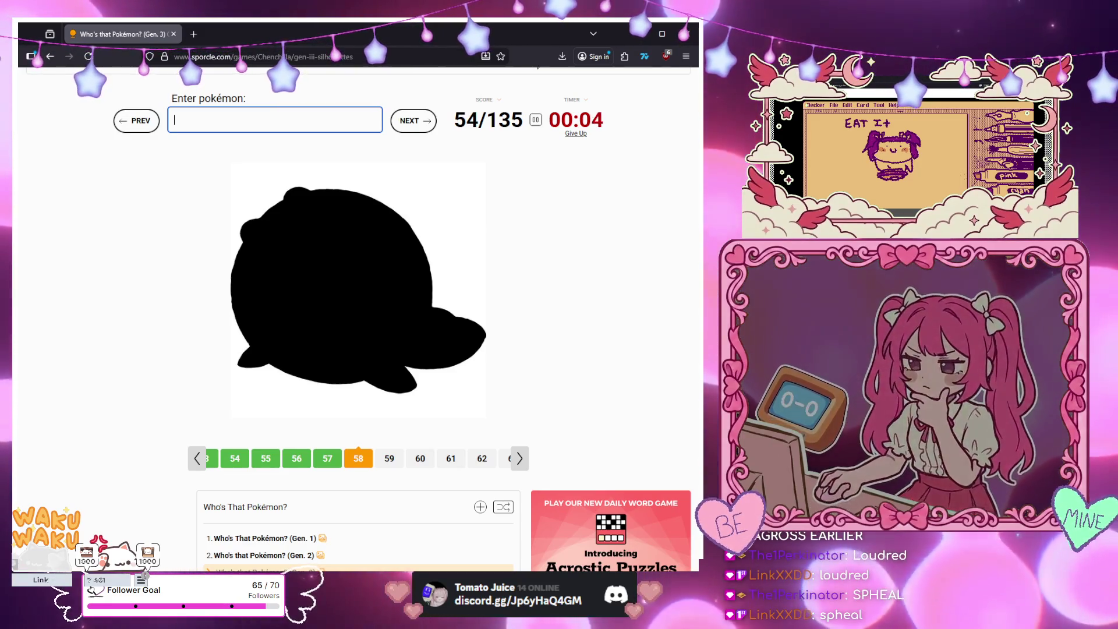
{"action": "type", "text": "sp"}
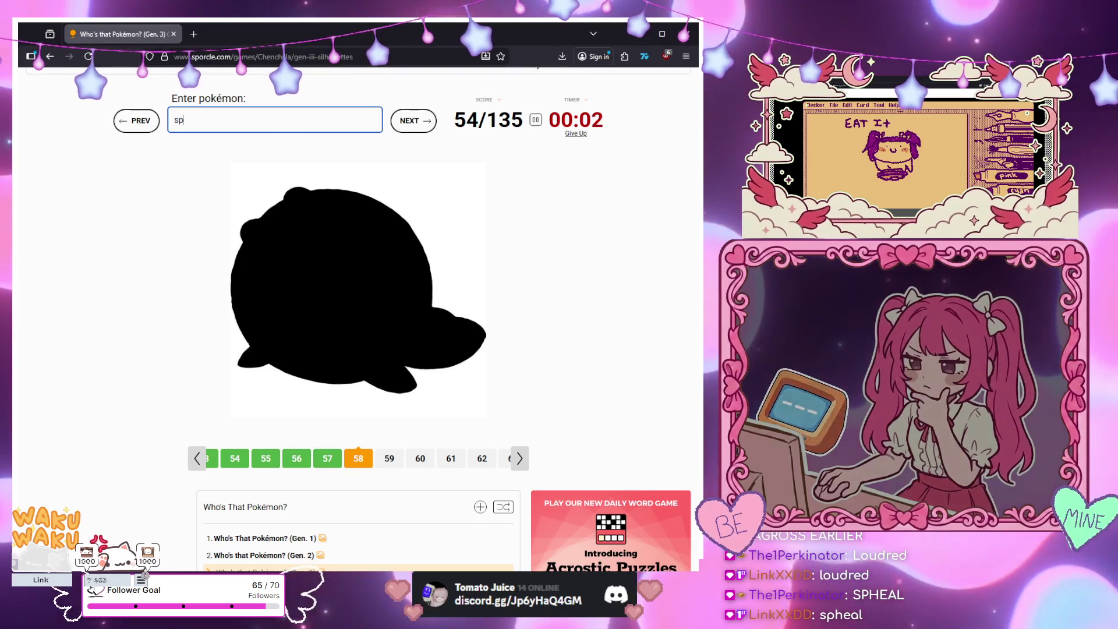
{"action": "type", "text": "heal"}
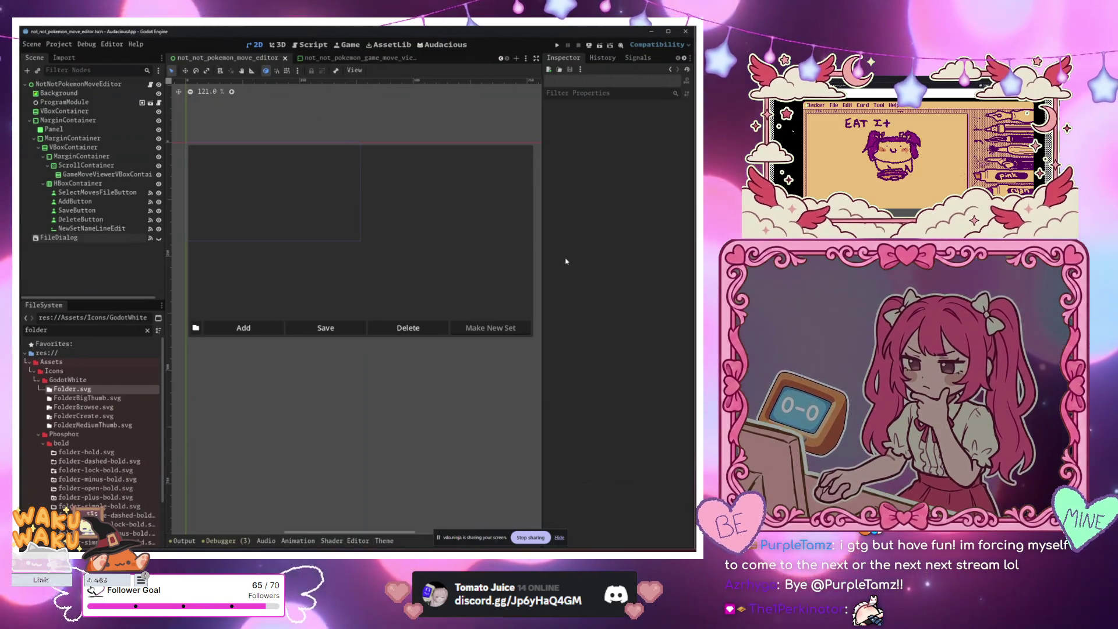
Inspect the GameMoveViewerVBoxContainer, deselect it, and show the Debugger's three warnings.
{"action": "left_click", "coordinate": [436, 296]}
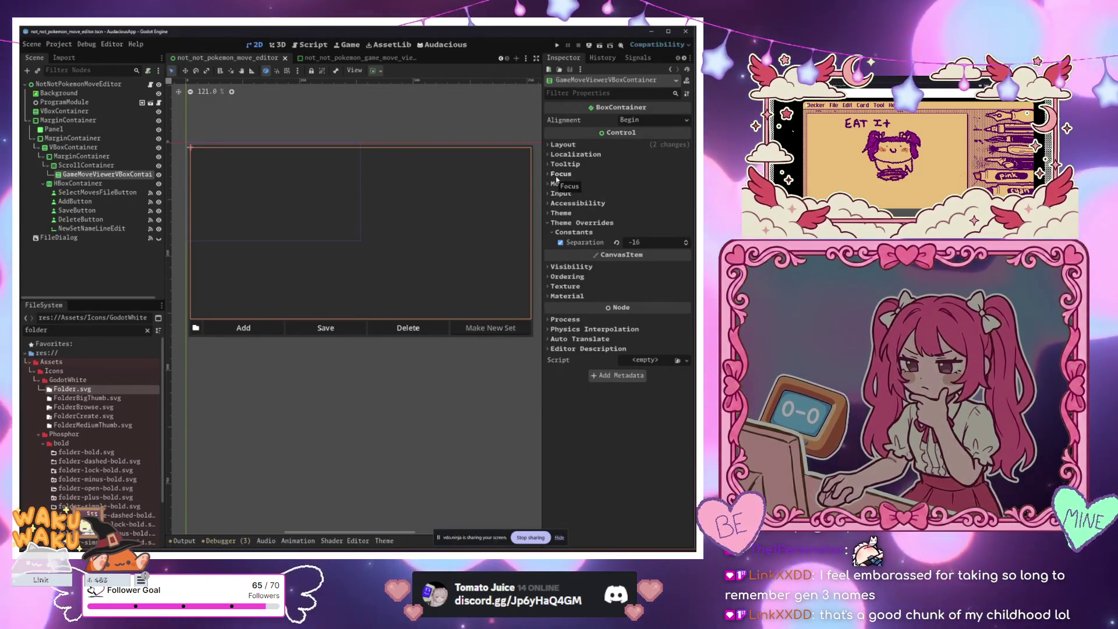
{"action": "left_click", "coordinate": [384, 377]}
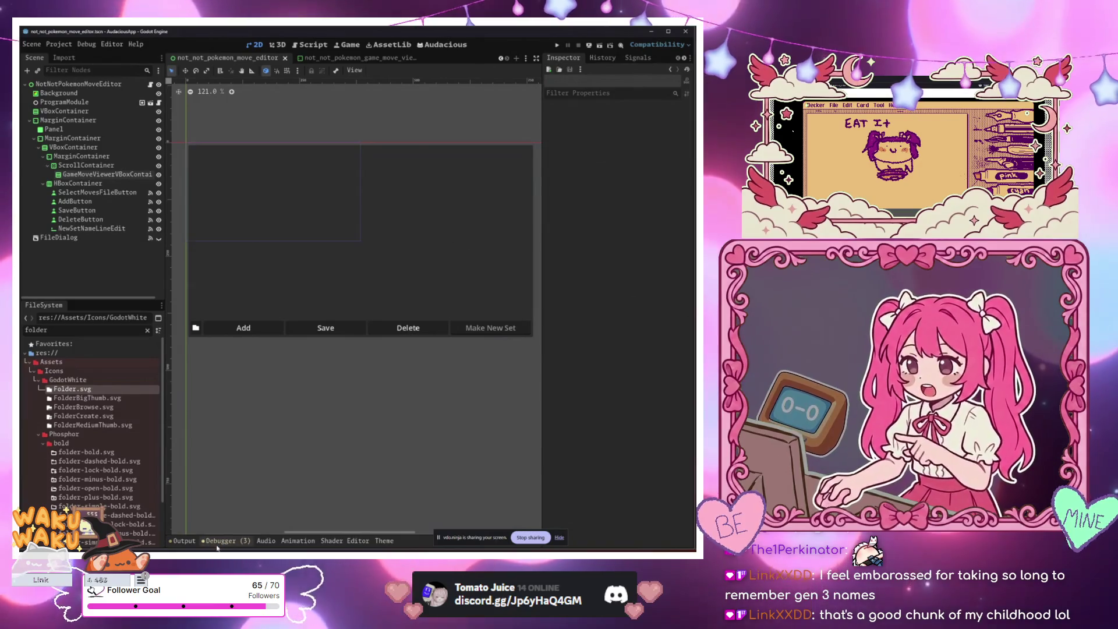
{"action": "left_click", "coordinate": [218, 542]}
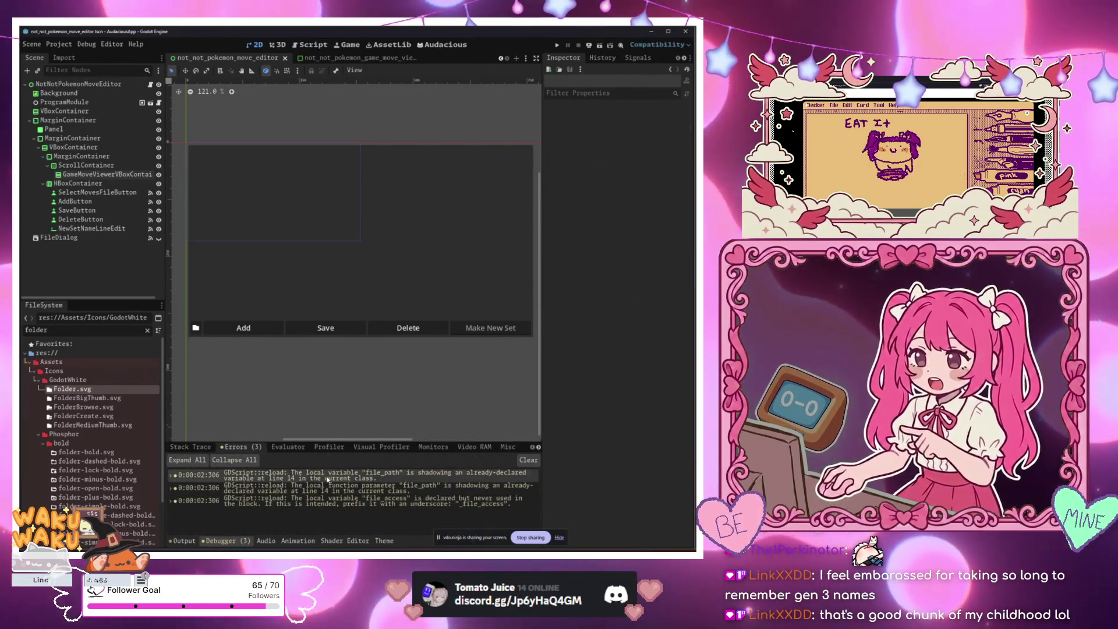
Jump to line 176 and review the unused file_access FileAccess.open call.
{"action": "left_click", "coordinate": [328, 479]}
{"action": "left_click", "coordinate": [328, 502]}
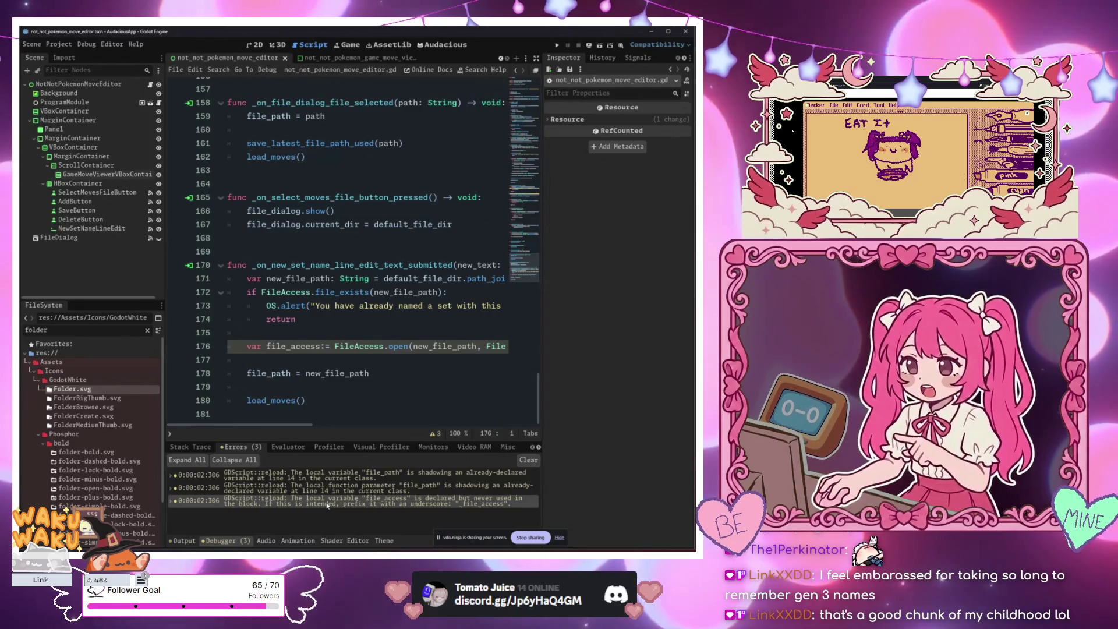
{"action": "left_click", "coordinate": [327, 488]}
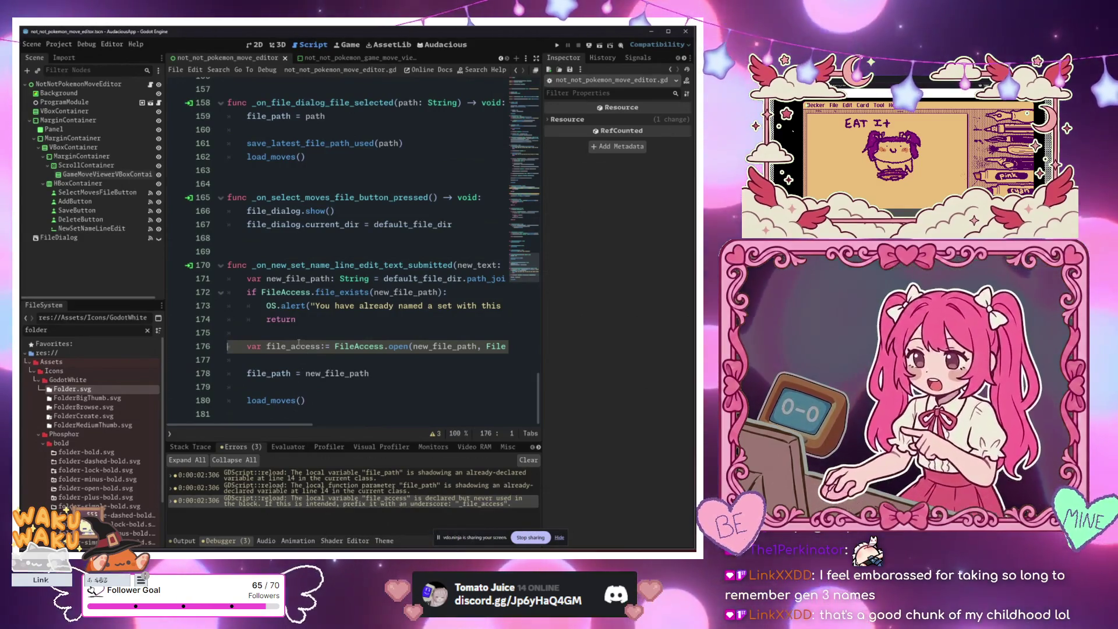
{"action": "left_click_drag", "start_coordinate": [298, 346], "coordinate": [407, 347]}
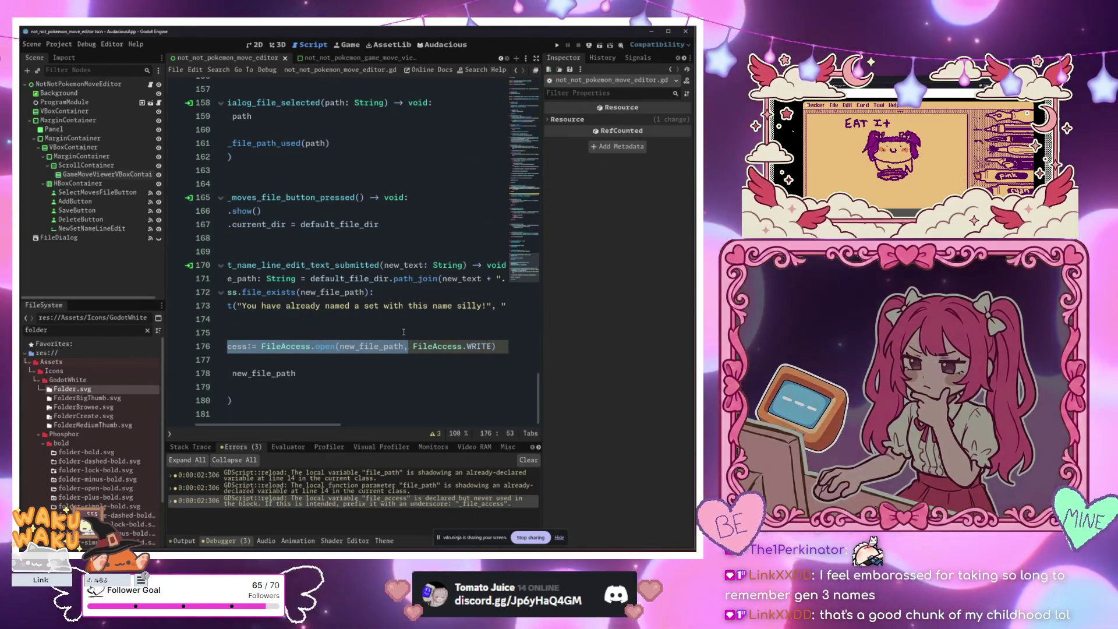
{"action": "left_click", "coordinate": [369, 347]}
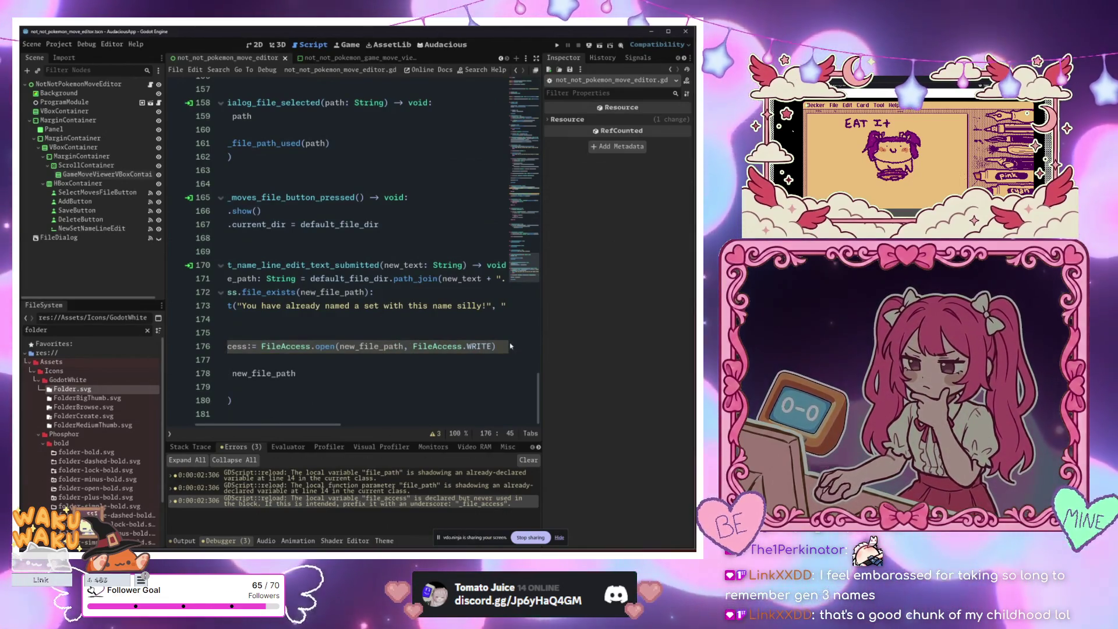
{"action": "scroll", "coordinate": [368, 346], "scroll_direction": "left", "scroll_amount": 3}
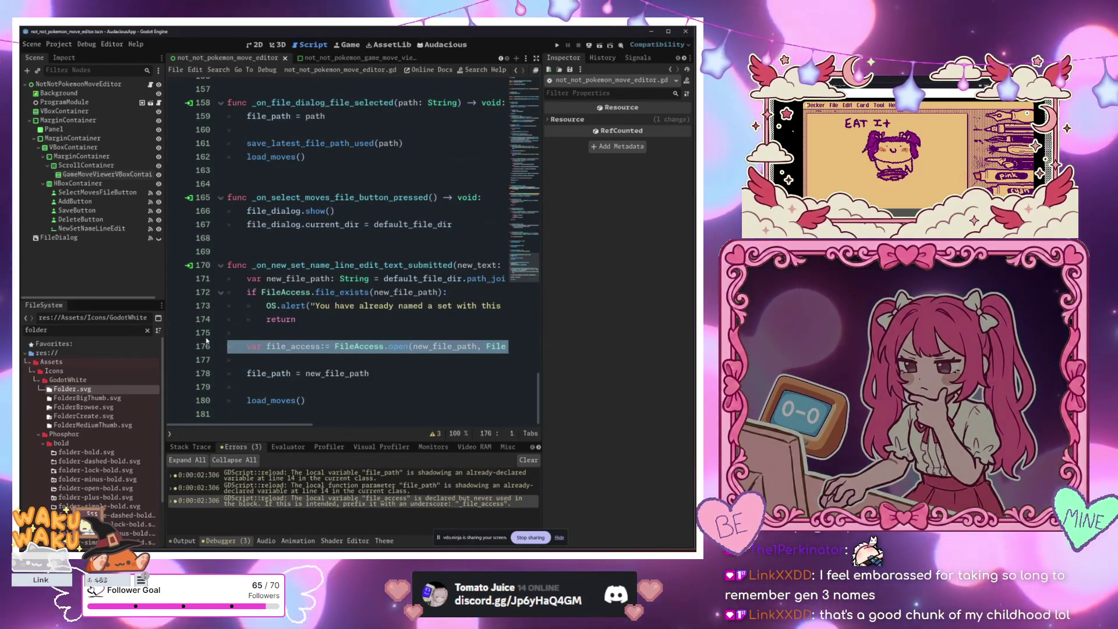
{"action": "left_click", "coordinate": [324, 346]}
Jump to line 99 and review the shadowed String variable and JSON class info.
{"action": "left_click", "coordinate": [370, 479]}
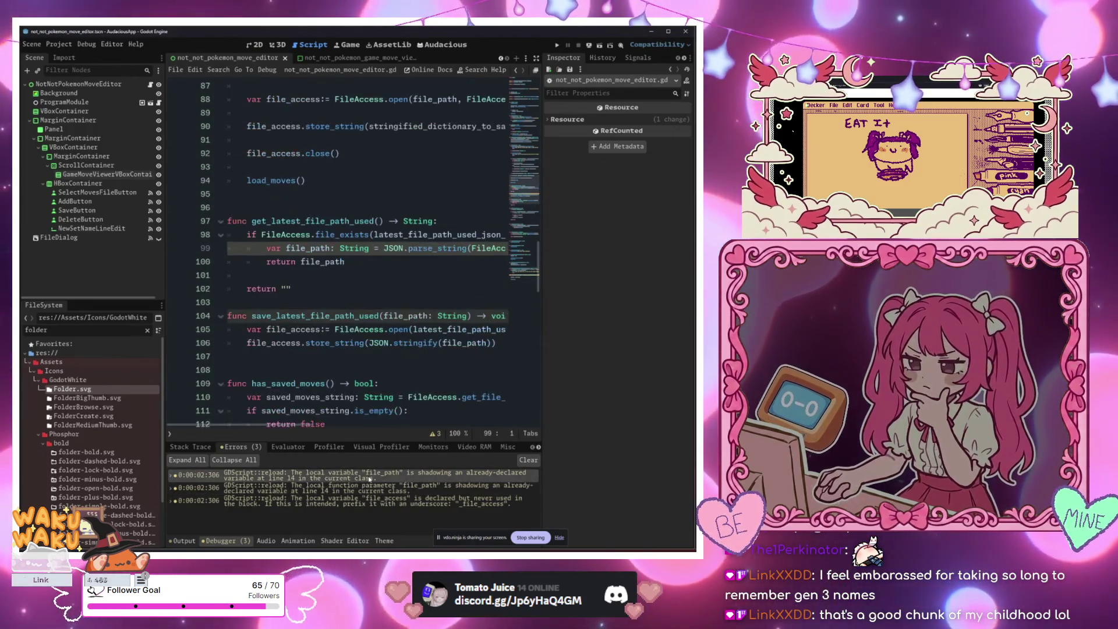
{"action": "left_click", "coordinate": [354, 304]}
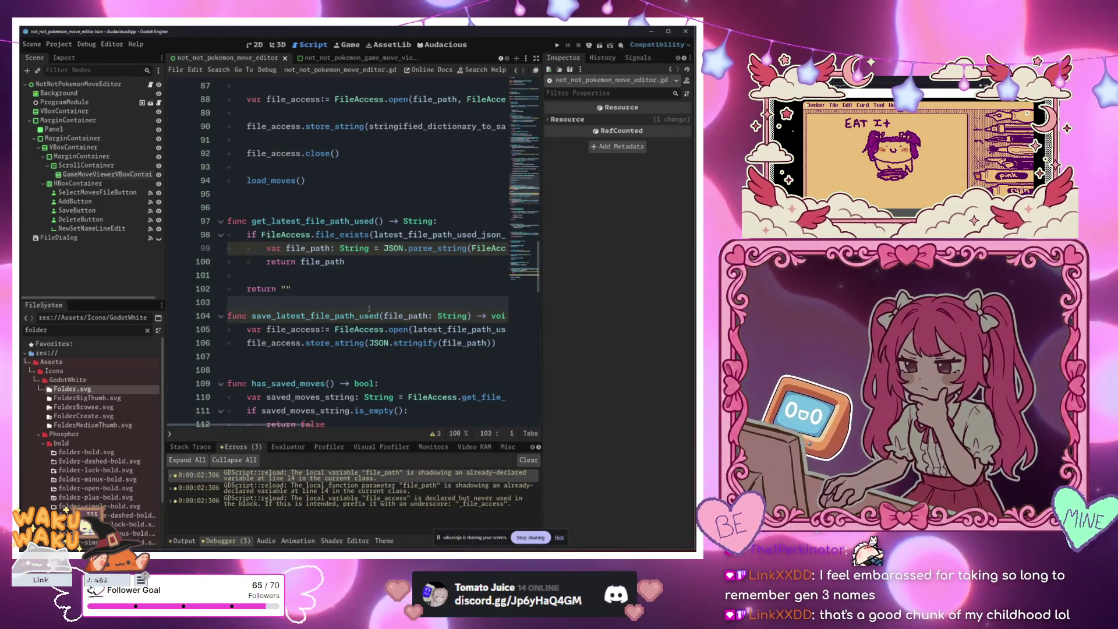
{"action": "left_click", "coordinate": [353, 248]}
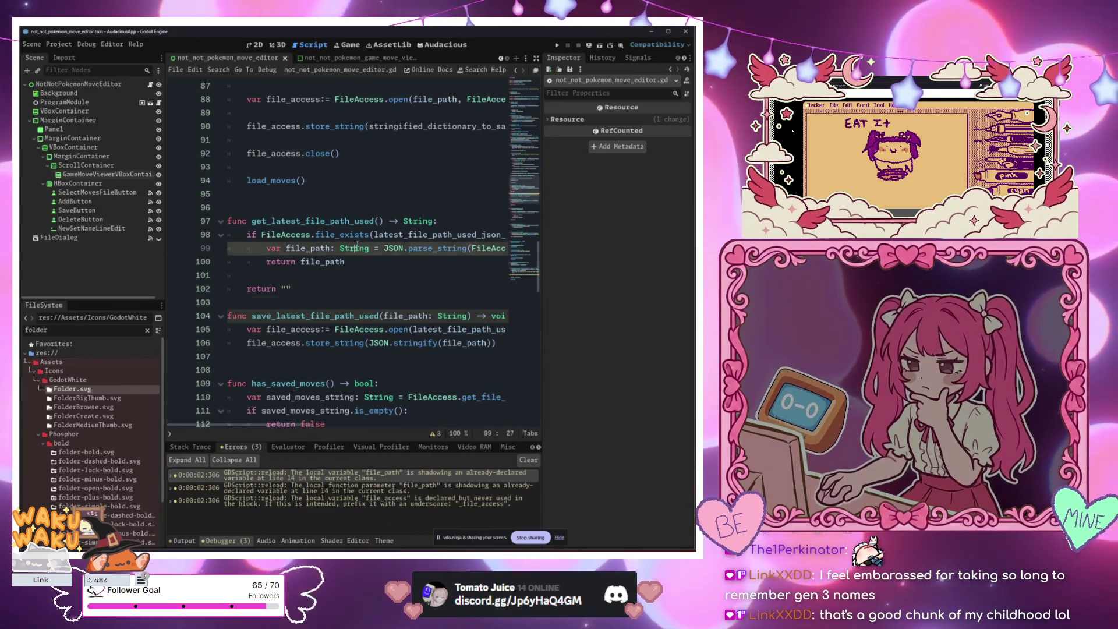
{"action": "left_click", "coordinate": [416, 287]}
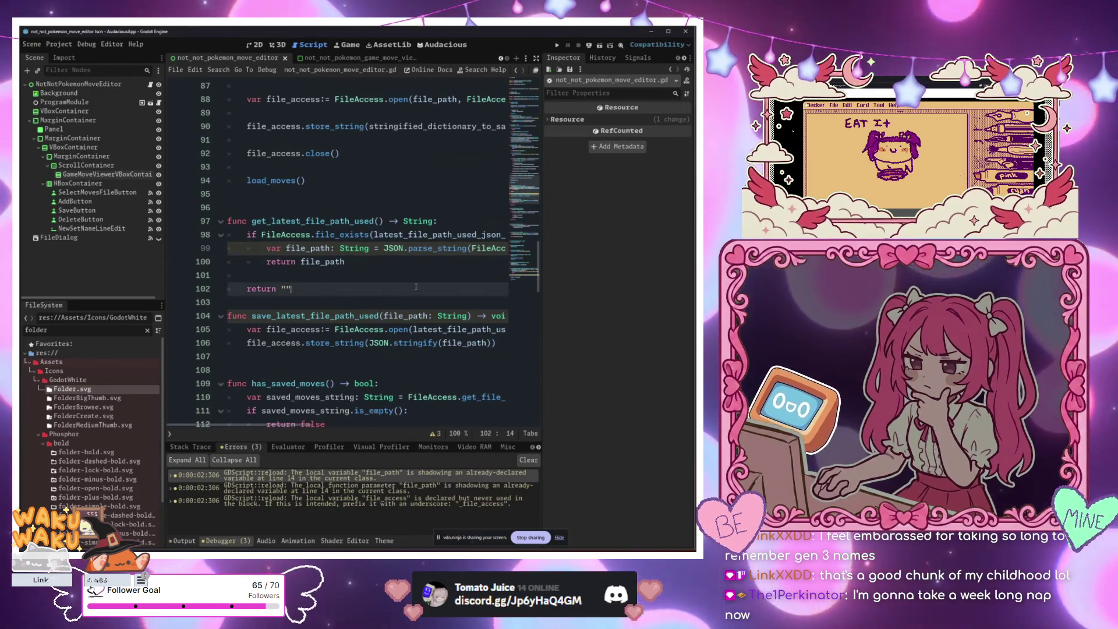
{"action": "left_click", "coordinate": [408, 279]}
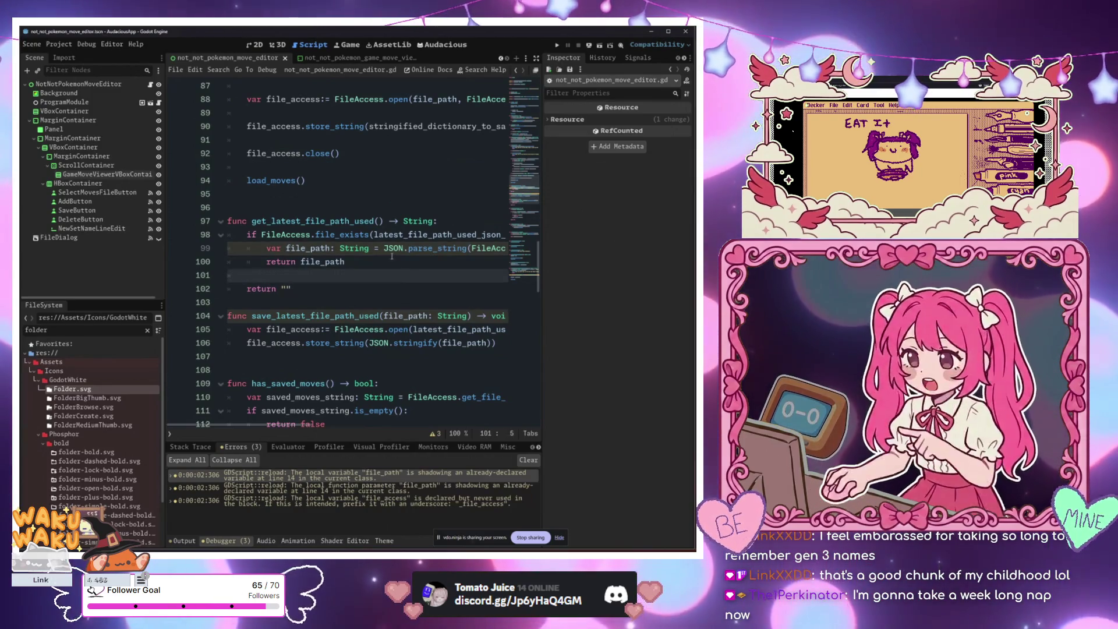
{"action": "left_click", "coordinate": [391, 251]}
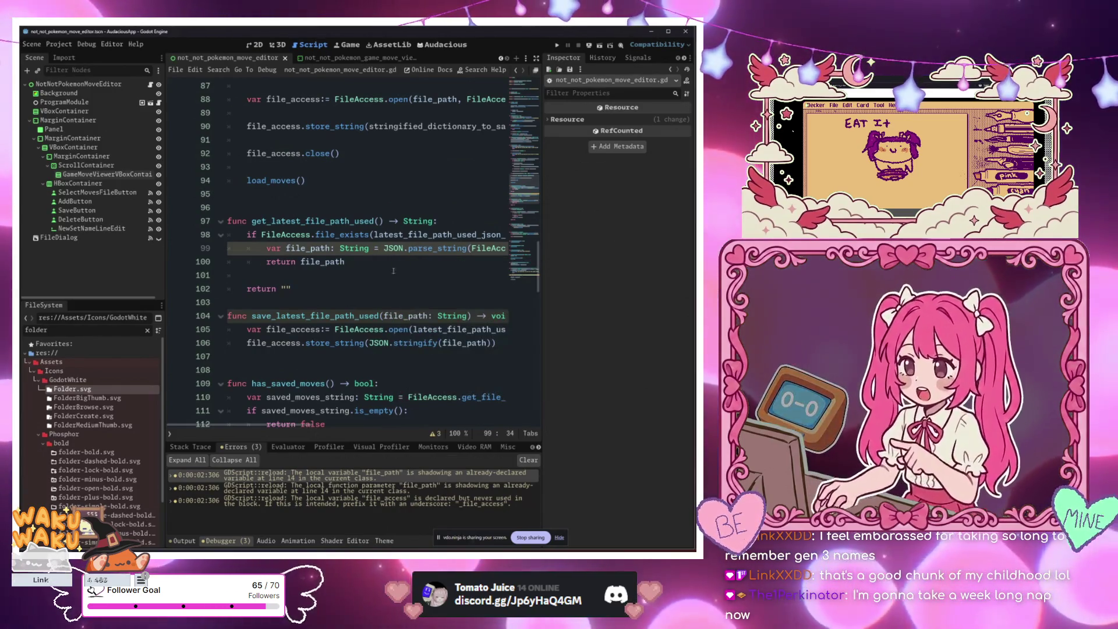
{"action": "key", "text": "Down"}
{"action": "key", "text": "Down"}
{"action": "key", "text": "Down"}
{"action": "scroll", "coordinate": [396, 252], "scroll_direction": "up", "scroll_amount": 7}
{"action": "scroll", "coordinate": [400, 245], "scroll_direction": "up", "scroll_amount": 7}
{"action": "scroll", "coordinate": [406, 236], "scroll_direction": "up", "scroll_amount": 7}
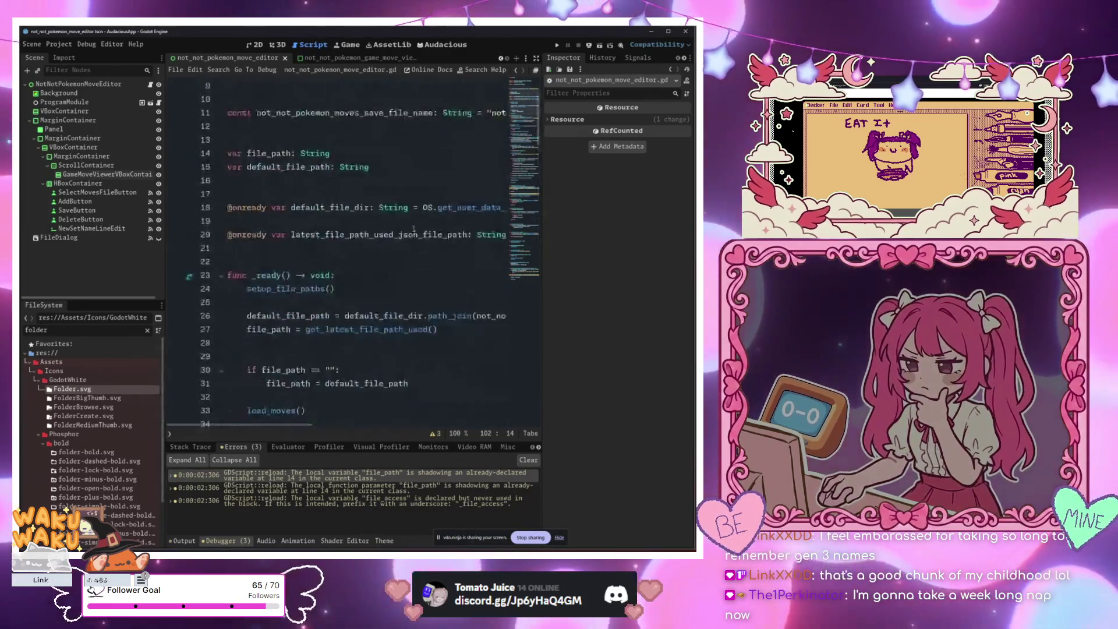
{"action": "scroll", "coordinate": [414, 228], "scroll_direction": "up", "scroll_amount": 7}
{"action": "scroll", "coordinate": [413, 227], "scroll_direction": "down", "scroll_amount": 5}
{"action": "scroll", "coordinate": [413, 228], "scroll_direction": "up", "scroll_amount": 5}
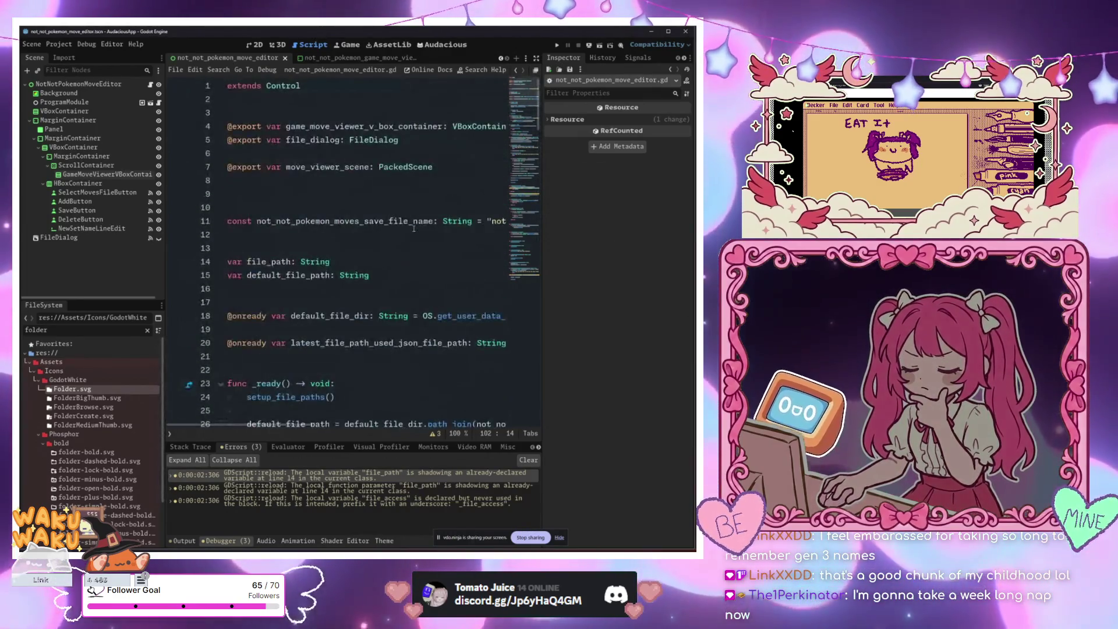
Run the move editor scene via Play This Scene from its scene tab.
{"action": "left_click", "coordinate": [354, 58]}
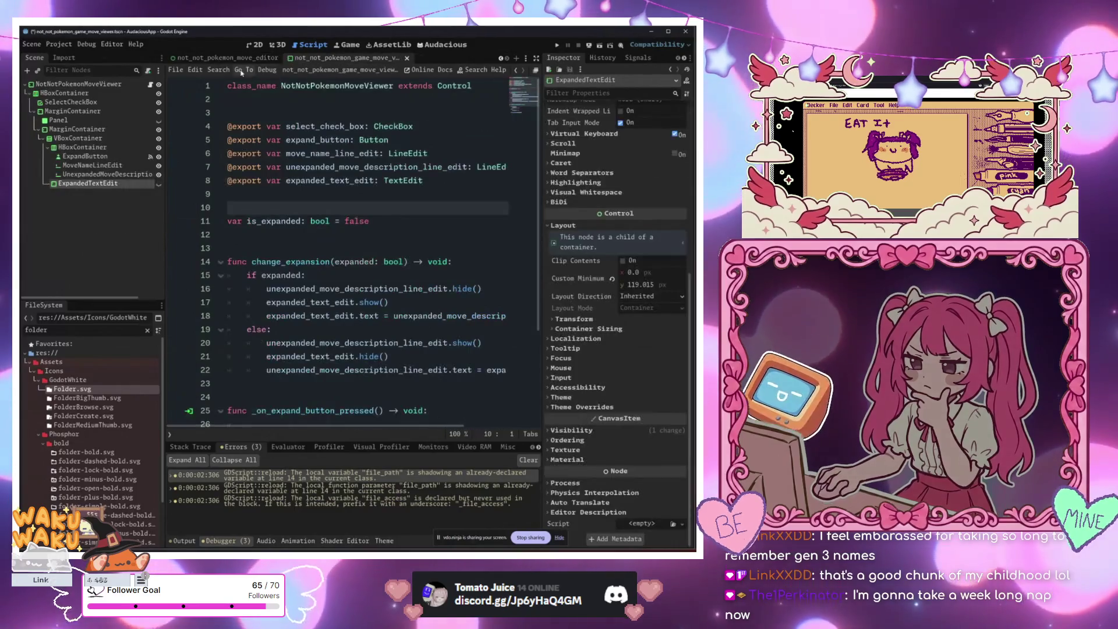
{"action": "left_click", "coordinate": [227, 58]}
{"action": "left_click", "coordinate": [263, 141]}
{"action": "right_click", "coordinate": [232, 58]}
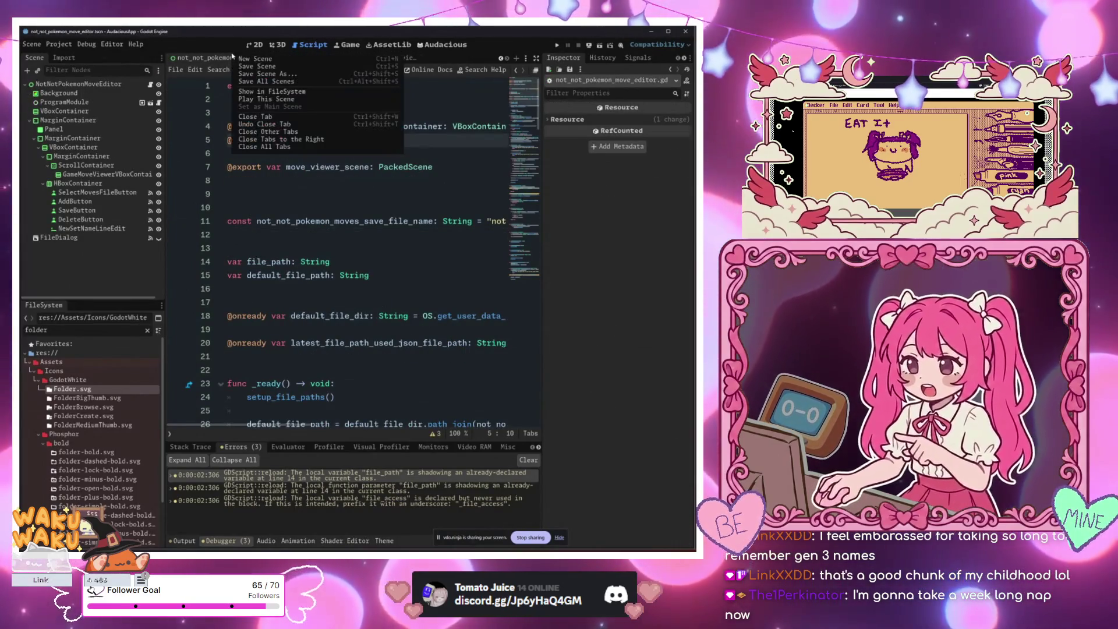
{"action": "left_click", "coordinate": [226, 130]}
{"action": "right_click", "coordinate": [230, 58]}
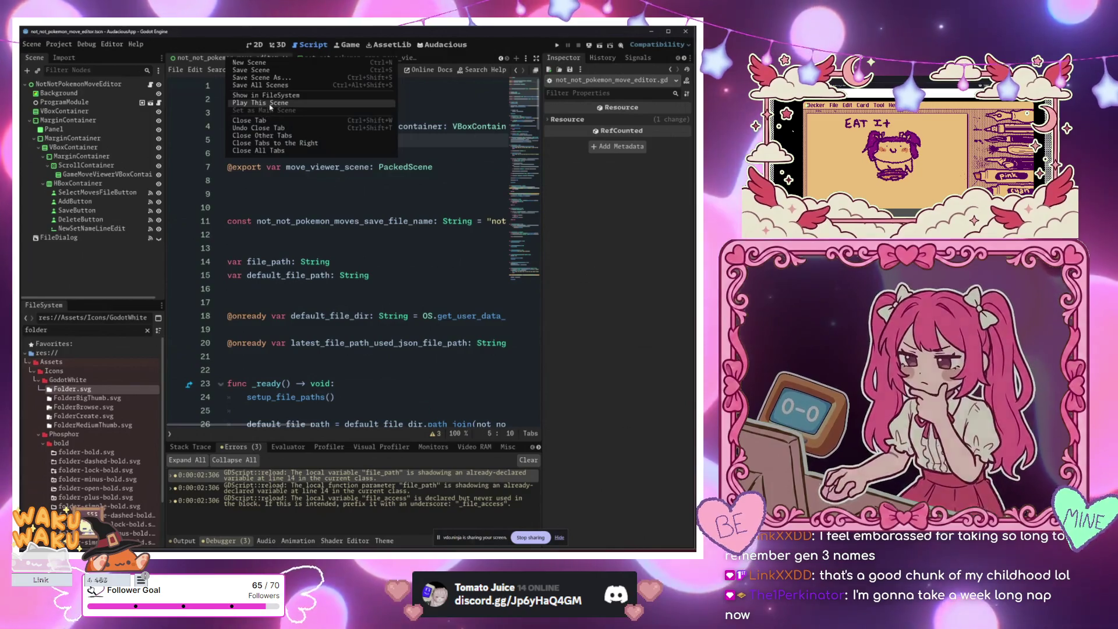
{"action": "left_click", "coordinate": [261, 103]}
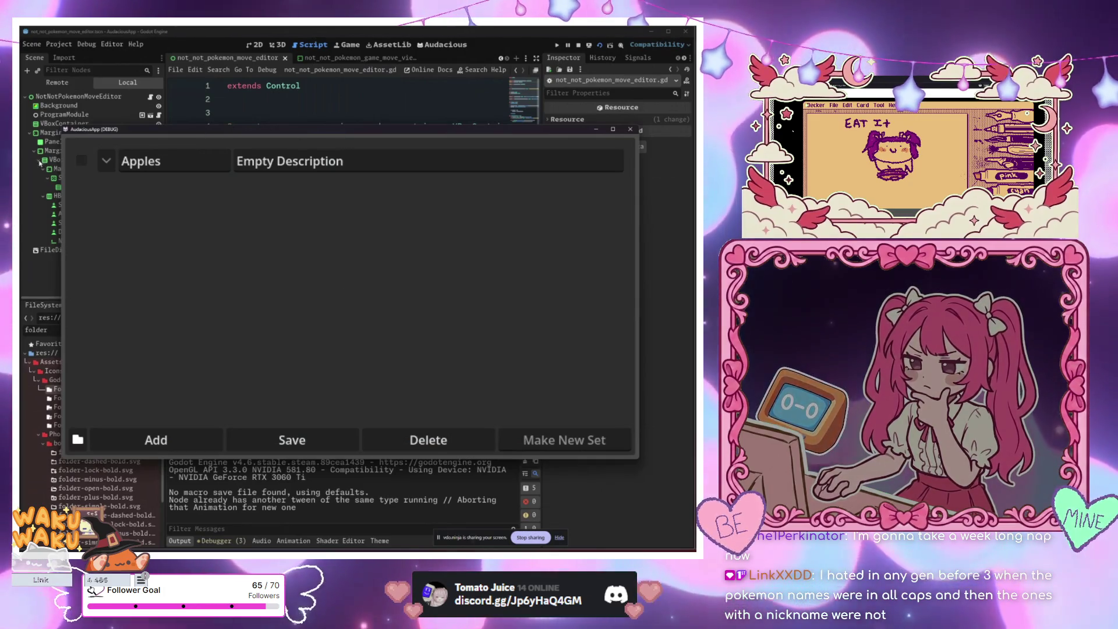
Add a Self Destruct move with a description, save the move list, and close the app.
{"action": "left_click", "coordinate": [157, 440]}
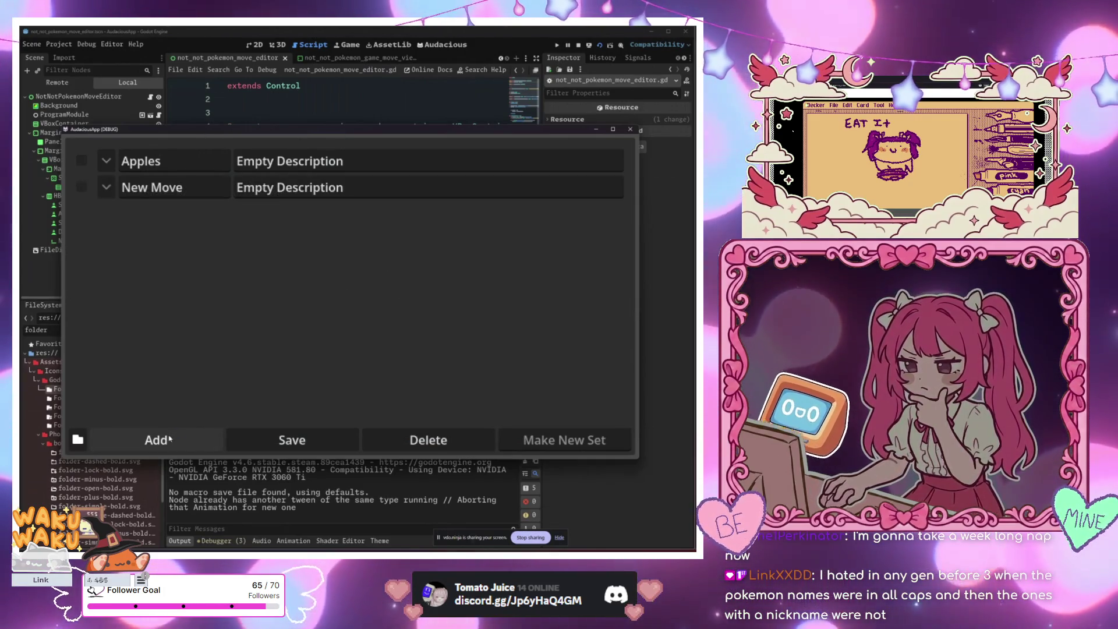
{"action": "double_click", "coordinate": [194, 186]}
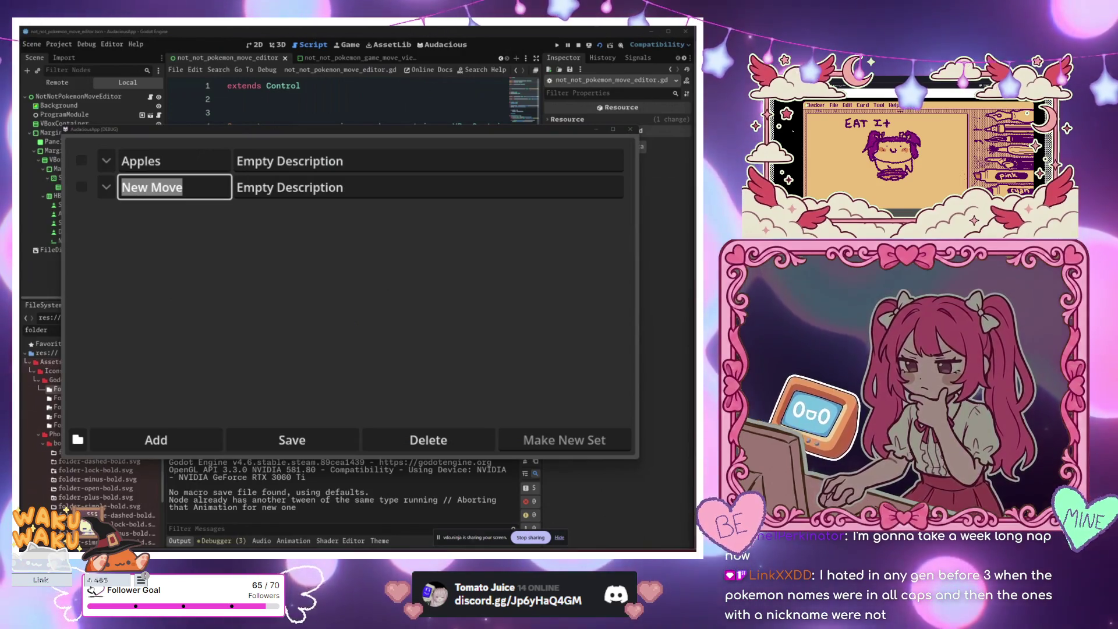
{"action": "type", "text": "Self Destruct"}
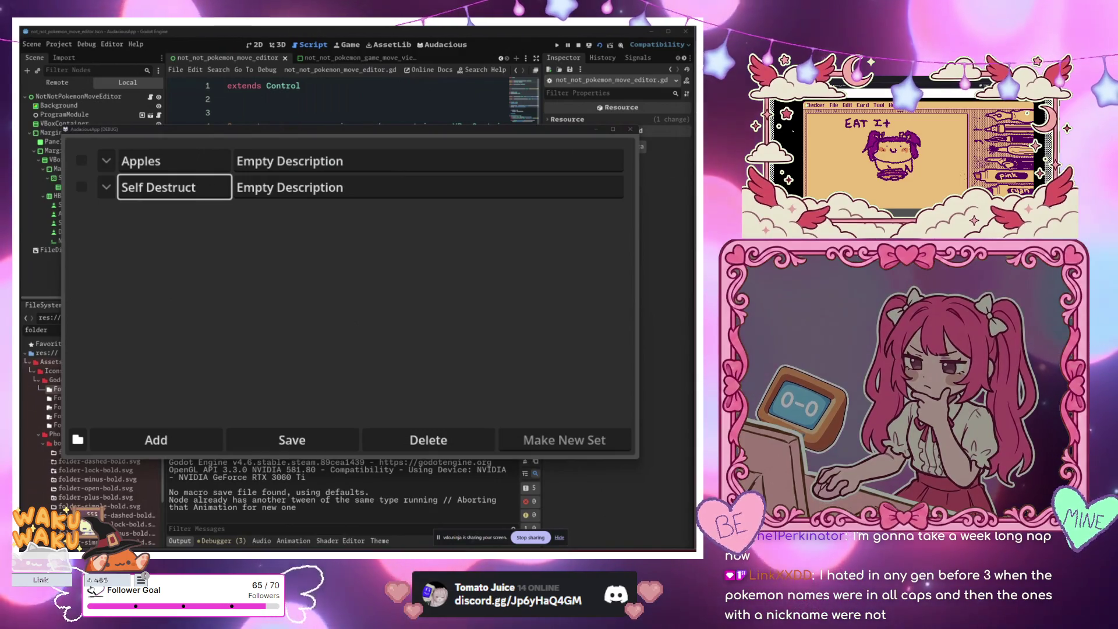
{"action": "key", "text": "Tab"}
{"action": "key", "text": "ctrl+a"}
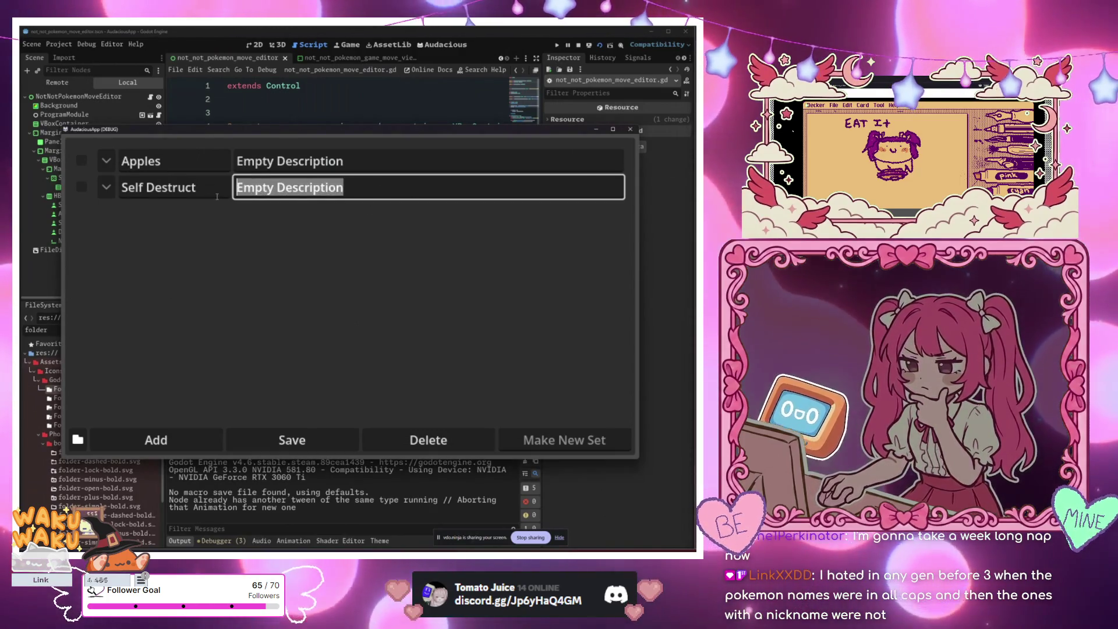
{"action": "type", "text": "You blow up but you take the enemy with you, it's a draw"}
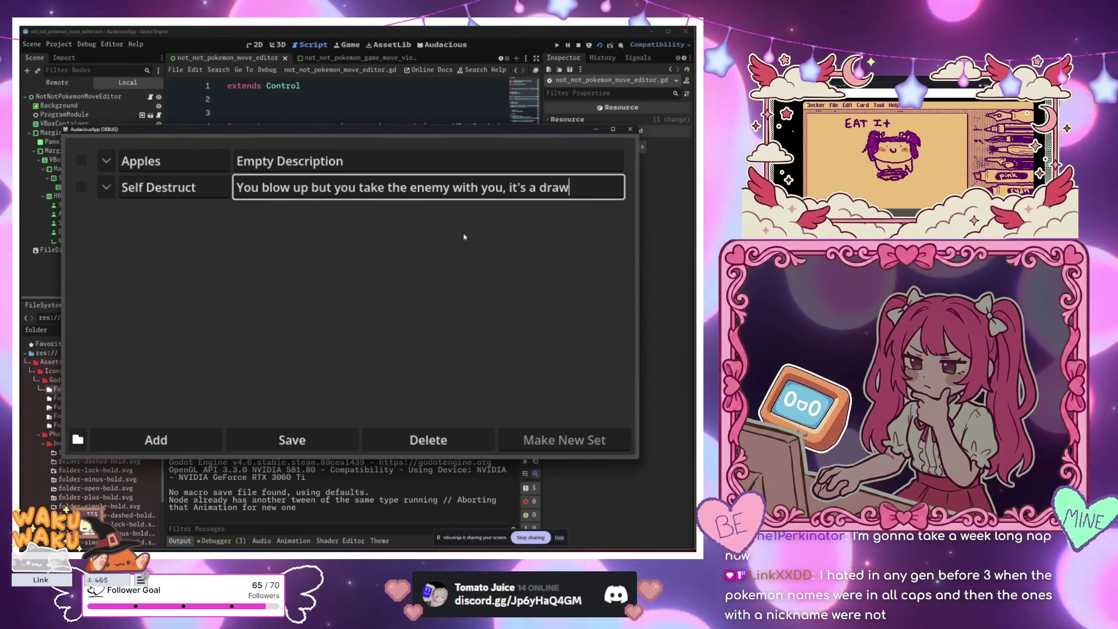
{"action": "left_click", "coordinate": [293, 440]}
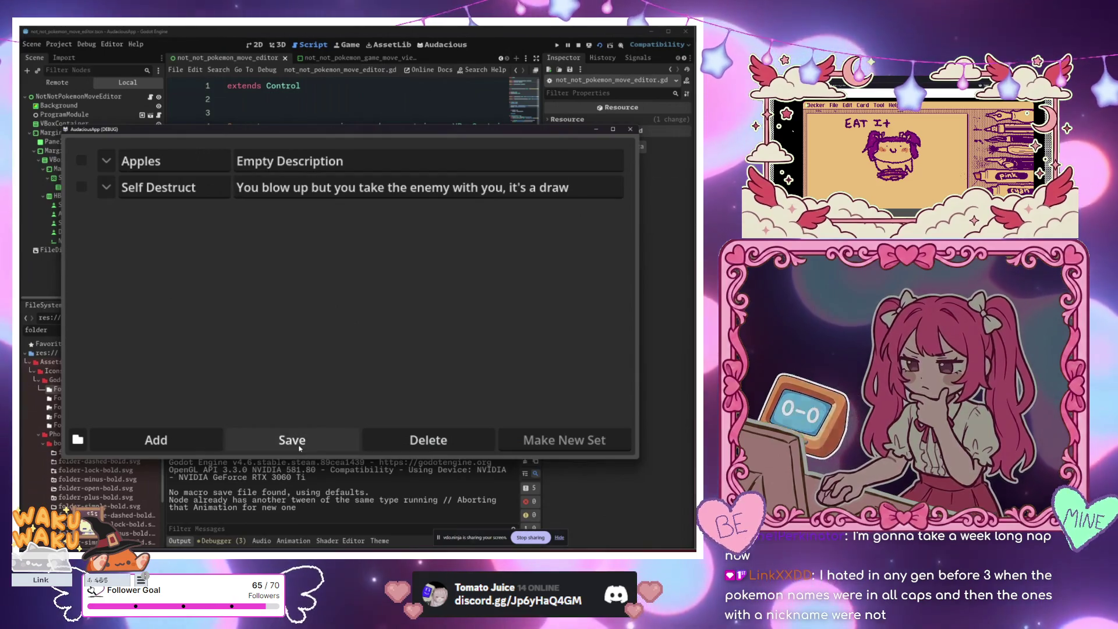
{"action": "left_click", "coordinate": [629, 130]}
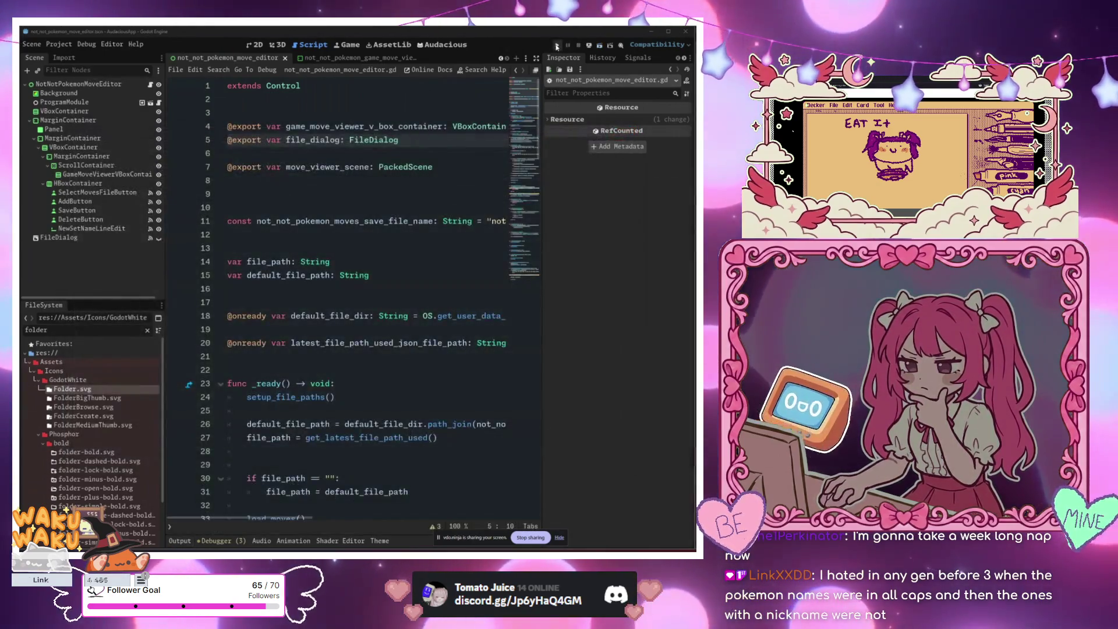
Rerun the project, delete the Apples move, and cancel the move-set file picker.
{"action": "key", "text": "F5"}
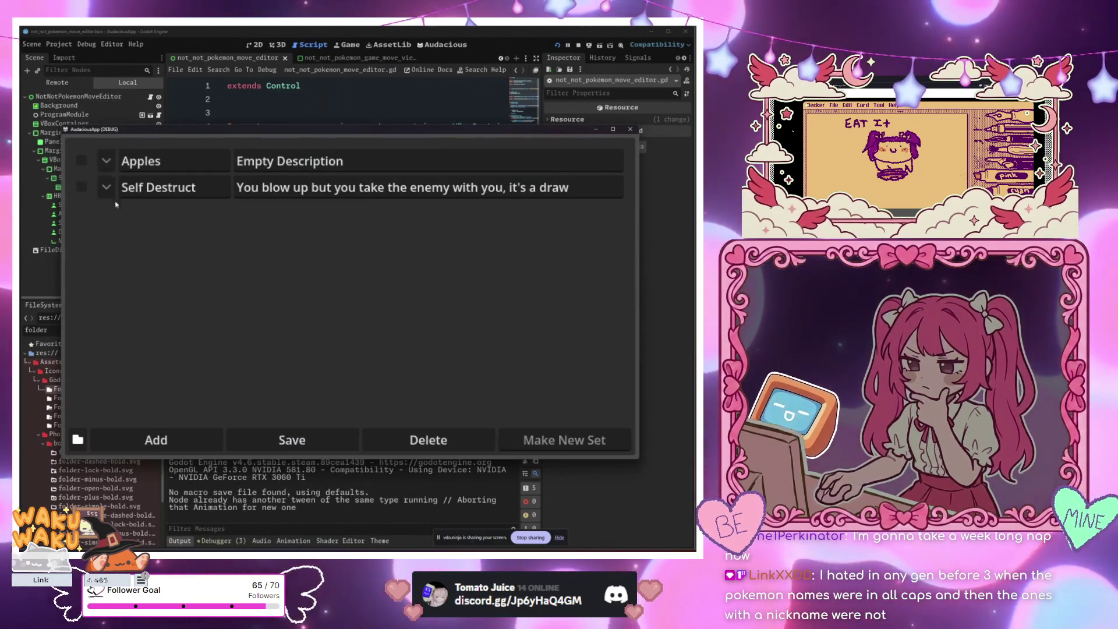
{"action": "left_click", "coordinate": [82, 160]}
{"action": "left_click", "coordinate": [434, 445]}
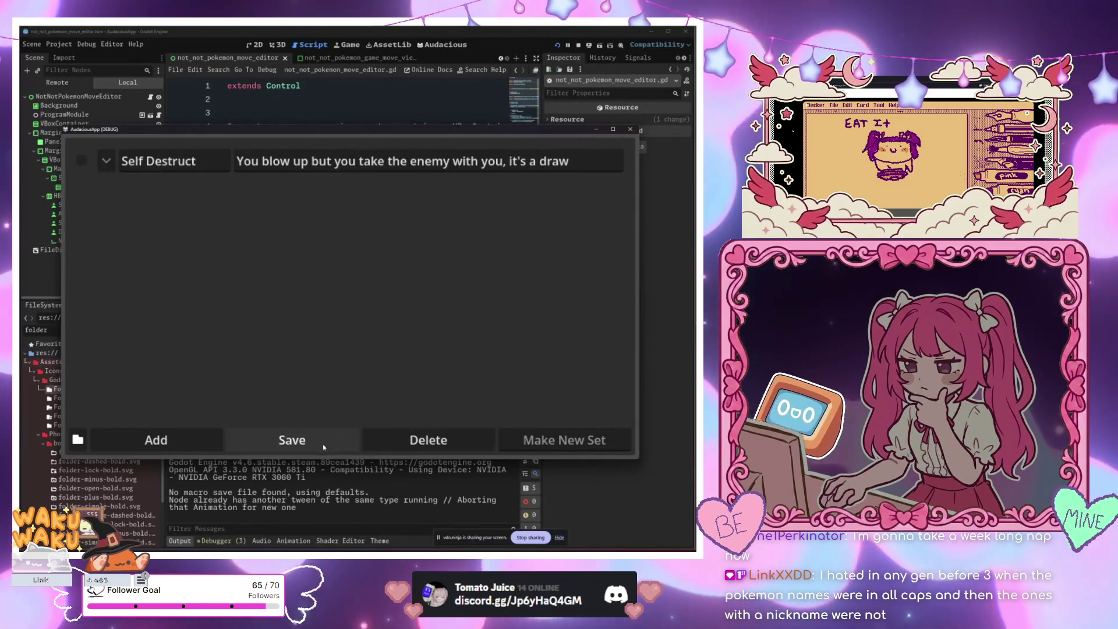
{"action": "left_click", "coordinate": [157, 437]}
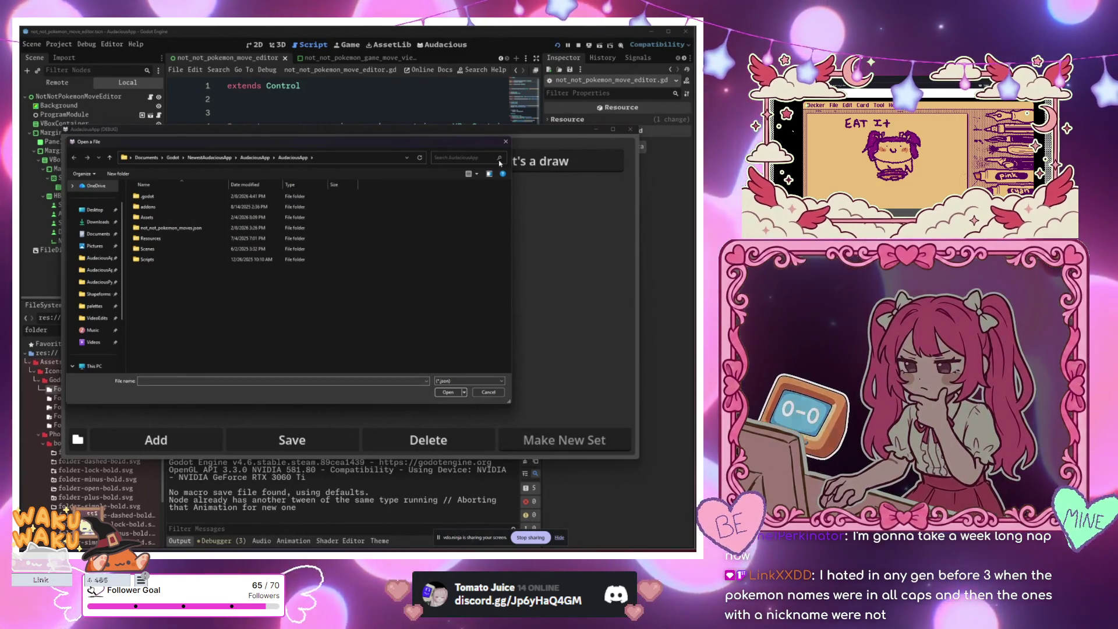
{"action": "left_click", "coordinate": [505, 143]}
{"action": "left_click_drag", "start_coordinate": [507, 130], "coordinate": [507, 347]}
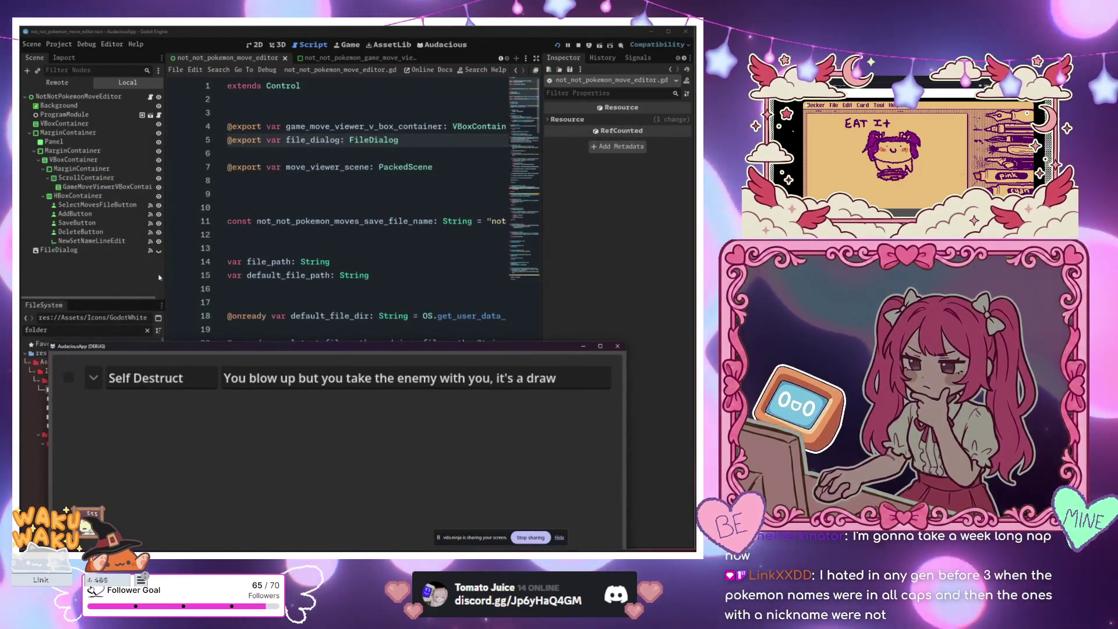
Set the FileDialog's Access to User Data, run the scene with F6, then stop it.
{"action": "left_click", "coordinate": [66, 253]}
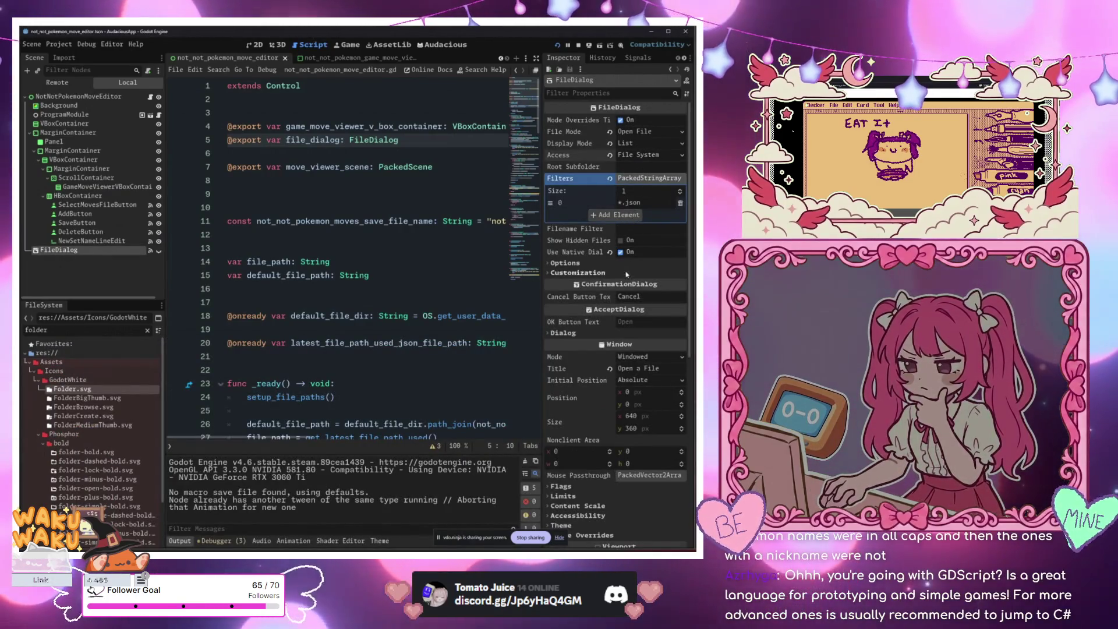
{"action": "left_click", "coordinate": [637, 157]}
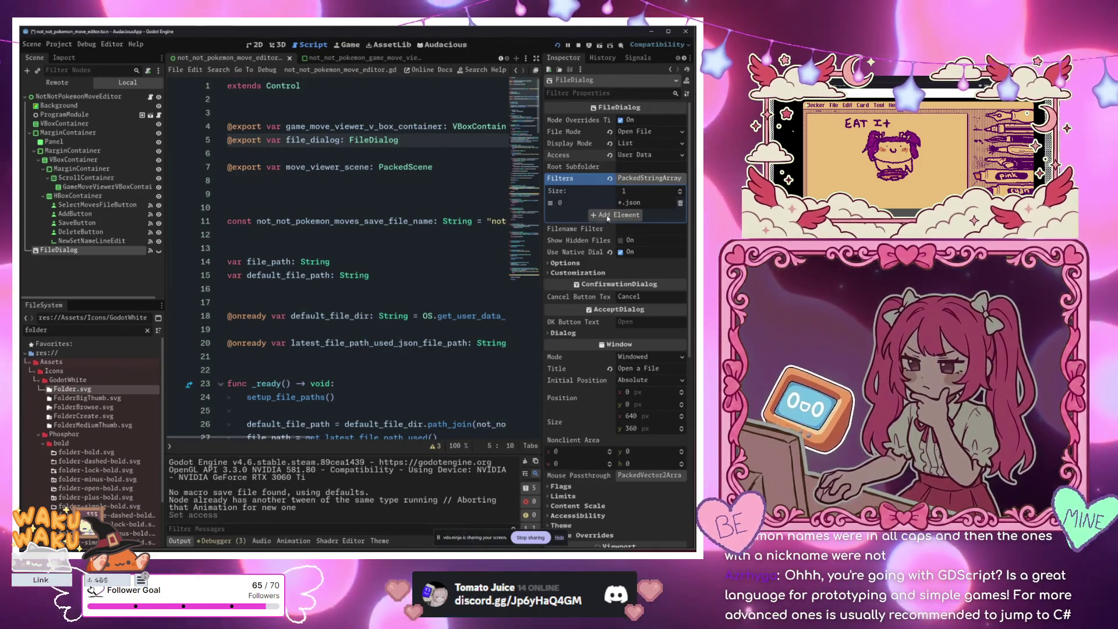
{"action": "left_click", "coordinate": [347, 358]}
{"action": "key", "text": "F6"}
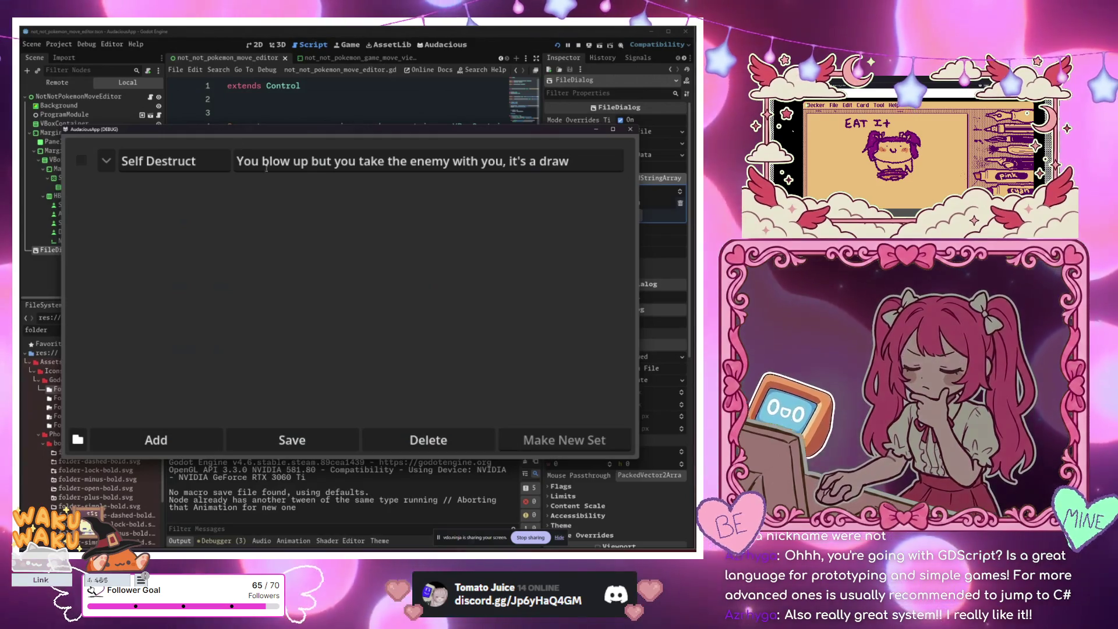
{"action": "left_click_drag", "start_coordinate": [371, 136], "coordinate": [386, 146]}
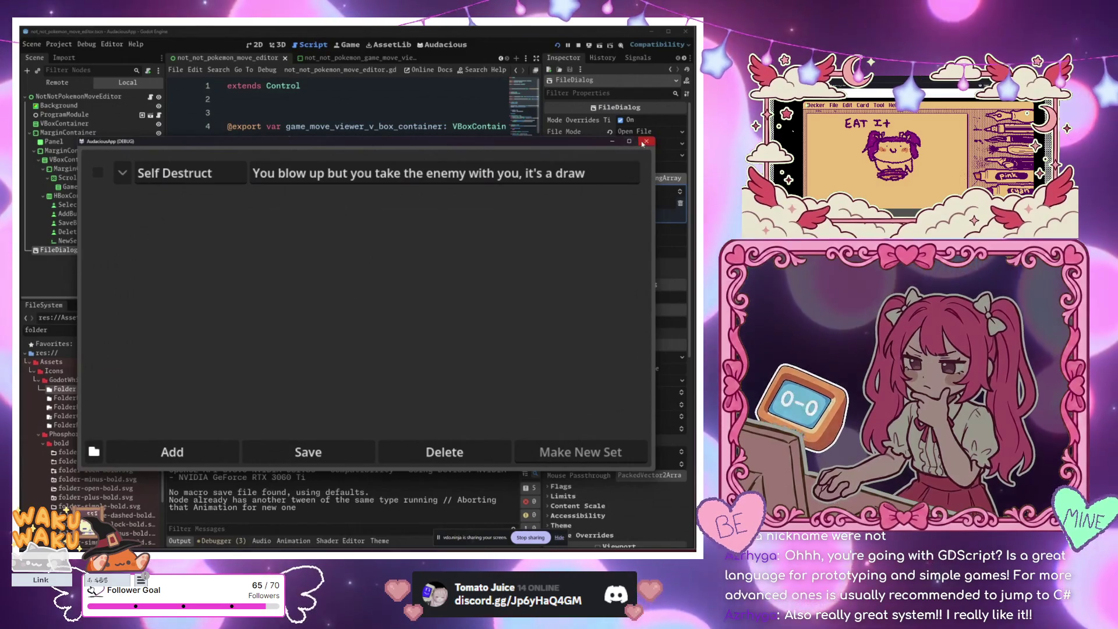
{"action": "key", "text": "F8"}
{"action": "left_click", "coordinate": [420, 195]}
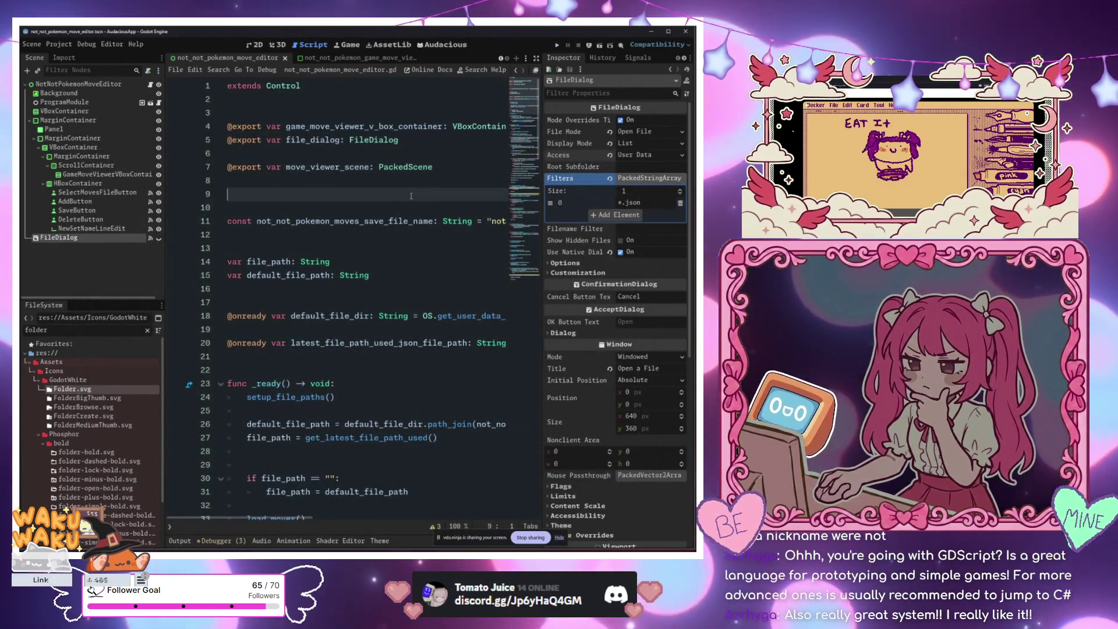
{"action": "key", "text": "BackSpace"}
{"action": "key", "text": "Delete"}
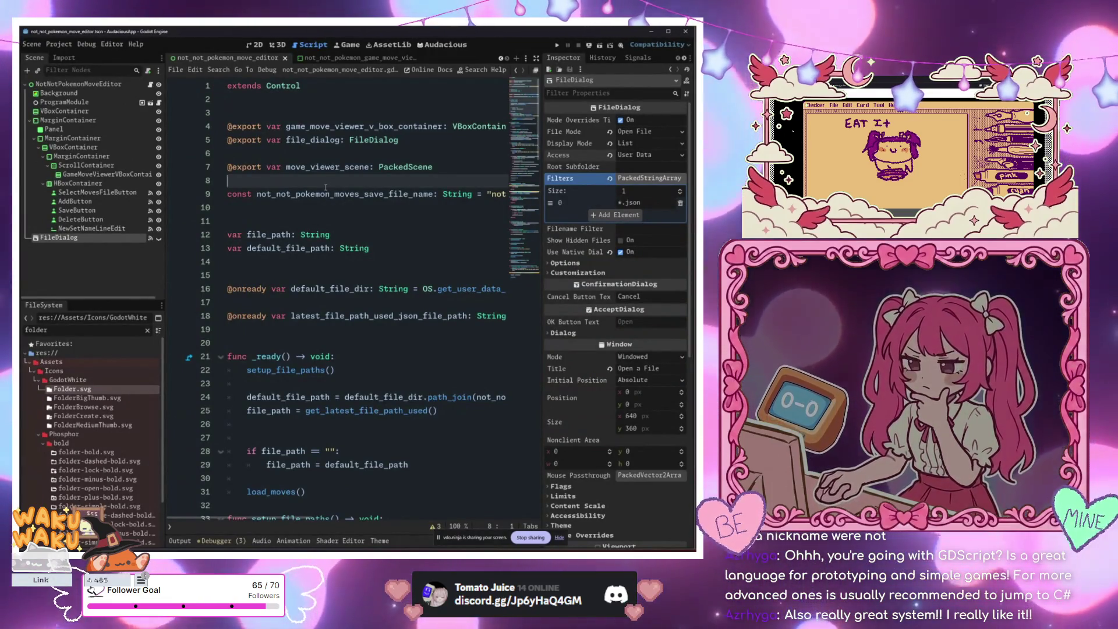
{"action": "left_click", "coordinate": [329, 208]}
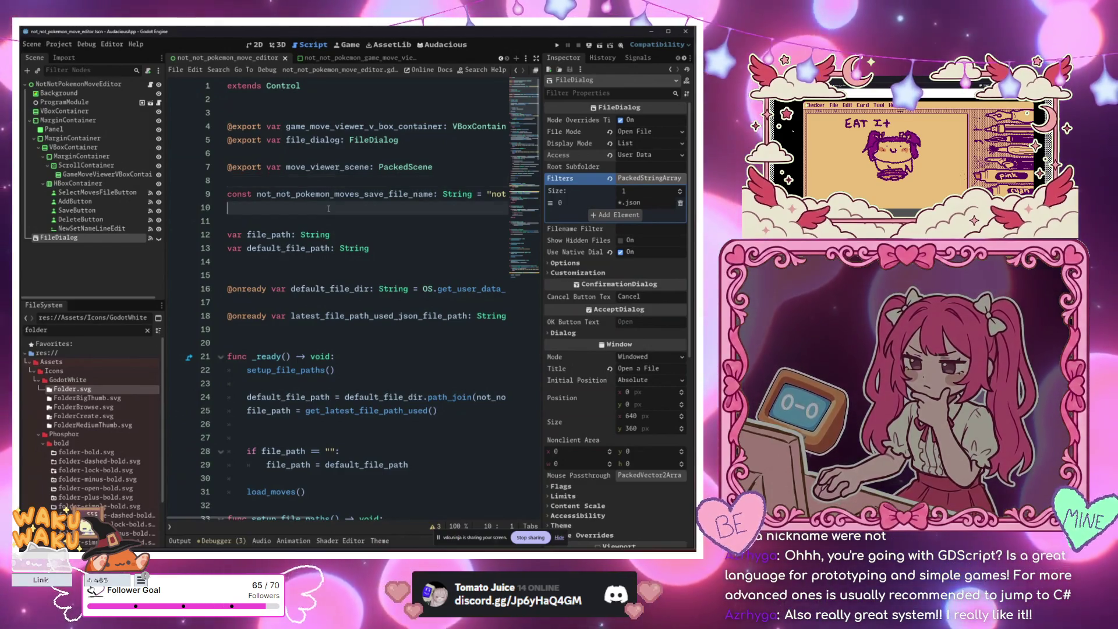
{"action": "key", "text": "Left"}
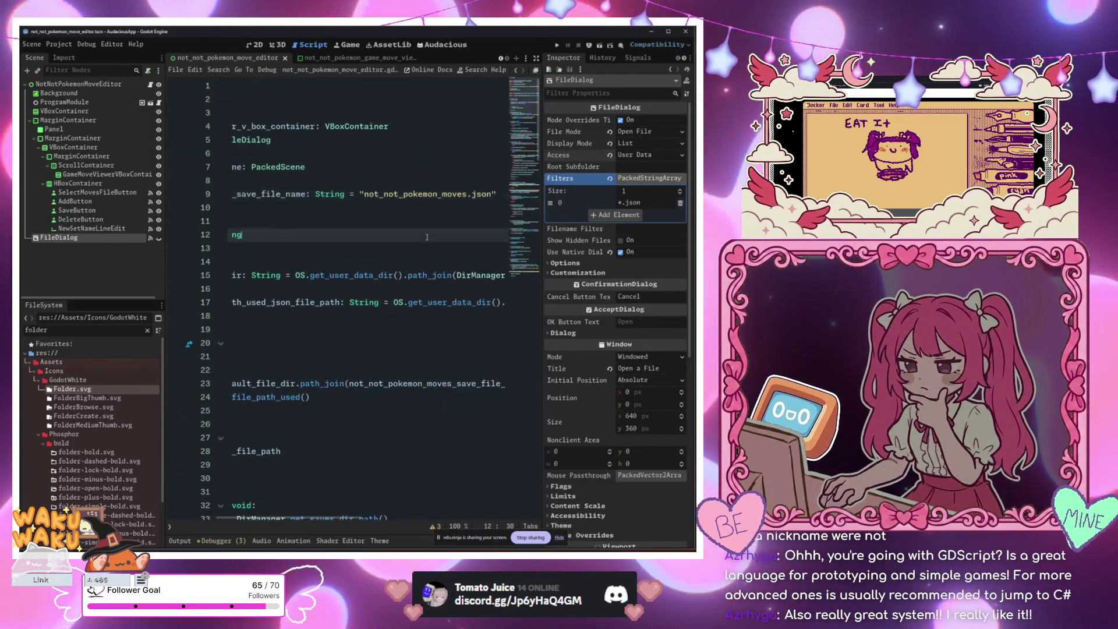
{"action": "key", "text": "Home"}
{"action": "key", "text": "Up"}
{"action": "key", "text": "Up"}
{"action": "key", "text": "Up"}
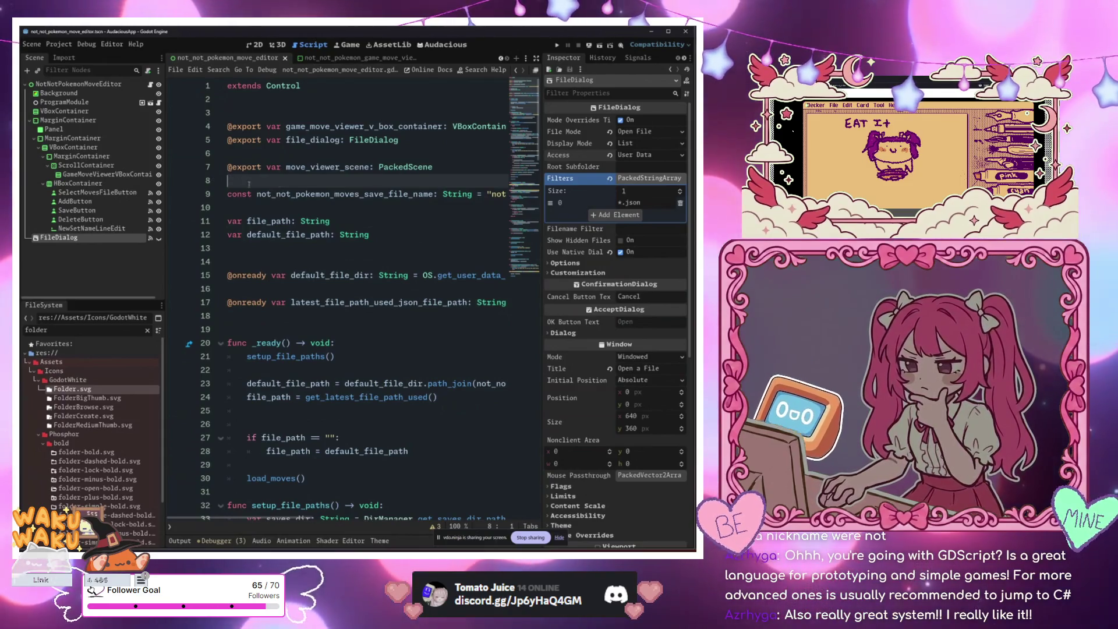
{"action": "left_click", "coordinate": [359, 247]}
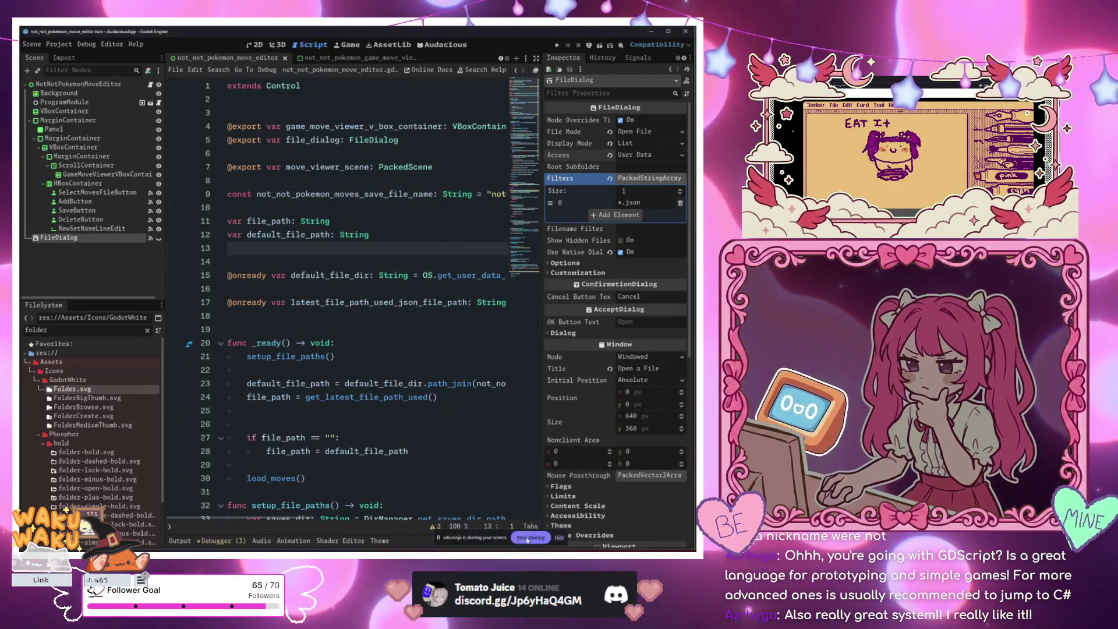
{"action": "left_click", "coordinate": [421, 451]}
{"action": "scroll", "coordinate": [418, 433], "scroll_direction": "down", "scroll_amount": 5}
{"action": "scroll", "coordinate": [409, 385], "scroll_direction": "up", "scroll_amount": 5}
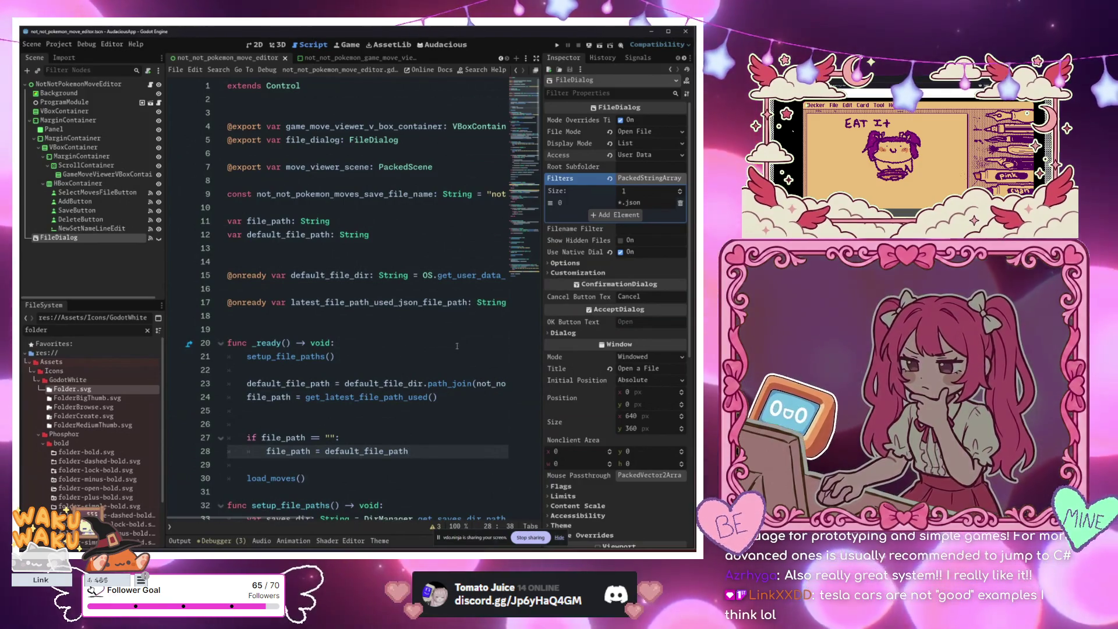
Delete blank line 16 and check the remaining spacing between declarations.
{"action": "left_click", "coordinate": [443, 360]}
{"action": "key", "text": "Up"}
{"action": "key", "text": "Up"}
{"action": "key", "text": "Up"}
{"action": "key", "text": "Up"}
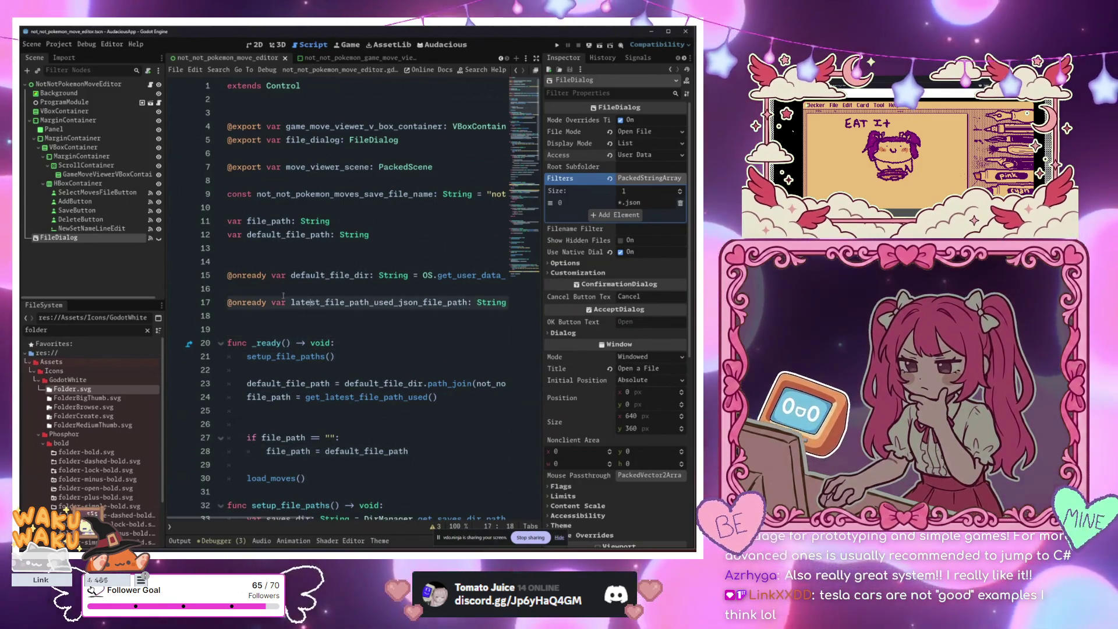
{"action": "key", "text": "Up"}
{"action": "key", "text": "Delete"}
{"action": "key", "text": "Down"}
{"action": "key", "text": "Down"}
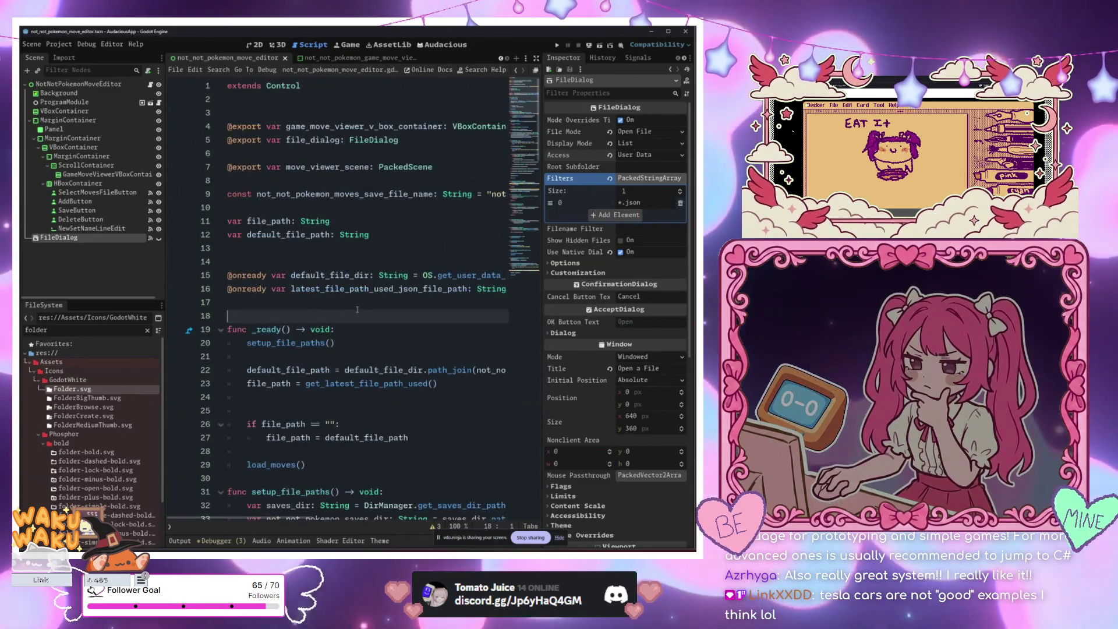
{"action": "left_click", "coordinate": [341, 304]}
{"action": "left_click", "coordinate": [315, 262]}
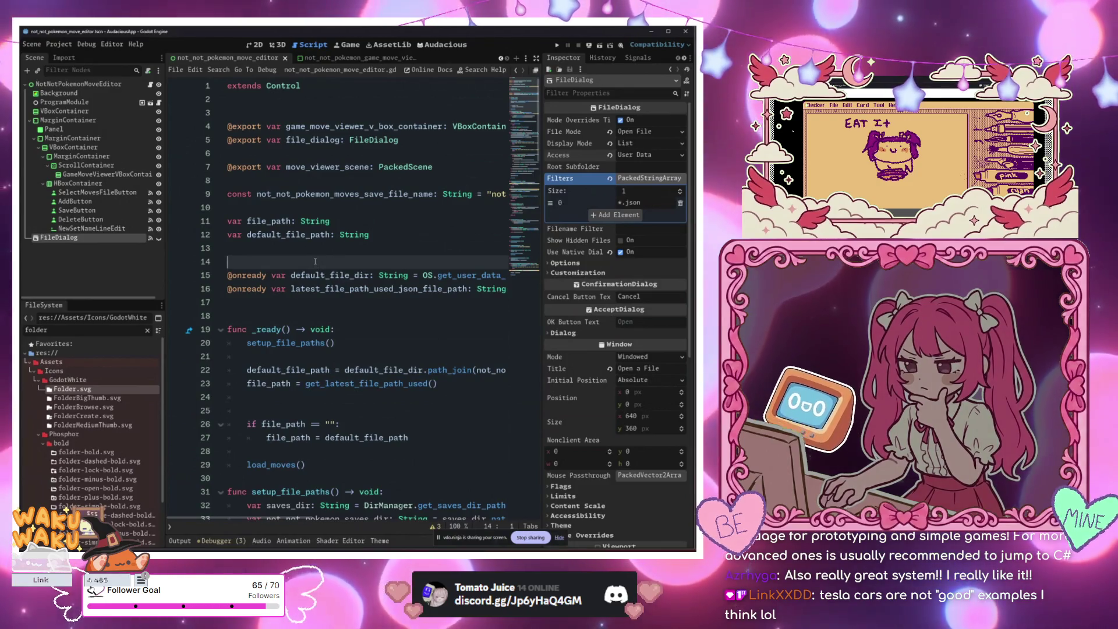
{"action": "left_click", "coordinate": [306, 320]}
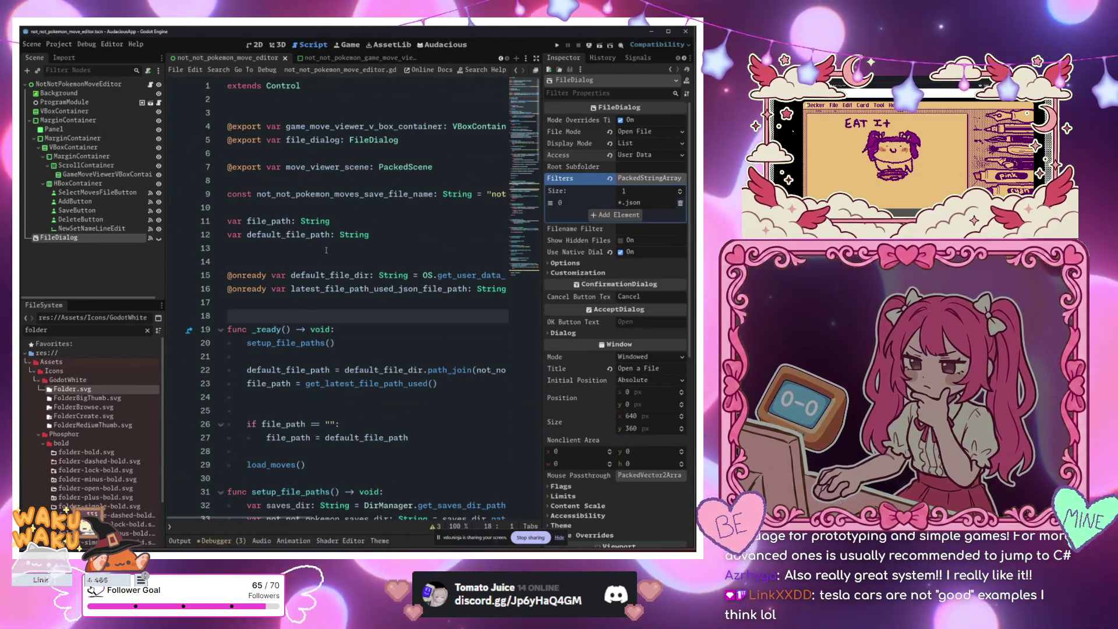
{"action": "scroll", "coordinate": [393, 206], "scroll_direction": "down", "scroll_amount": 5}
{"action": "scroll", "coordinate": [437, 231], "scroll_direction": "down", "scroll_amount": 15}
{"action": "scroll", "coordinate": [511, 280], "scroll_direction": "down", "scroll_amount": 20}
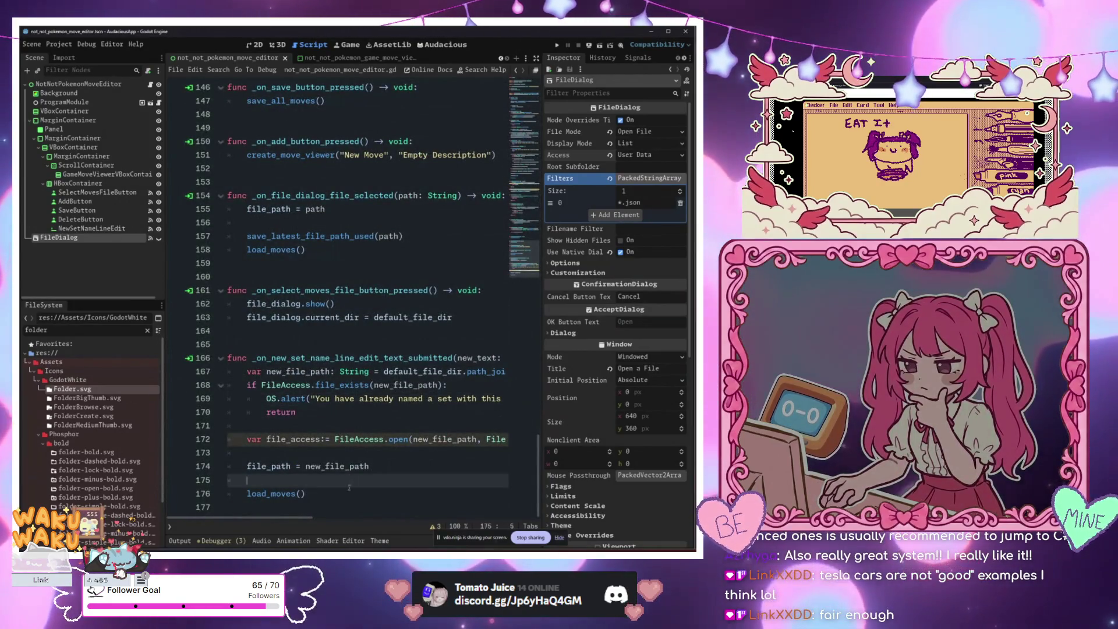
Review the button handlers near lines 170-177, then switch to the move viewer scene.
{"action": "left_click", "coordinate": [310, 505]}
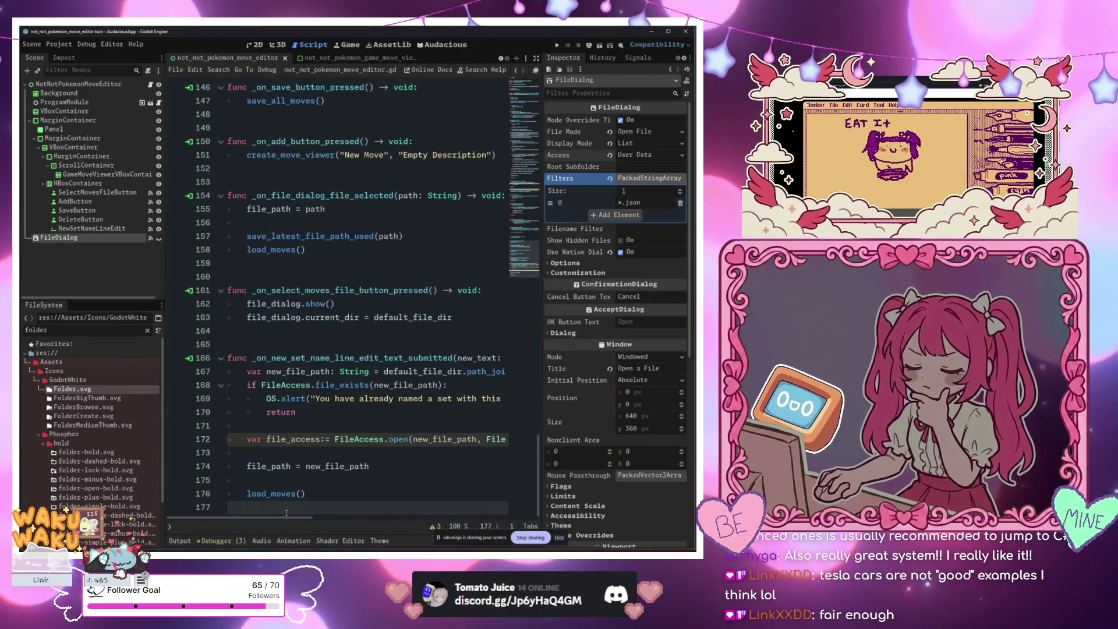
{"action": "scroll", "coordinate": [311, 422], "scroll_direction": "up", "scroll_amount": 4}
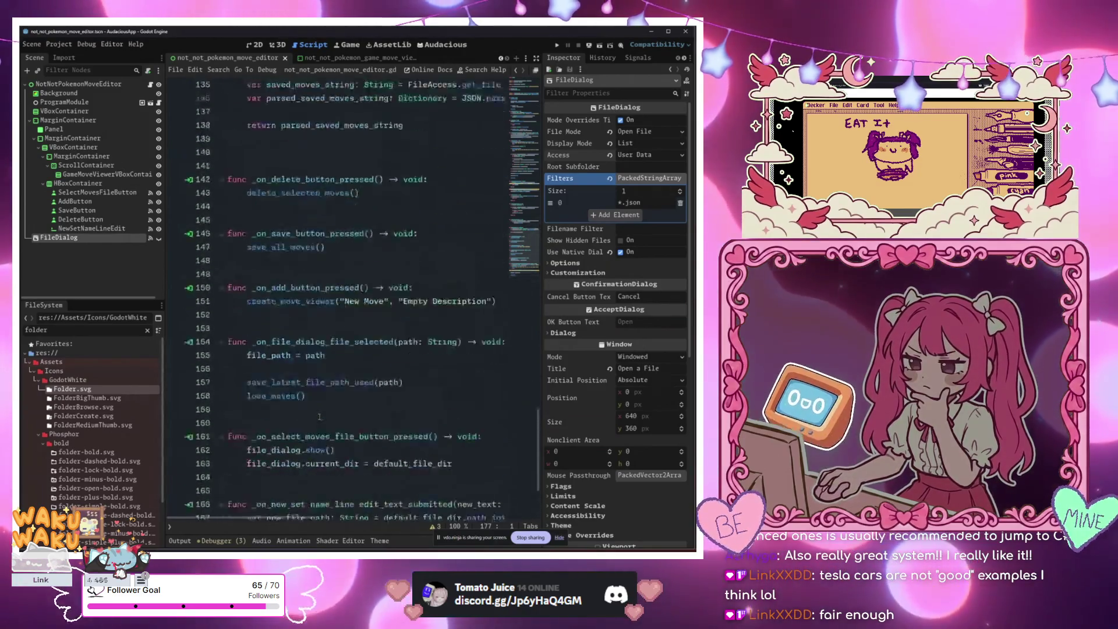
{"action": "scroll", "coordinate": [319, 415], "scroll_direction": "down", "scroll_amount": 4}
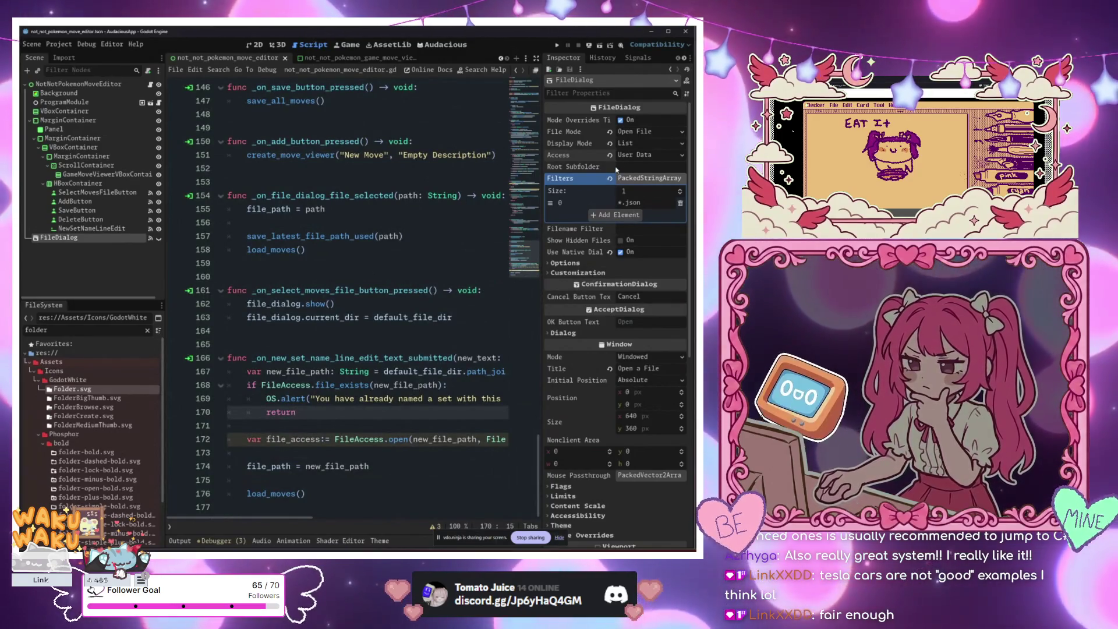
{"action": "key", "text": "Down"}
{"action": "key", "text": "Down"}
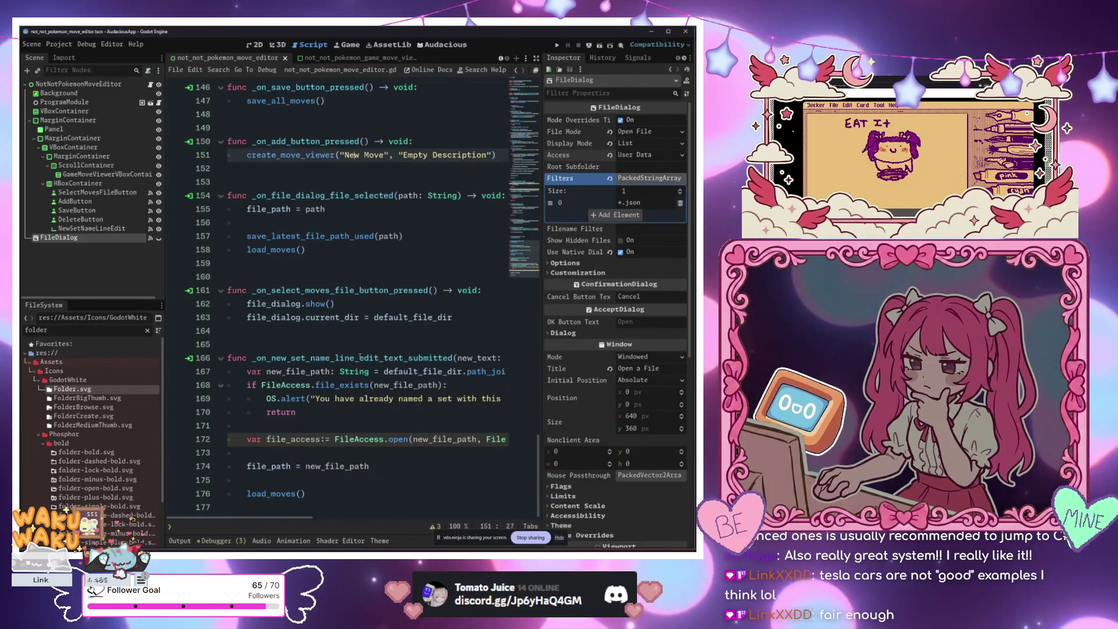
{"action": "key", "text": "Down"}
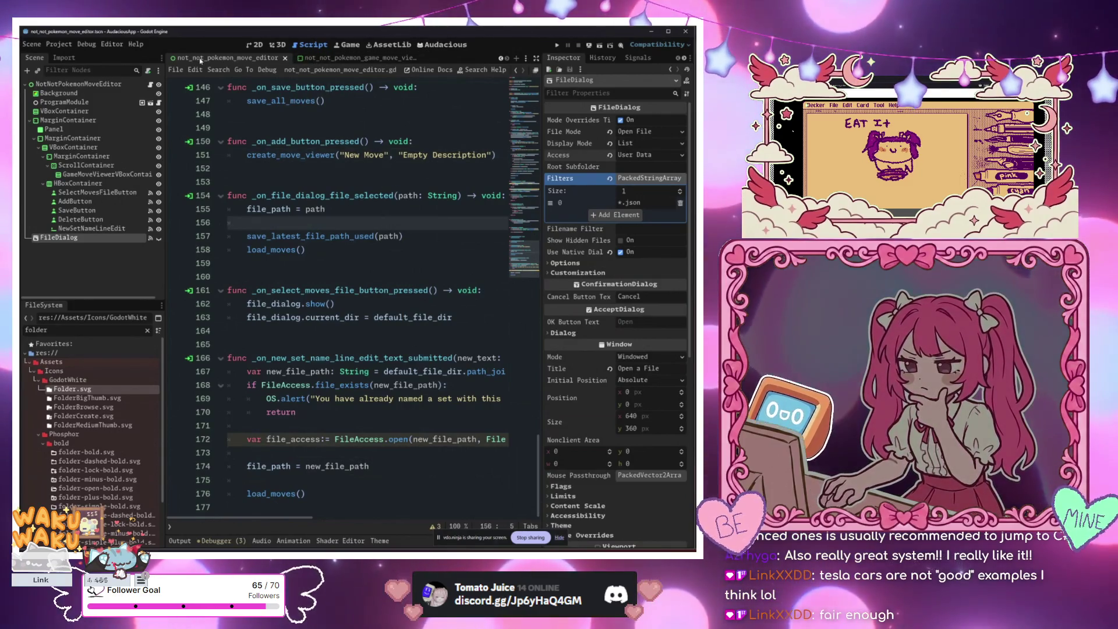
{"action": "left_click", "coordinate": [385, 58]}
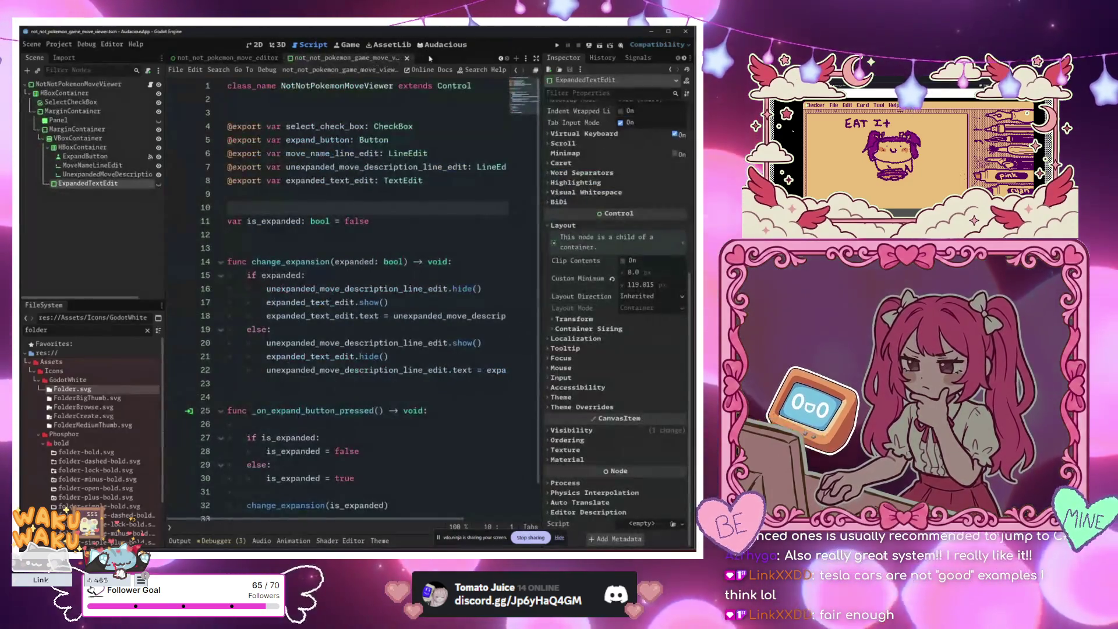
Switch to the main game scene and inspect its three sample move panels.
{"action": "left_click", "coordinate": [253, 44]}
{"action": "left_click", "coordinate": [411, 58]}
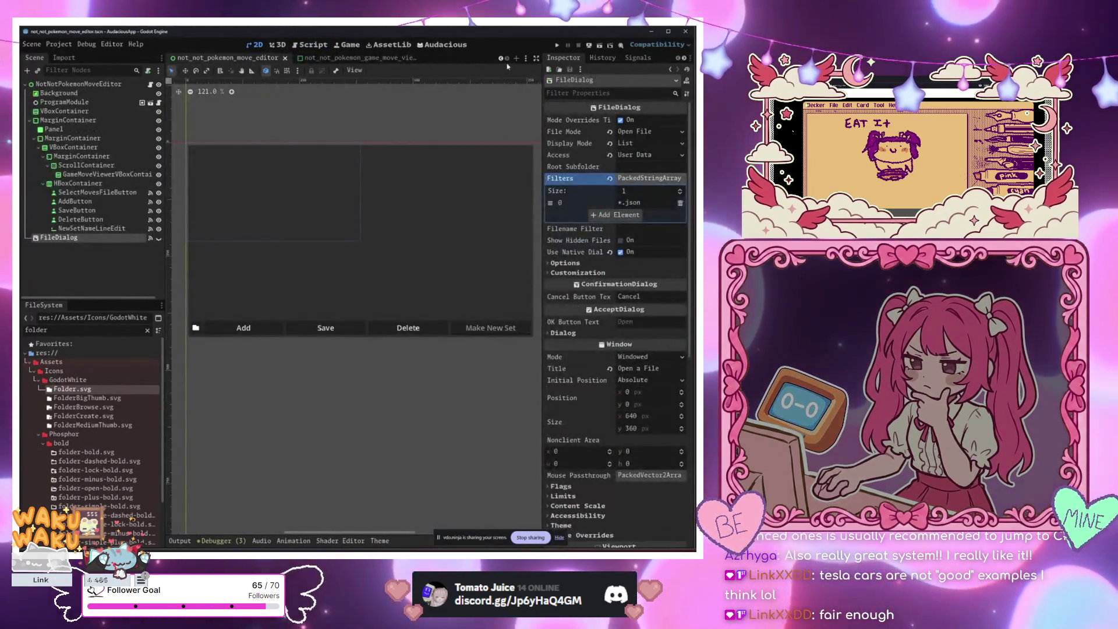
{"action": "left_click", "coordinate": [307, 58]}
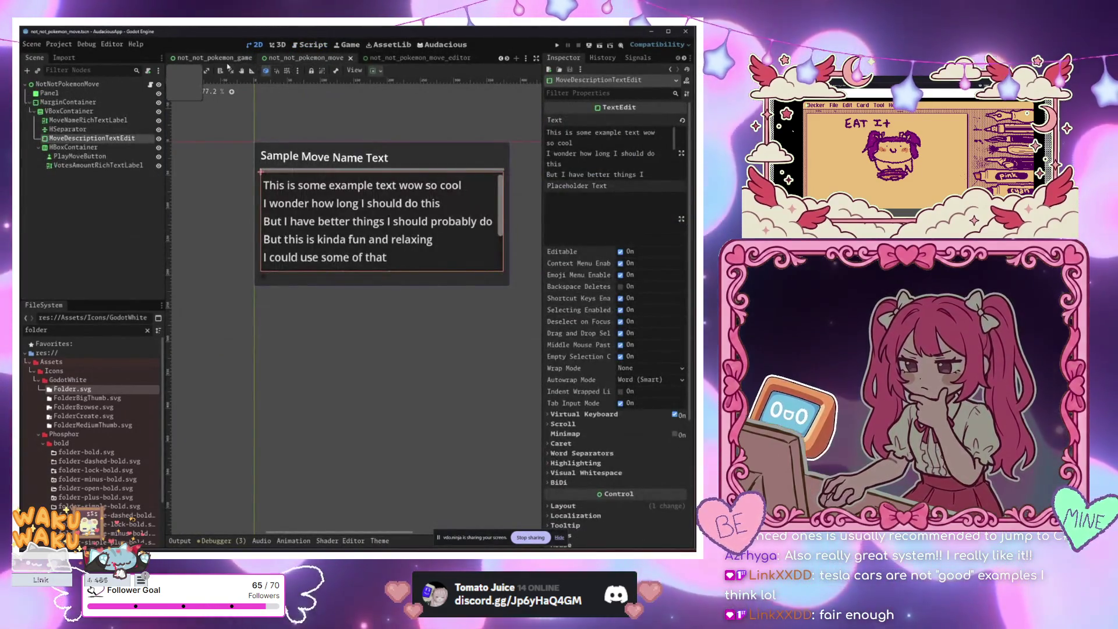
{"action": "left_click", "coordinate": [219, 58]}
{"action": "left_click", "coordinate": [254, 328]}
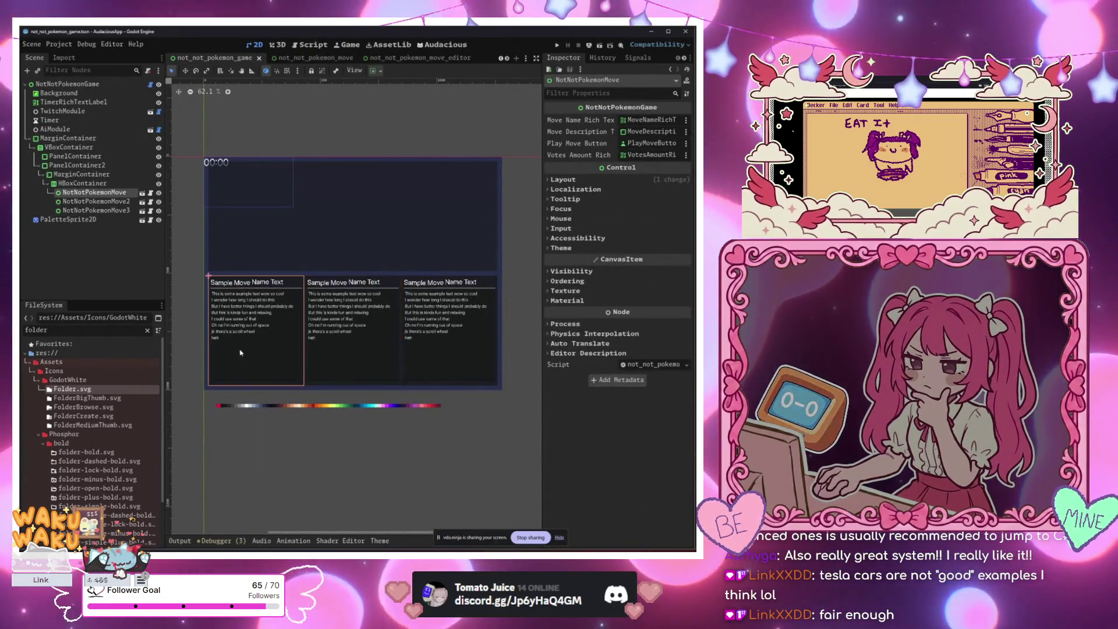
{"action": "left_click", "coordinate": [419, 334]}
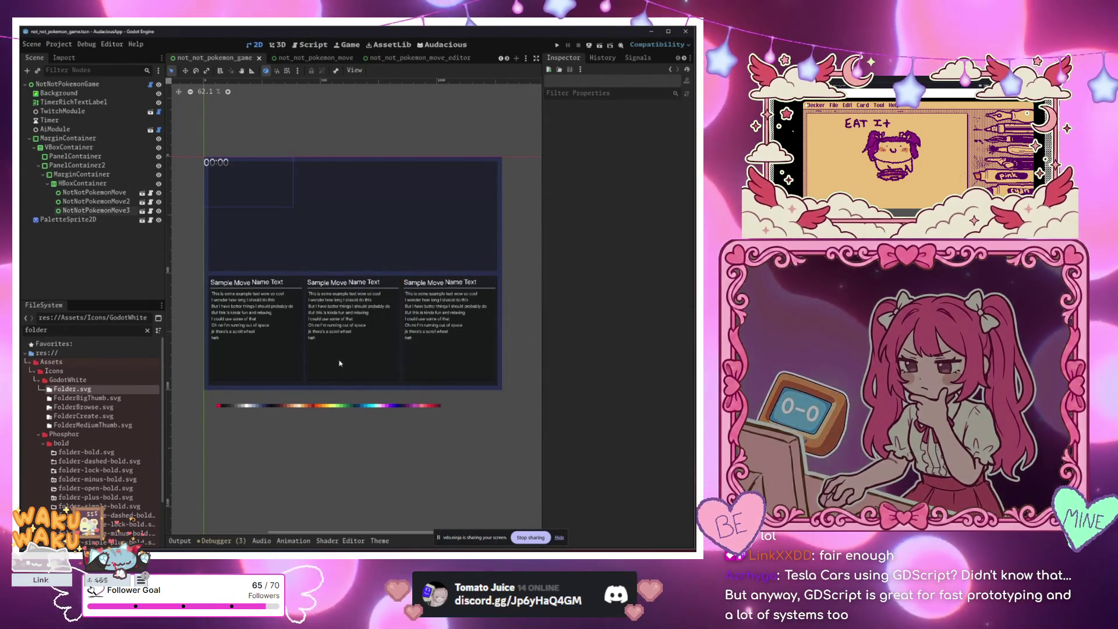
{"action": "left_click", "coordinate": [390, 342]}
{"action": "left_click", "coordinate": [457, 341]}
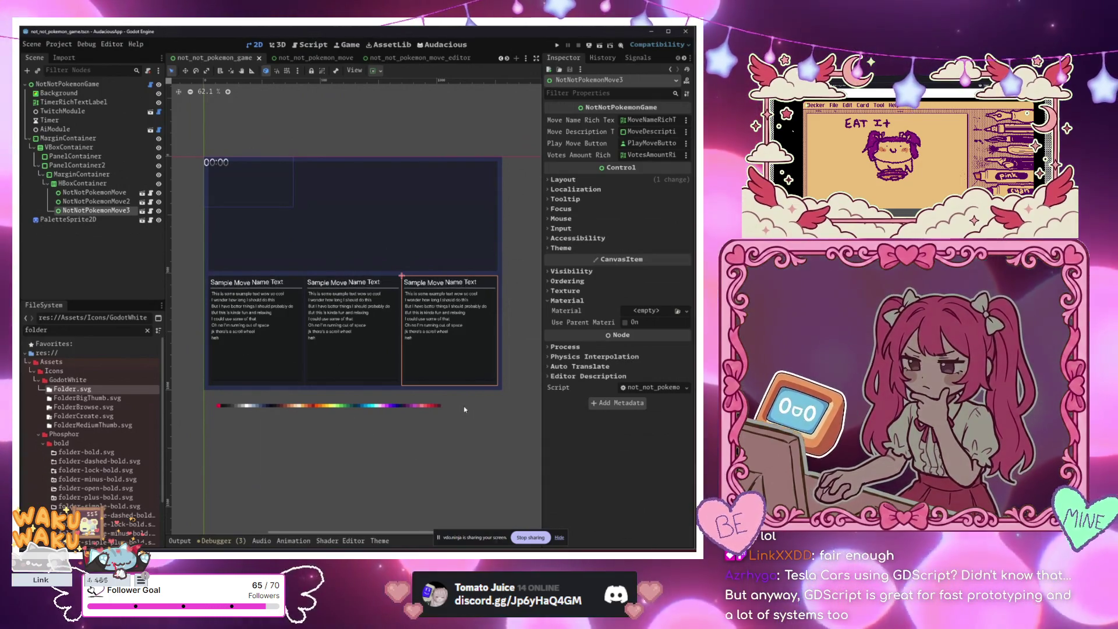
Inspect the MarginContainer's margins and select the NotNotPokemonGame root node.
{"action": "left_click", "coordinate": [464, 414]}
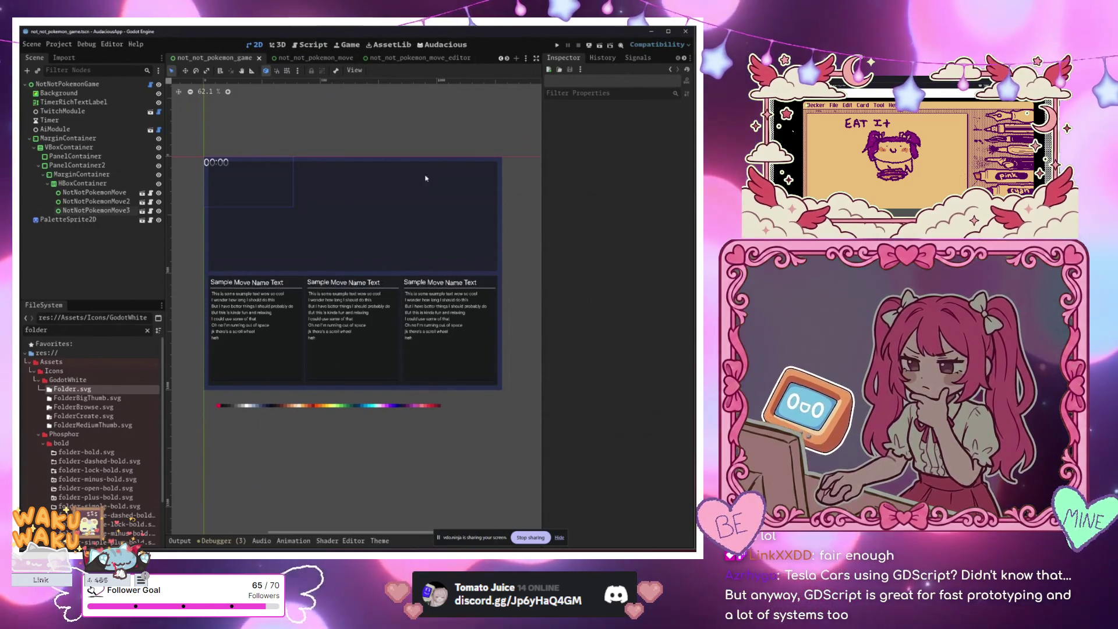
{"action": "left_click", "coordinate": [499, 226]}
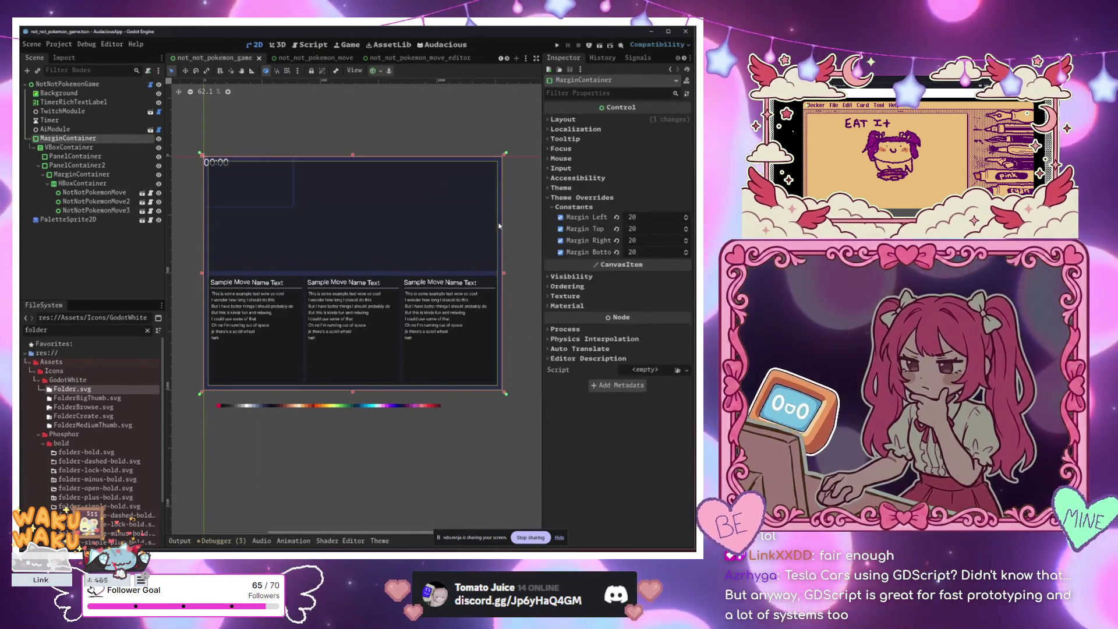
{"action": "left_click", "coordinate": [523, 255]}
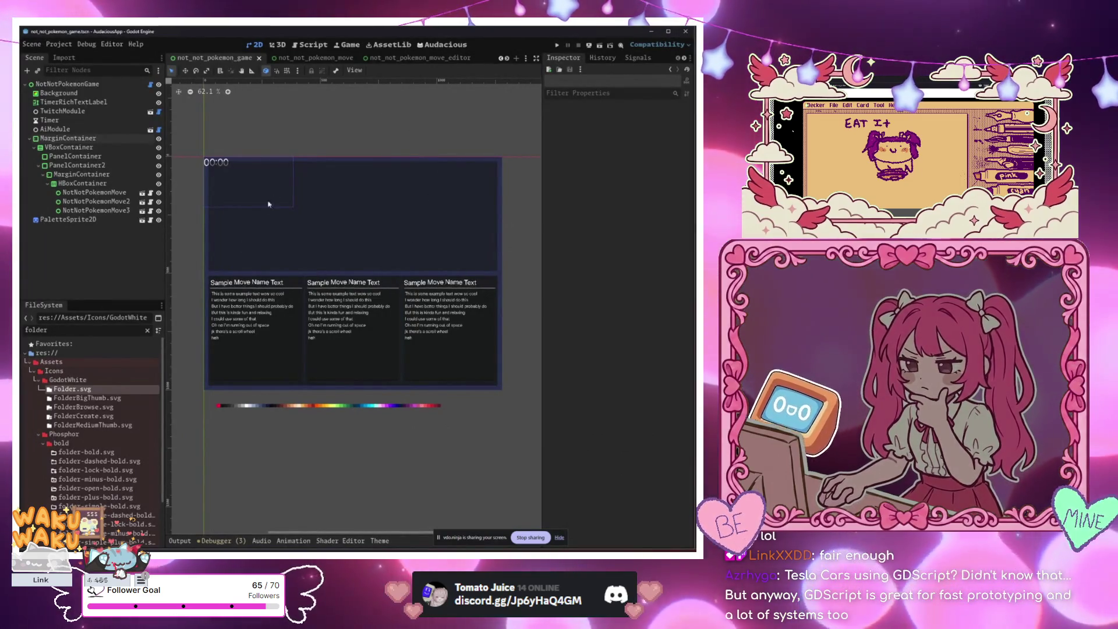
{"action": "left_click", "coordinate": [121, 84]}
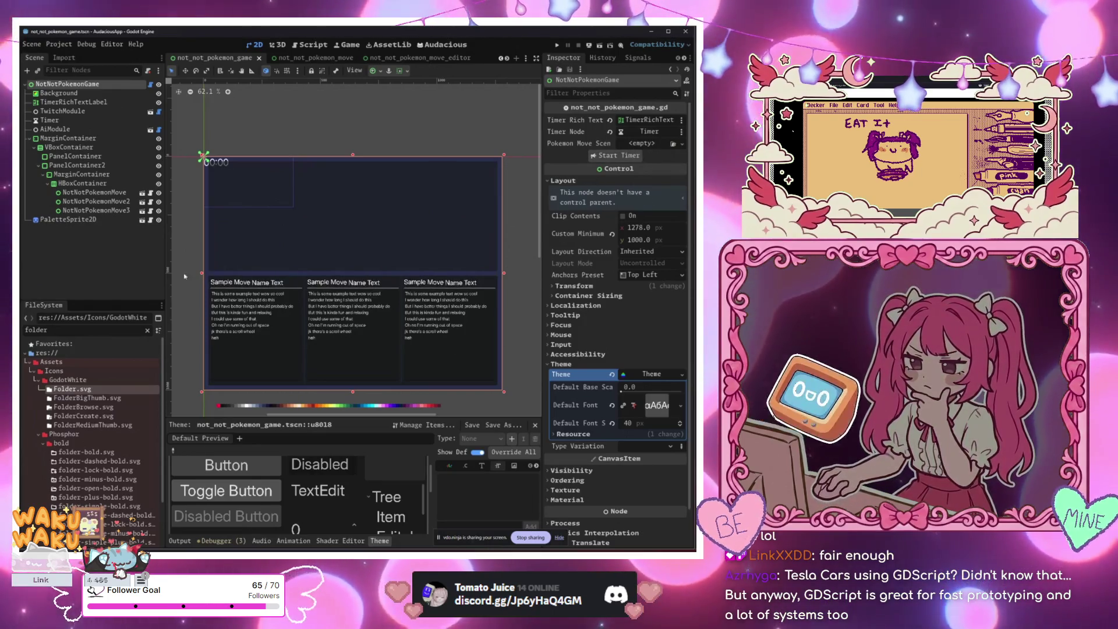
Check the root node's theme and top PanelContainer, then bring up the AssetLib.
{"action": "left_click", "coordinate": [519, 216]}
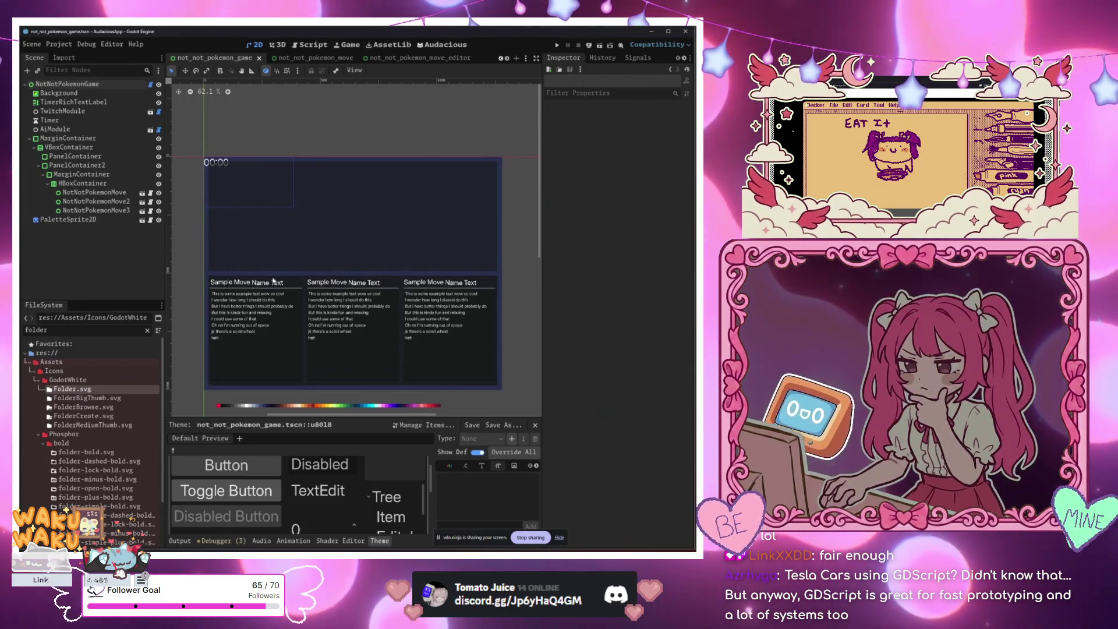
{"action": "left_click", "coordinate": [49, 120]}
{"action": "left_click", "coordinate": [68, 85]}
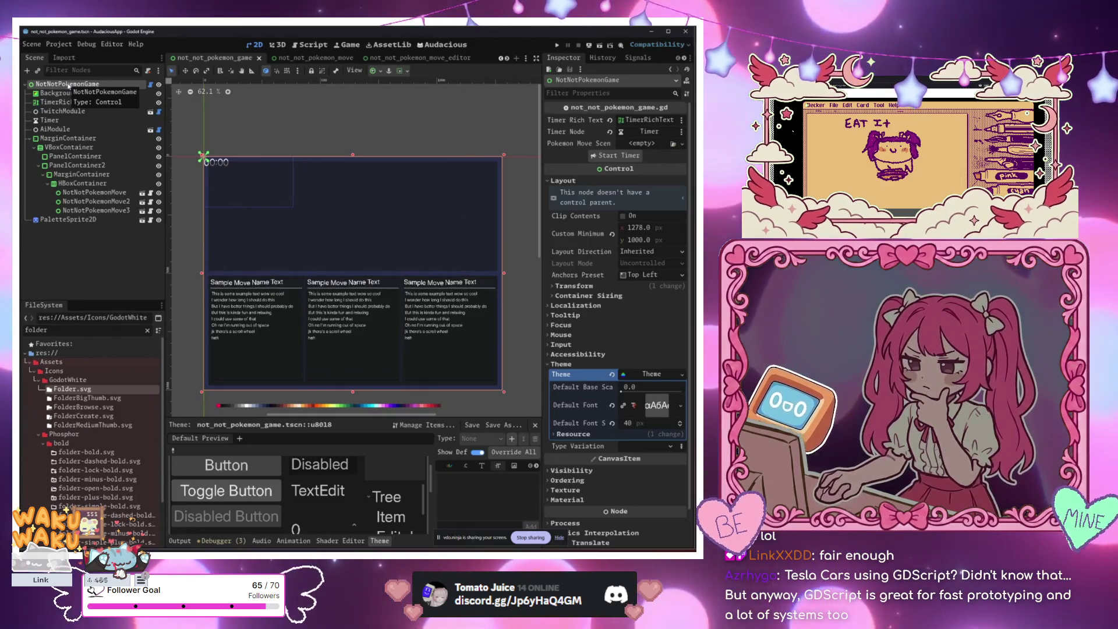
{"action": "left_click", "coordinate": [342, 112]}
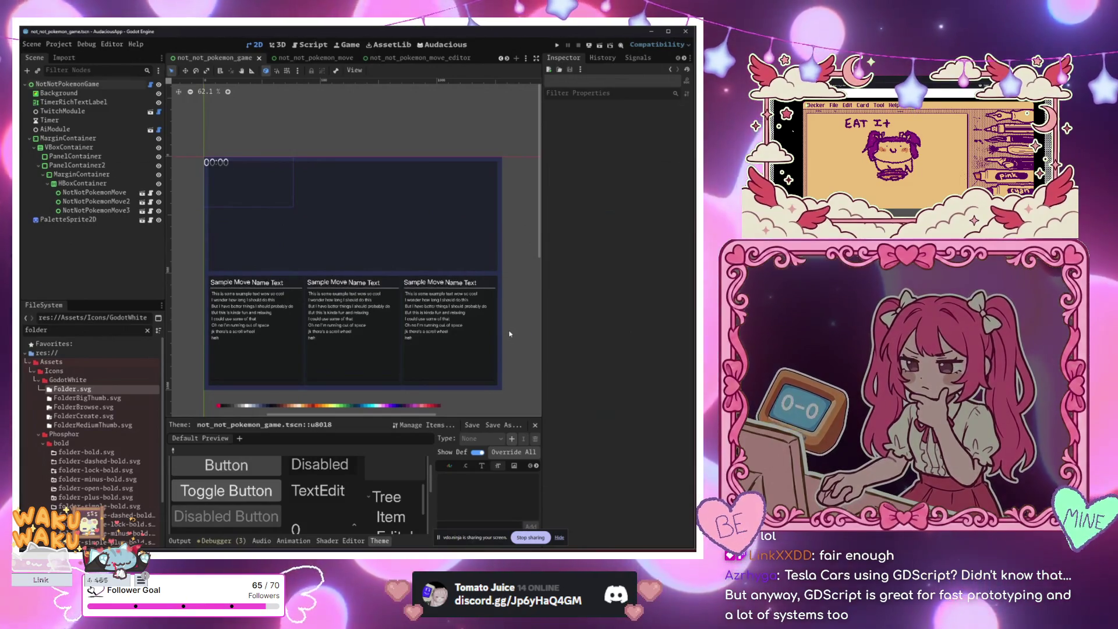
{"action": "left_click", "coordinate": [419, 237]}
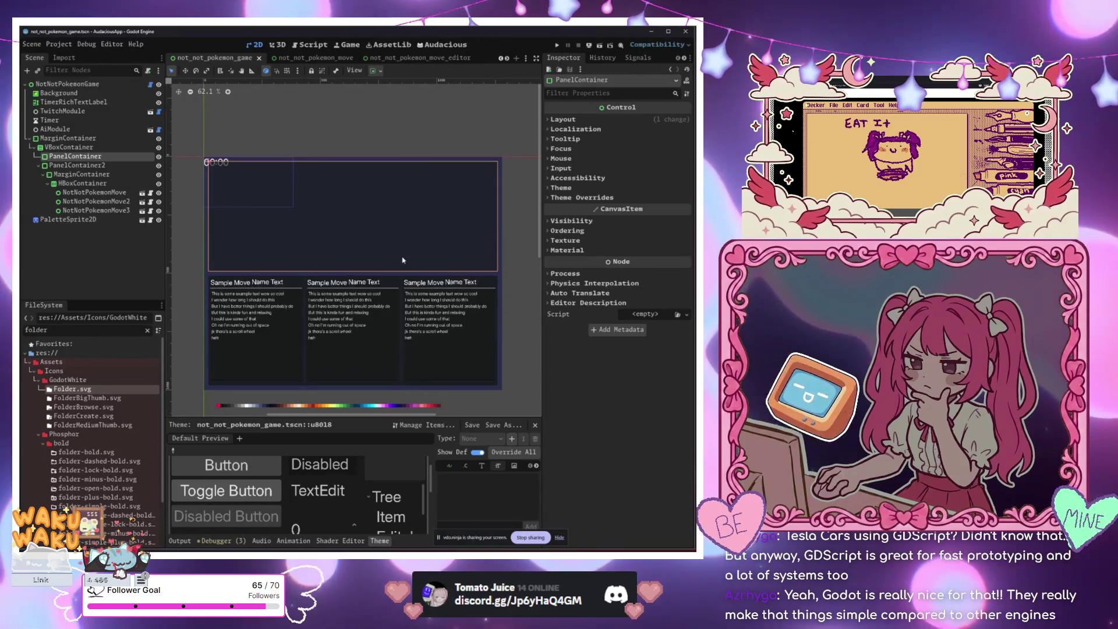
{"action": "left_click", "coordinate": [529, 262]}
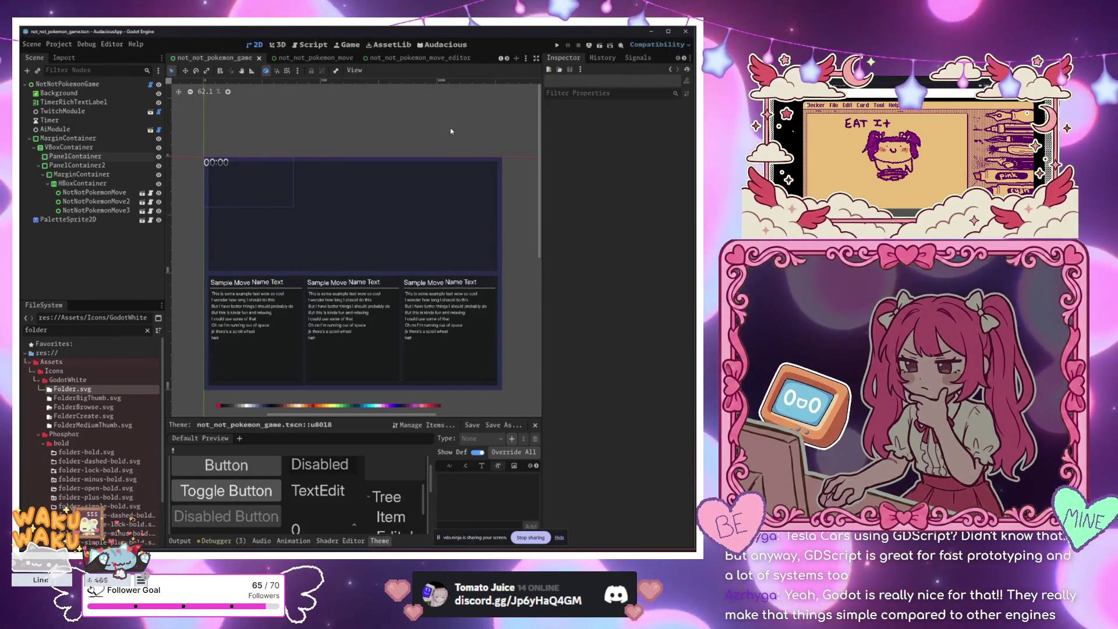
{"action": "left_click", "coordinate": [392, 44]}
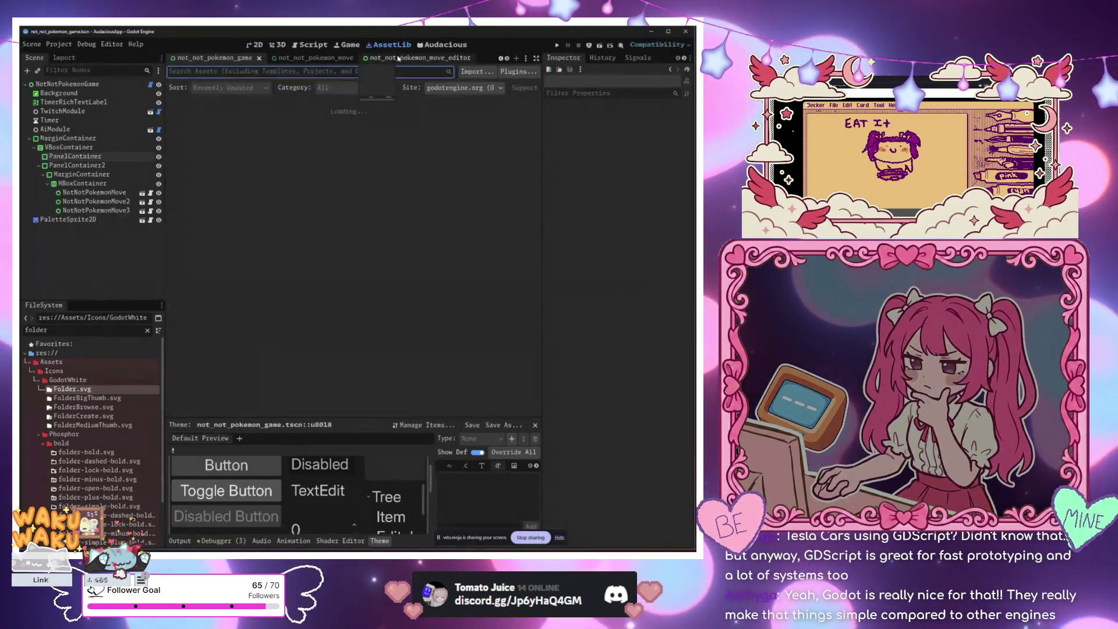
Show the move editor scene in the 2D canvas and select its NotNotPokemonMoveEditor root.
{"action": "left_click", "coordinate": [308, 58]}
{"action": "left_click", "coordinate": [254, 45]}
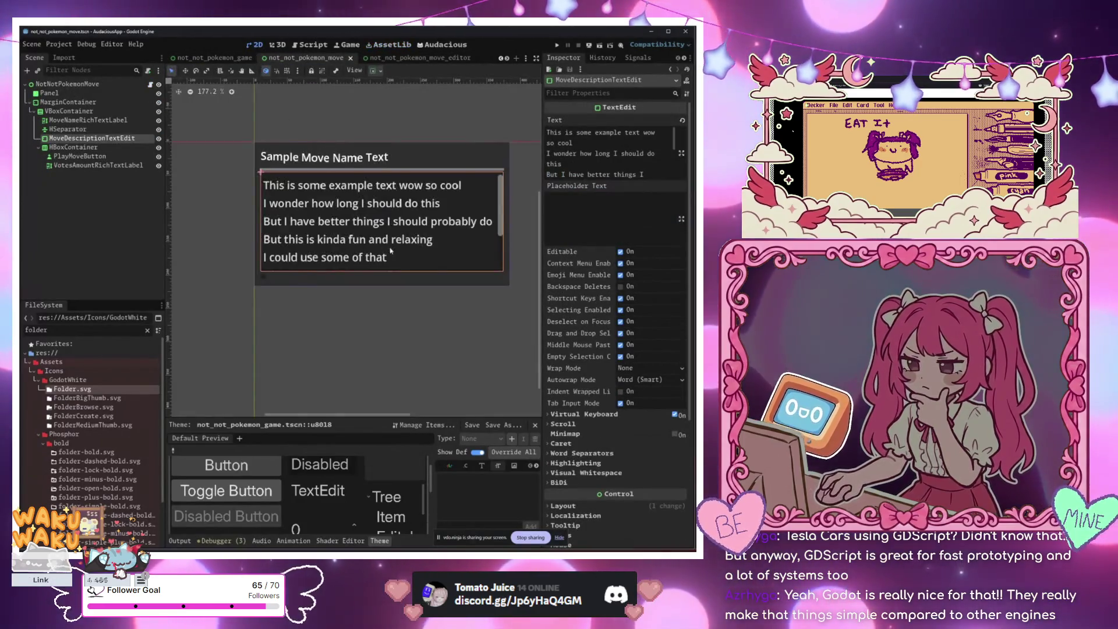
{"action": "left_click", "coordinate": [410, 57]}
{"action": "scroll", "coordinate": [413, 172], "scroll_direction": "up", "scroll_amount": 2}
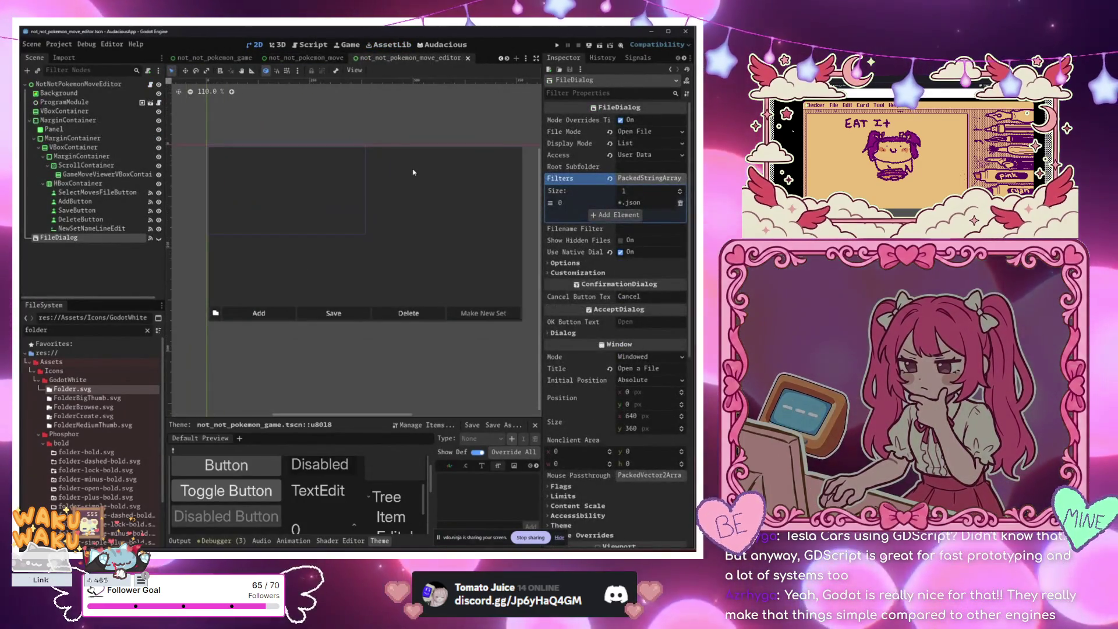
{"action": "scroll", "coordinate": [413, 173], "scroll_direction": "up", "scroll_amount": 1}
{"action": "scroll", "coordinate": [413, 174], "scroll_direction": "down", "scroll_amount": 2}
{"action": "scroll", "coordinate": [414, 175], "scroll_direction": "up", "scroll_amount": 1}
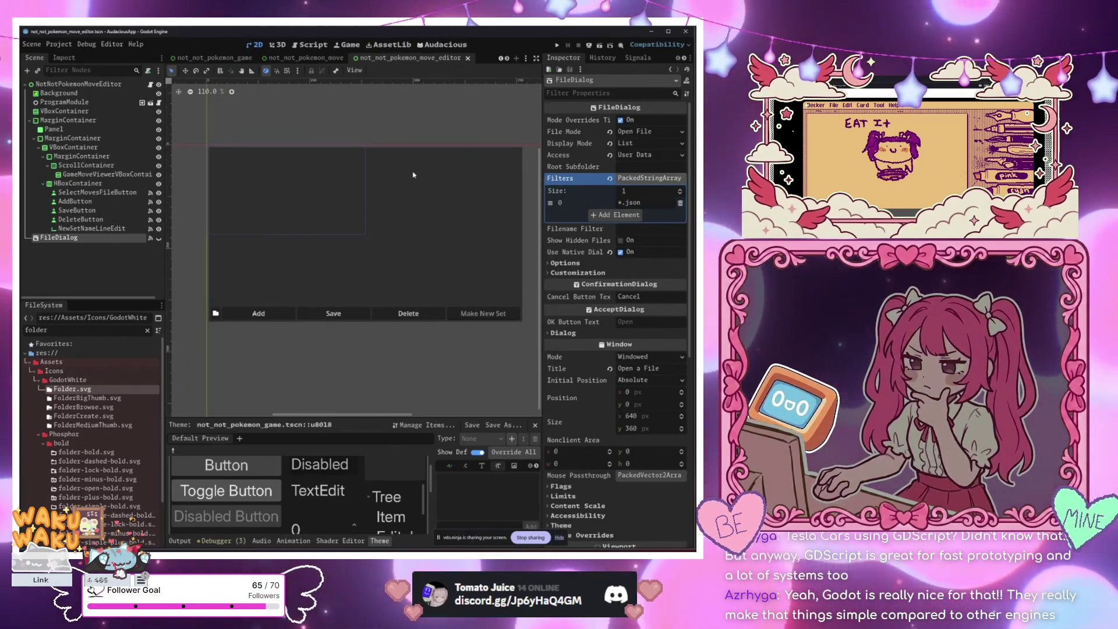
{"action": "scroll", "coordinate": [386, 201], "scroll_direction": "up", "scroll_amount": 3}
{"action": "scroll", "coordinate": [386, 200], "scroll_direction": "down", "scroll_amount": 4}
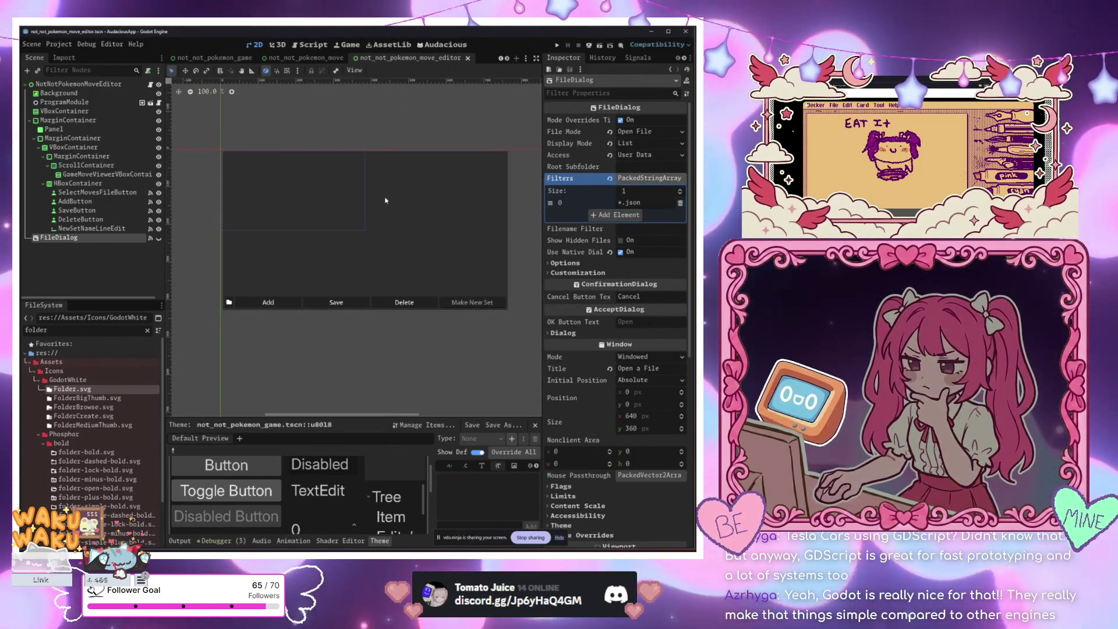
{"action": "scroll", "coordinate": [352, 230], "scroll_direction": "up", "scroll_amount": 3}
{"action": "left_click", "coordinate": [53, 330]}
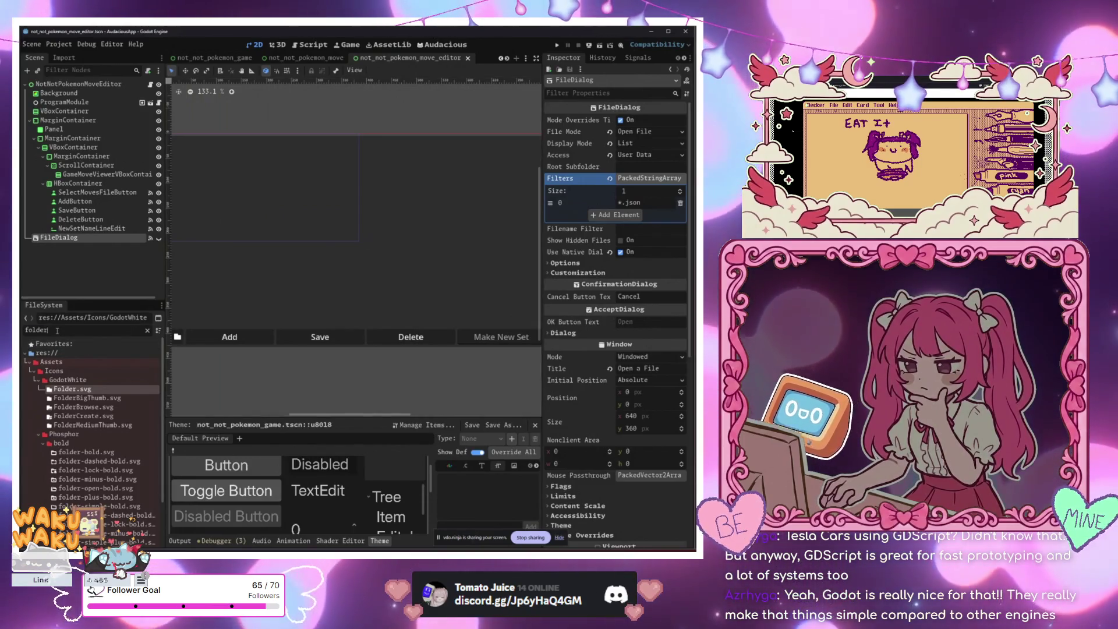
{"action": "left_click", "coordinate": [42, 84]}
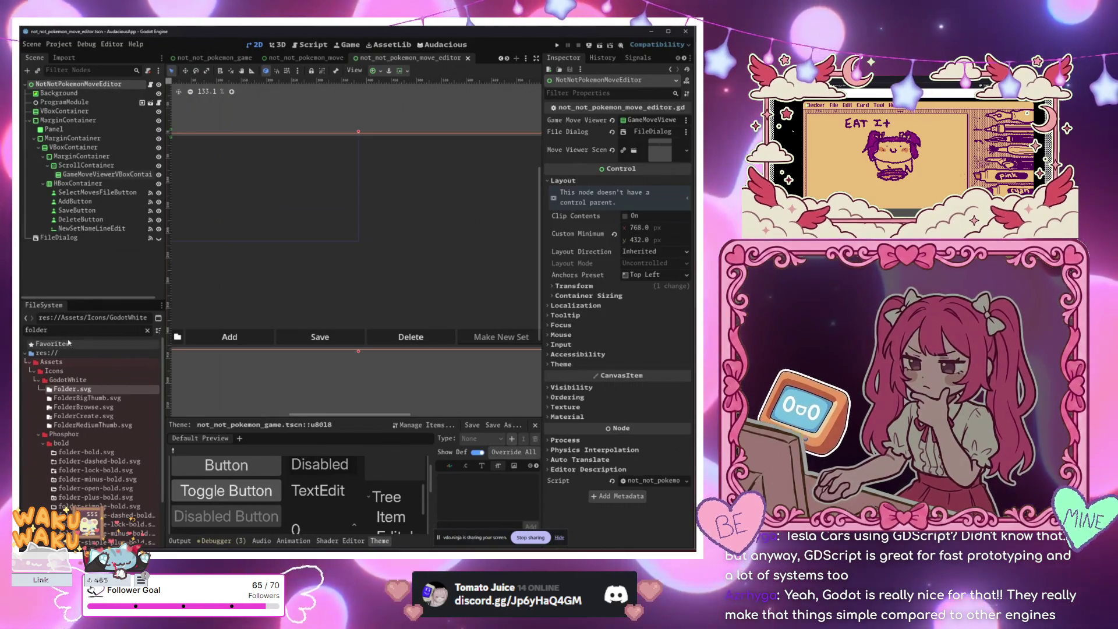
{"action": "type", "text": "glassmor"}
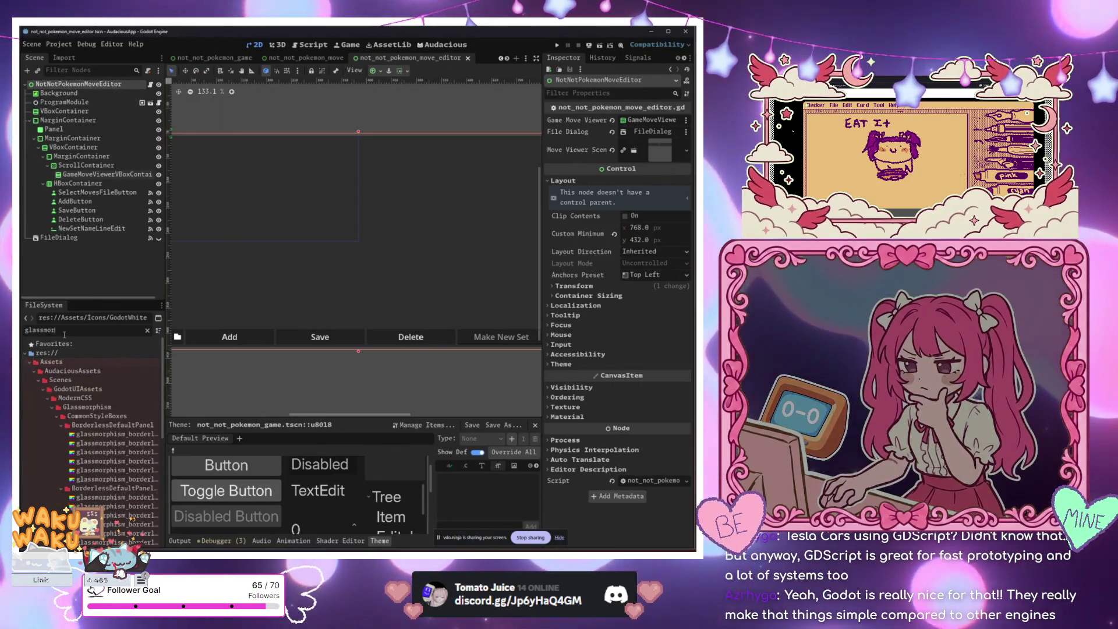
{"action": "scroll", "coordinate": [96, 410], "scroll_direction": "down", "scroll_amount": 3}
{"action": "scroll", "coordinate": [111, 448], "scroll_direction": "down", "scroll_amount": 3}
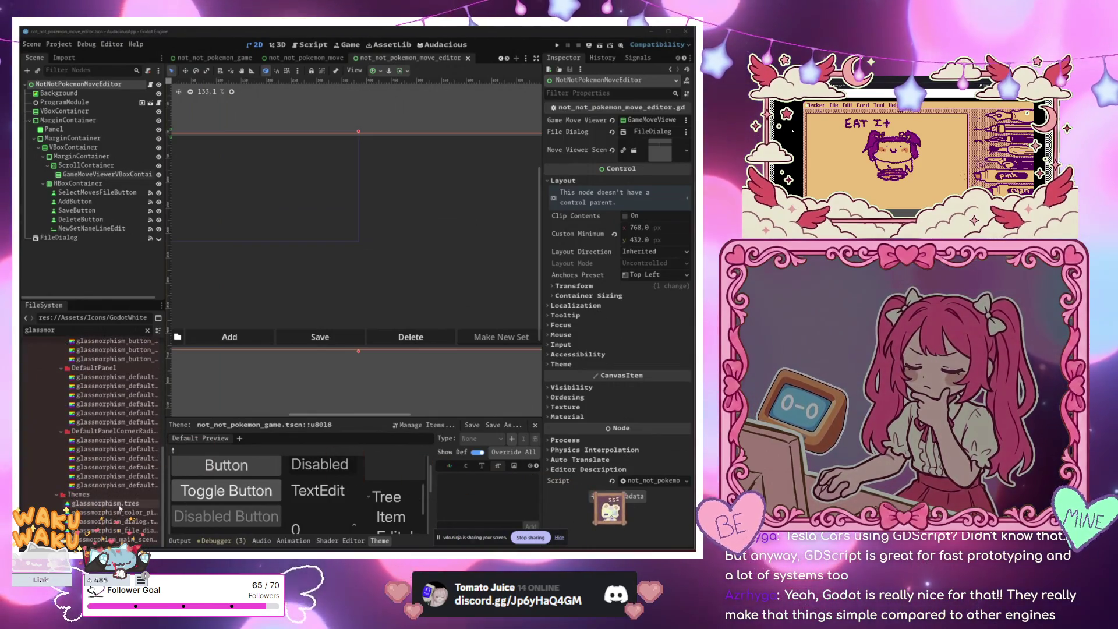
Assign glassmorphism.tres as the root node's Theme in the Inspector.
{"action": "left_click", "coordinate": [561, 363]}
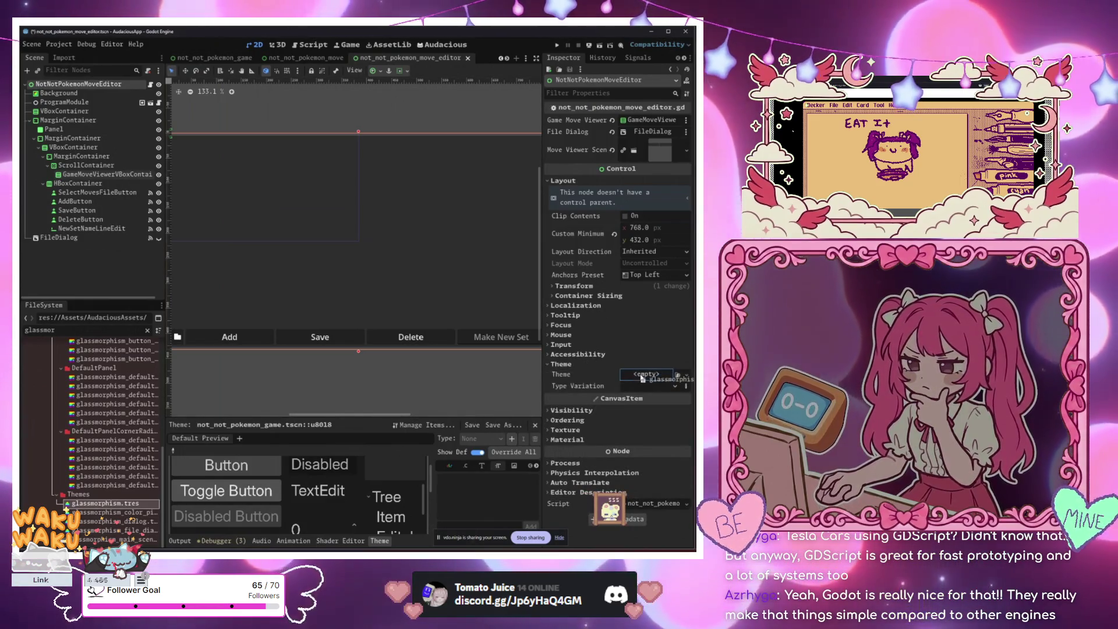
{"action": "left_click_drag", "start_coordinate": [105, 504], "coordinate": [655, 375]}
{"action": "scroll", "coordinate": [348, 355], "scroll_direction": "down", "scroll_amount": 4}
{"action": "scroll", "coordinate": [348, 356], "scroll_direction": "up", "scroll_amount": 3}
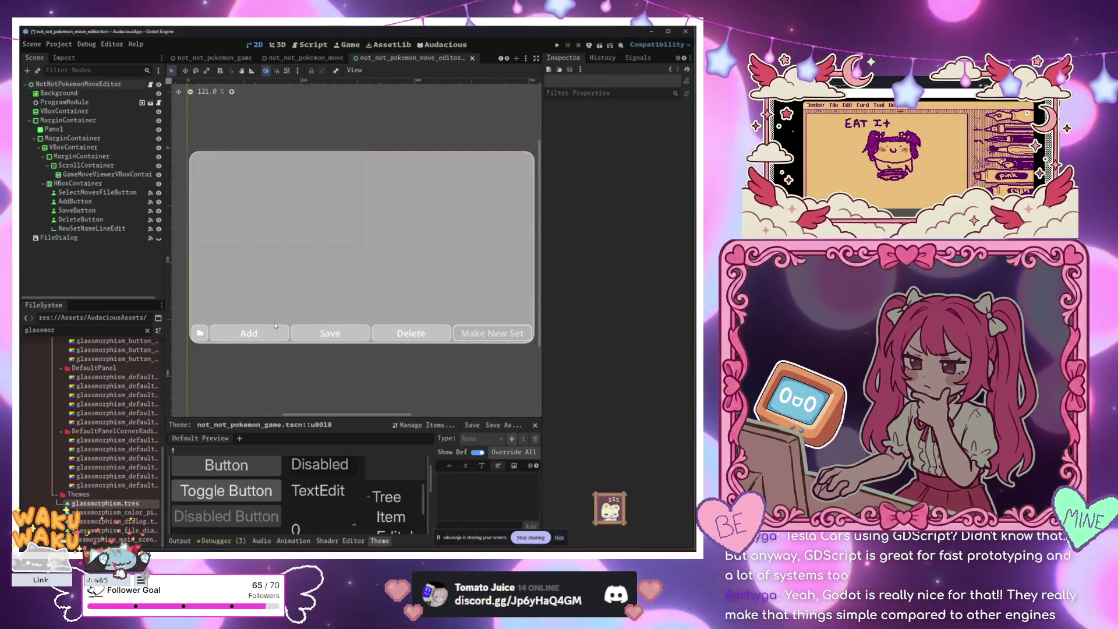
Inspect the button and container nodes, collapse MarginContainer and frame the Background node.
{"action": "left_click", "coordinate": [75, 200]}
{"action": "left_click", "coordinate": [199, 333]}
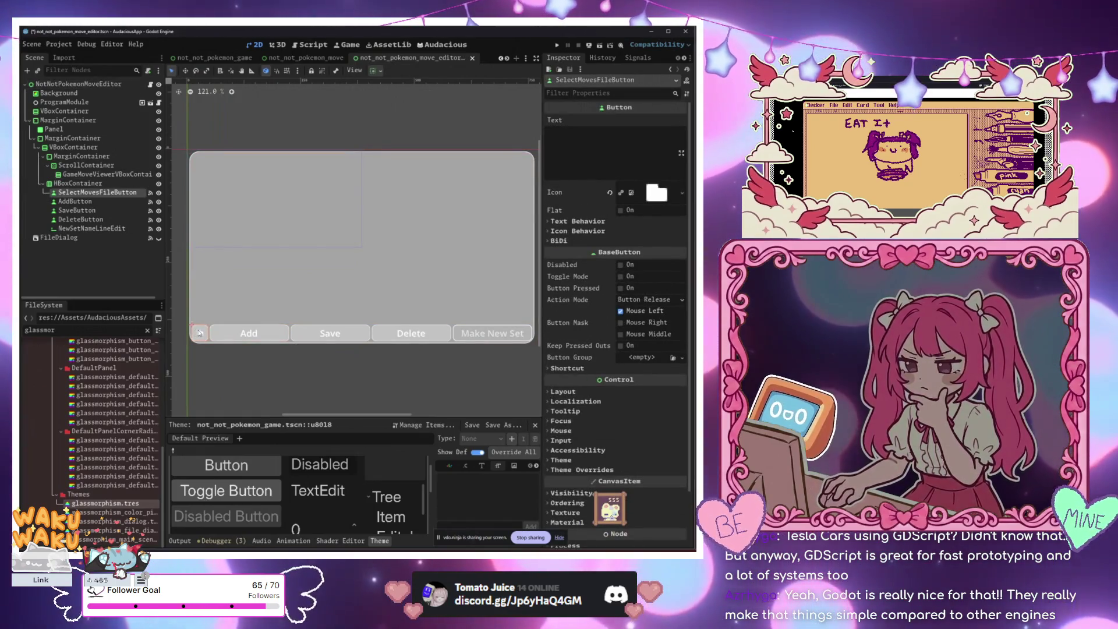
{"action": "left_click", "coordinate": [76, 183]}
{"action": "left_click", "coordinate": [77, 138]}
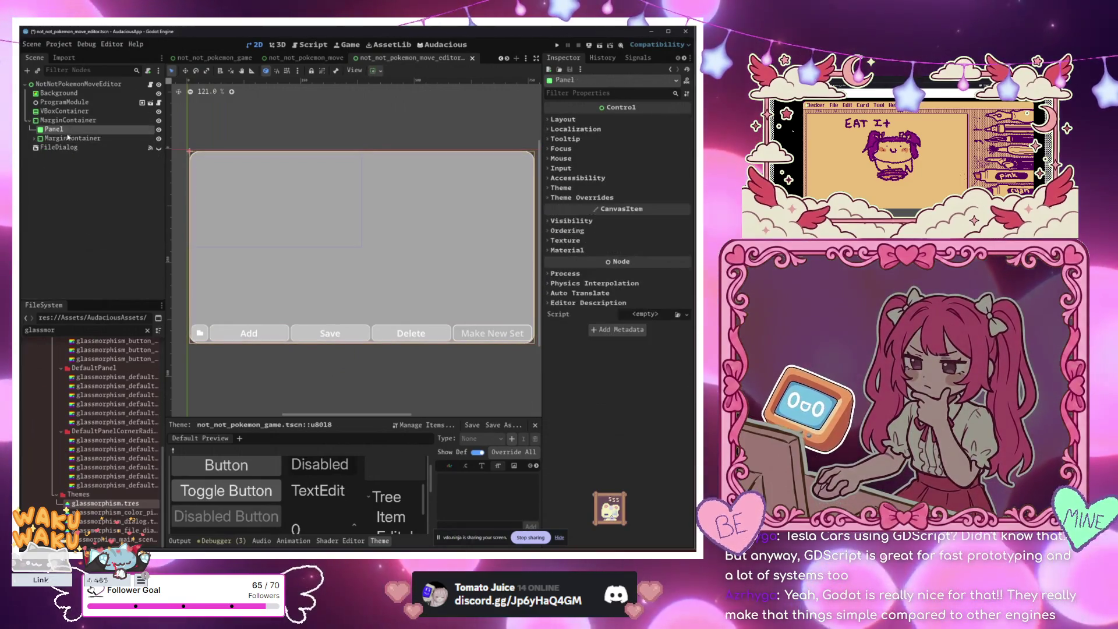
{"action": "left_click", "coordinate": [39, 138]}
{"action": "left_click", "coordinate": [58, 94]}
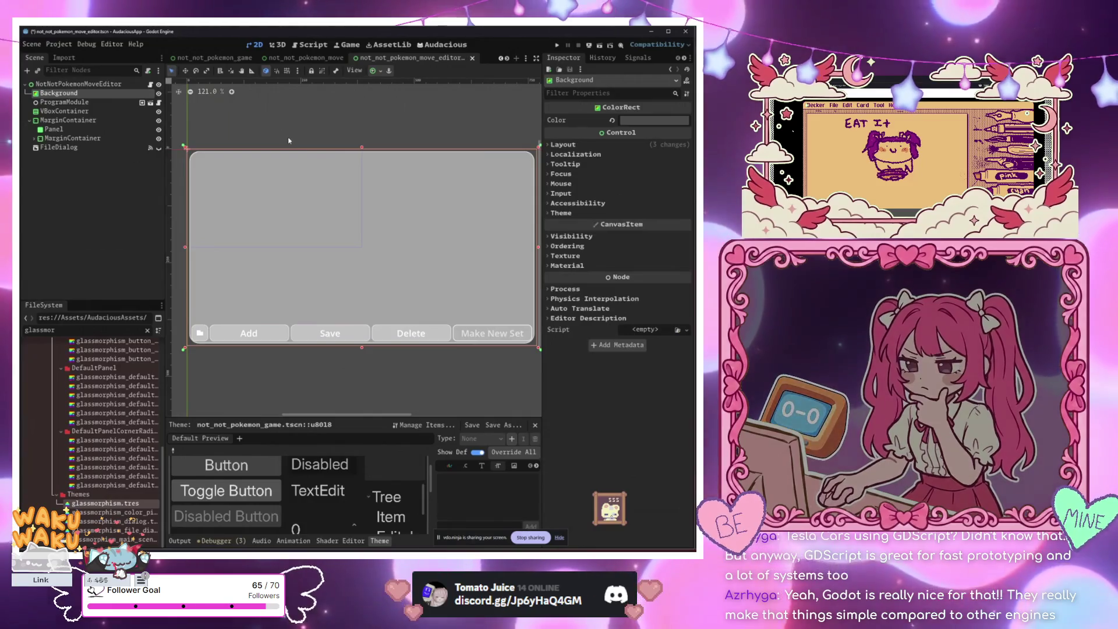
{"action": "key", "text": "f"}
{"action": "scroll", "coordinate": [329, 168], "scroll_direction": "up", "scroll_amount": 2}
{"action": "scroll", "coordinate": [328, 175], "scroll_direction": "up", "scroll_amount": 1}
{"action": "scroll", "coordinate": [329, 192], "scroll_direction": "up", "scroll_amount": 1}
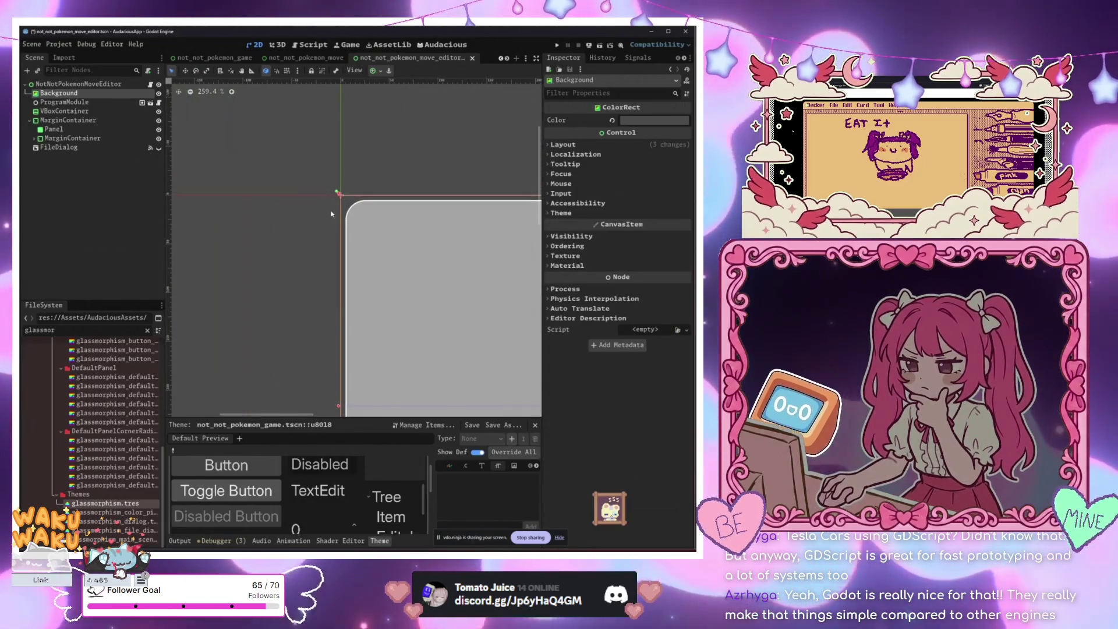
{"action": "scroll", "coordinate": [330, 209], "scroll_direction": "up", "scroll_amount": 1}
{"action": "scroll", "coordinate": [353, 179], "scroll_direction": "down", "scroll_amount": 3}
{"action": "scroll", "coordinate": [399, 183], "scroll_direction": "down", "scroll_amount": 2}
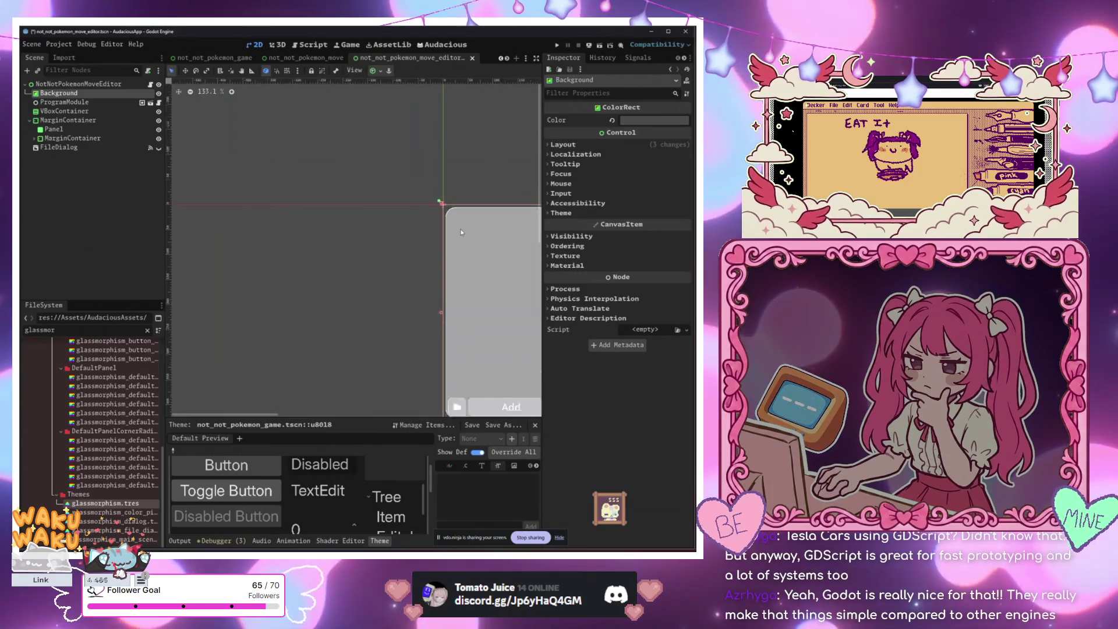
{"action": "scroll", "coordinate": [393, 209], "scroll_direction": "down", "scroll_amount": 2}
{"action": "scroll", "coordinate": [382, 247], "scroll_direction": "down", "scroll_amount": 3}
{"action": "scroll", "coordinate": [382, 247], "scroll_direction": "up", "scroll_amount": 2}
{"action": "scroll", "coordinate": [328, 342], "scroll_direction": "up", "scroll_amount": 1}
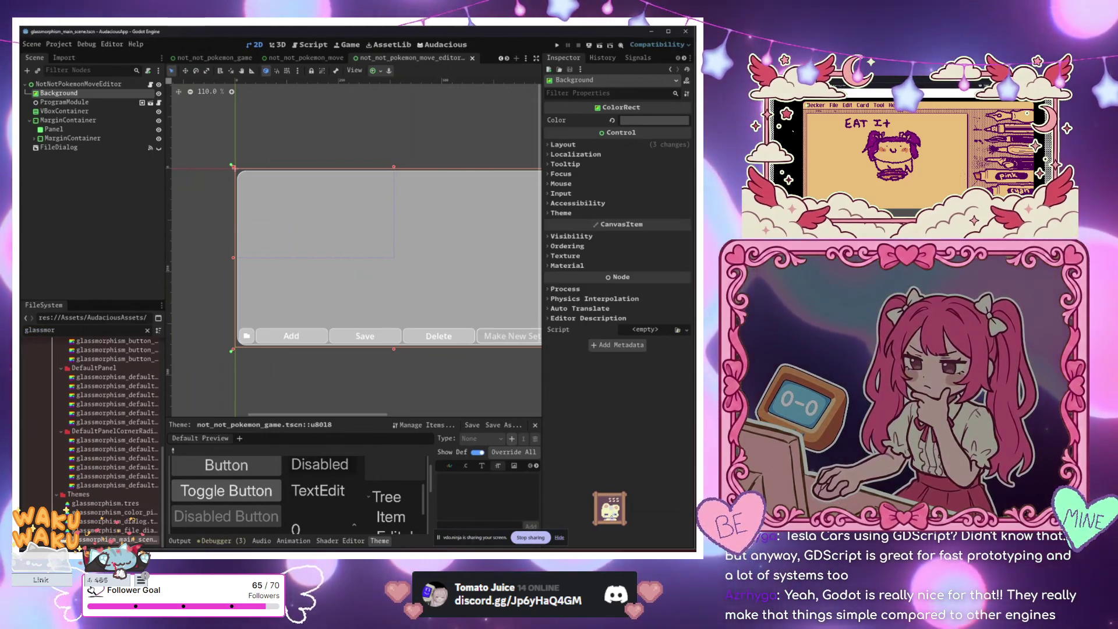
{"action": "scroll", "coordinate": [333, 346], "scroll_direction": "down", "scroll_amount": 3}
{"action": "scroll", "coordinate": [362, 348], "scroll_direction": "down", "scroll_amount": 1}
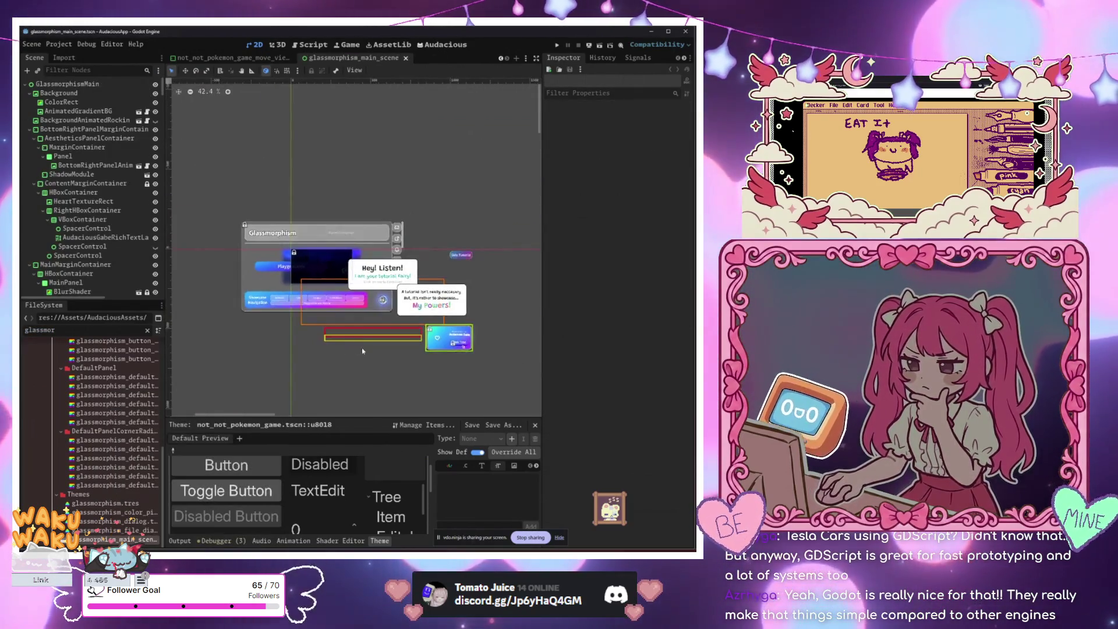
{"action": "scroll", "coordinate": [361, 347], "scroll_direction": "down", "scroll_amount": 1}
Dismiss the scene tab options and close the running AudaciousApp debug window.
{"action": "right_click", "coordinate": [336, 56]}
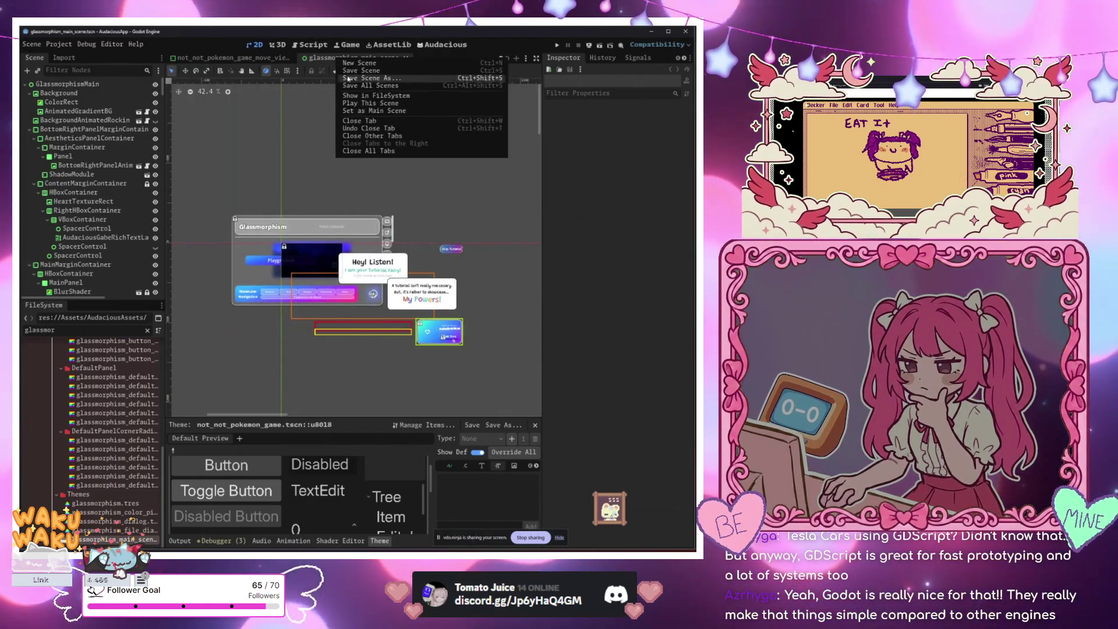
{"action": "left_click", "coordinate": [362, 107]}
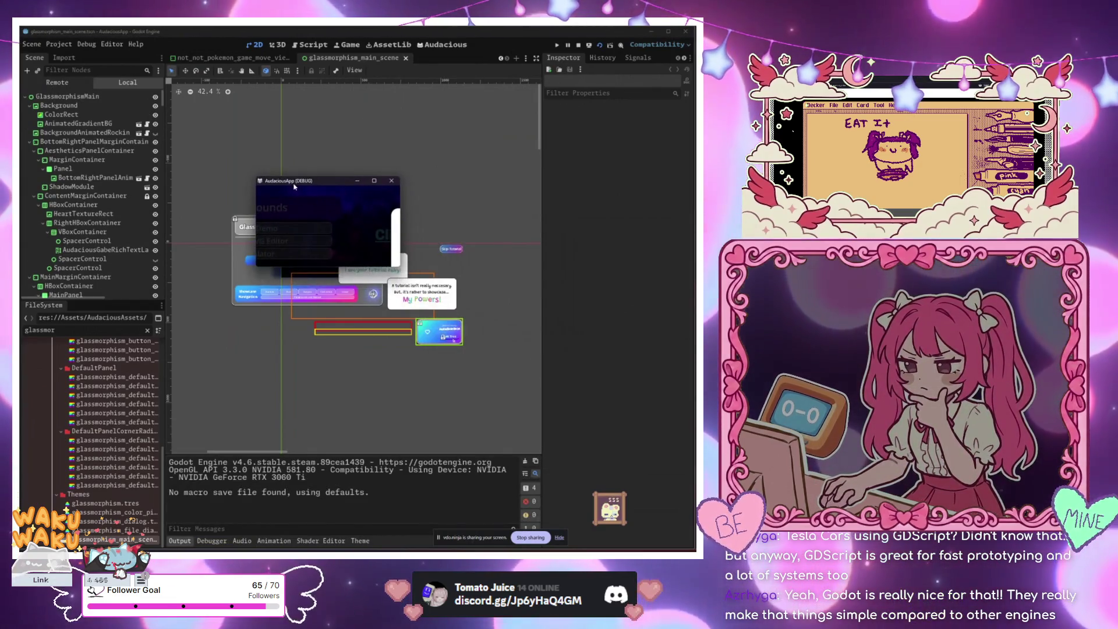
{"action": "left_click", "coordinate": [394, 182]}
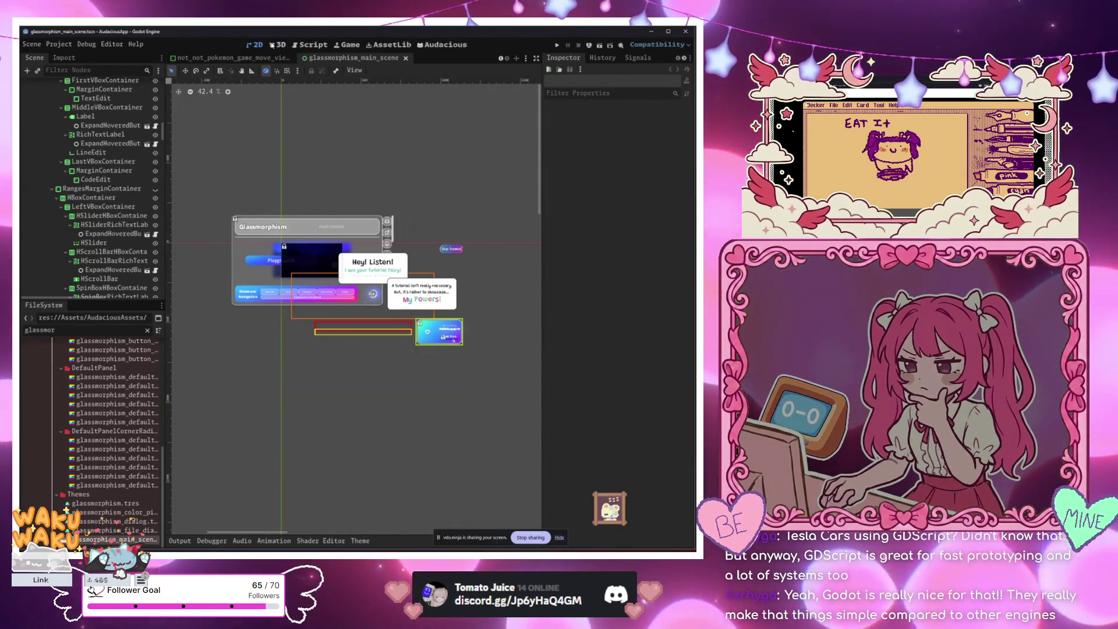
{"action": "scroll", "coordinate": [108, 101], "scroll_direction": "up", "scroll_amount": 3}
{"action": "scroll", "coordinate": [108, 102], "scroll_direction": "up", "scroll_amount": 5}
{"action": "scroll", "coordinate": [109, 101], "scroll_direction": "up", "scroll_amount": 5}
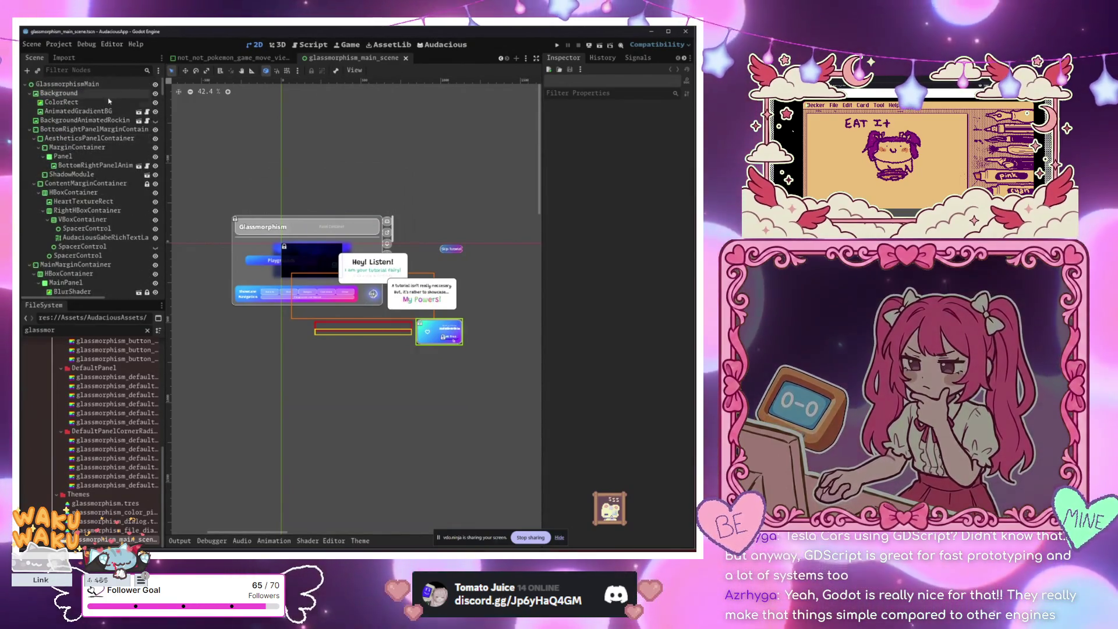
{"action": "scroll", "coordinate": [145, 287], "scroll_direction": "down", "scroll_amount": 10}
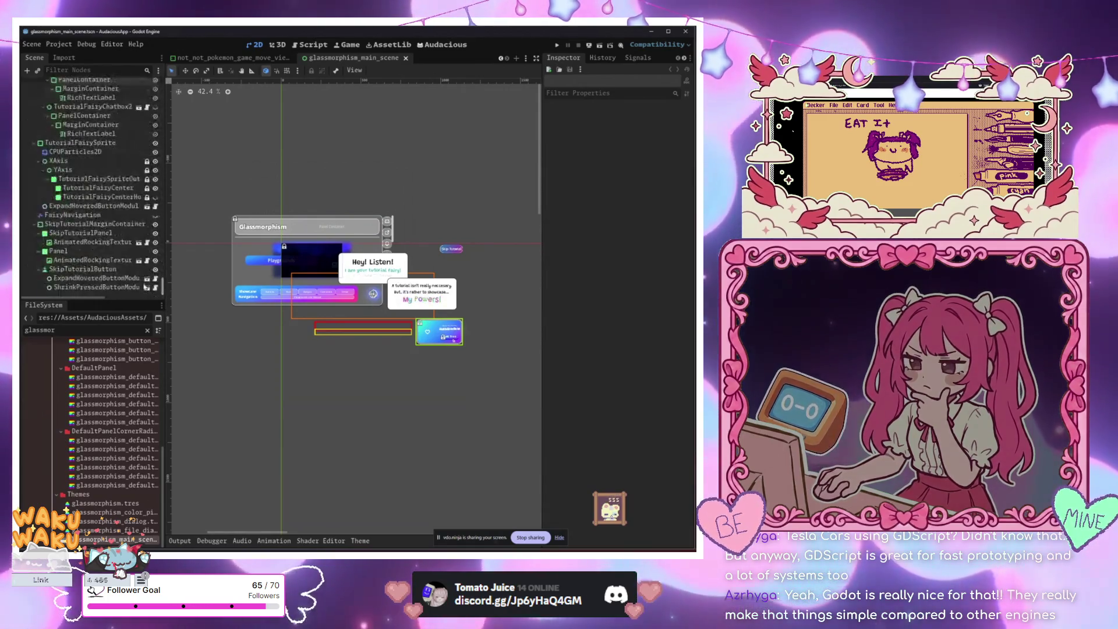
{"action": "scroll", "coordinate": [105, 176], "scroll_direction": "up", "scroll_amount": 10}
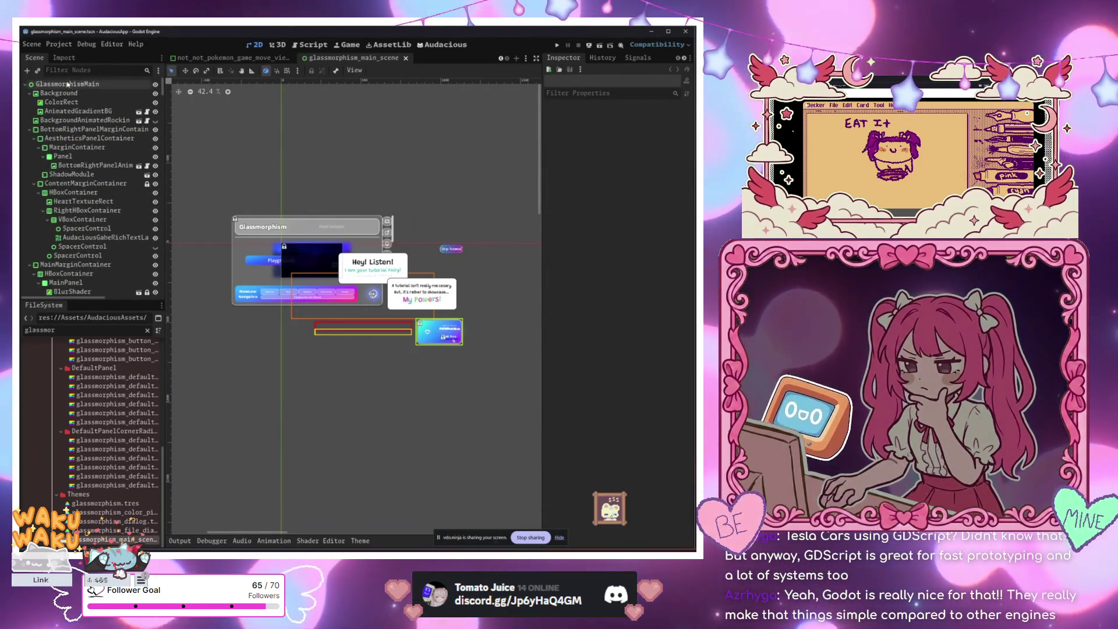
Instantiate program_module.tscn under the GlassmorphismMain root and view its Window settings.
{"action": "left_click", "coordinate": [52, 84]}
{"action": "type", "text": "program"}
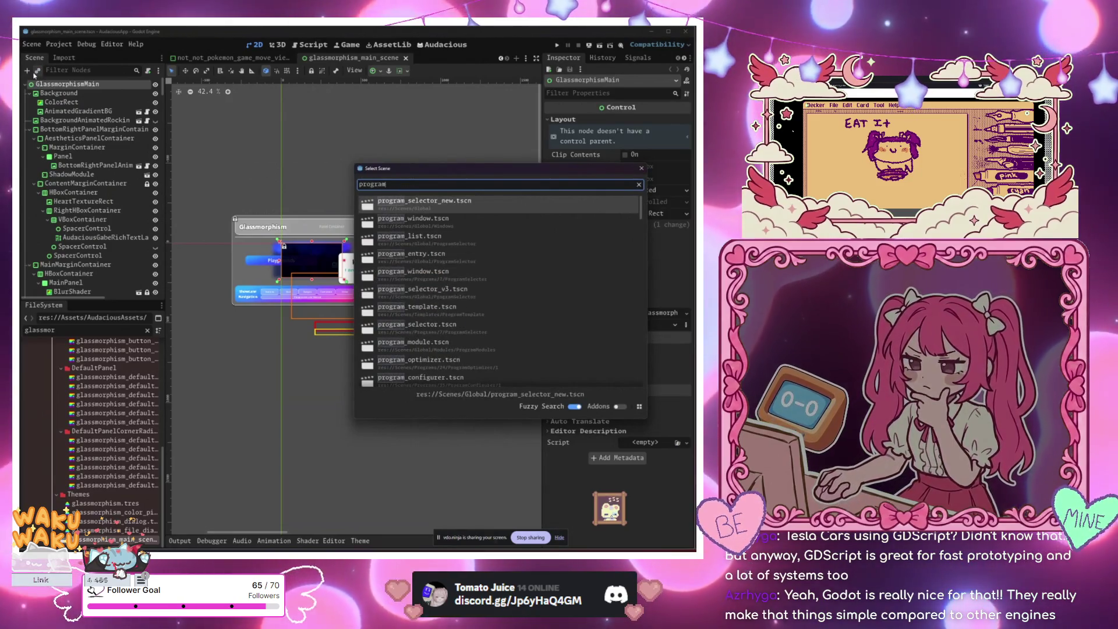
{"action": "key", "text": "Down"}
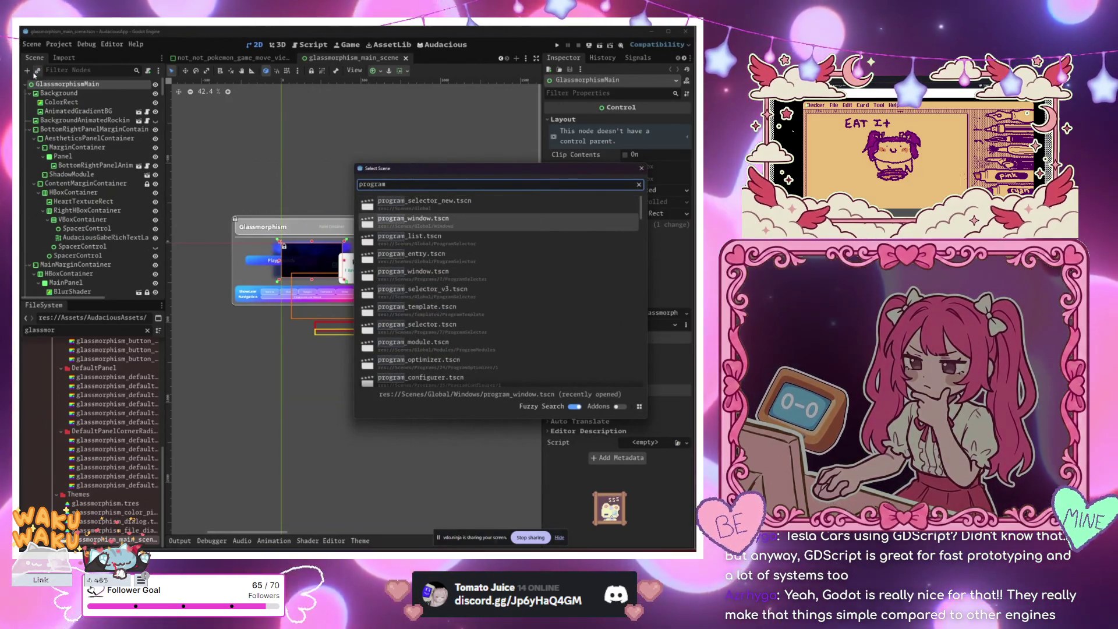
{"action": "type", "text": "_mo"}
{"action": "key", "text": "Return"}
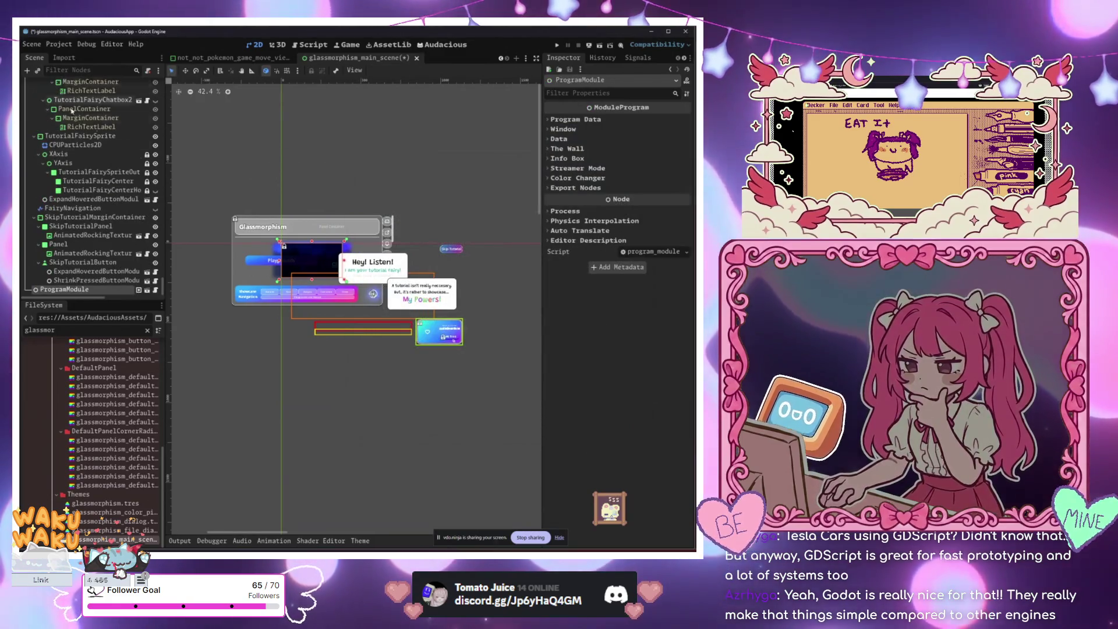
{"action": "left_click", "coordinate": [592, 129]}
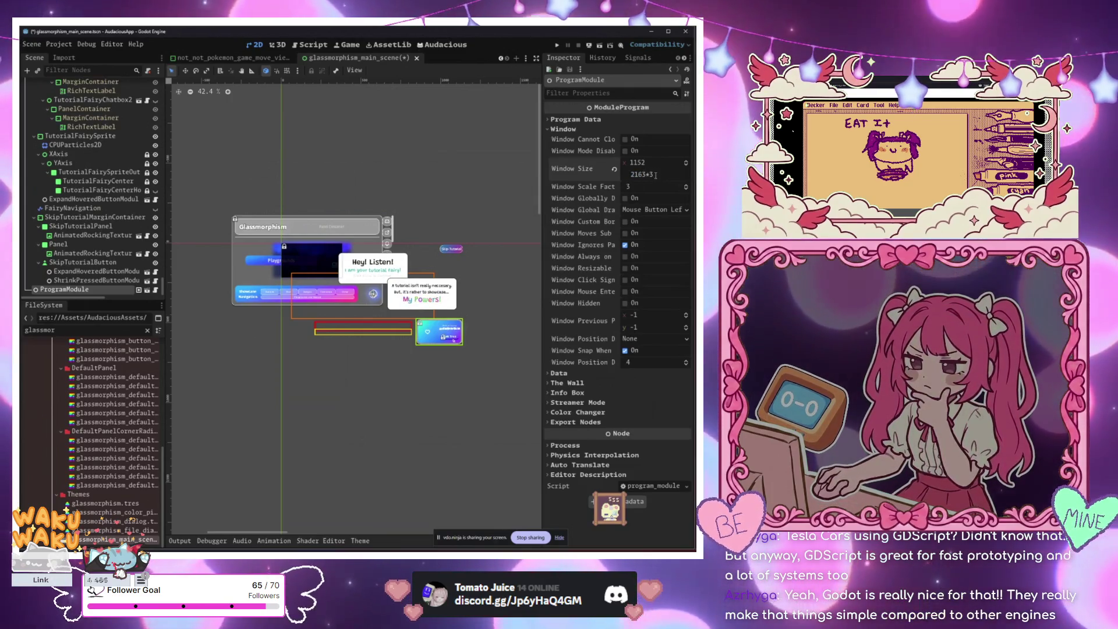
{"action": "left_click", "coordinate": [508, 179]}
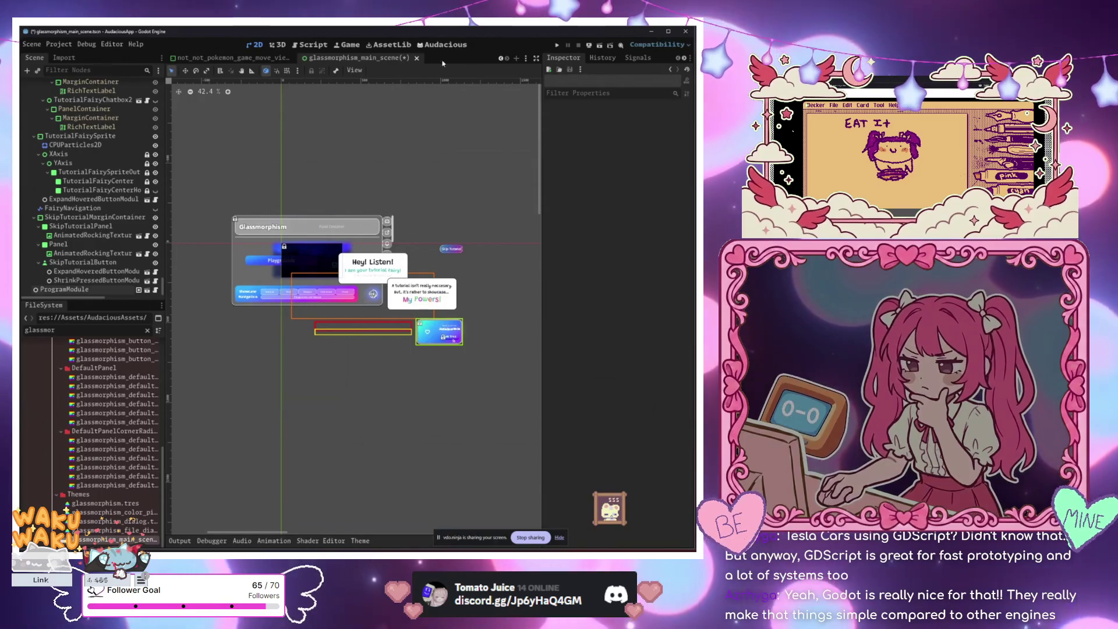
Save the glassmorphism main scene from its tab options.
{"action": "right_click", "coordinate": [395, 63]}
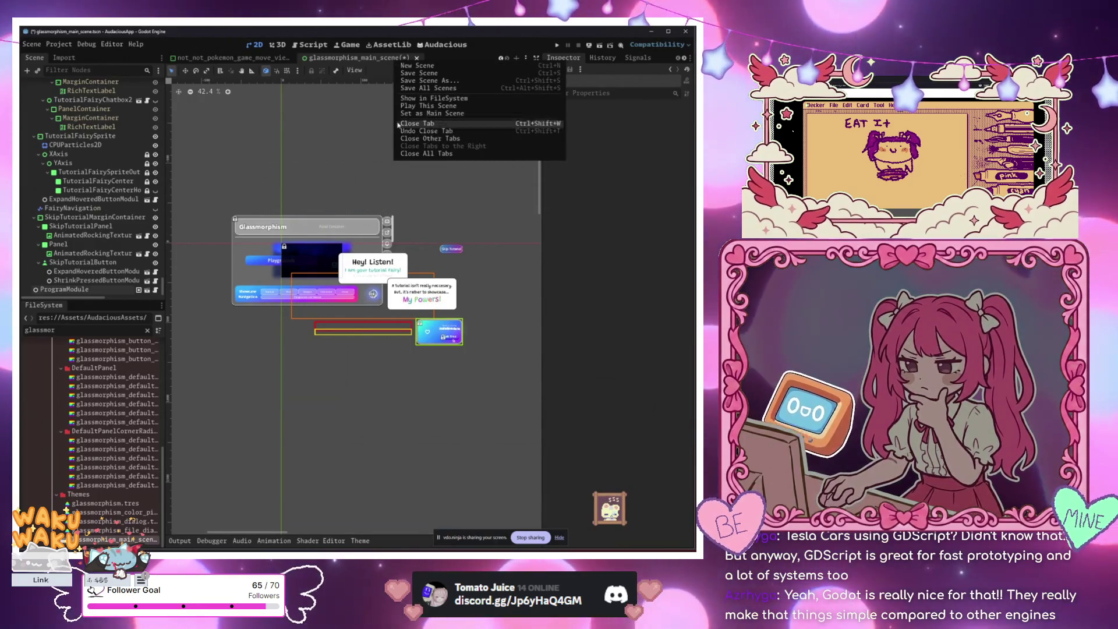
{"action": "left_click", "coordinate": [96, 277]}
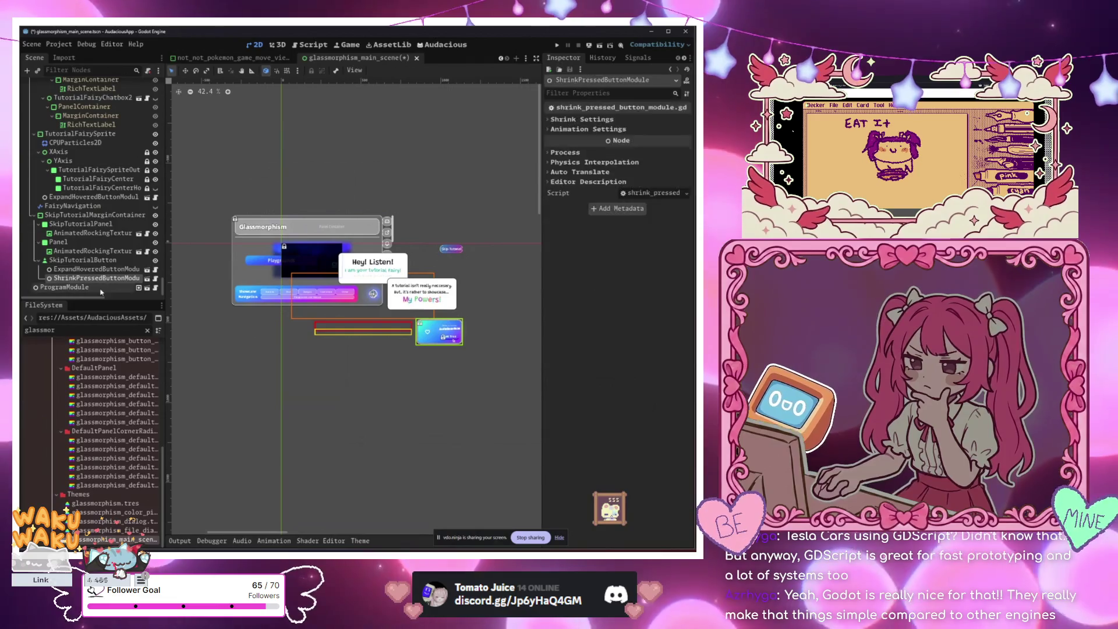
{"action": "left_click", "coordinate": [101, 289]}
{"action": "left_click", "coordinate": [379, 66]}
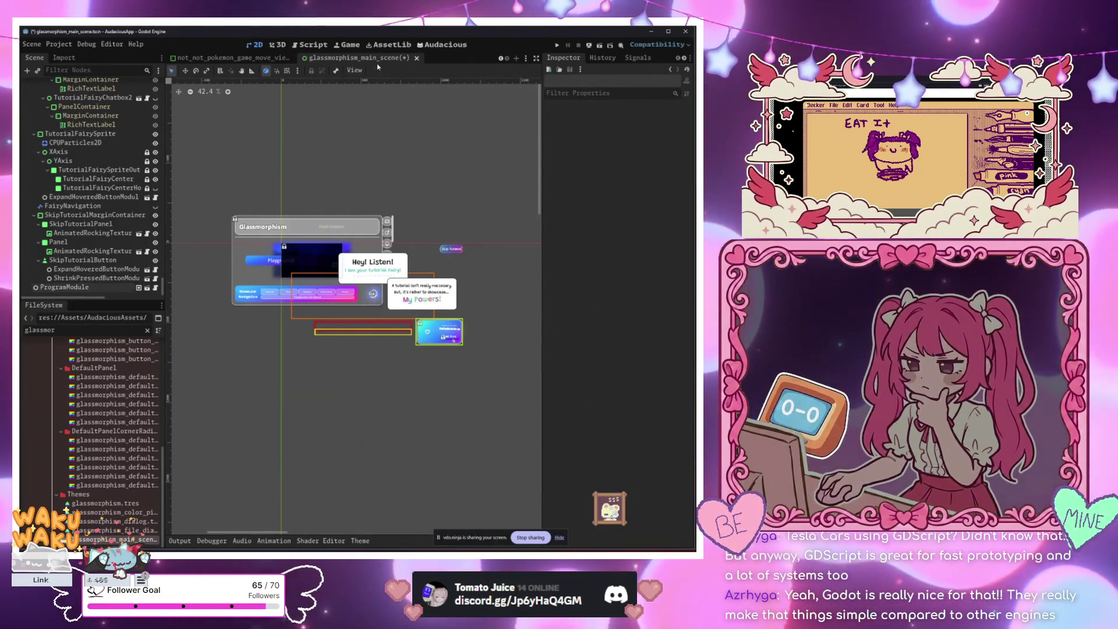
{"action": "right_click", "coordinate": [379, 67]}
{"action": "left_click", "coordinate": [389, 108]}
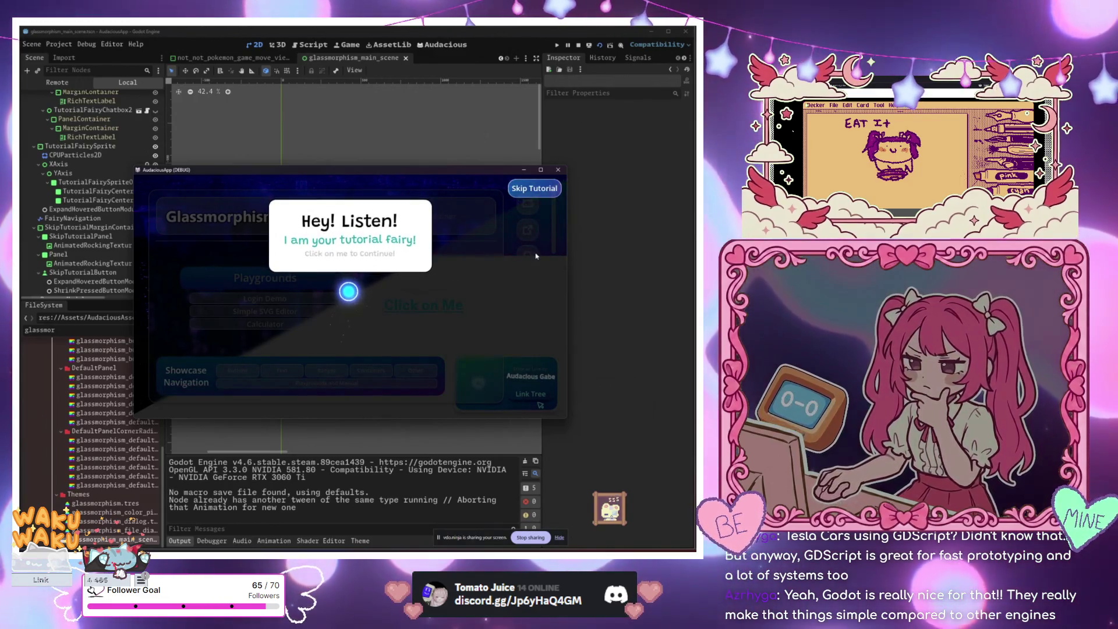
Click through every tutorial fairy bubble until the Glassmorphism Handbook is revealed.
{"action": "left_click", "coordinate": [346, 306]}
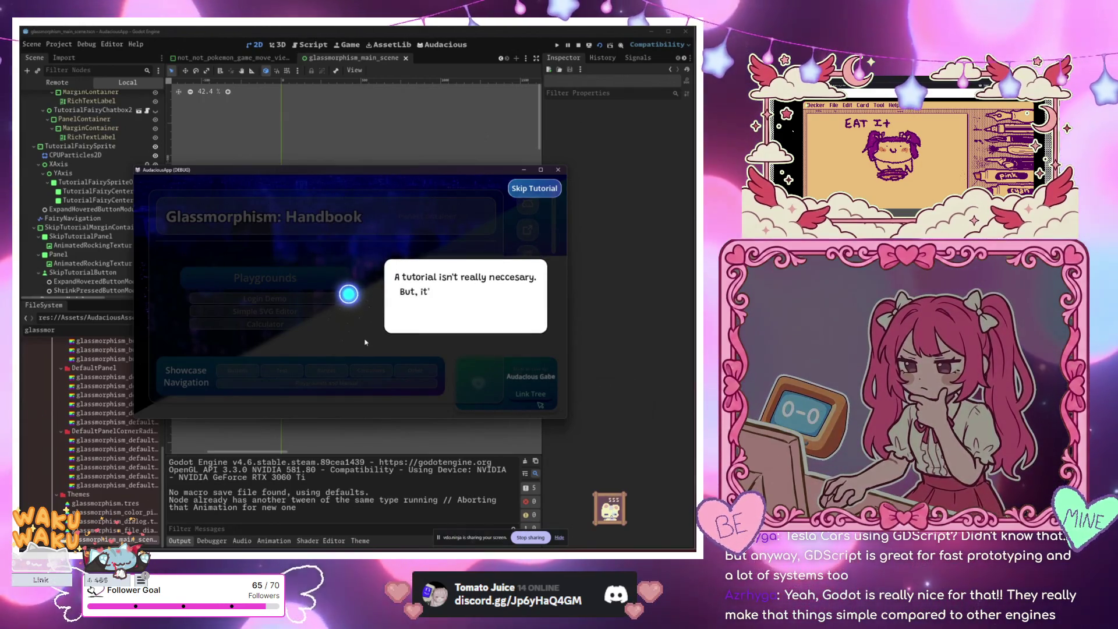
{"action": "left_click", "coordinate": [349, 300]}
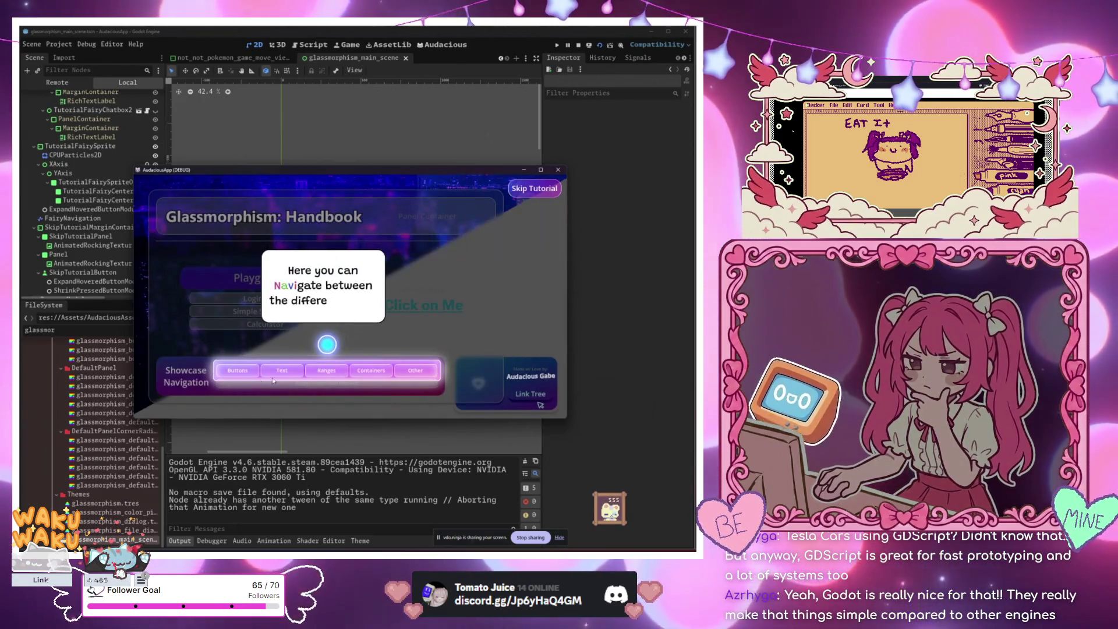
{"action": "left_click", "coordinate": [328, 213]}
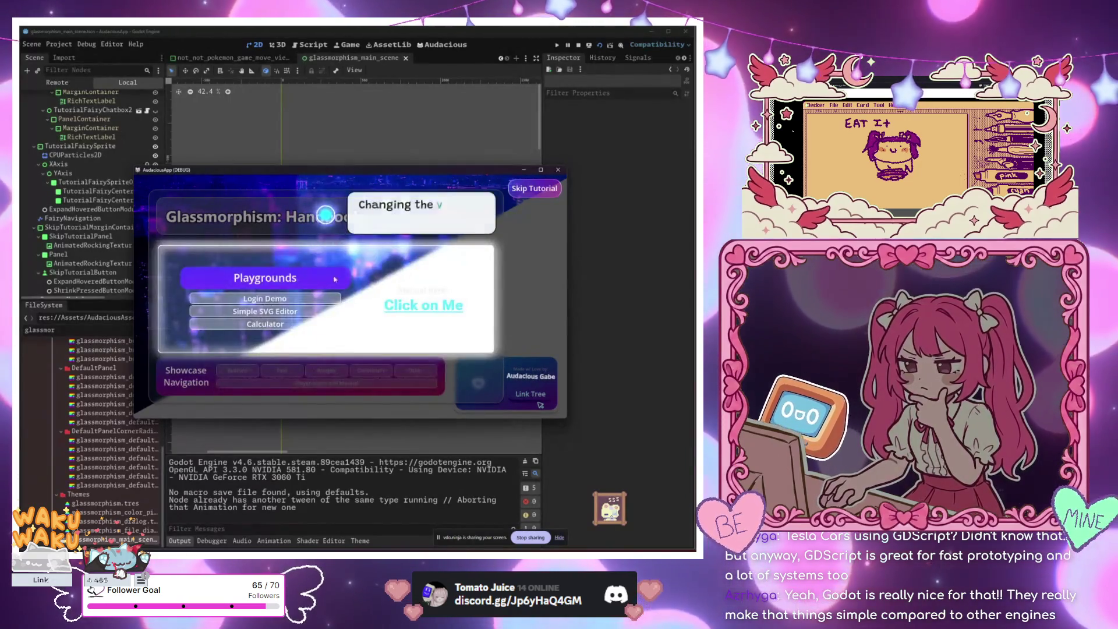
{"action": "left_click", "coordinate": [328, 217]}
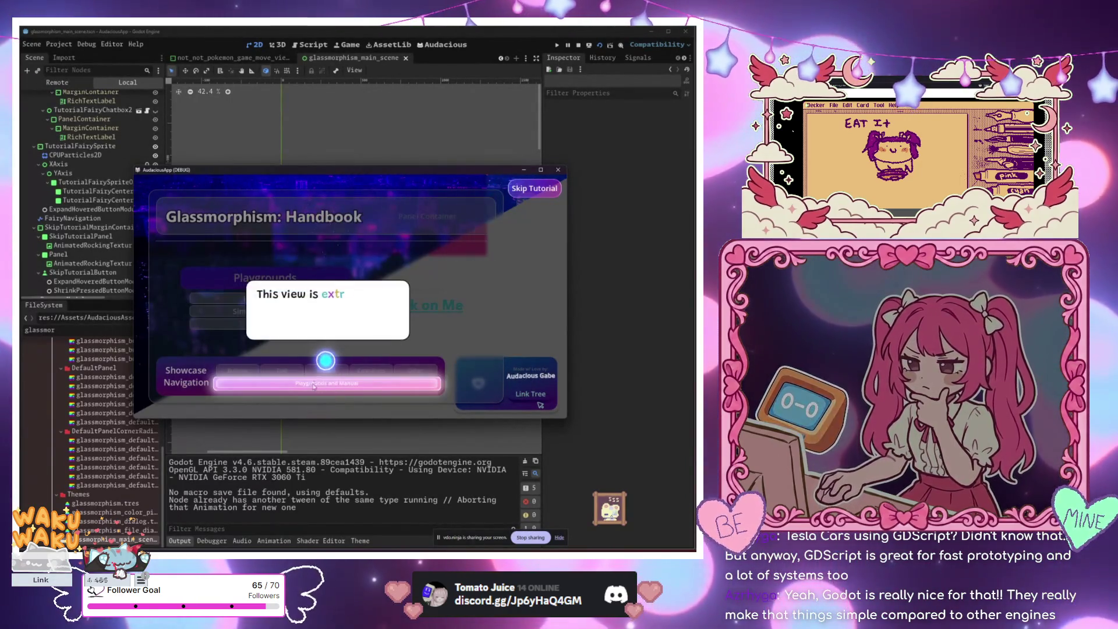
{"action": "left_click", "coordinate": [411, 368]}
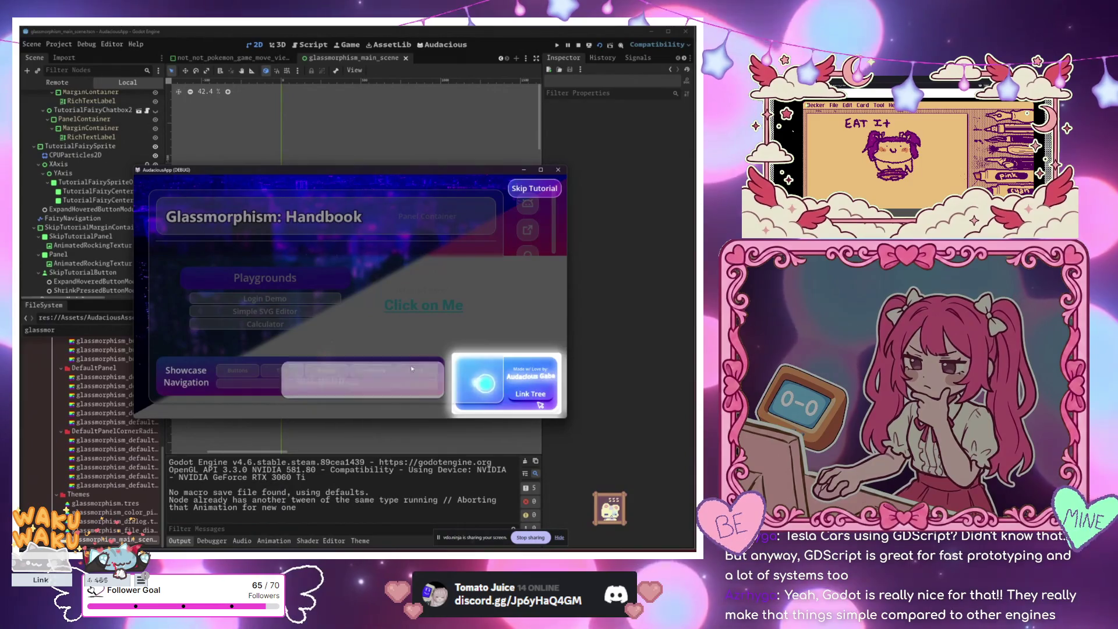
{"action": "left_click", "coordinate": [453, 400]}
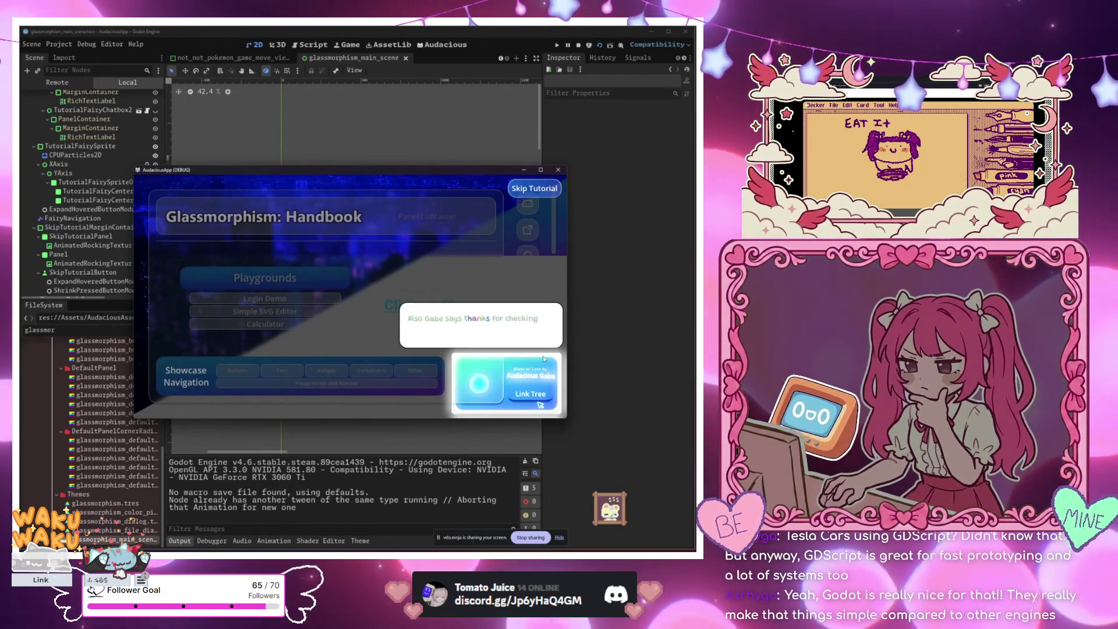
{"action": "left_click", "coordinate": [486, 386]}
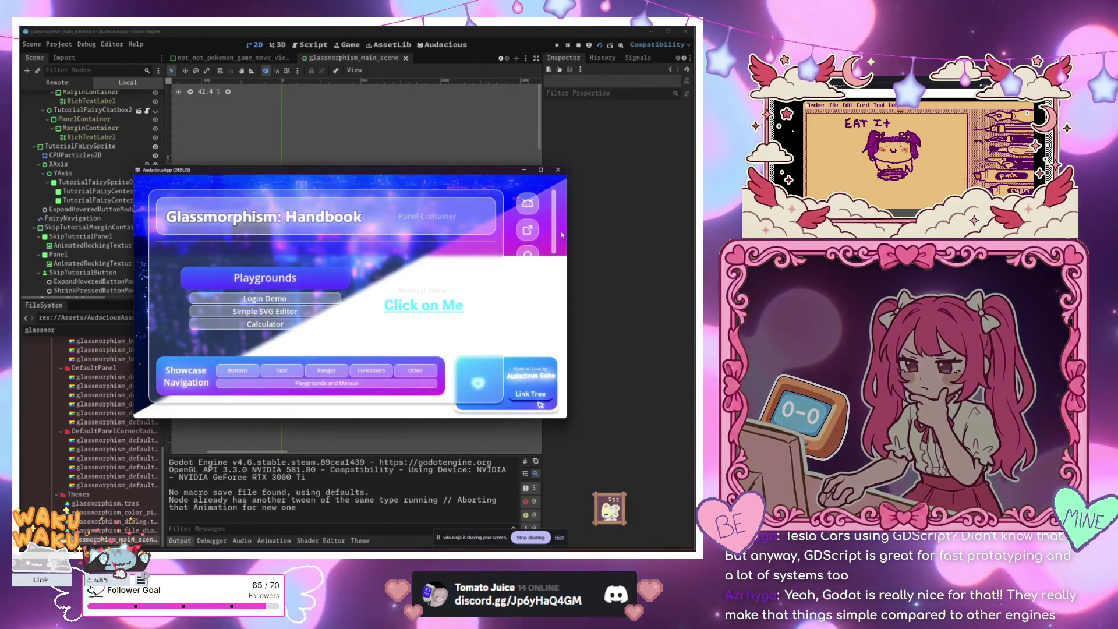
Open the Login Demo playground, move the app window aside and return to the move viewer scene.
{"action": "left_click_drag", "start_coordinate": [461, 170], "coordinate": [432, 95]}
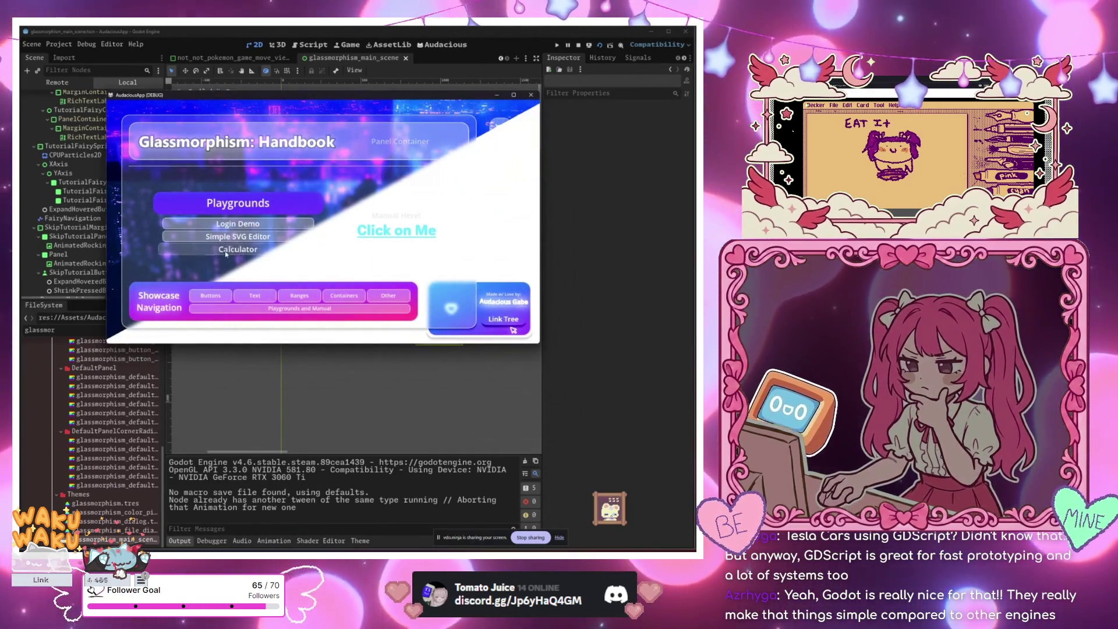
{"action": "left_click", "coordinate": [238, 225]}
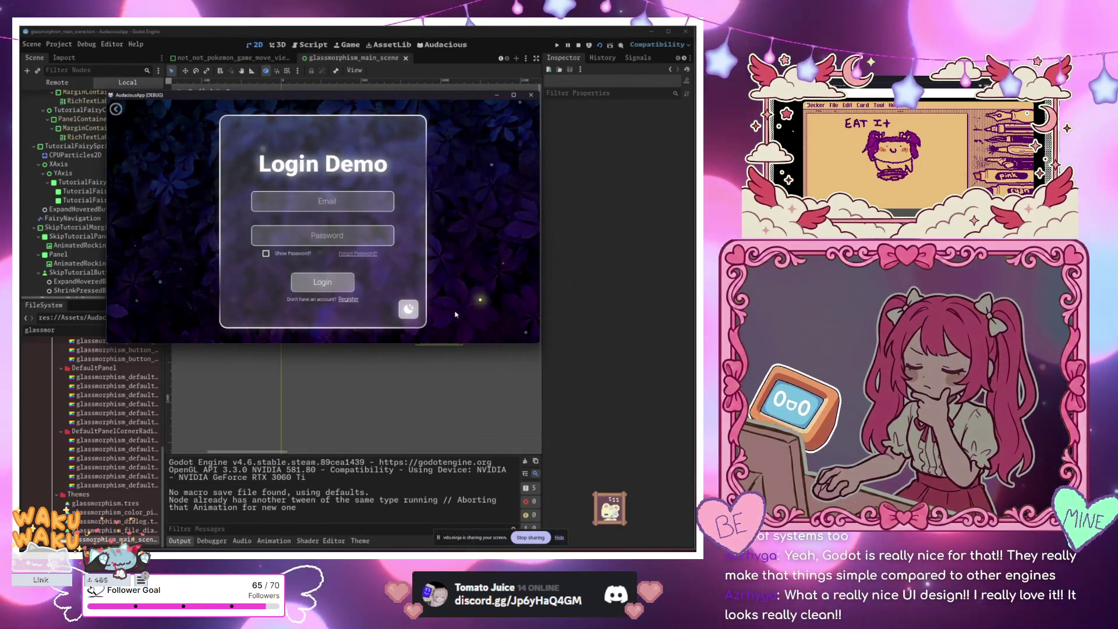
{"action": "left_click_drag", "start_coordinate": [195, 99], "coordinate": [581, 191]}
{"action": "left_click", "coordinate": [245, 59]}
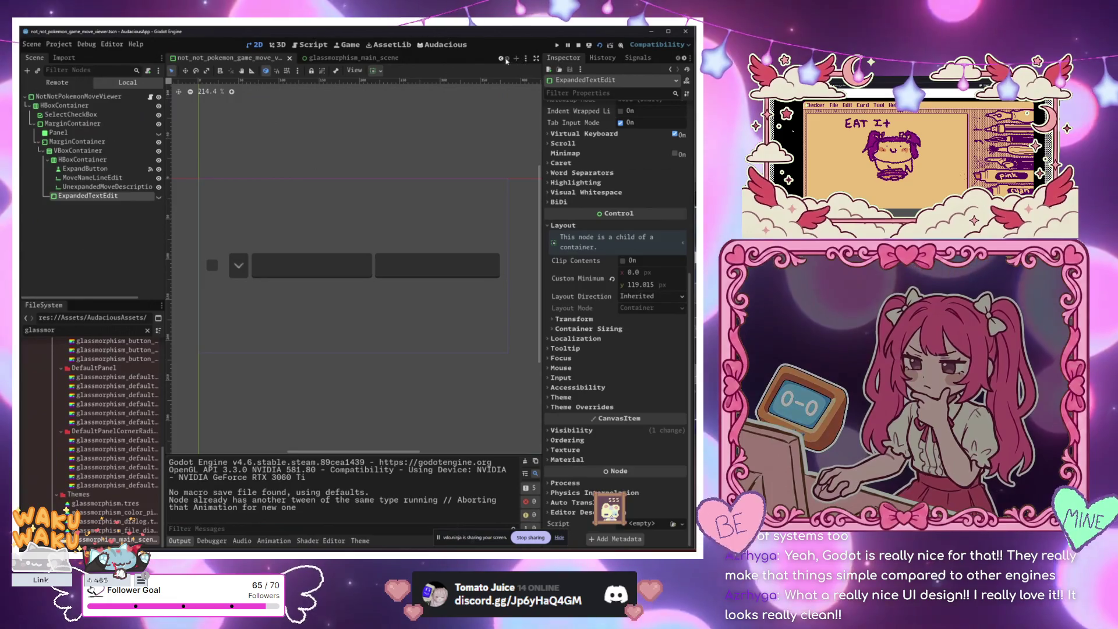
{"action": "scroll", "coordinate": [396, 62], "scroll_direction": "up", "scroll_amount": 1}
Switch to the pokemon move editor scene and run the project with F5.
{"action": "left_click", "coordinate": [249, 59]}
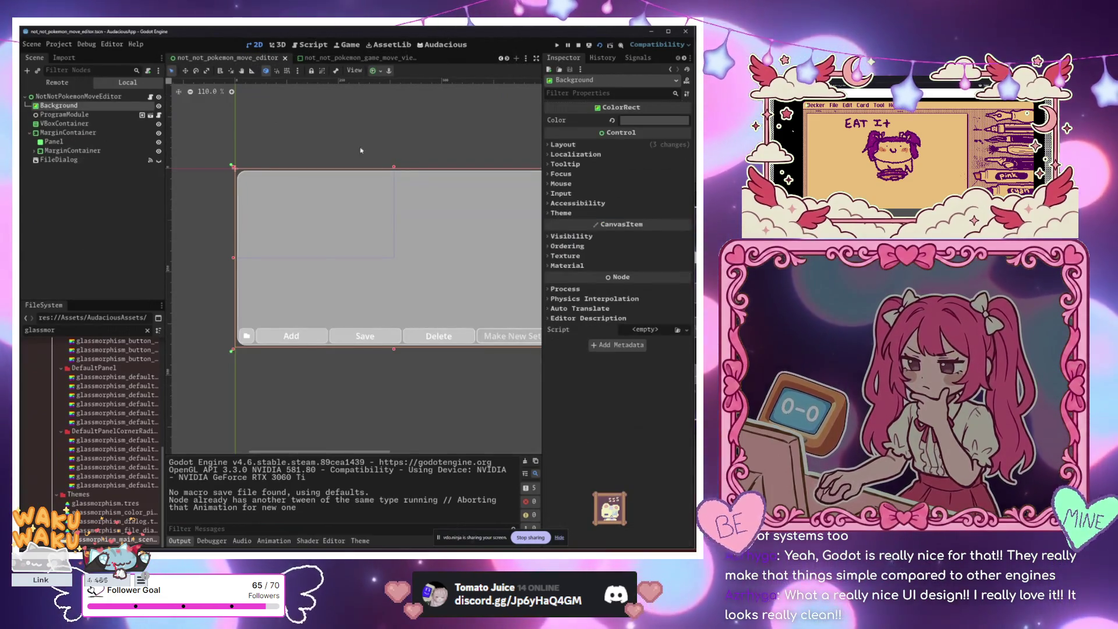
{"action": "scroll", "coordinate": [360, 150], "scroll_direction": "down", "scroll_amount": 1}
{"action": "left_click_drag", "start_coordinate": [361, 151], "coordinate": [376, 326]}
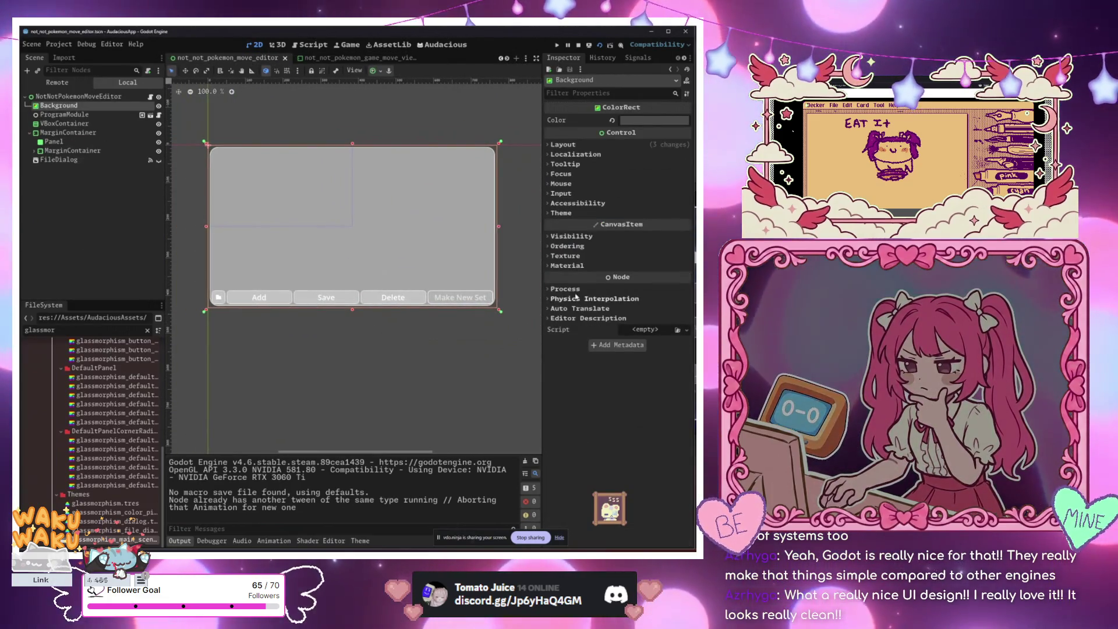
{"action": "key", "text": "F5"}
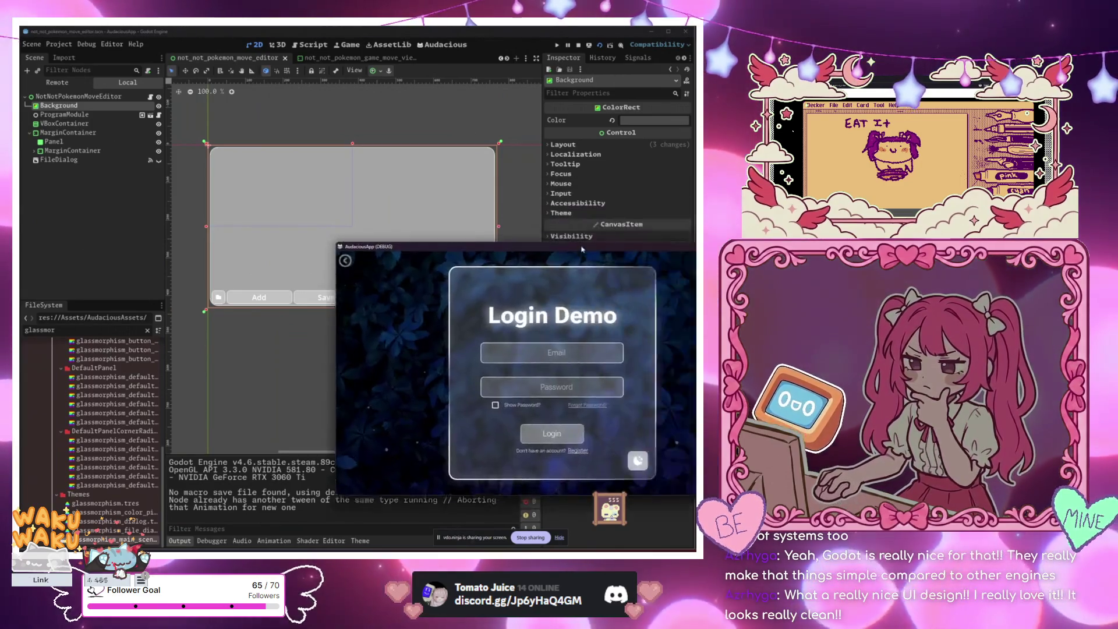
{"action": "left_click_drag", "start_coordinate": [367, 272], "coordinate": [371, 358]}
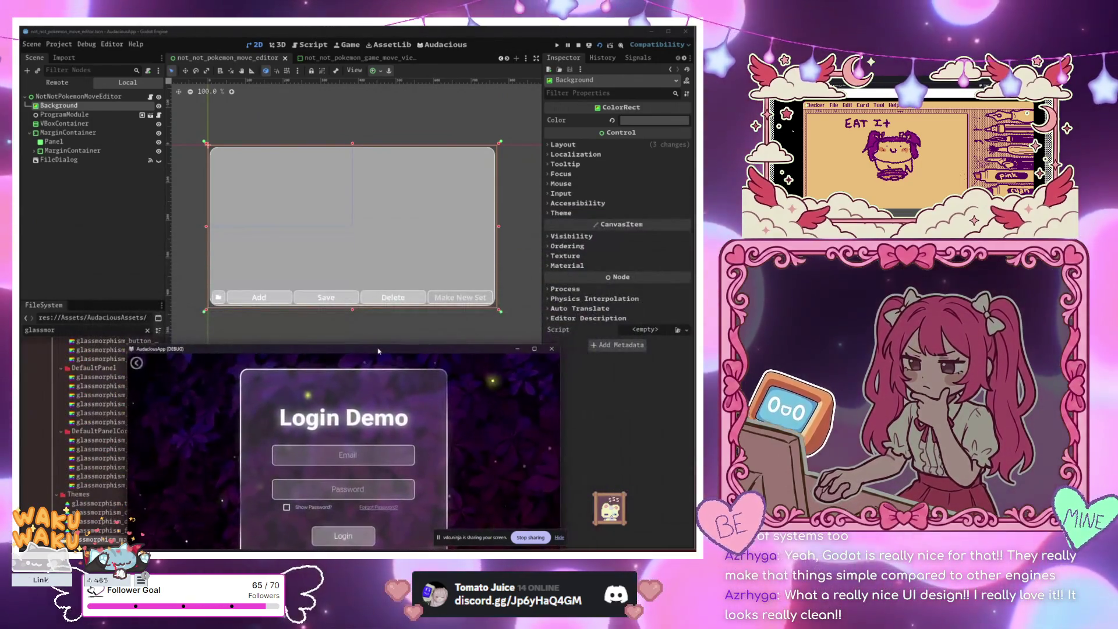
Inspect the MarginContainer node, then switch over to the Paint layout sketch.
{"action": "left_click", "coordinate": [358, 238]}
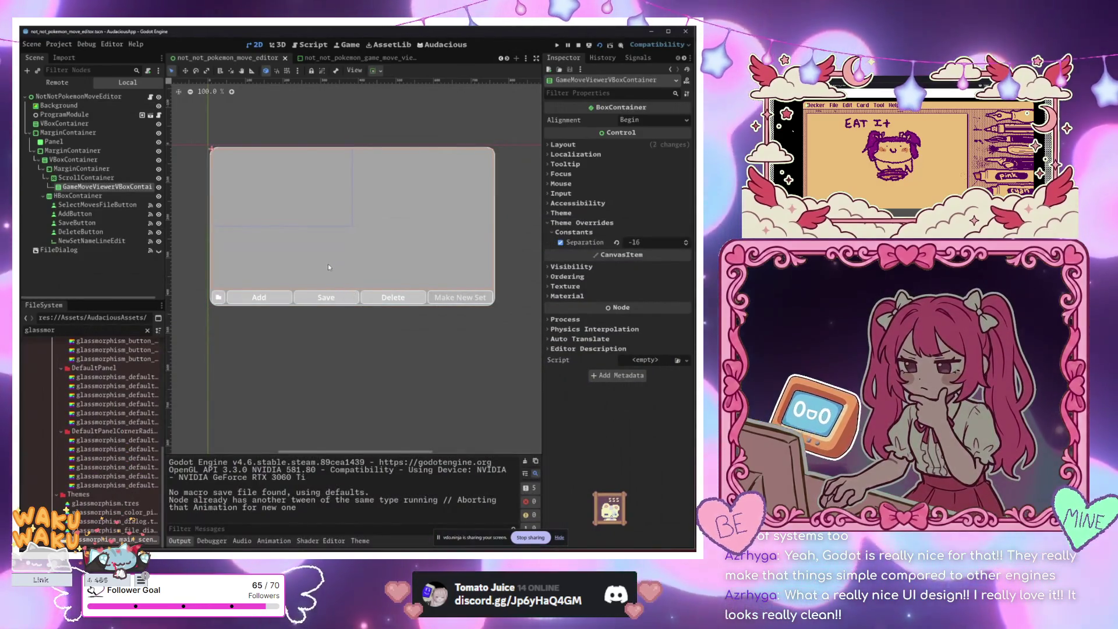
{"action": "left_click", "coordinate": [312, 304]}
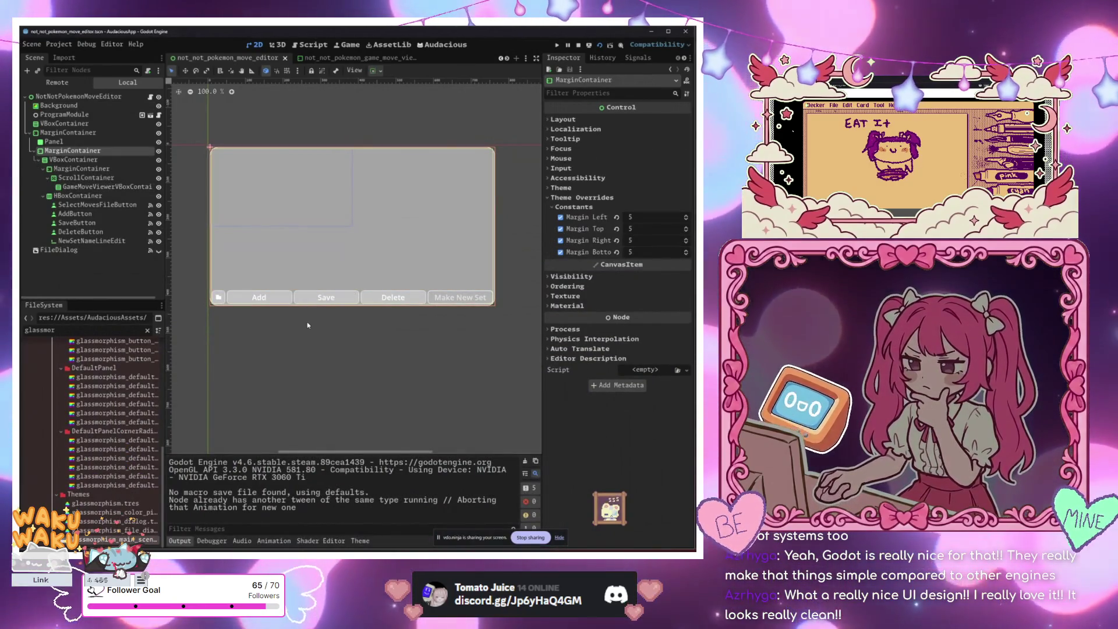
{"action": "left_click", "coordinate": [339, 330]}
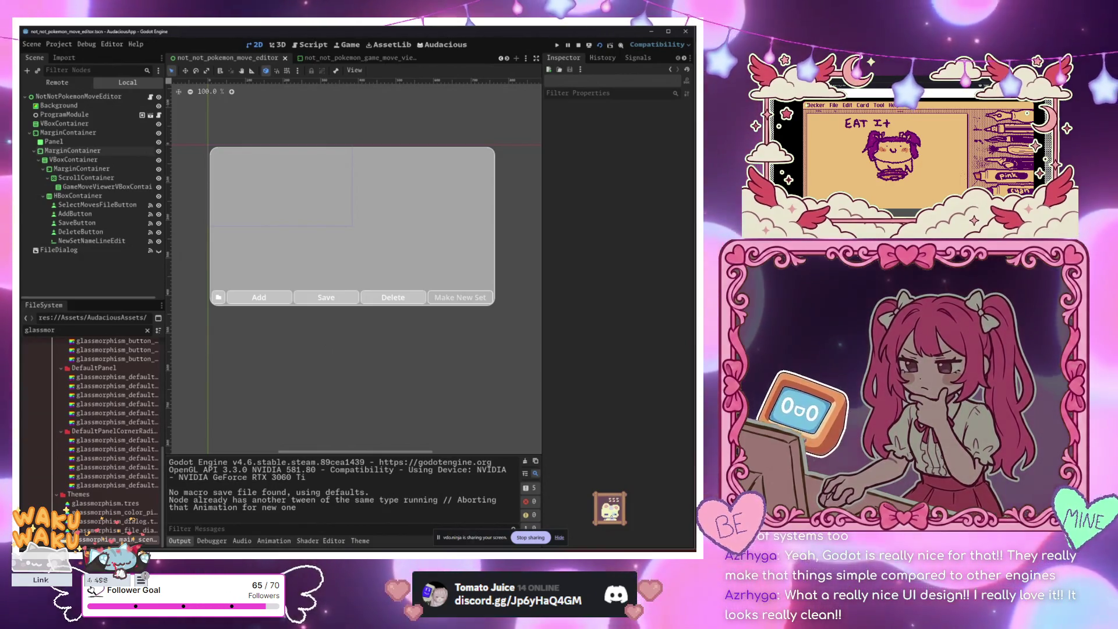
{"action": "key", "text": "alt+Tab"}
{"action": "key", "text": "alt+Tab"}
{"action": "key", "text": "alt+Tab"}
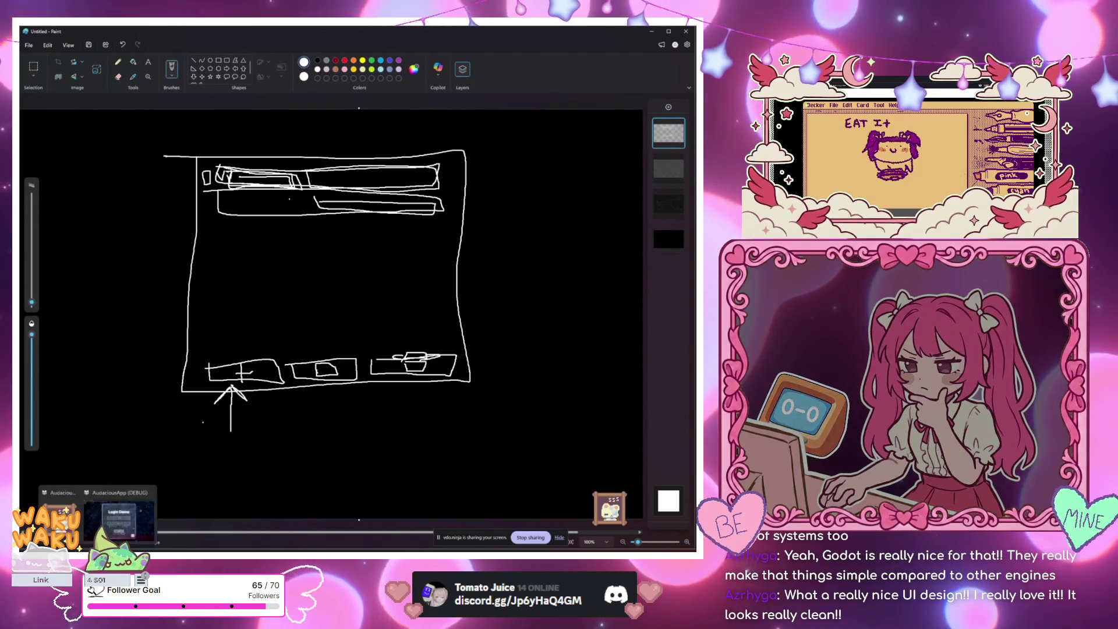
Bring up the demo app, try the login demo's email field and light theme, then leave it.
{"action": "left_click", "coordinate": [123, 519]}
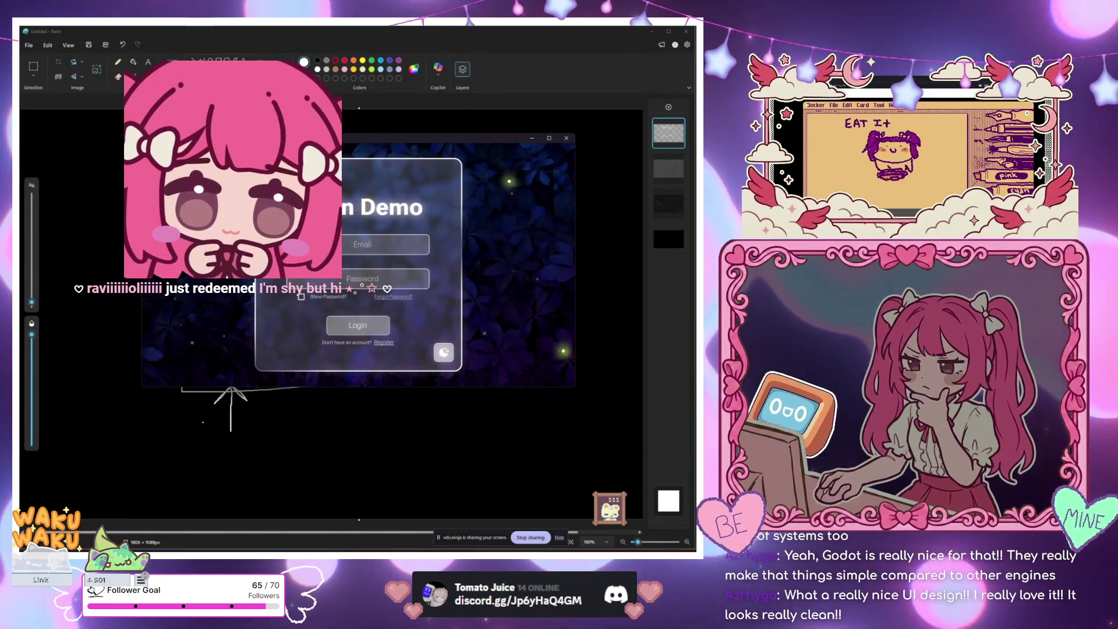
{"action": "type", "text": "asdfsdaf"}
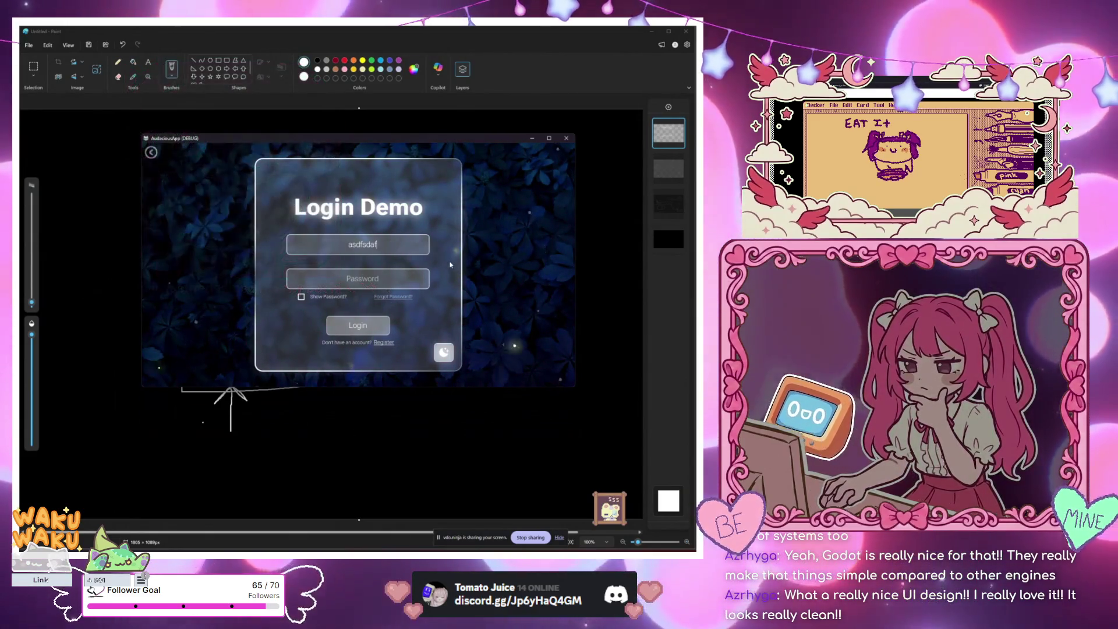
{"action": "left_click", "coordinate": [346, 244]}
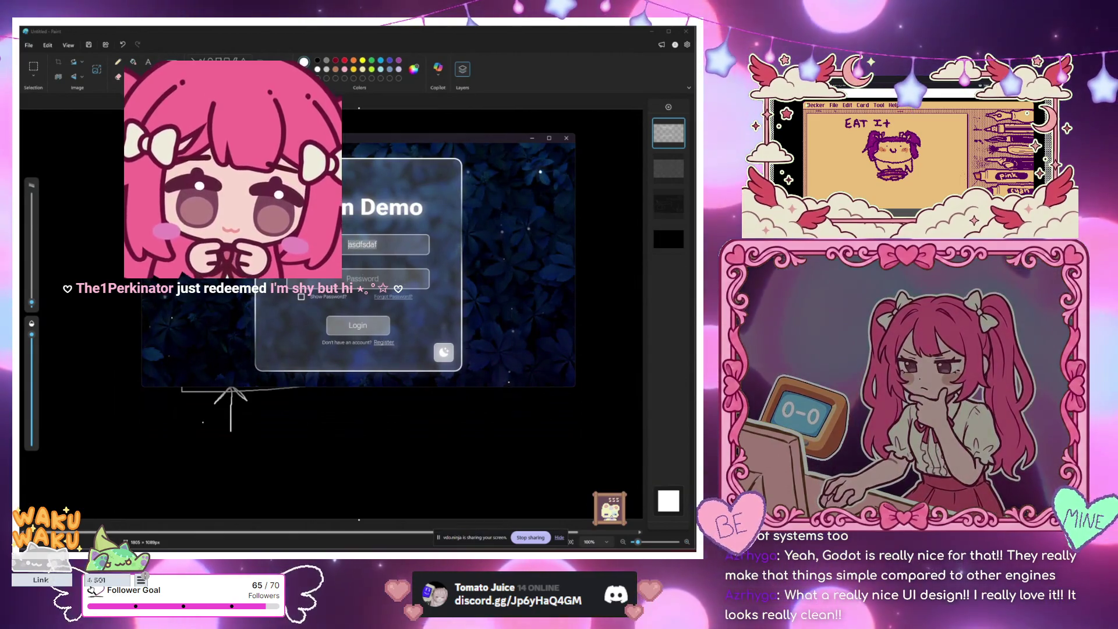
{"action": "left_click", "coordinate": [445, 353]}
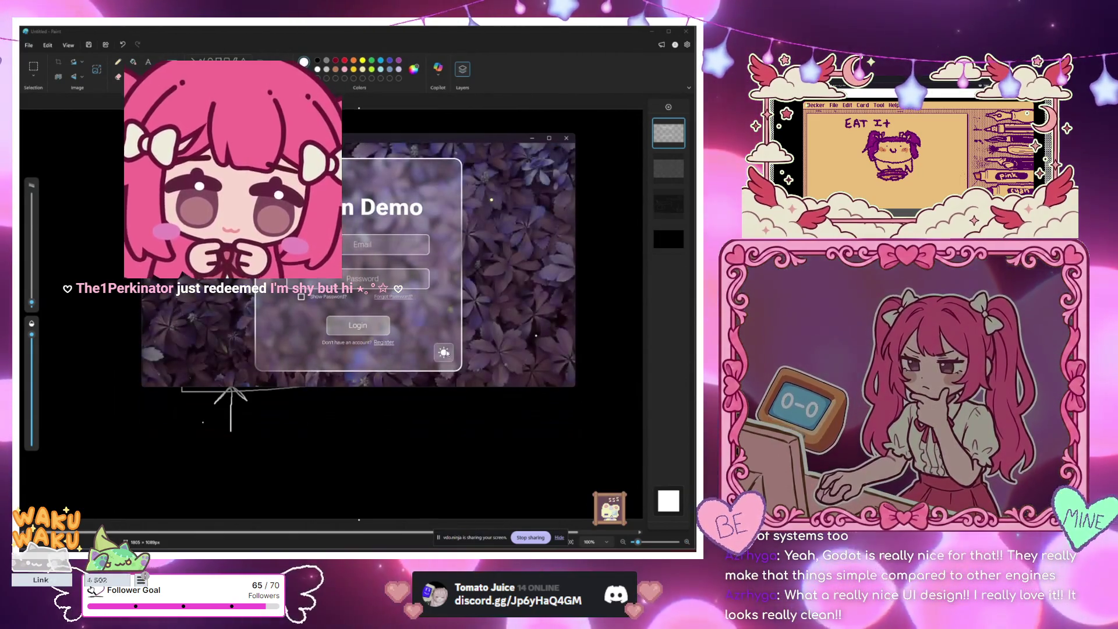
{"action": "left_click", "coordinate": [357, 325]}
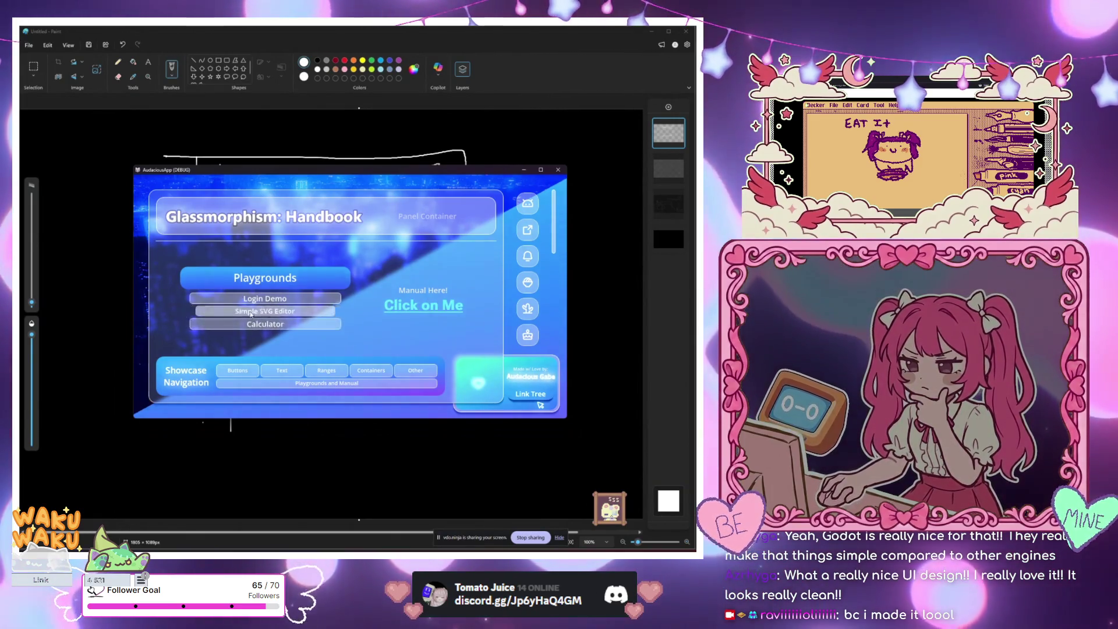
Try the Simple SVG Editor and the Calculator playground (4 +, scientific mode), returning to the handbook.
{"action": "left_click", "coordinate": [253, 312]}
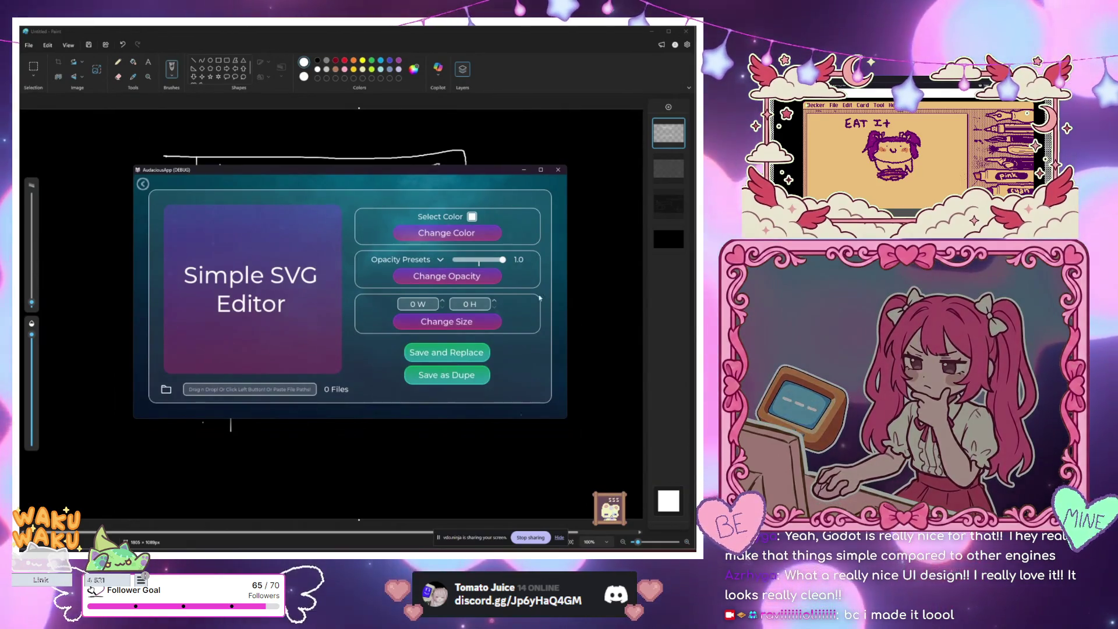
{"action": "mouse_move", "coordinate": [380, 182]}
{"action": "left_mouse_down"}
{"action": "mouse_move", "coordinate": [500, 76]}
{"action": "mouse_move", "coordinate": [444, 150]}
{"action": "left_mouse_up"}
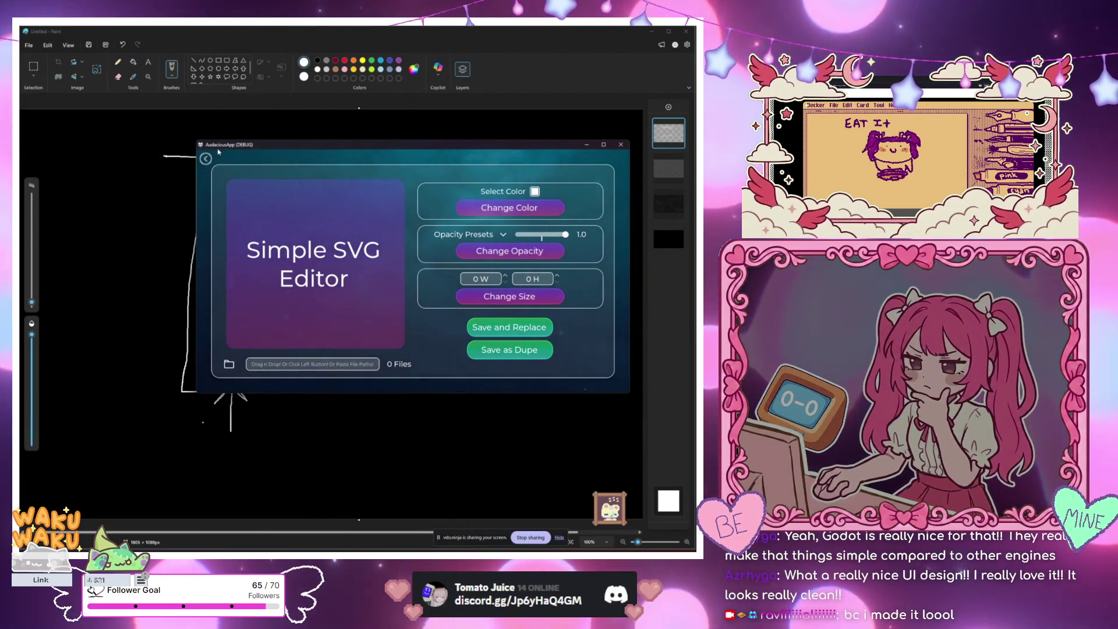
{"action": "left_click", "coordinate": [207, 158]}
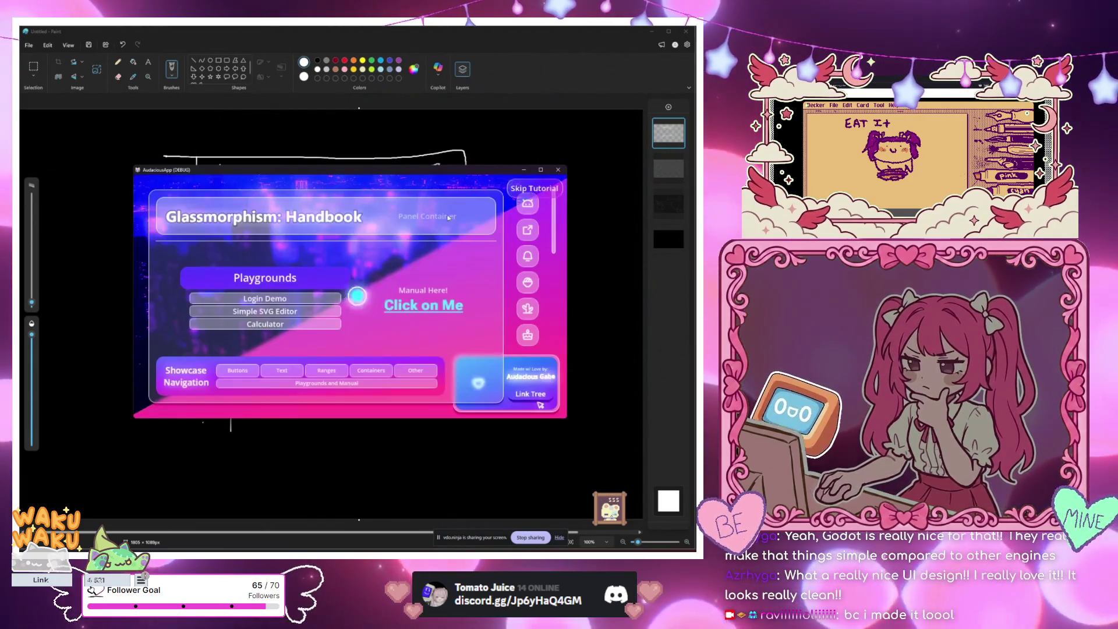
{"action": "left_click", "coordinate": [276, 325]}
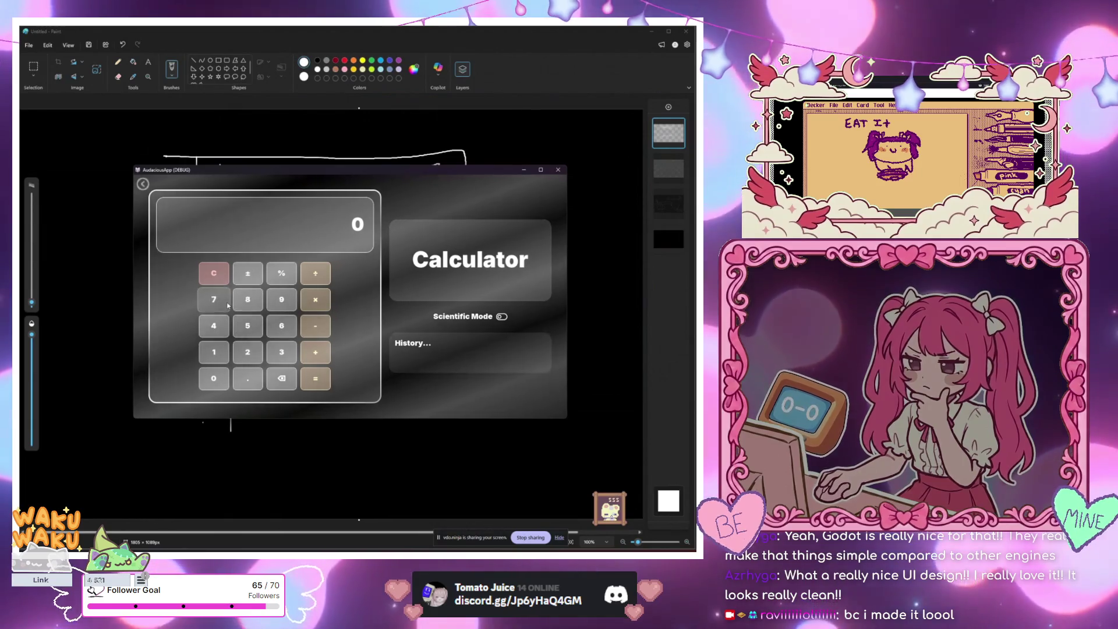
{"action": "left_click", "coordinate": [284, 325]}
{"action": "left_click", "coordinate": [300, 353]}
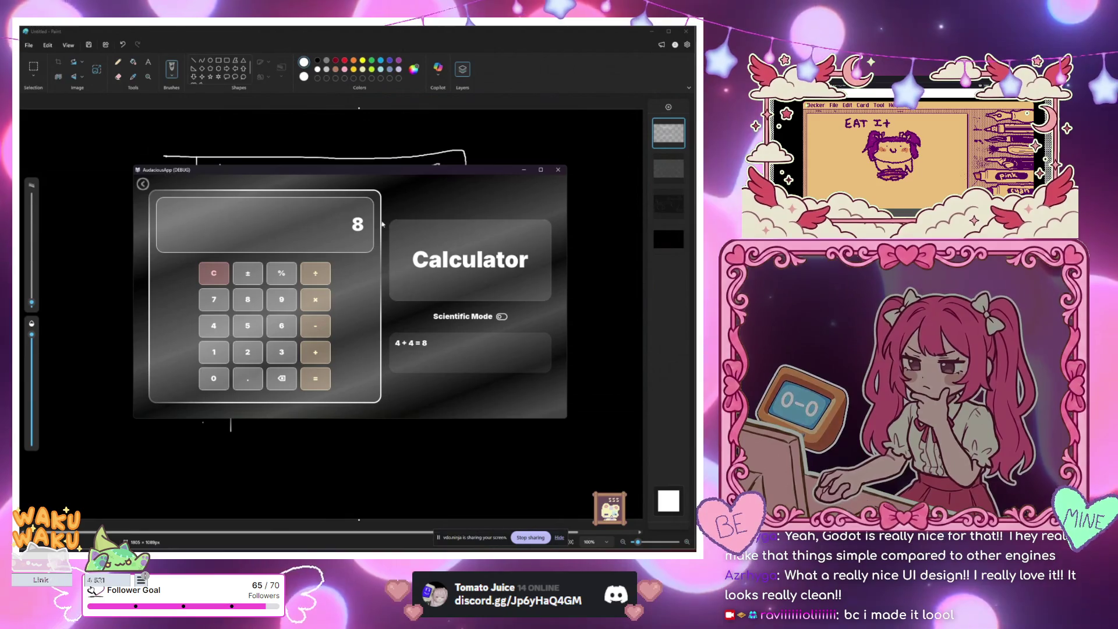
{"action": "left_click", "coordinate": [501, 316]}
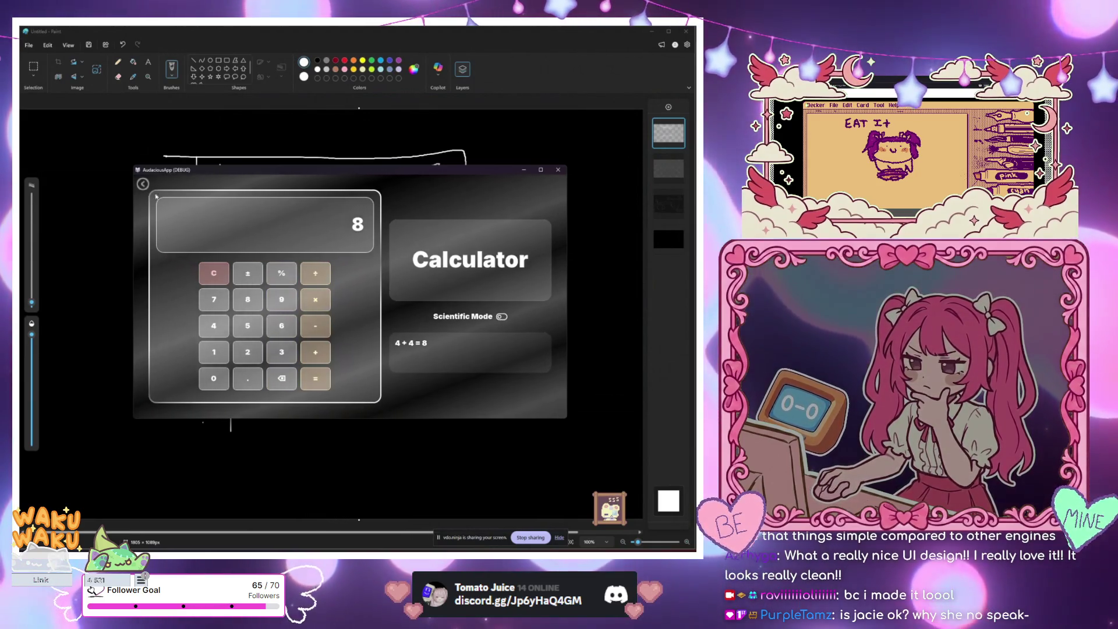
{"action": "left_click", "coordinate": [143, 185]}
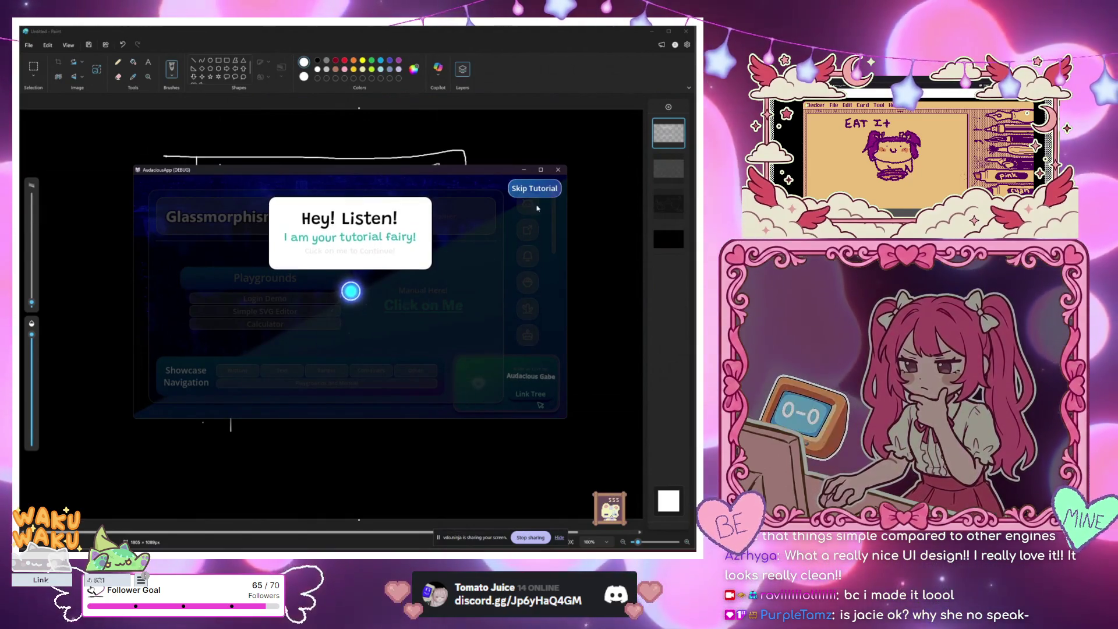
Browse the Ranges and Text showcase pages, close the demo app and switch to the Godot editor.
{"action": "left_click", "coordinate": [350, 295]}
{"action": "left_click", "coordinate": [326, 369]}
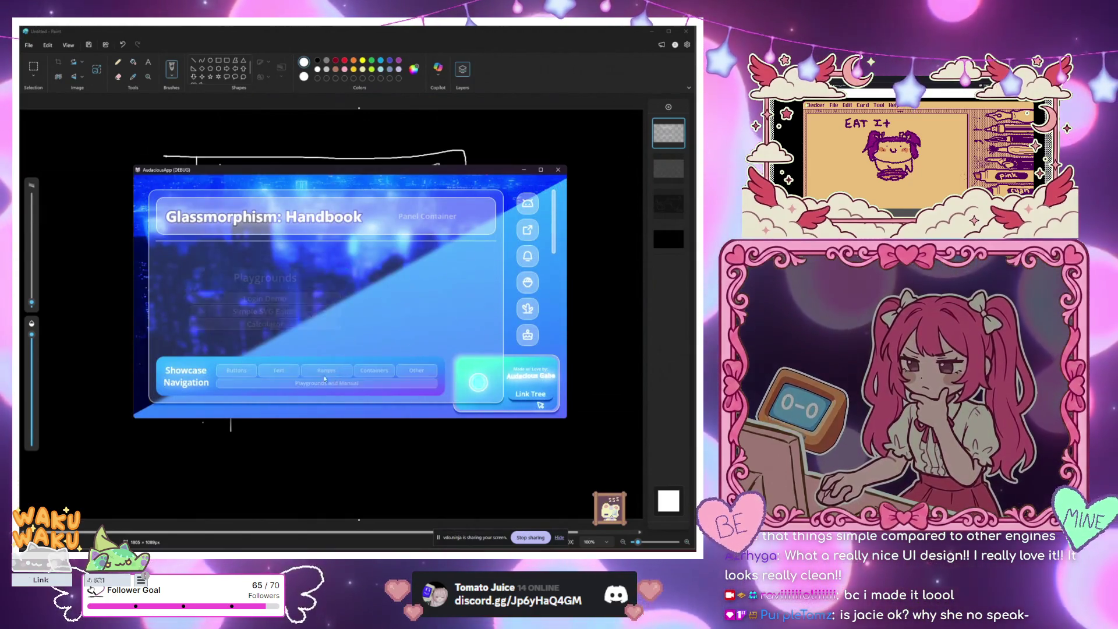
{"action": "left_click", "coordinate": [281, 369]}
{"action": "left_click", "coordinate": [225, 381]}
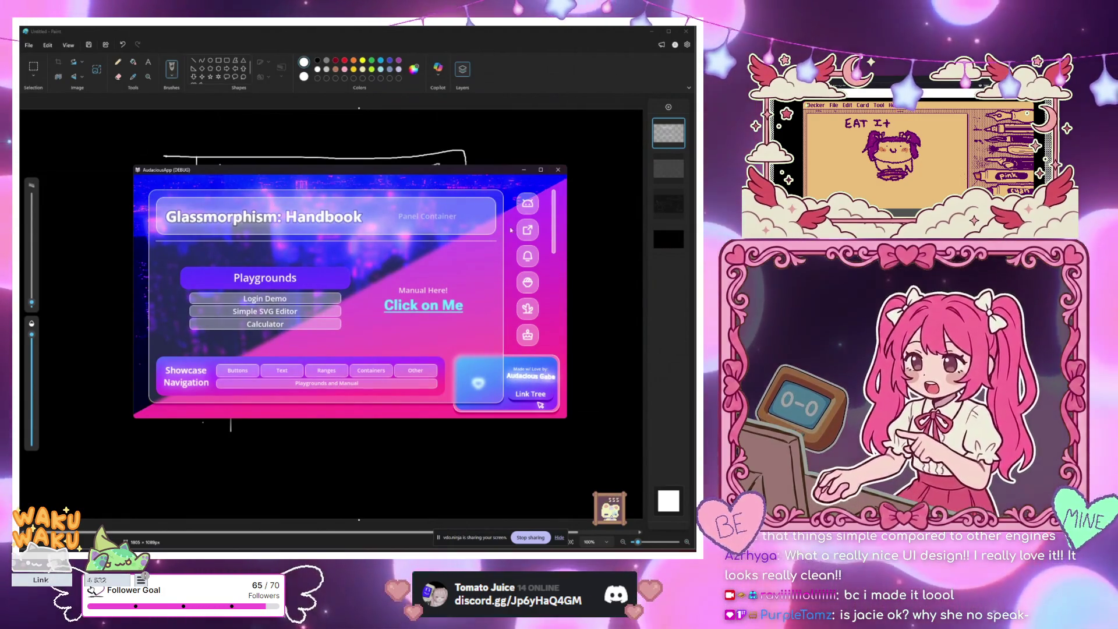
{"action": "left_click", "coordinate": [560, 171]}
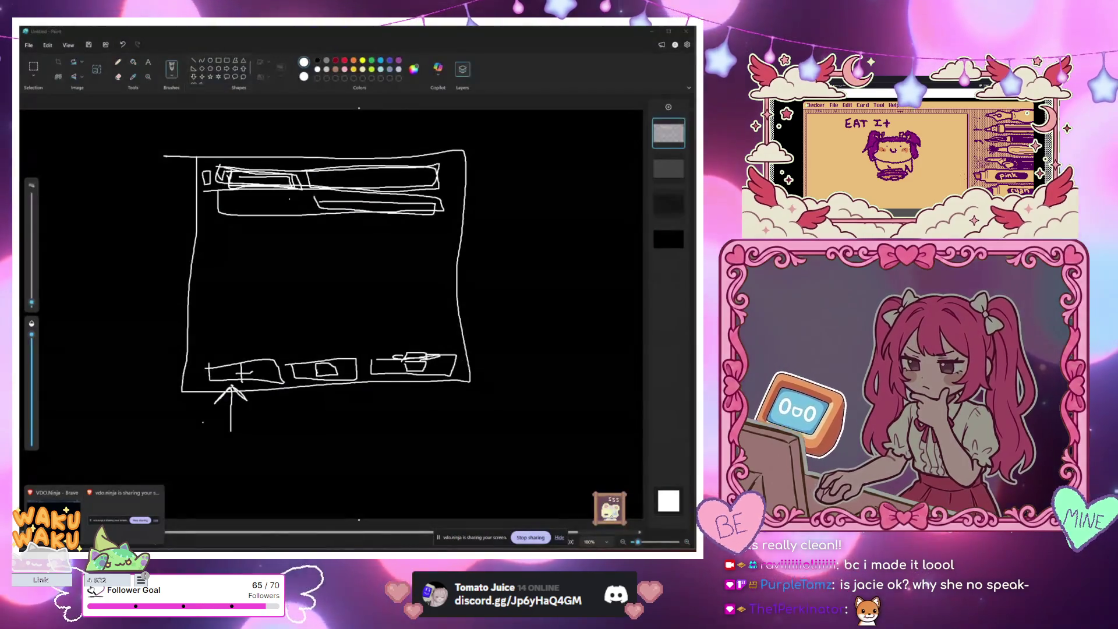
{"action": "key", "text": "alt+Tab"}
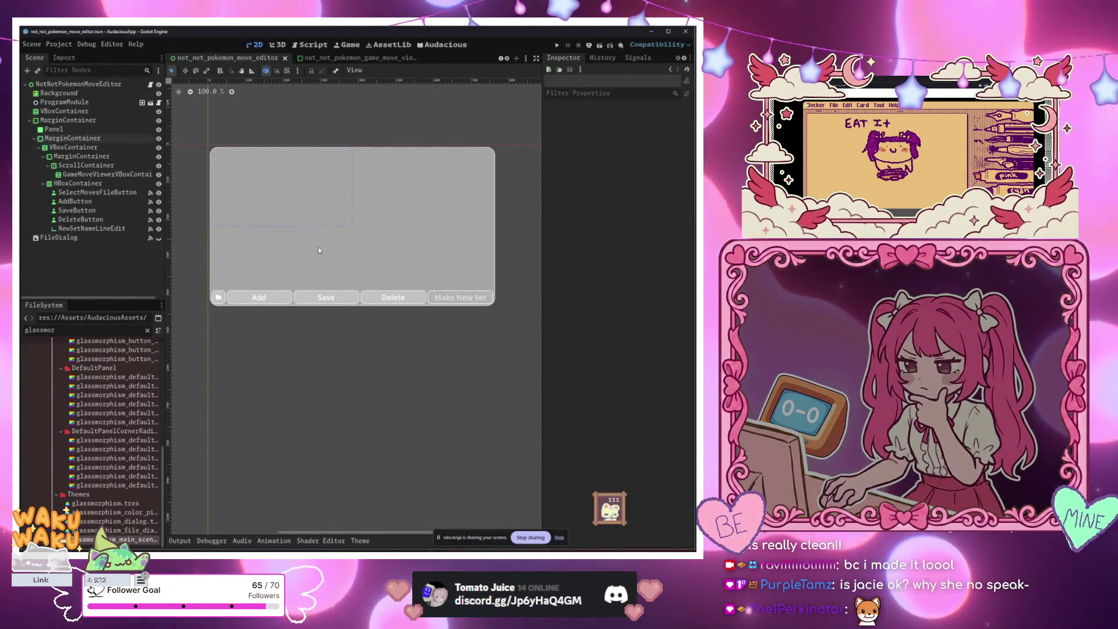
Inspect the GameMoveViewerVBoxContainer and compare against the Paint sketch.
{"action": "left_click", "coordinate": [310, 249]}
{"action": "left_click", "coordinate": [200, 182]}
{"action": "left_click", "coordinate": [241, 173]}
{"action": "scroll", "coordinate": [243, 179], "scroll_direction": "up", "scroll_amount": 4}
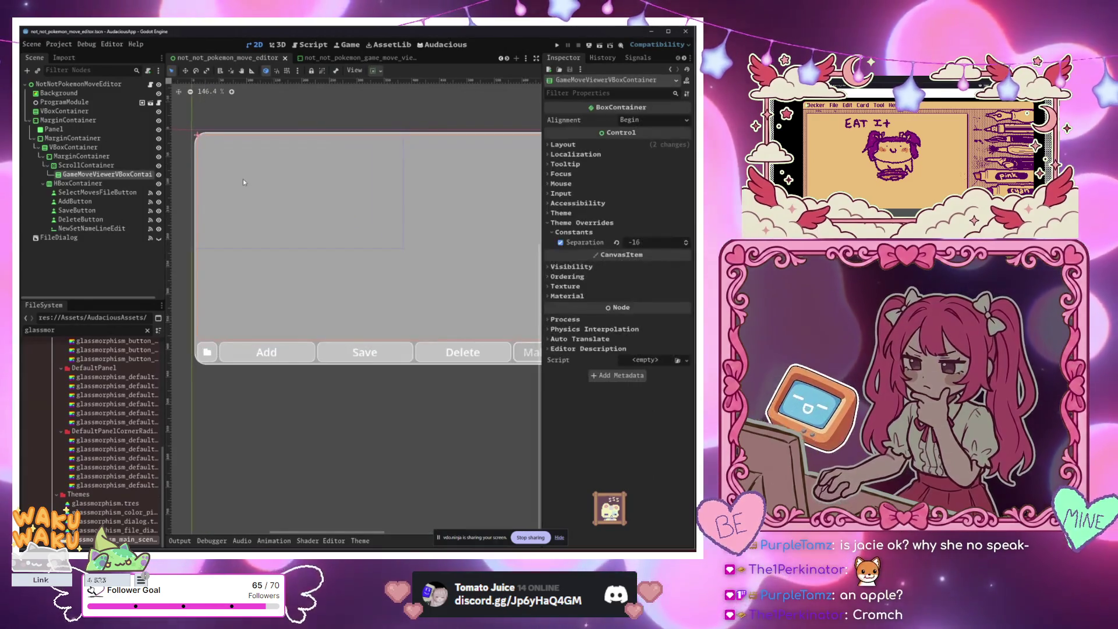
{"action": "scroll", "coordinate": [244, 179], "scroll_direction": "down", "scroll_amount": 2}
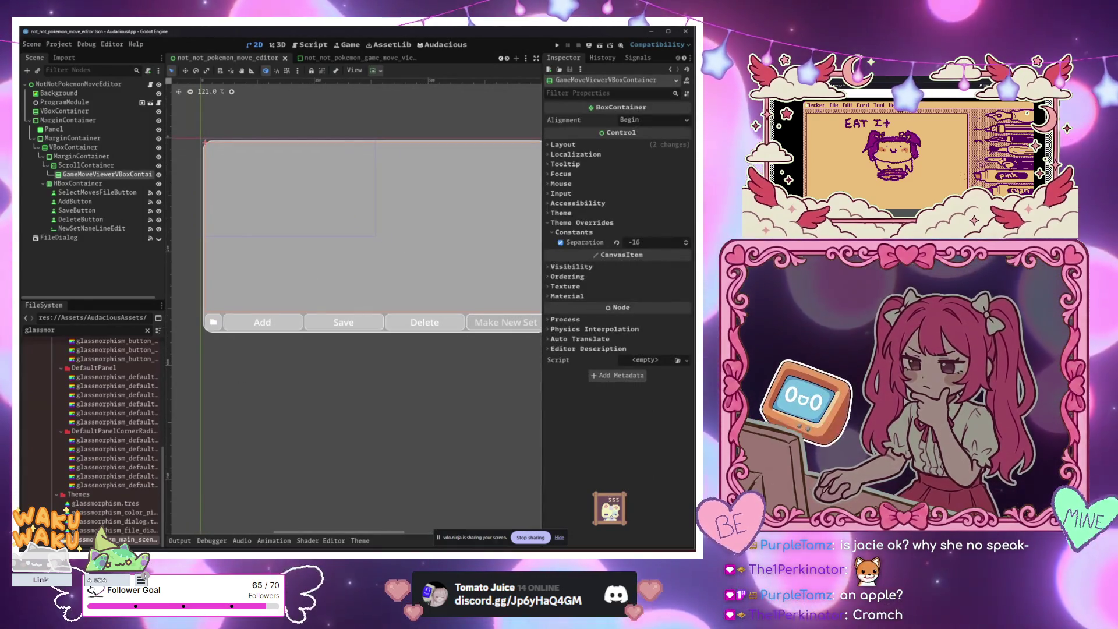
{"action": "key", "text": "alt+Tab"}
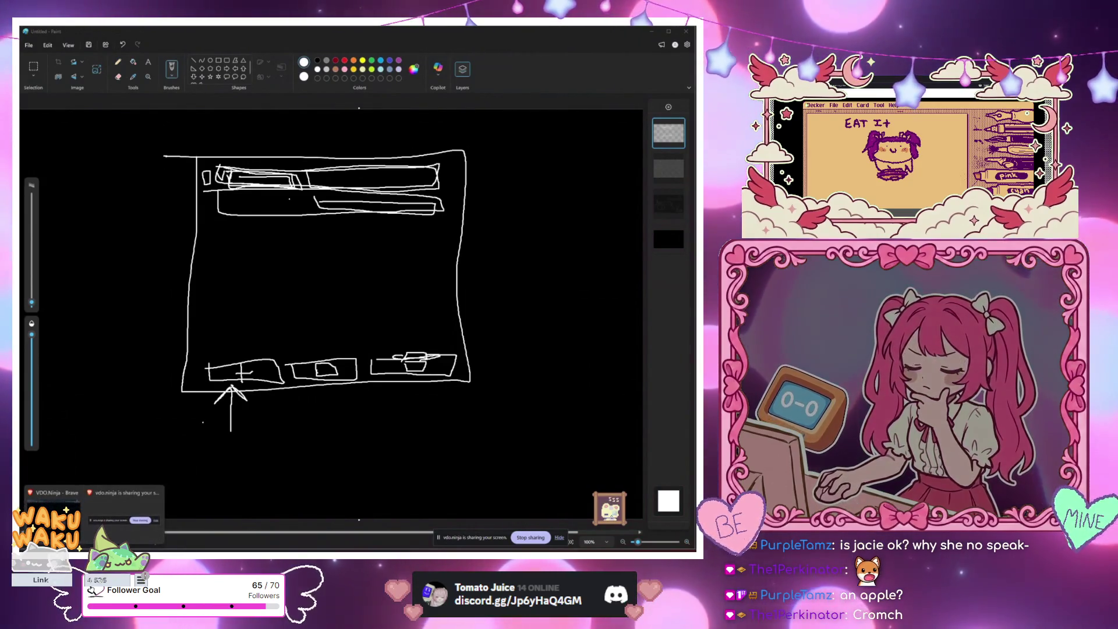
{"action": "key", "text": "alt+Tab"}
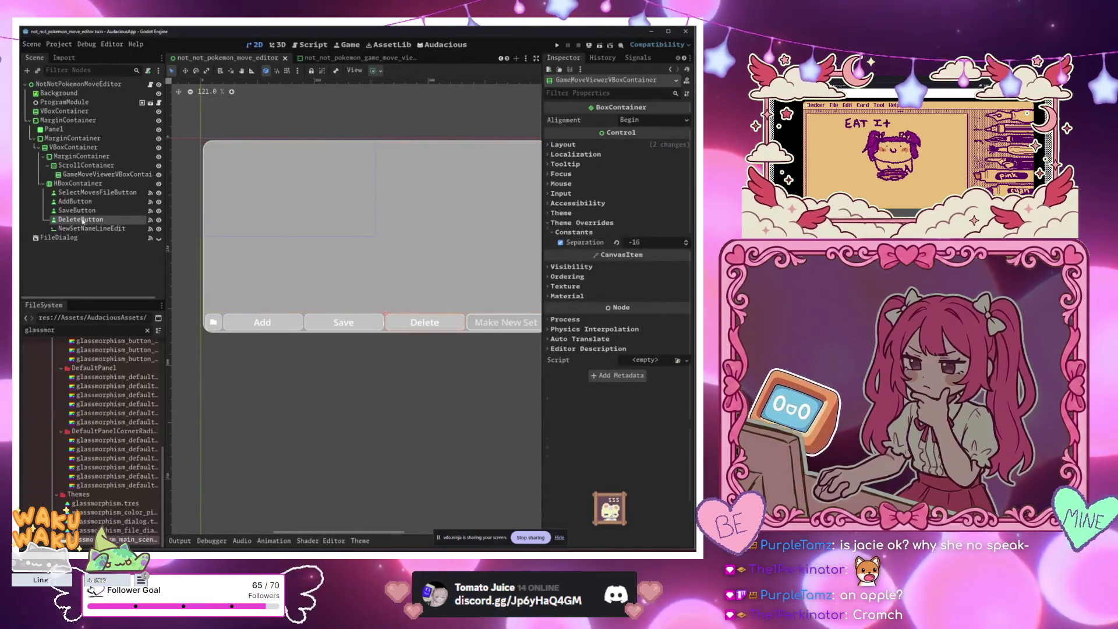
Check the DeleteButton node and undo the theme so the panel returns to dark default styling.
{"action": "left_click", "coordinate": [81, 221]}
{"action": "scroll", "coordinate": [219, 237], "scroll_direction": "up", "scroll_amount": 2}
{"action": "left_click", "coordinate": [257, 463]}
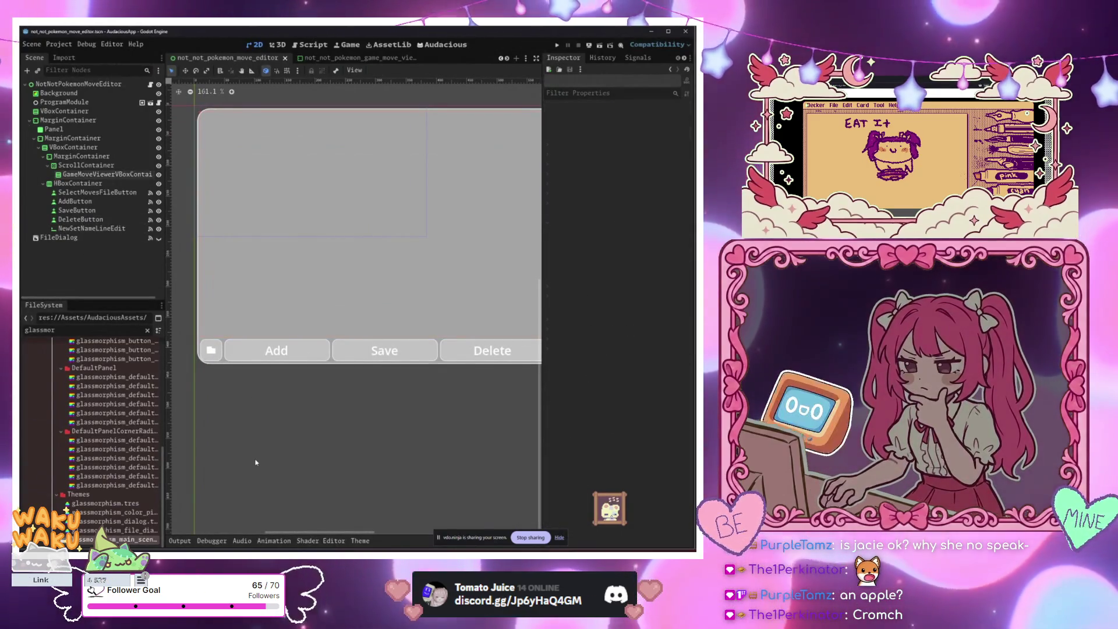
{"action": "key", "text": "ctrl+z"}
{"action": "scroll", "coordinate": [258, 422], "scroll_direction": "down", "scroll_amount": 4}
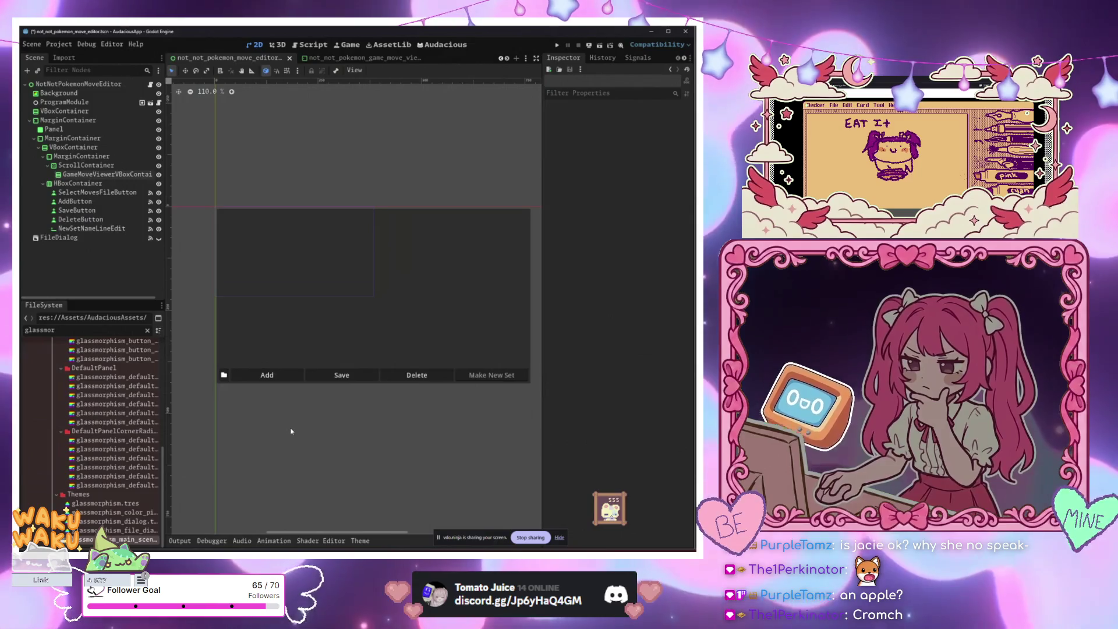
{"action": "scroll", "coordinate": [263, 419], "scroll_direction": "down", "scroll_amount": 1}
{"action": "scroll", "coordinate": [311, 419], "scroll_direction": "up", "scroll_amount": 1}
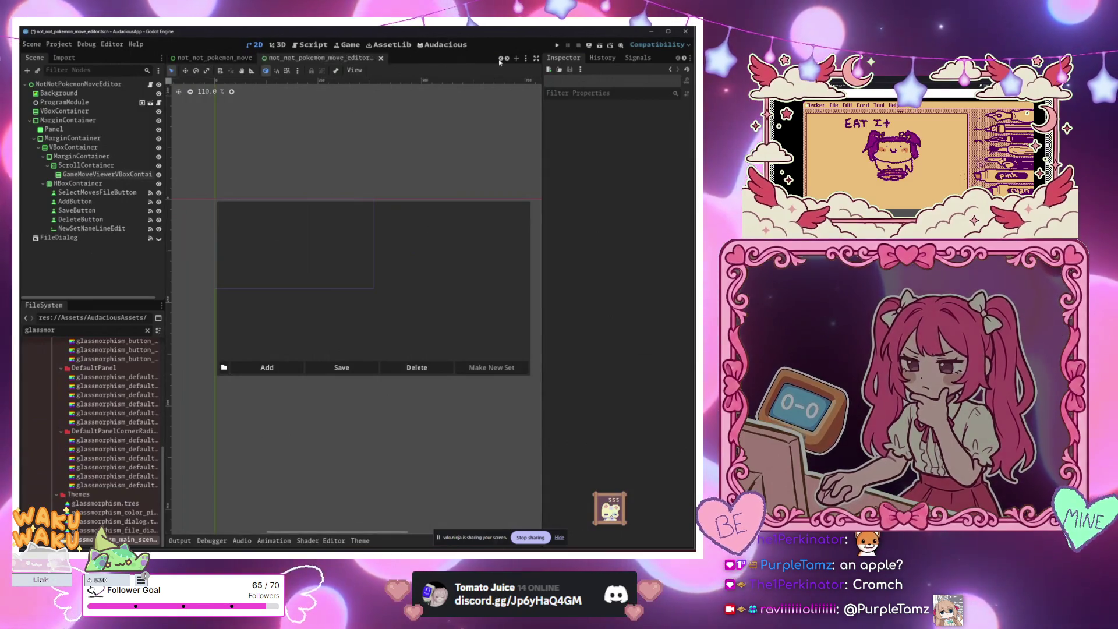
Switch to the not_not_pokemon_game scene, select its move-card panels and show the Theme editor preview.
{"action": "left_click", "coordinate": [257, 58]}
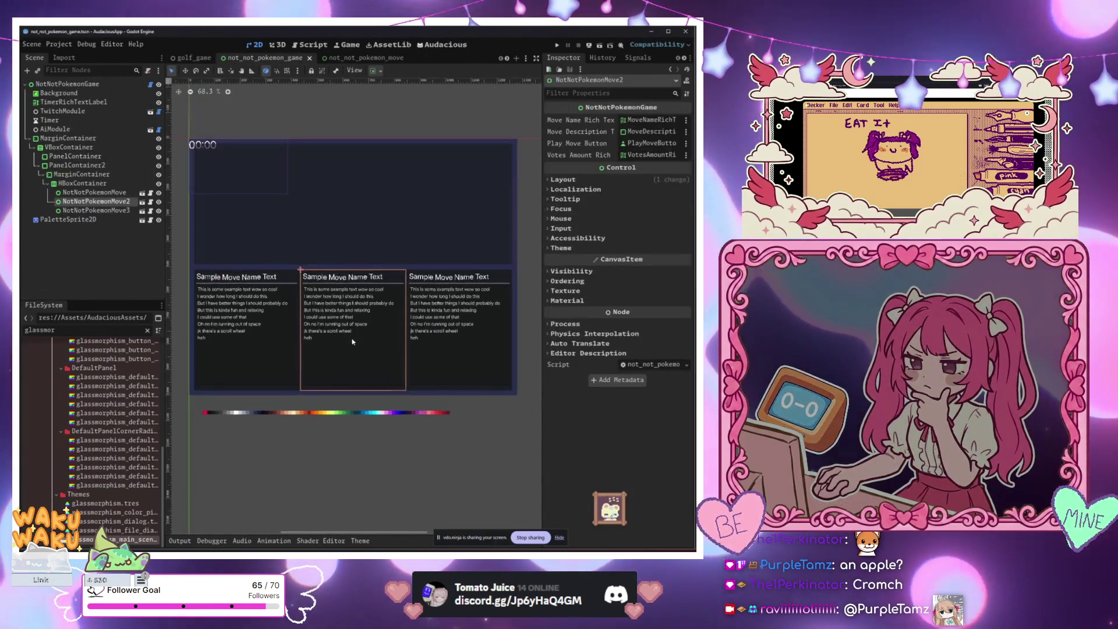
{"action": "scroll", "coordinate": [246, 325], "scroll_direction": "up", "scroll_amount": 2}
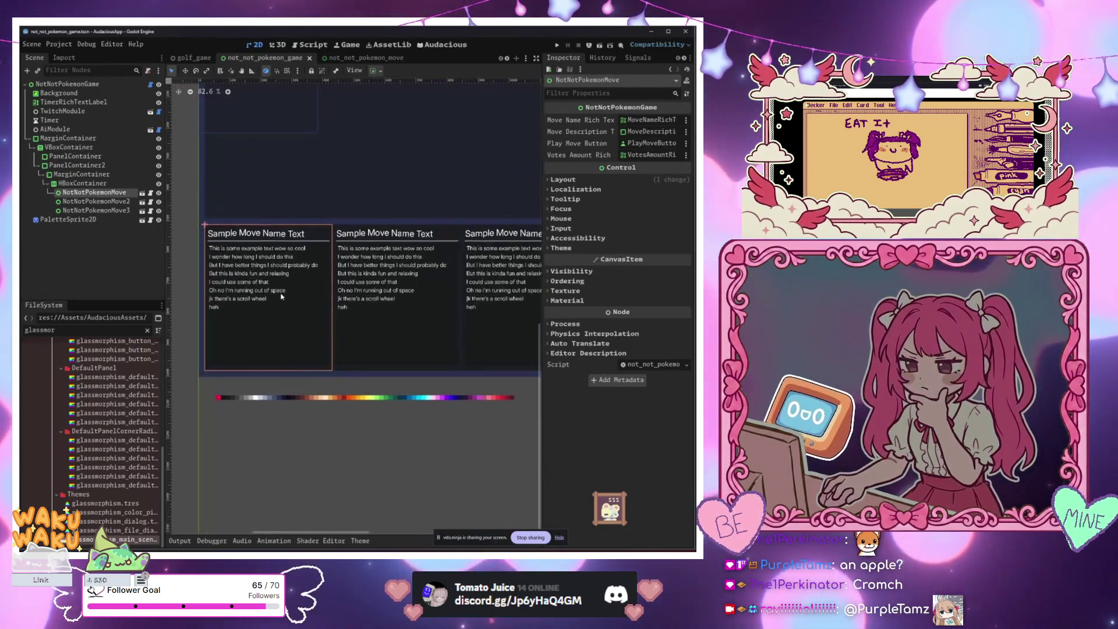
{"action": "scroll", "coordinate": [285, 301], "scroll_direction": "down", "scroll_amount": 2}
{"action": "left_click", "coordinate": [408, 215]}
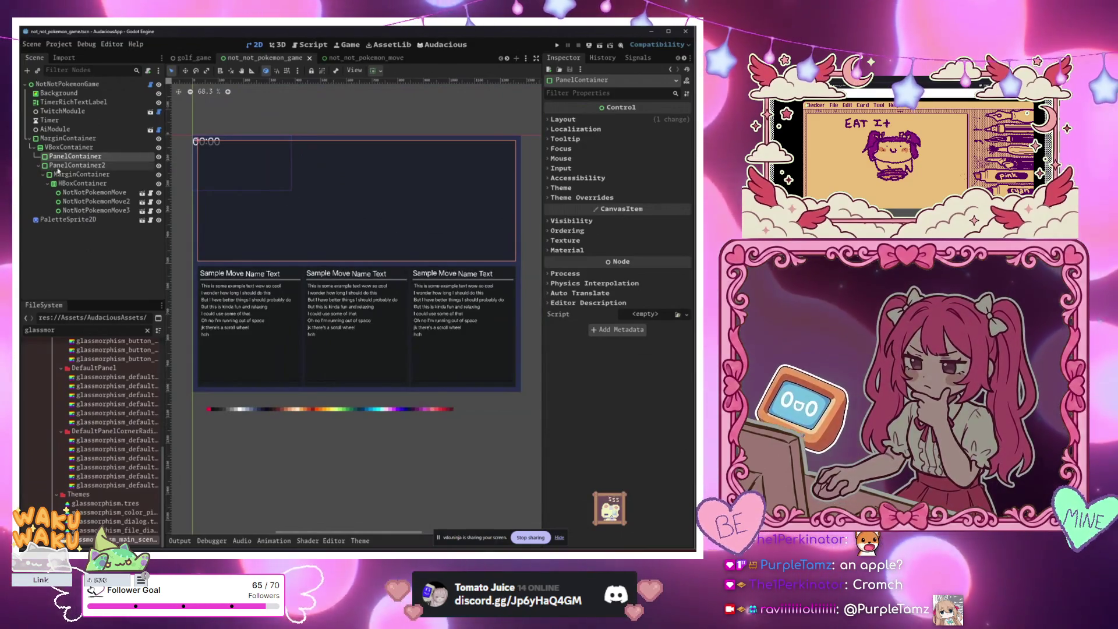
{"action": "left_click", "coordinate": [93, 165]}
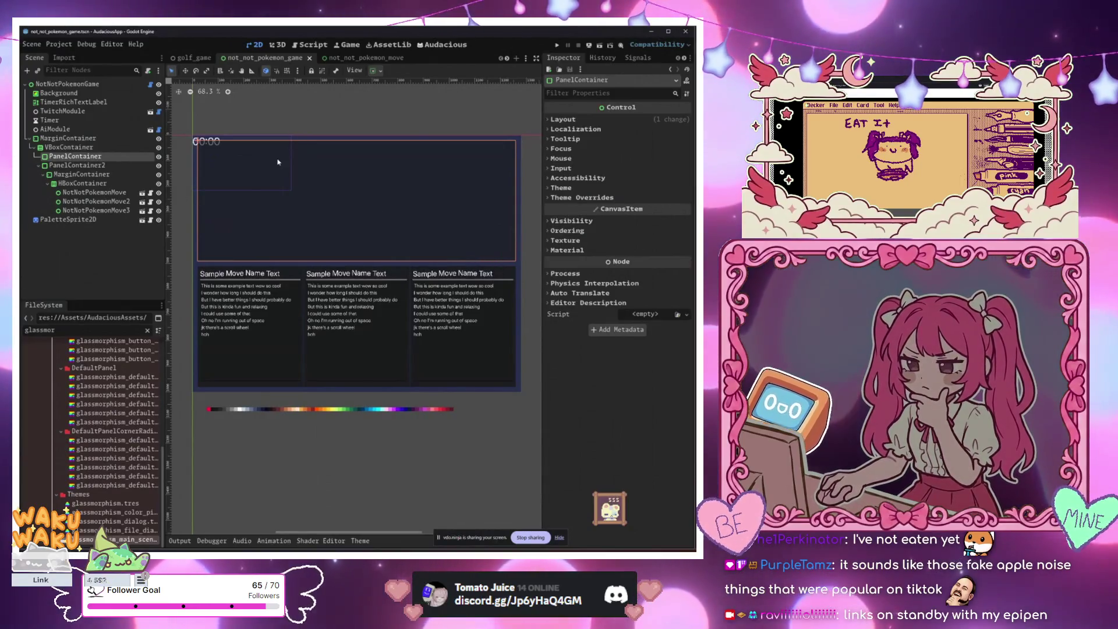
{"action": "left_click", "coordinate": [212, 142]}
{"action": "left_click", "coordinate": [251, 262]}
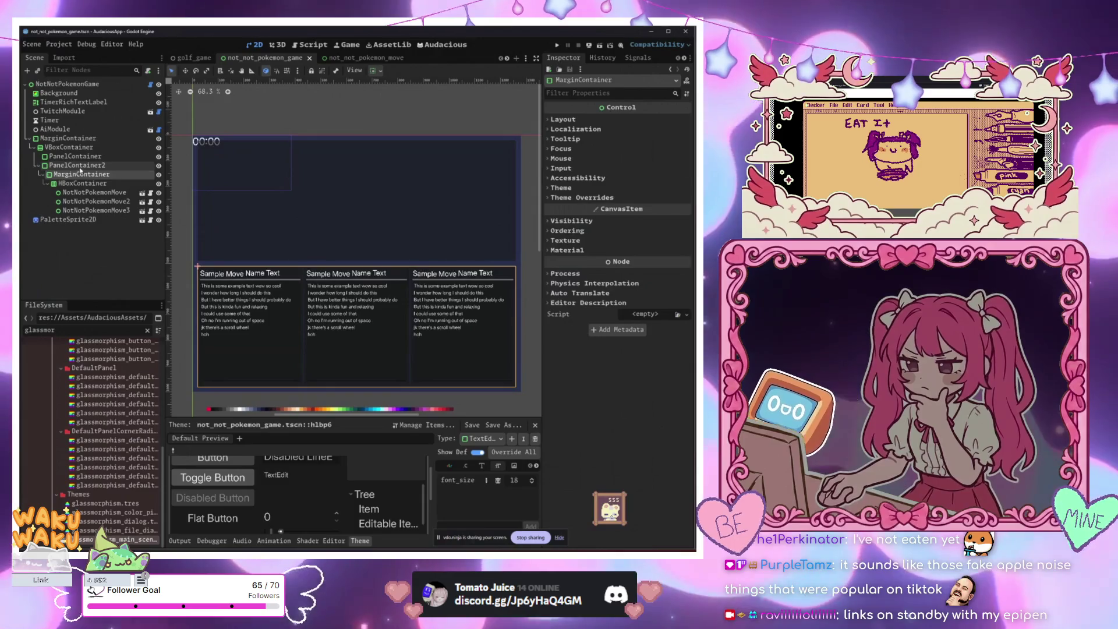
Add a MarginContainer with an HBoxContainer under the top panel and move NotNotPokemonMove into it.
{"action": "left_click", "coordinate": [77, 166]}
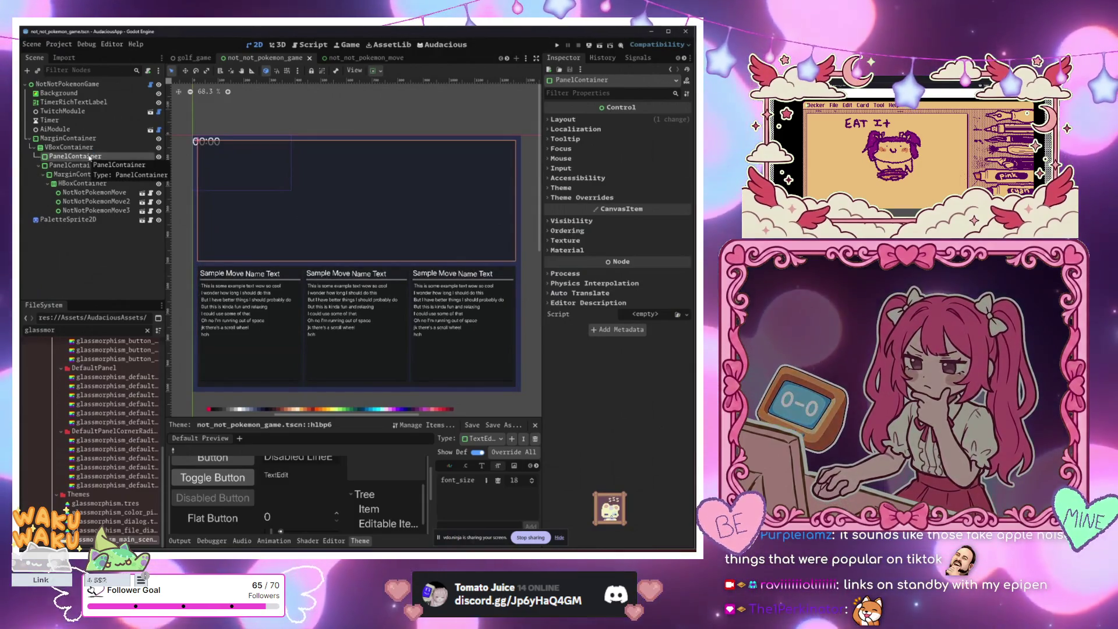
{"action": "key", "text": "ctrl+a"}
{"action": "type", "text": "margin"}
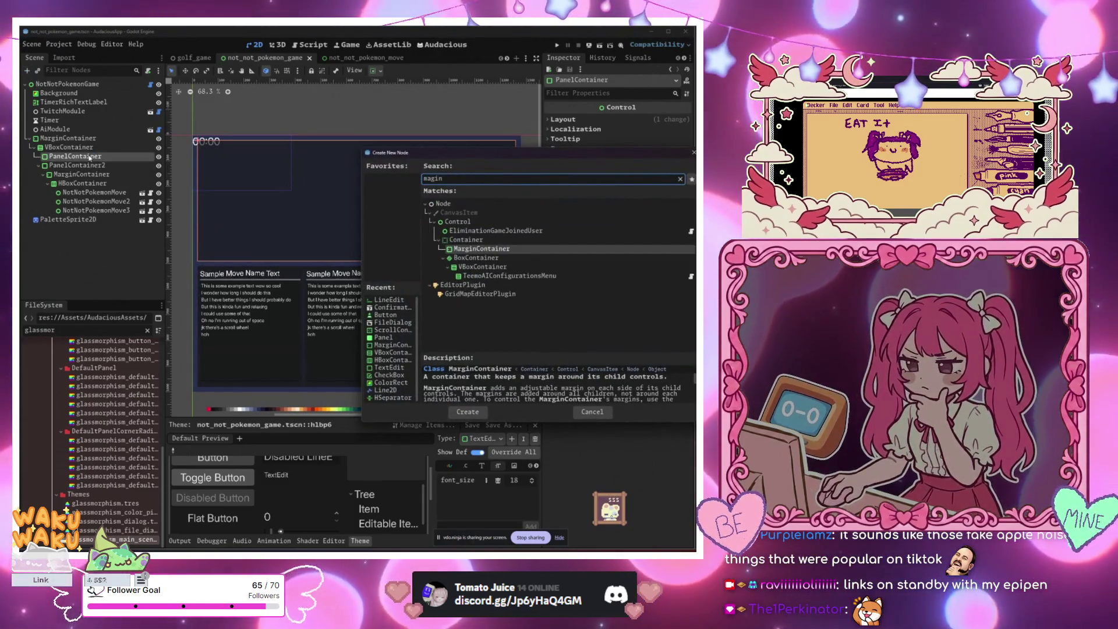
{"action": "key", "text": "Return"}
{"action": "key", "text": "ctrl+a"}
{"action": "type", "text": "hbox"}
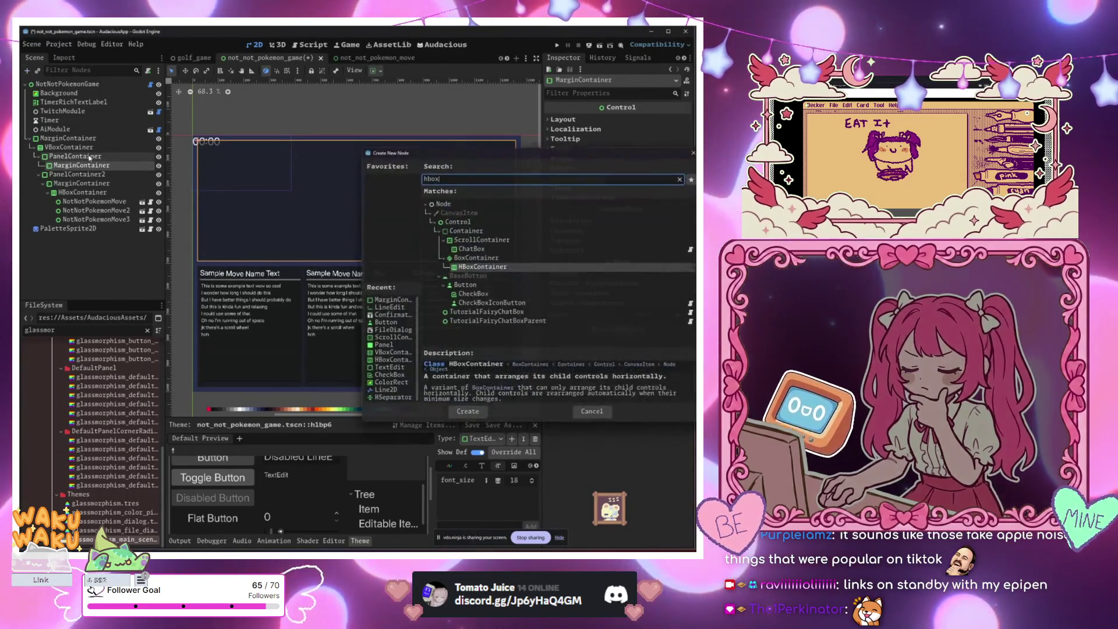
{"action": "key", "text": "Return"}
{"action": "scroll", "coordinate": [258, 205], "scroll_direction": "up", "scroll_amount": 2}
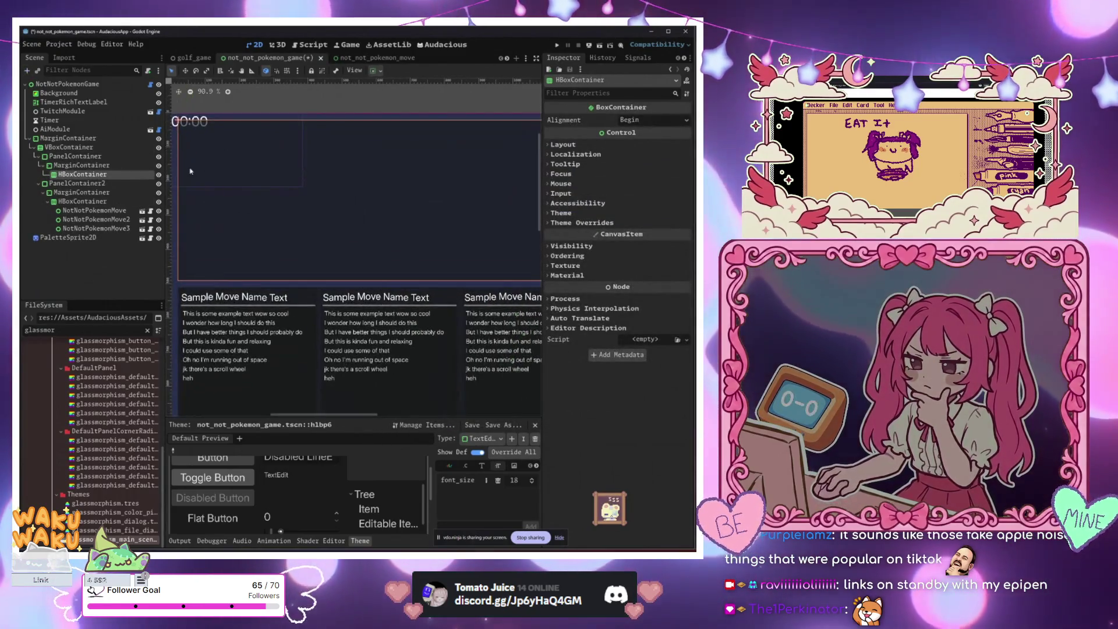
{"action": "scroll", "coordinate": [441, 194], "scroll_direction": "down", "scroll_amount": 2}
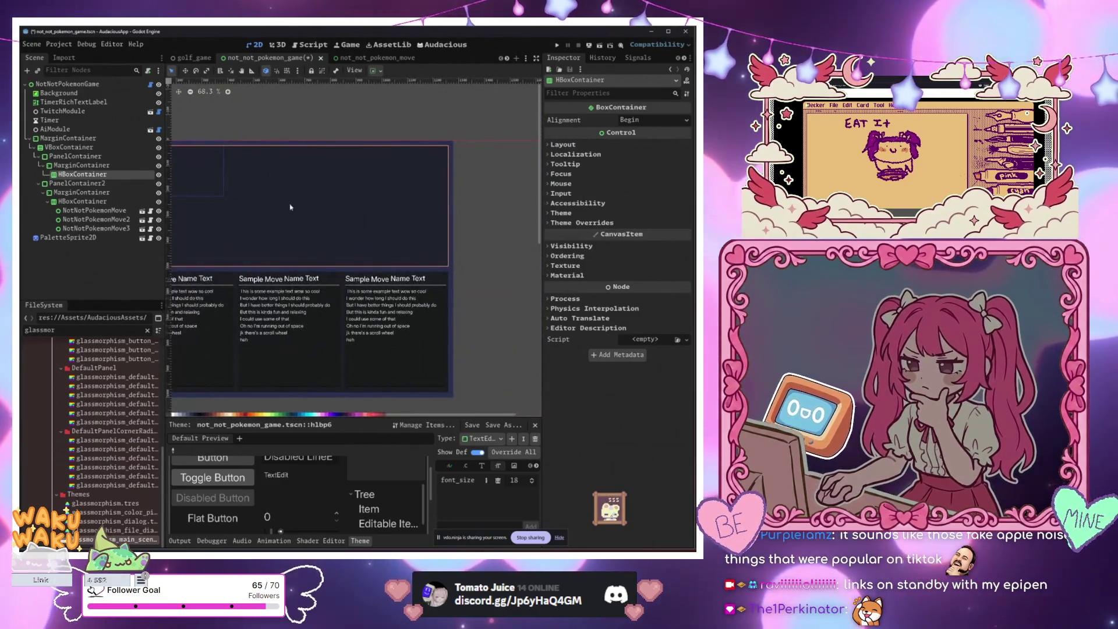
{"action": "left_click_drag", "start_coordinate": [77, 214], "coordinate": [81, 174]}
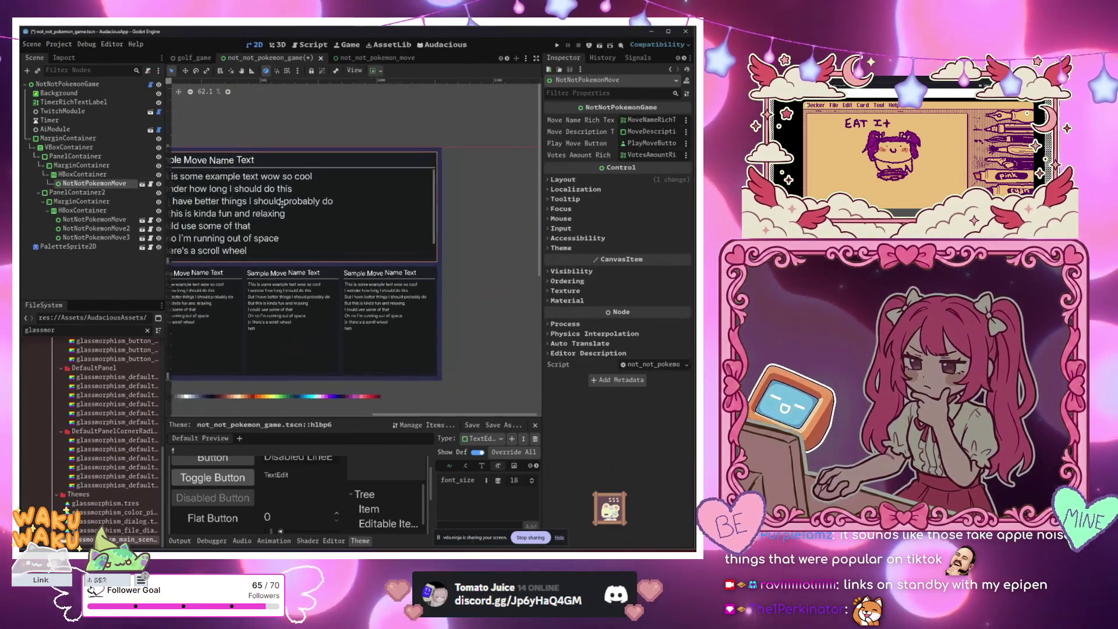
{"action": "scroll", "coordinate": [336, 201], "scroll_direction": "down", "scroll_amount": 1}
{"action": "scroll", "coordinate": [335, 201], "scroll_direction": "left", "scroll_amount": 2}
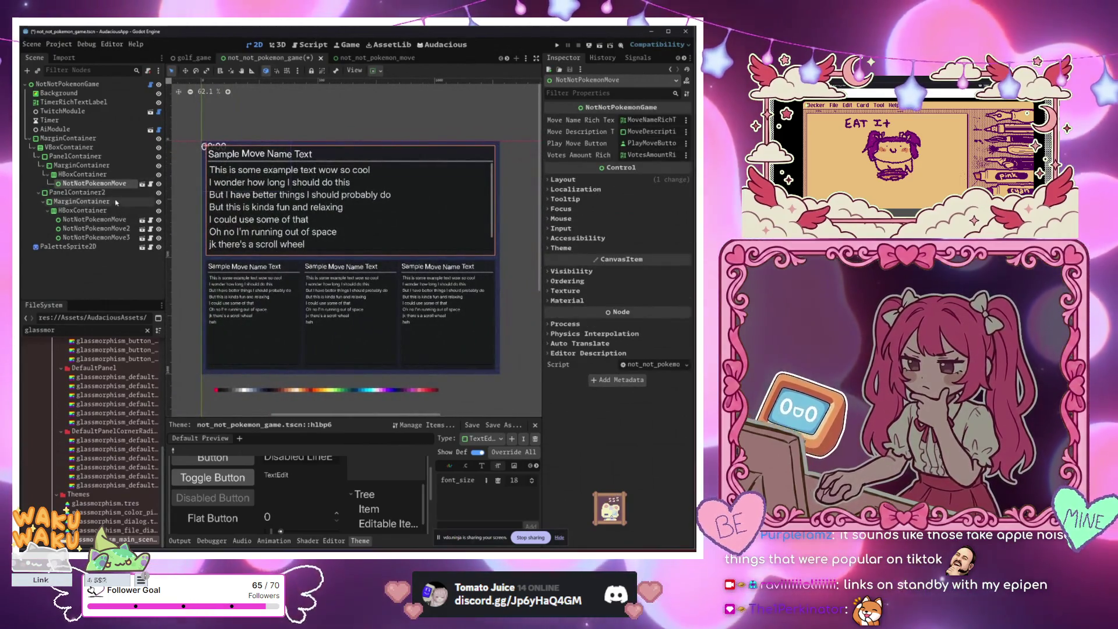
Copy the lower HBoxContainer's Theme resource and paste it onto the outer VBoxContainer.
{"action": "left_click", "coordinate": [83, 209]}
{"action": "left_click", "coordinate": [684, 223]}
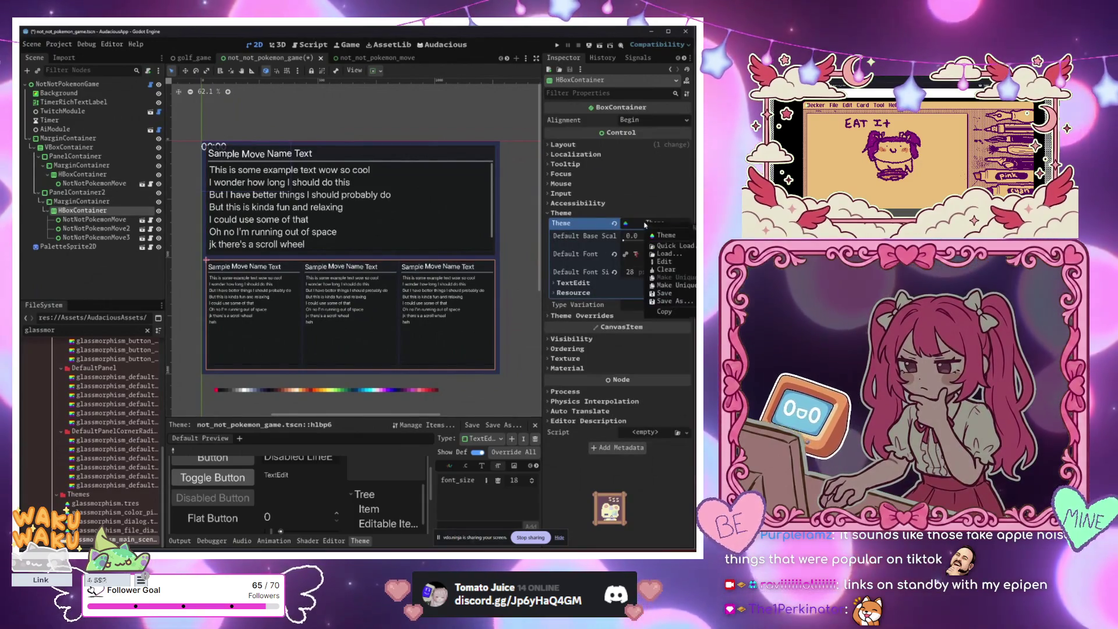
{"action": "left_click", "coordinate": [666, 313]}
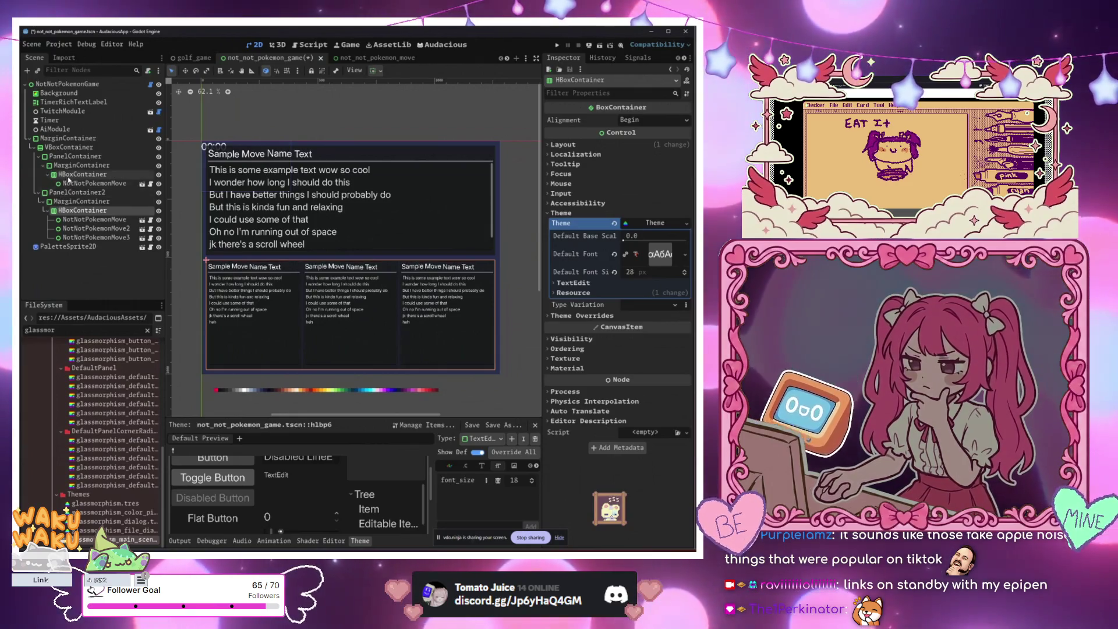
{"action": "left_click", "coordinate": [69, 173]}
{"action": "left_click", "coordinate": [75, 155]}
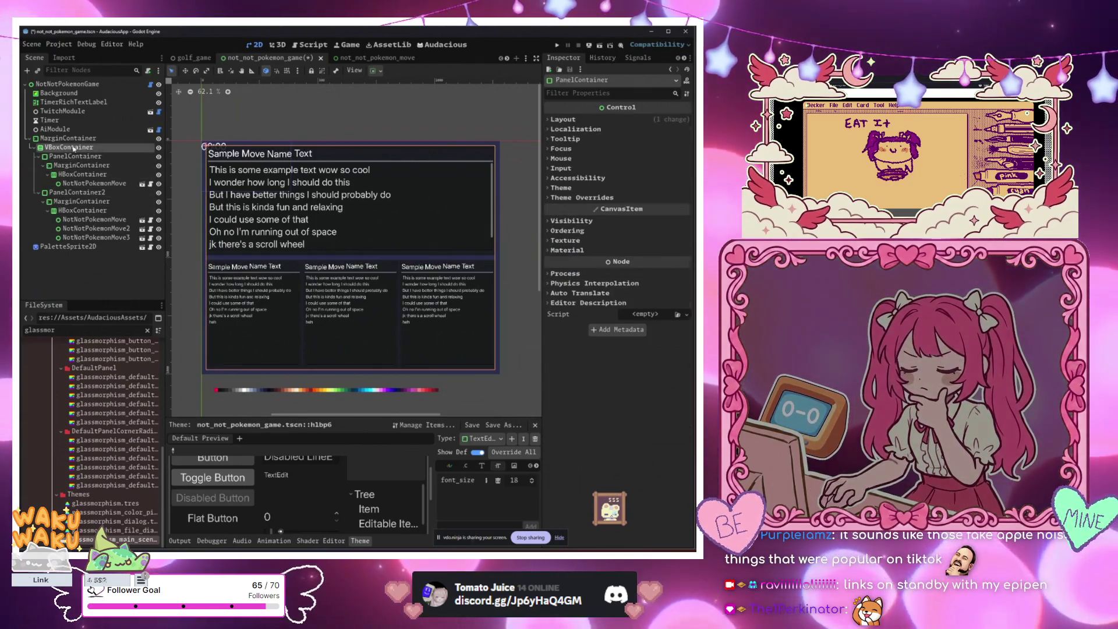
{"action": "left_click", "coordinate": [74, 149]}
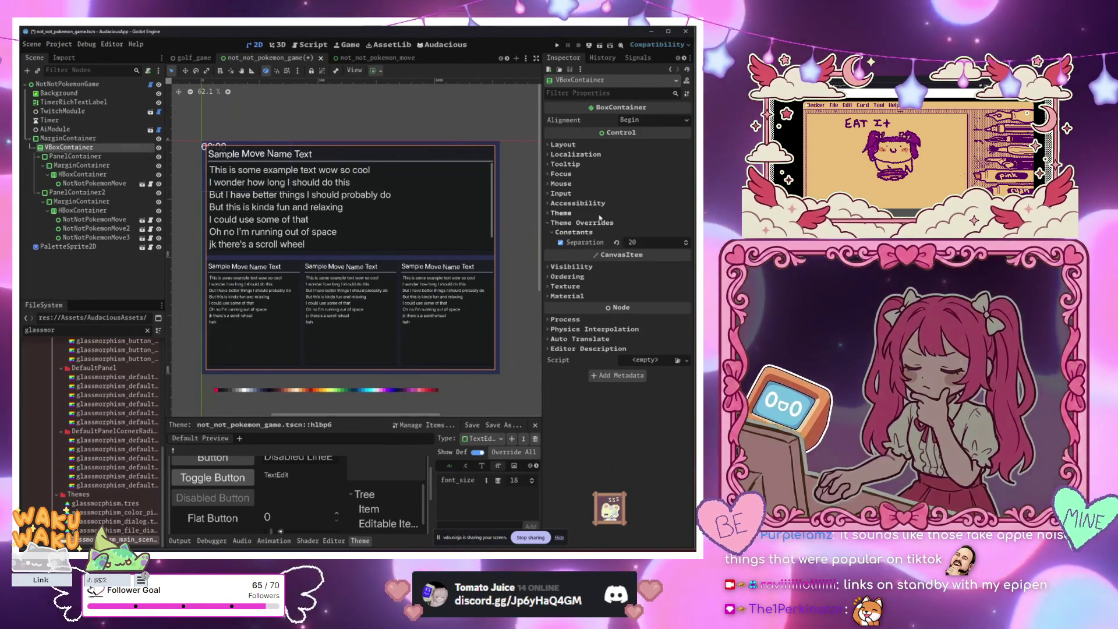
{"action": "left_click", "coordinate": [561, 212]}
{"action": "left_click", "coordinate": [686, 223]}
{"action": "left_click", "coordinate": [666, 322]}
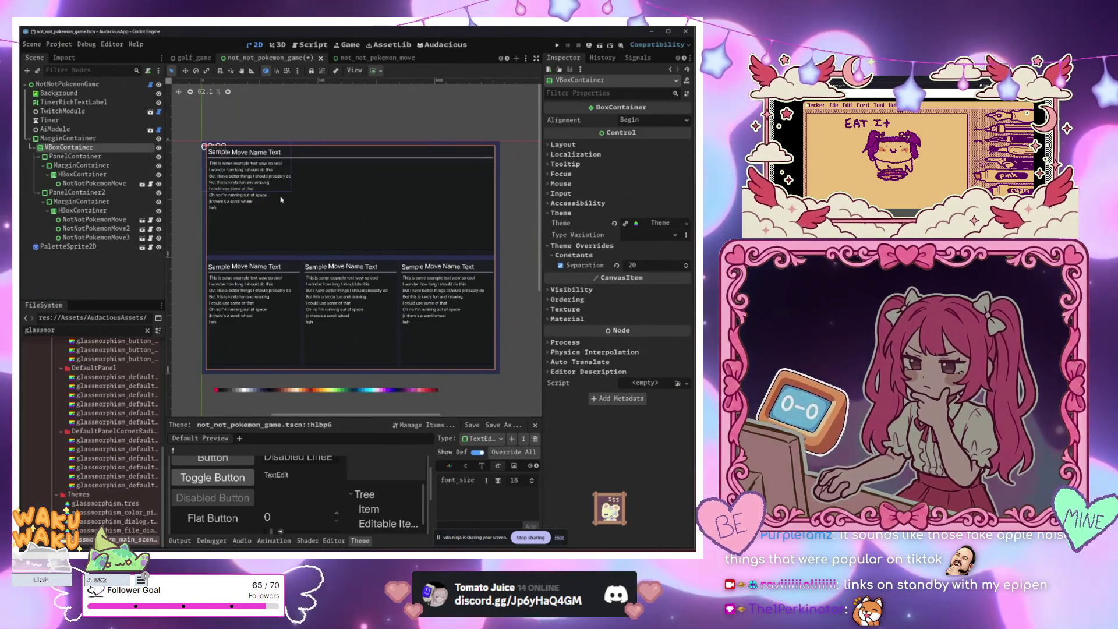
Select the upper HBoxContainer and NotNotPokemonMove panel to check the resized move card.
{"action": "left_click", "coordinate": [92, 184]}
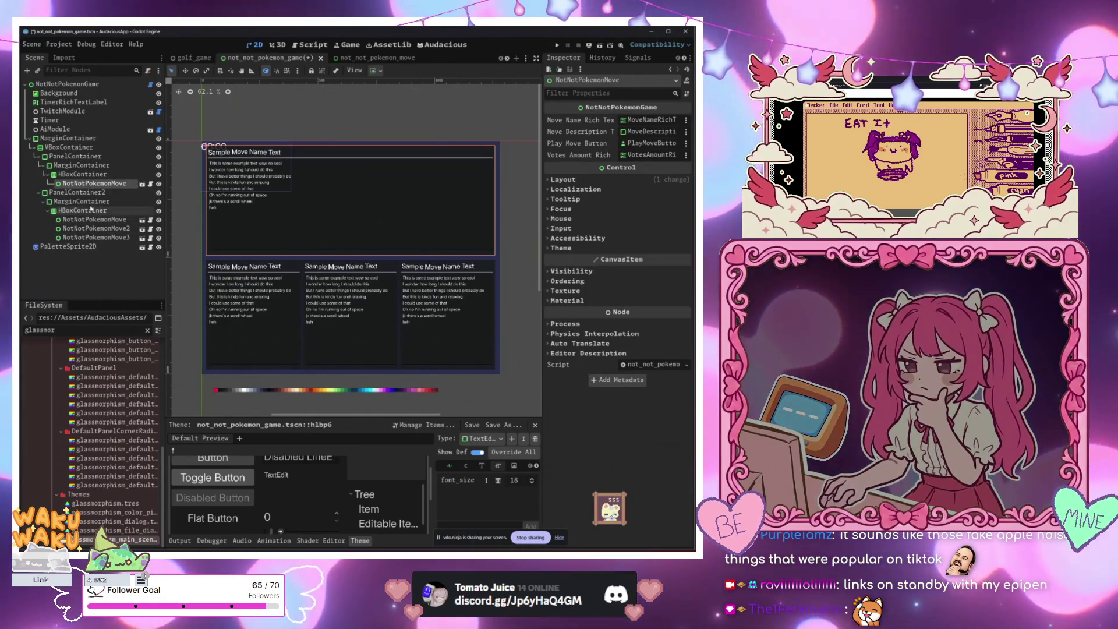
{"action": "left_click", "coordinate": [80, 175]}
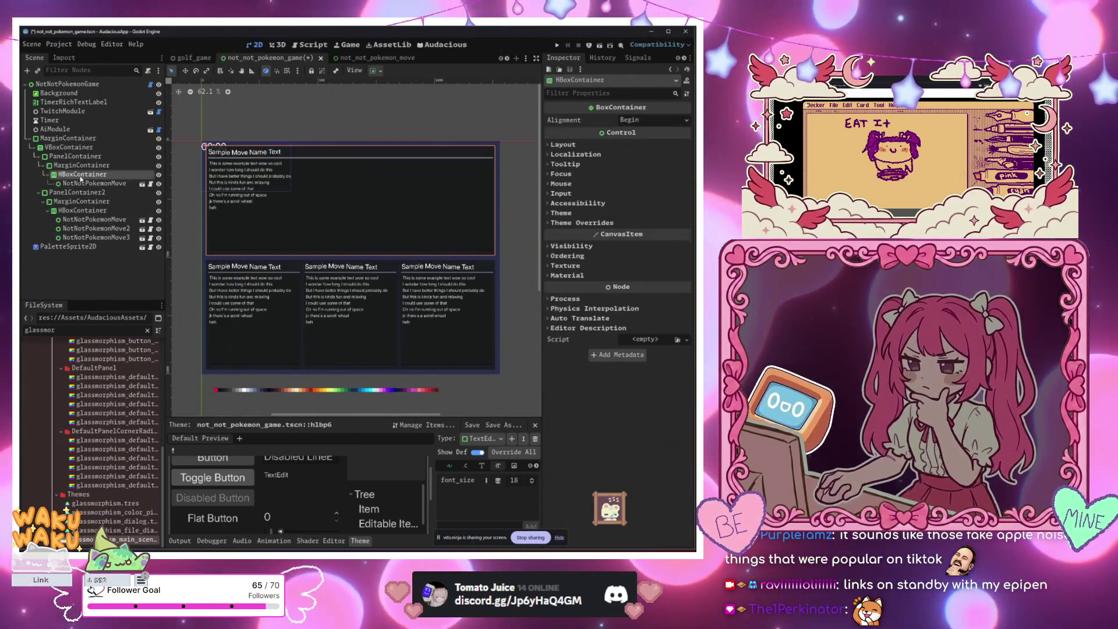
{"action": "left_click", "coordinate": [85, 183]}
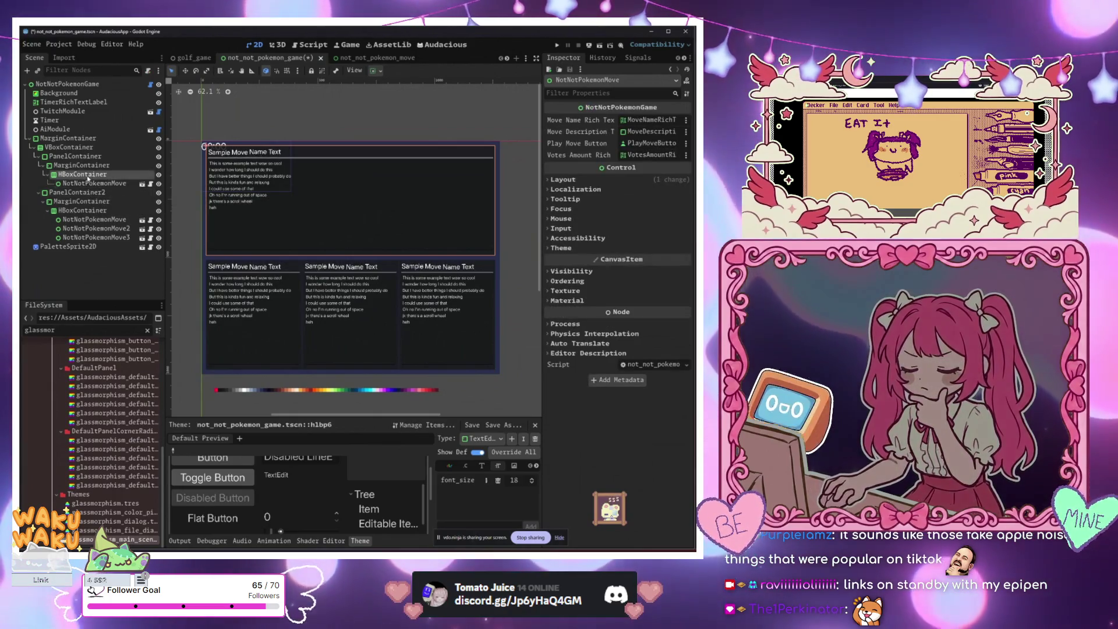
Add a MarginContainer under the upper HBoxContainer, move it above NotNotPokemonMove and make it expand horizontally.
{"action": "left_click", "coordinate": [98, 176]}
{"action": "key", "text": "ctrl+a"}
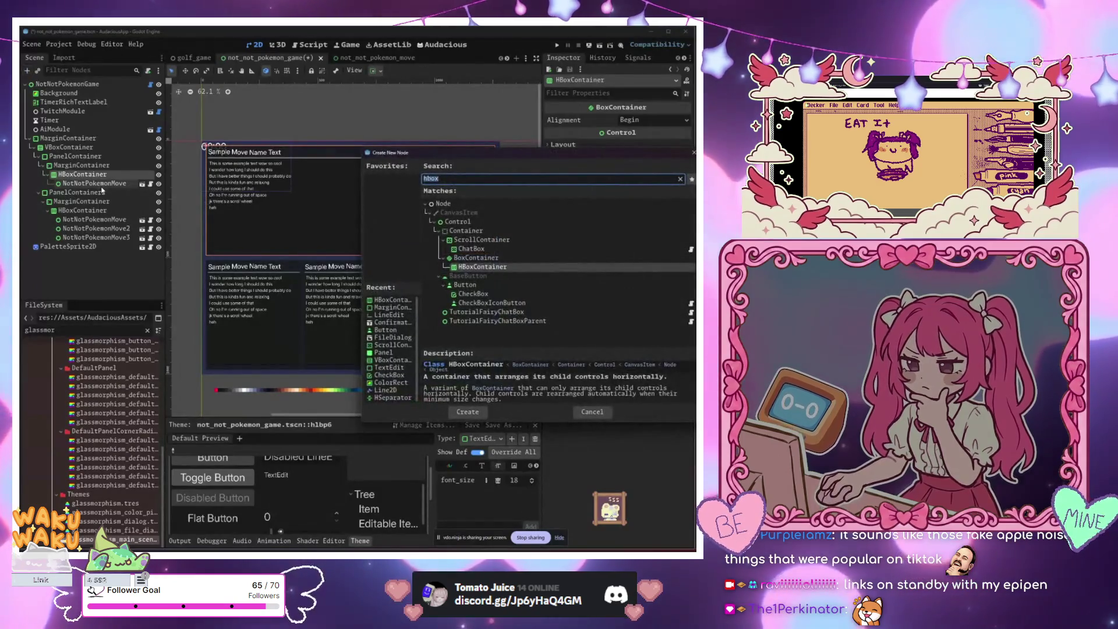
{"action": "type", "text": "margin"}
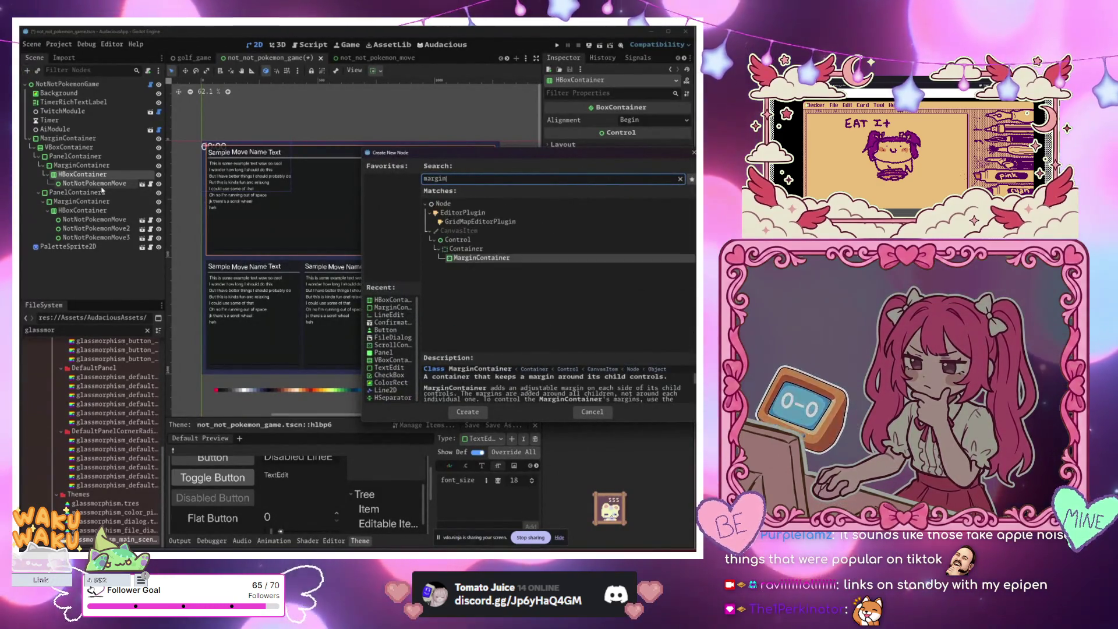
{"action": "key", "text": "Return"}
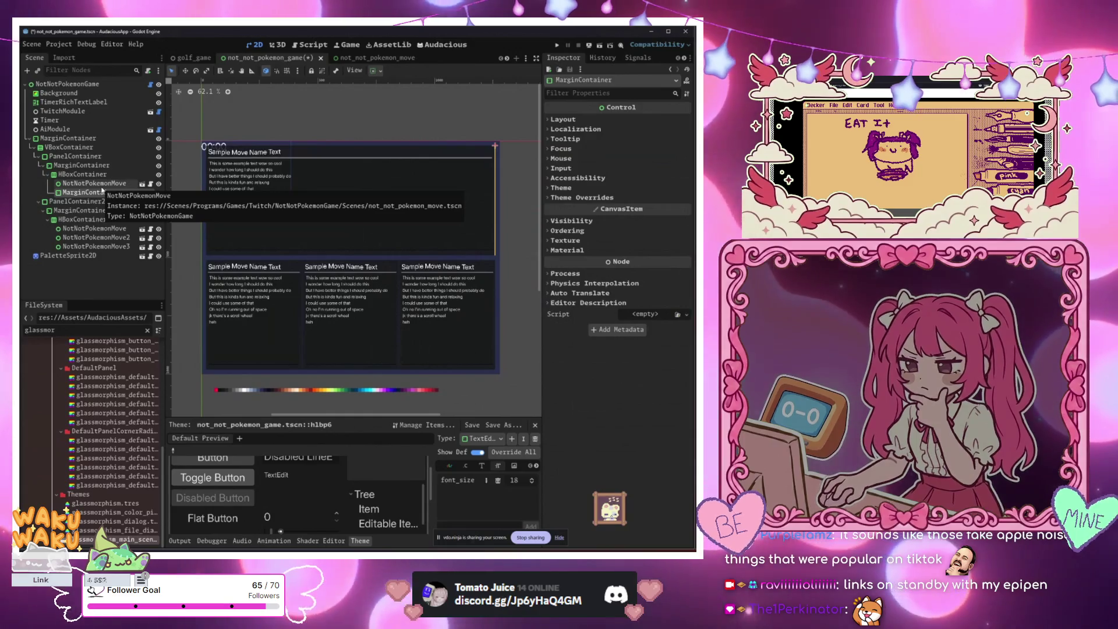
{"action": "key", "text": "ctrl+Up"}
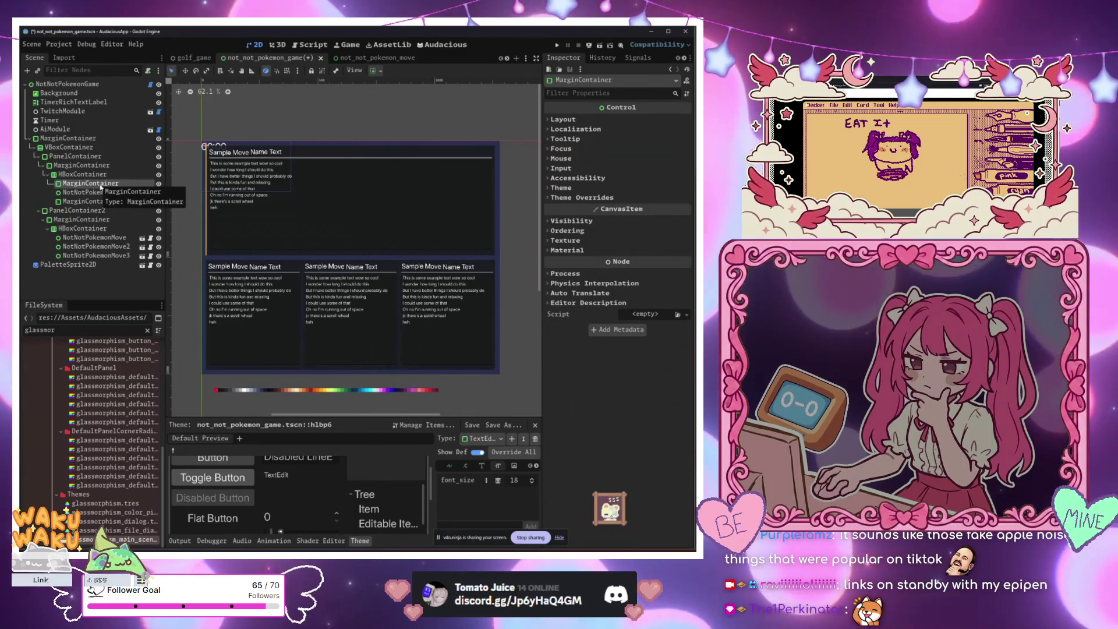
{"action": "left_click", "coordinate": [378, 72]}
{"action": "left_click", "coordinate": [426, 110]}
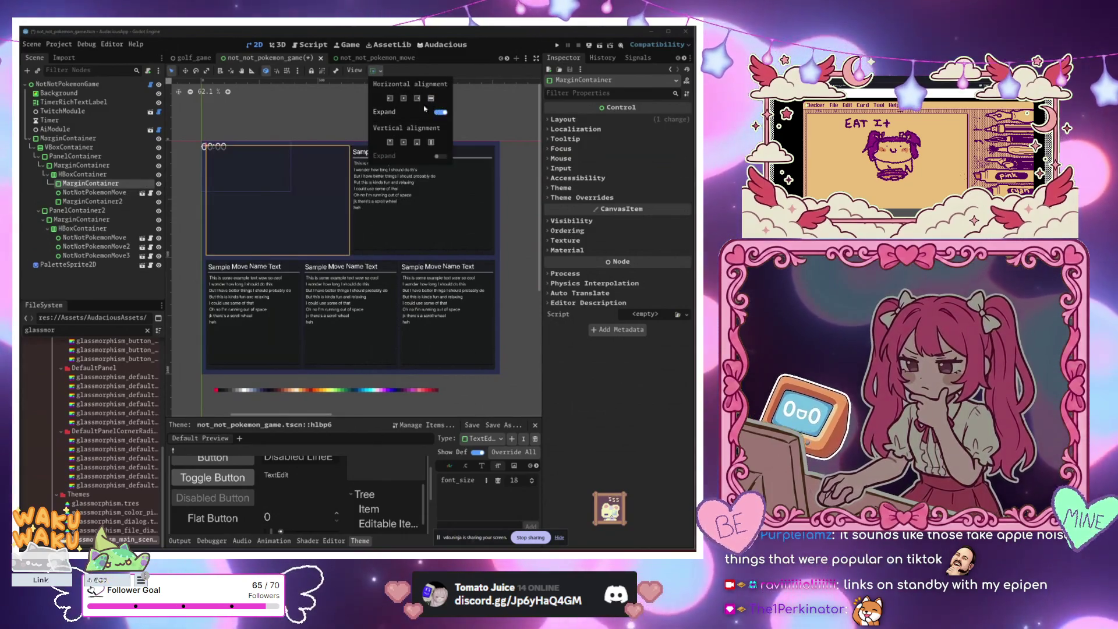
{"action": "left_click", "coordinate": [82, 192]}
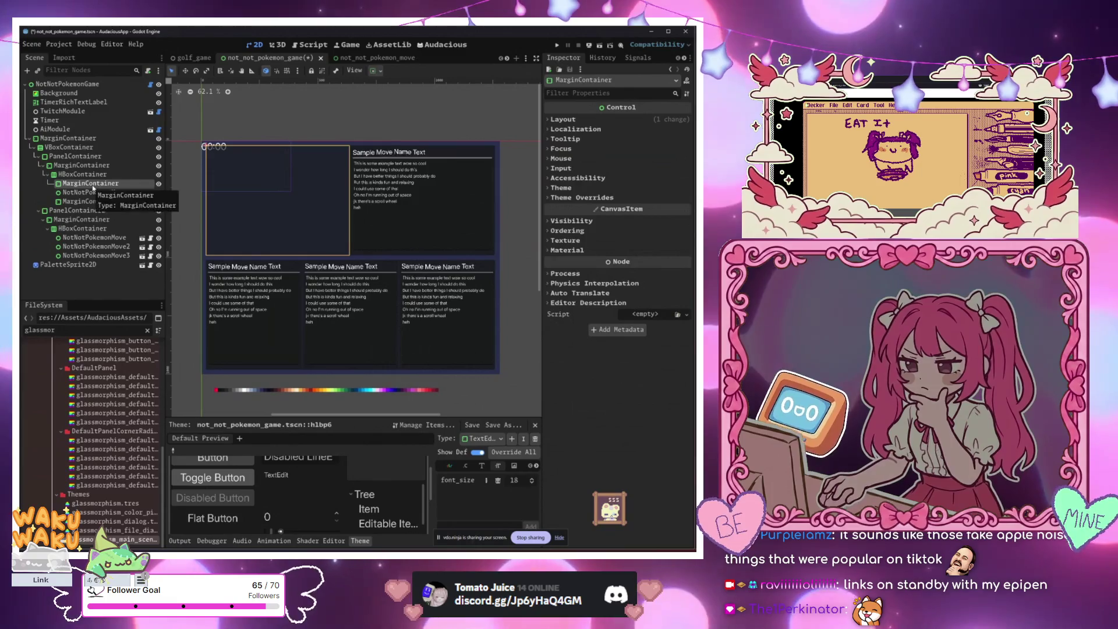
Nest a Panel, another MarginContainer and a VBoxContainer inside the new MarginContainer.
{"action": "key", "text": "ctrl+a"}
{"action": "type", "text": "pname"}
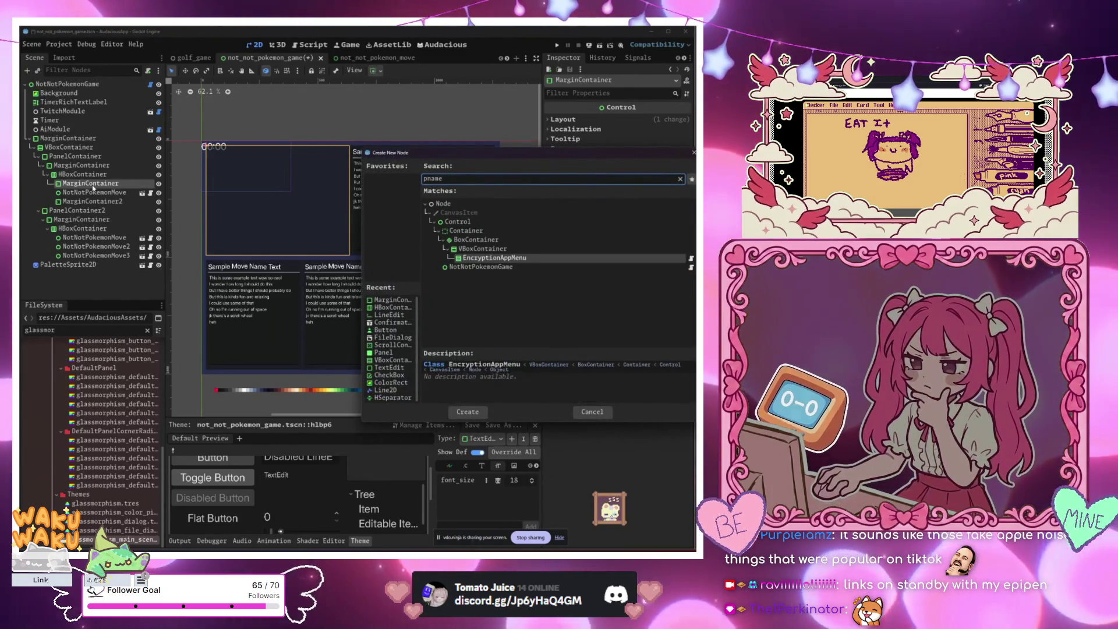
{"action": "key", "text": "BackSpace"}
{"action": "key", "text": "BackSpace"}
{"action": "key", "text": "BackSpace"}
{"action": "type", "text": "anel"}
{"action": "key", "text": "Return"}
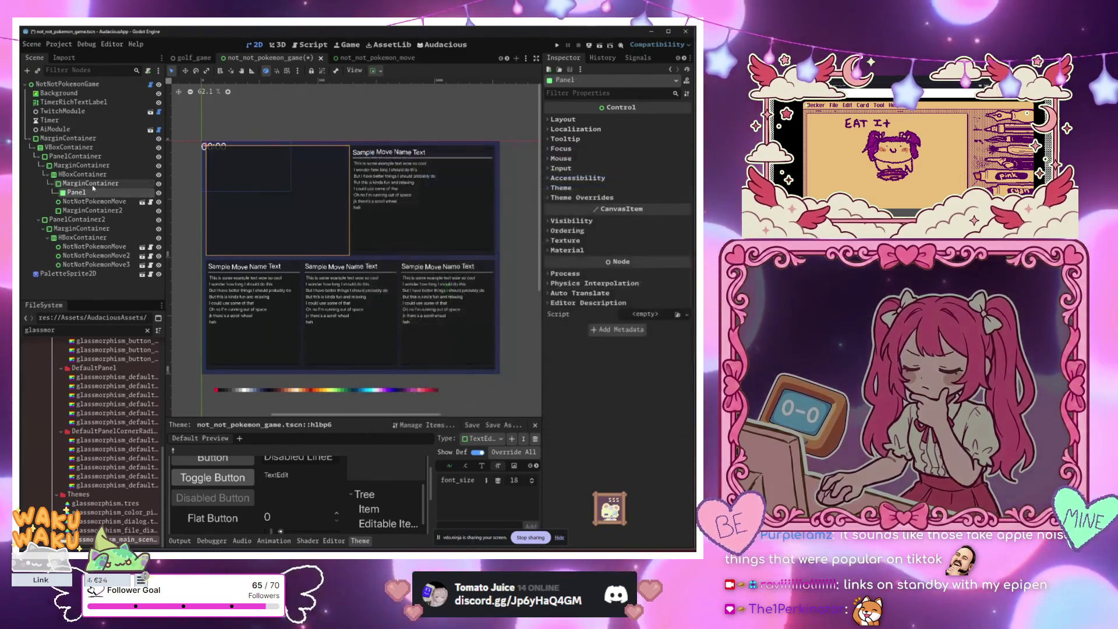
{"action": "left_click", "coordinate": [91, 184]}
{"action": "key", "text": "ctrl+a"}
{"action": "type", "text": "mar"}
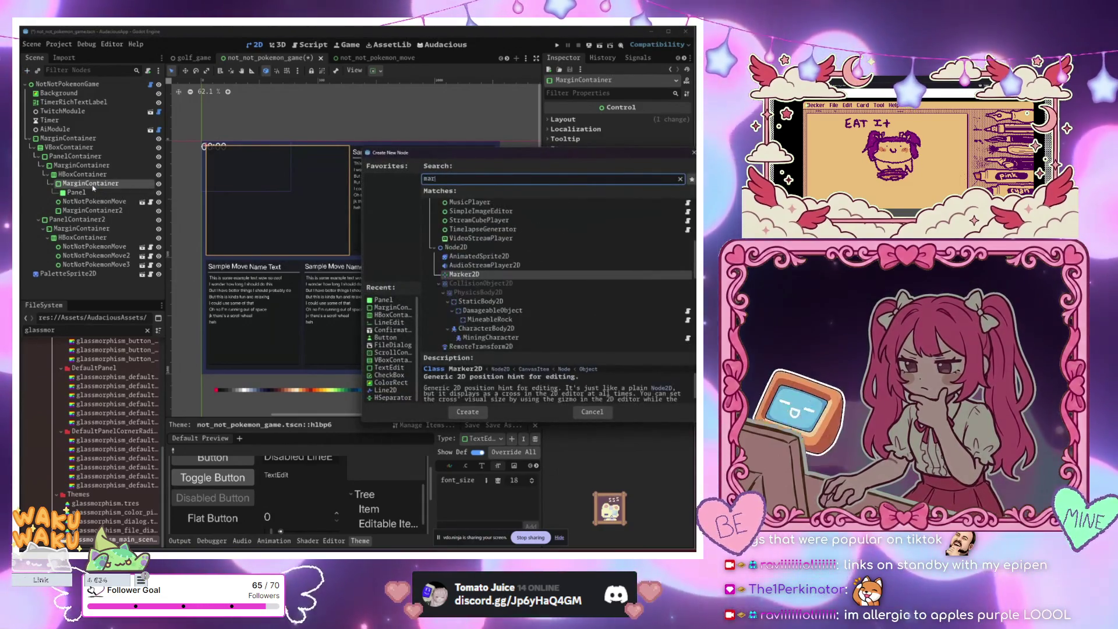
{"action": "type", "text": "gin"}
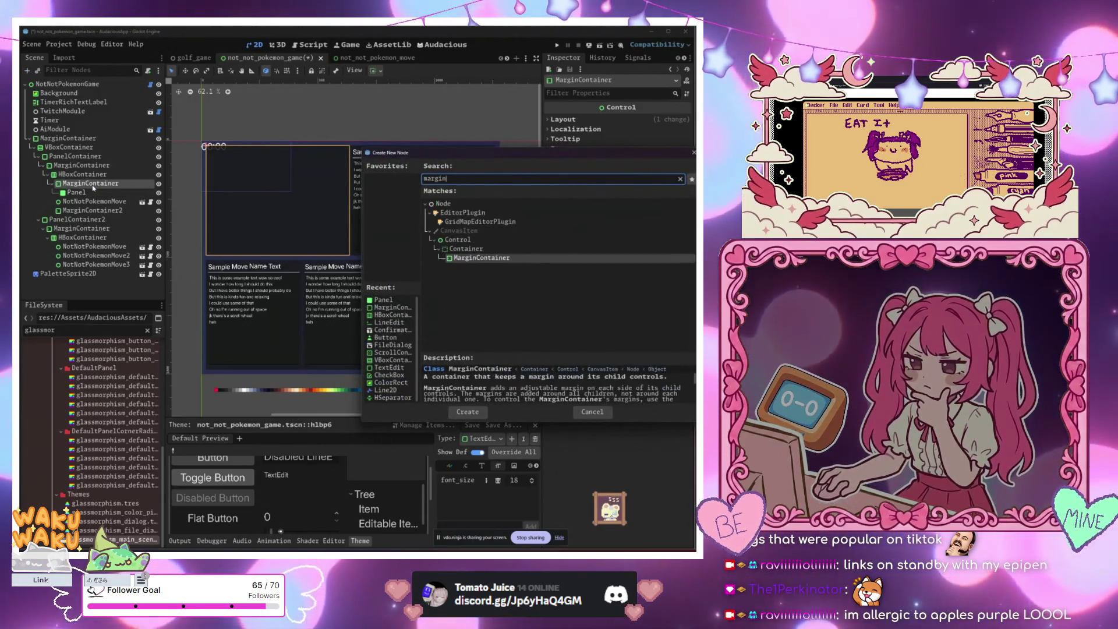
{"action": "key", "text": "Return"}
{"action": "key", "text": "ctrl+a"}
{"action": "type", "text": "vbox"}
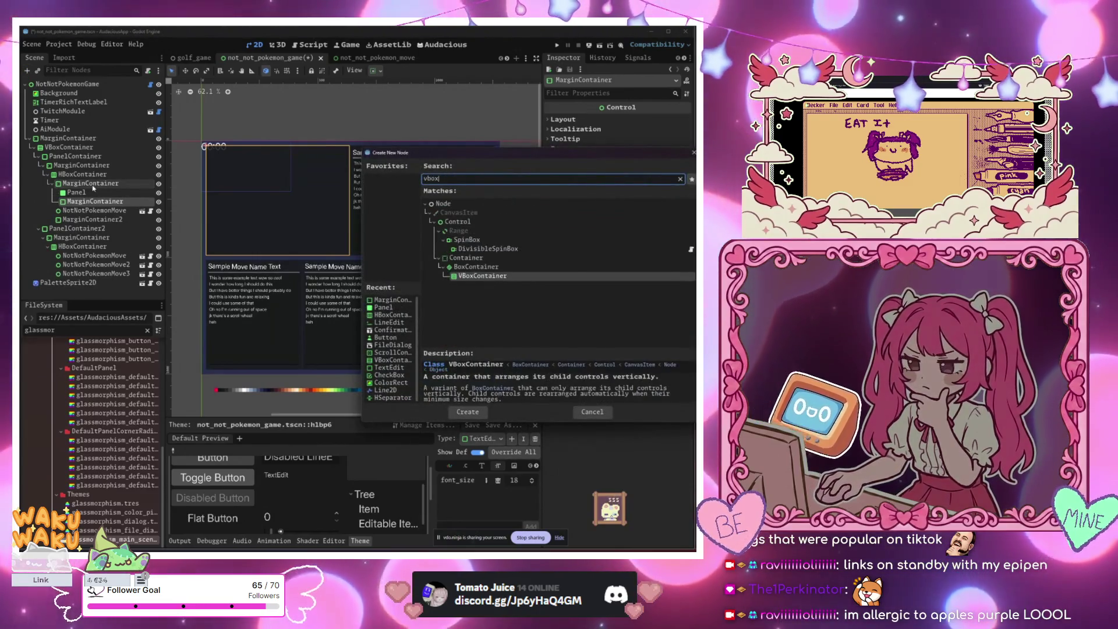
{"action": "key", "text": "Return"}
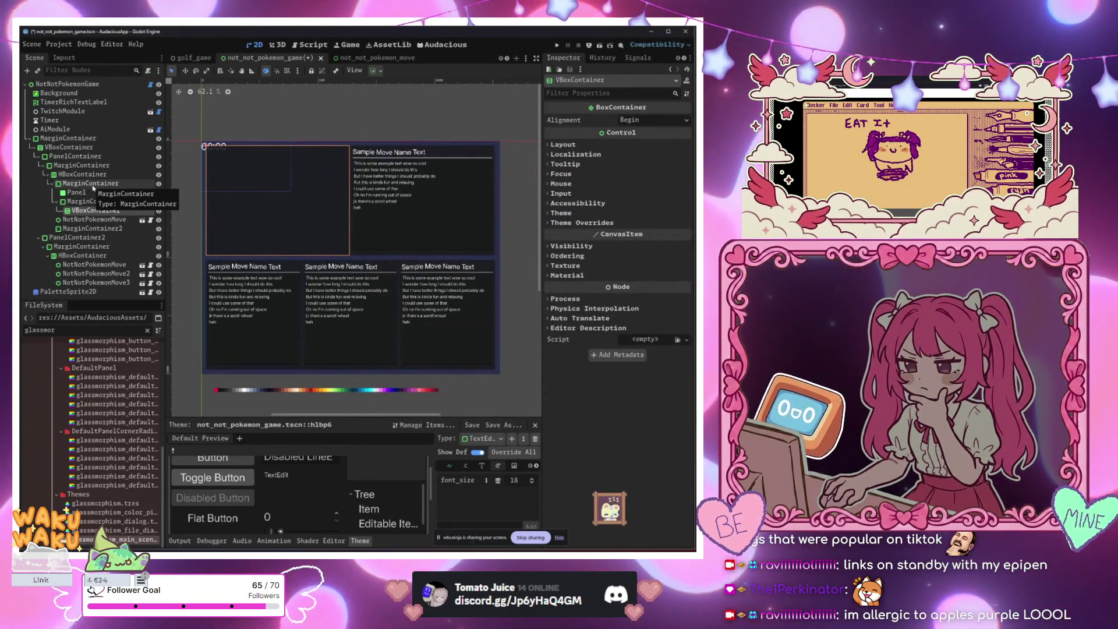
{"action": "key", "text": "ctrl+a"}
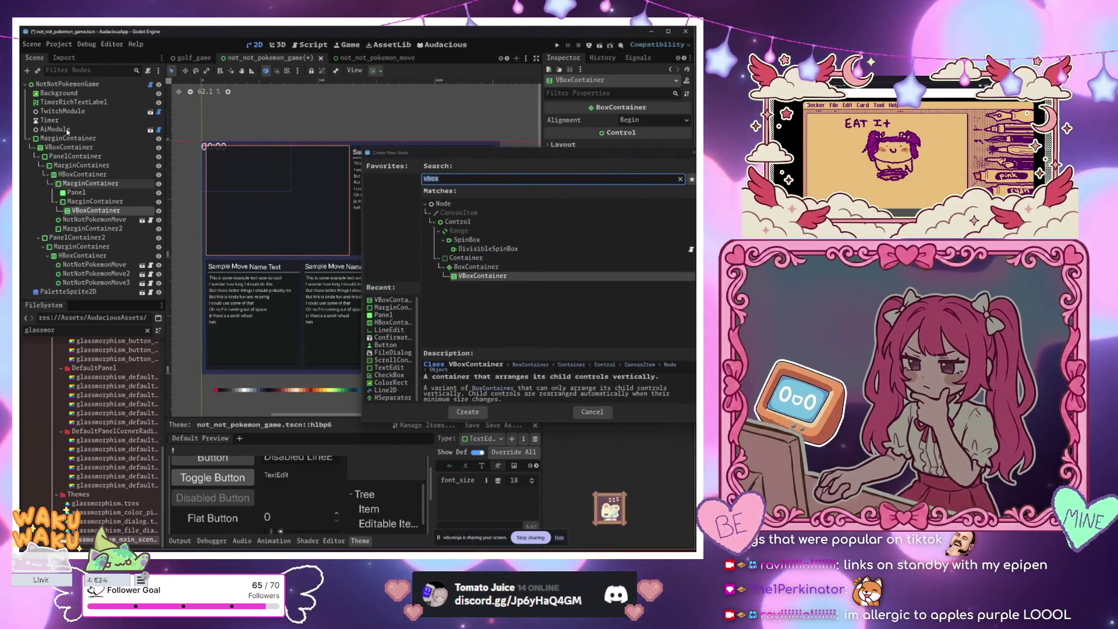
{"action": "key", "text": "Escape"}
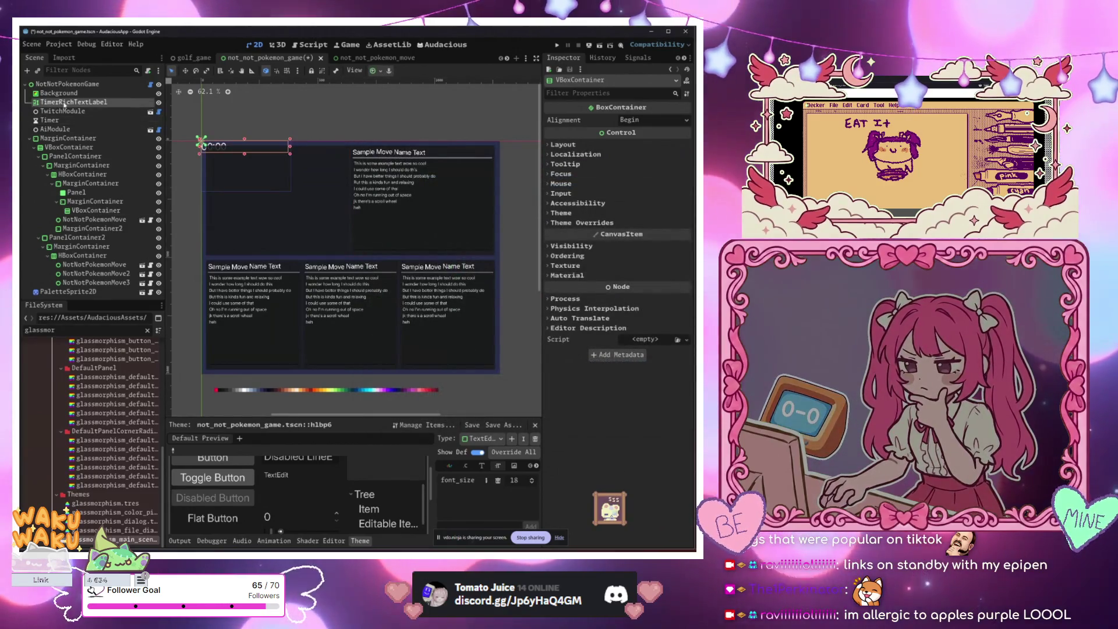
Move TimerRichTextLabel into the nested VBoxContainer and center its 00:00 text horizontally.
{"action": "left_click_drag", "start_coordinate": [63, 104], "coordinate": [106, 212]}
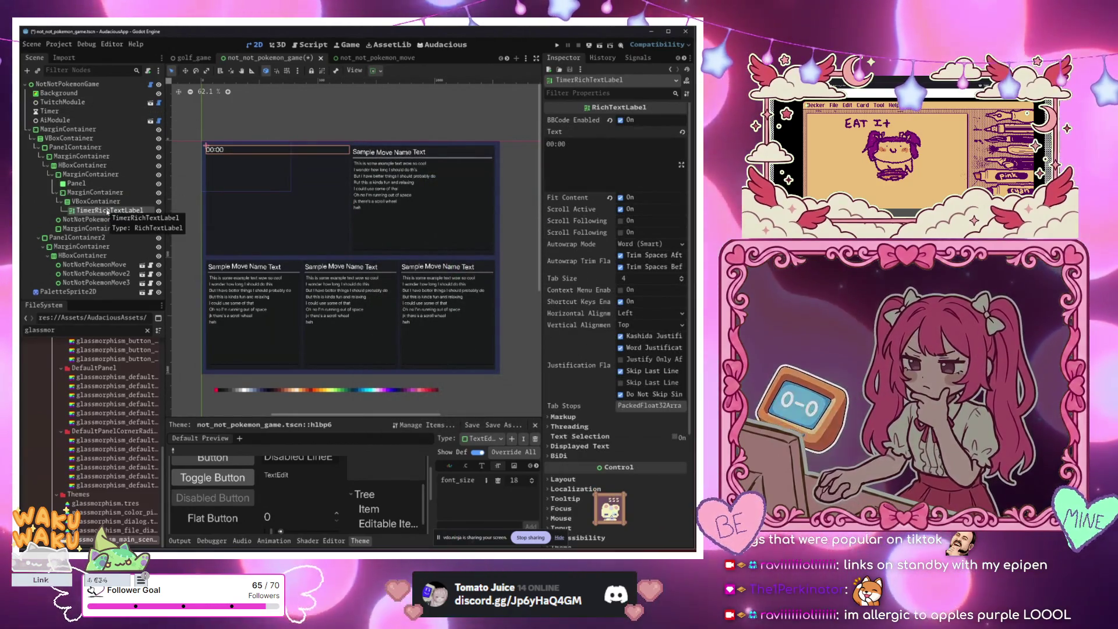
{"action": "scroll", "coordinate": [320, 131], "scroll_direction": "up", "scroll_amount": 2}
{"action": "scroll", "coordinate": [320, 131], "scroll_direction": "up", "scroll_amount": 2}
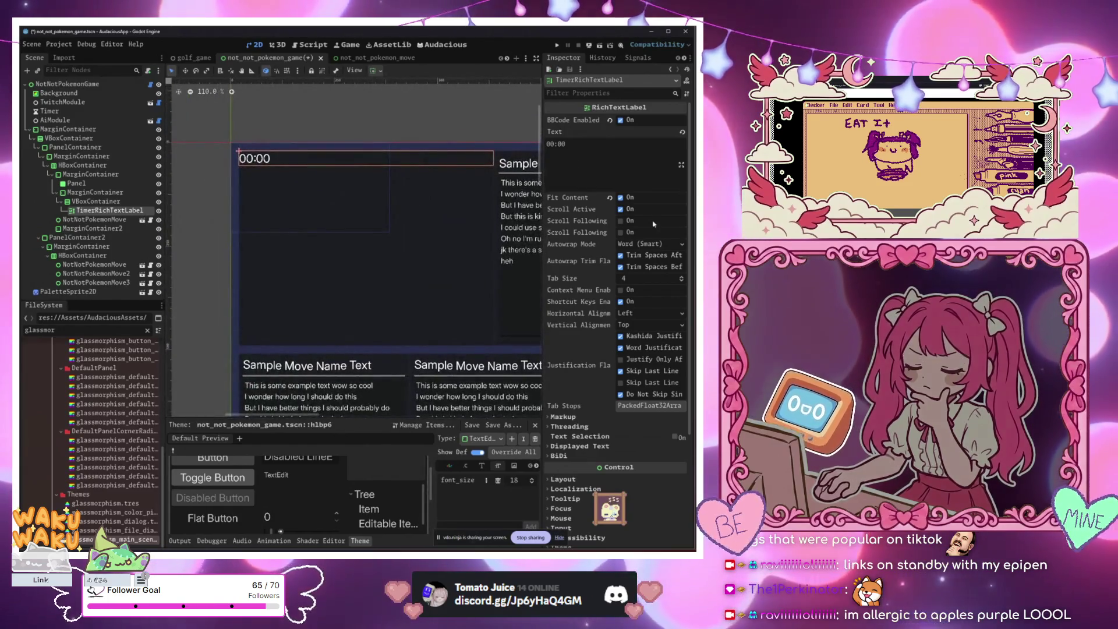
{"action": "left_click", "coordinate": [651, 313]}
{"action": "left_click", "coordinate": [643, 337]}
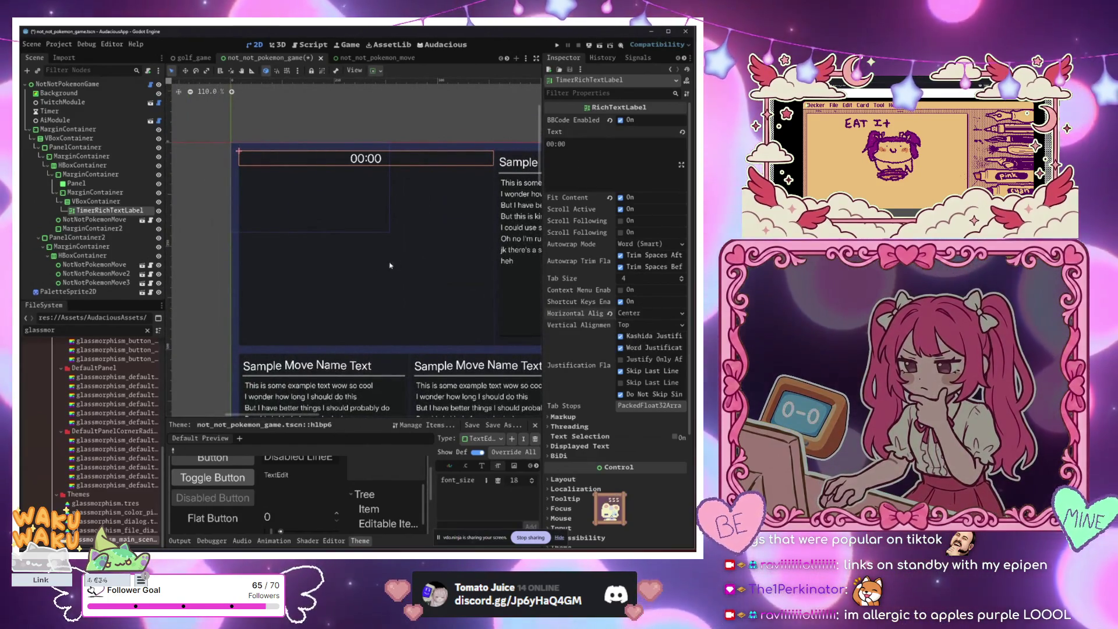
Add a PanelContainer under the VBoxContainer with a RichTextLabel inside it.
{"action": "left_click", "coordinate": [105, 201]}
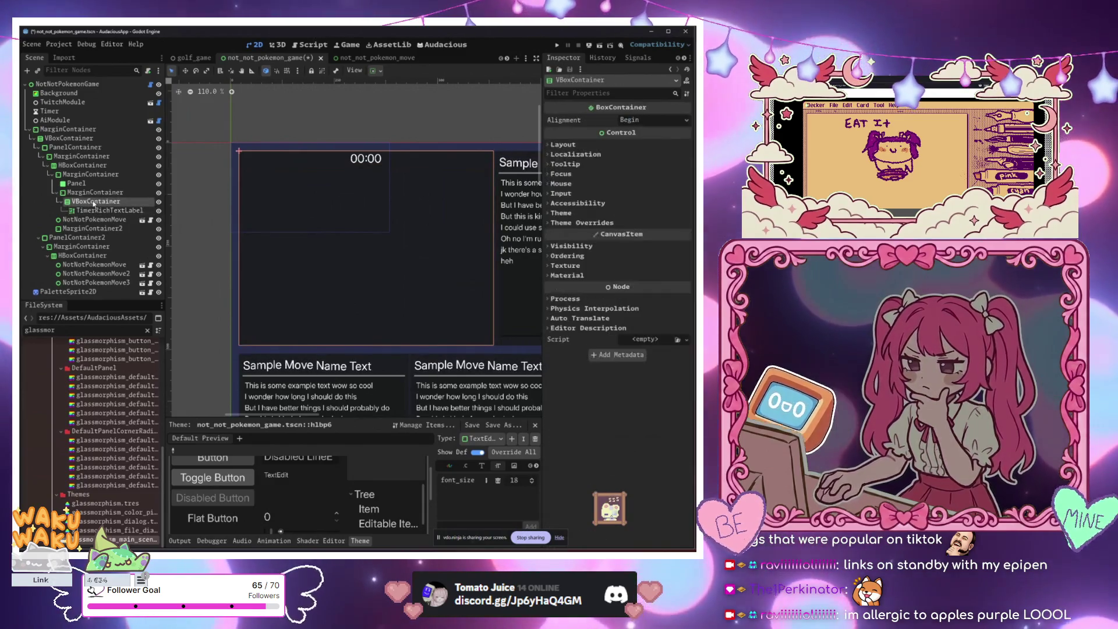
{"action": "key", "text": "ctrl+a"}
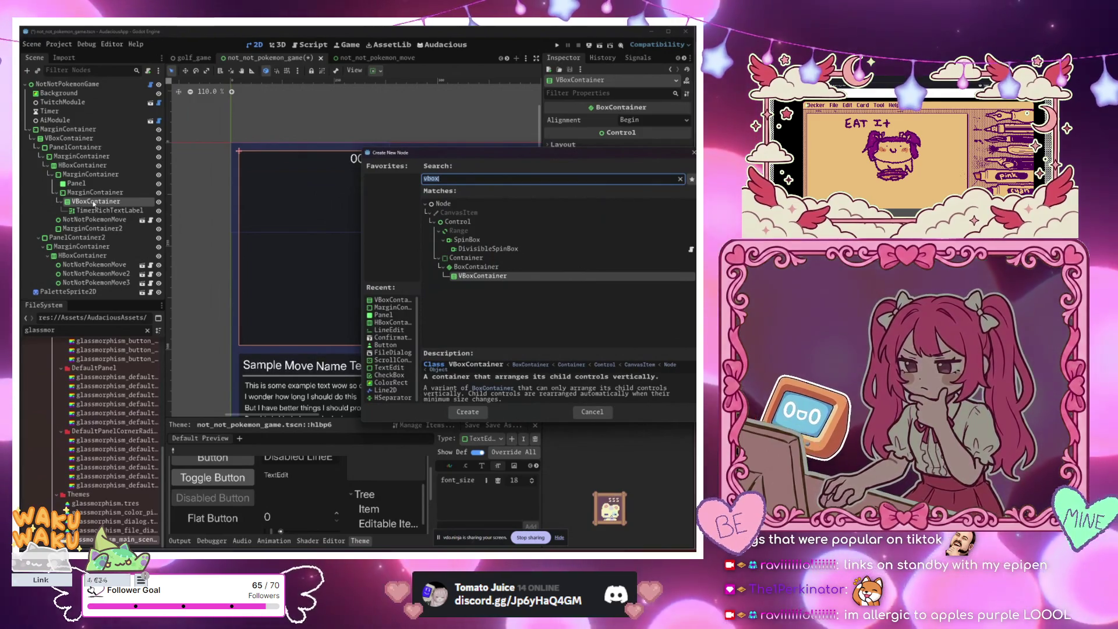
{"action": "type", "text": "pa"}
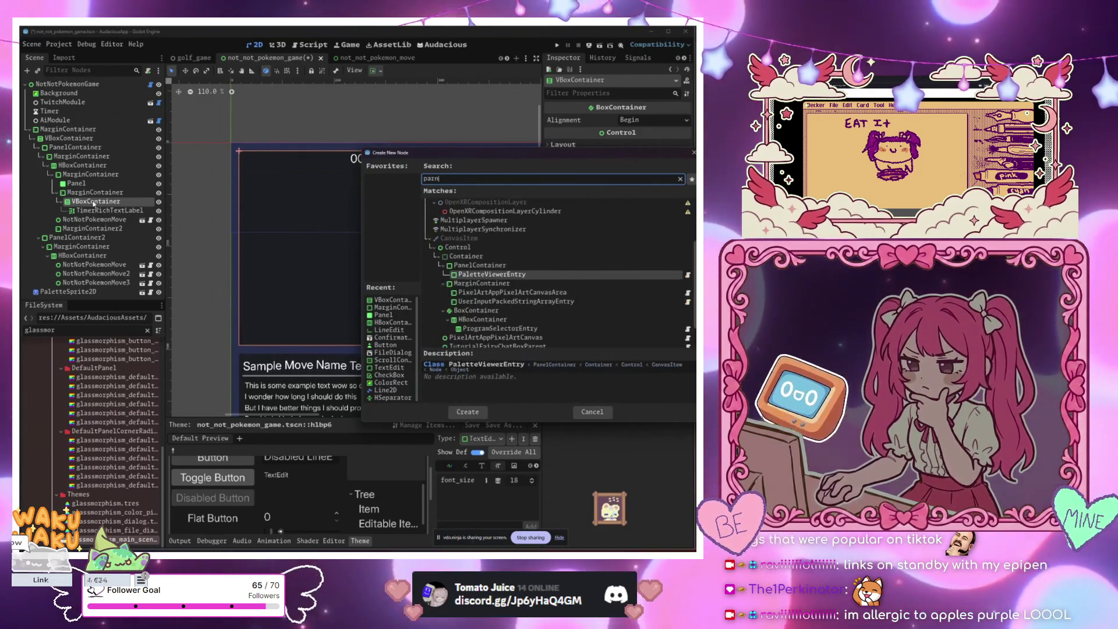
{"action": "type", "text": "r"}
{"action": "key", "text": "BackSpace"}
{"action": "type", "text": "n"}
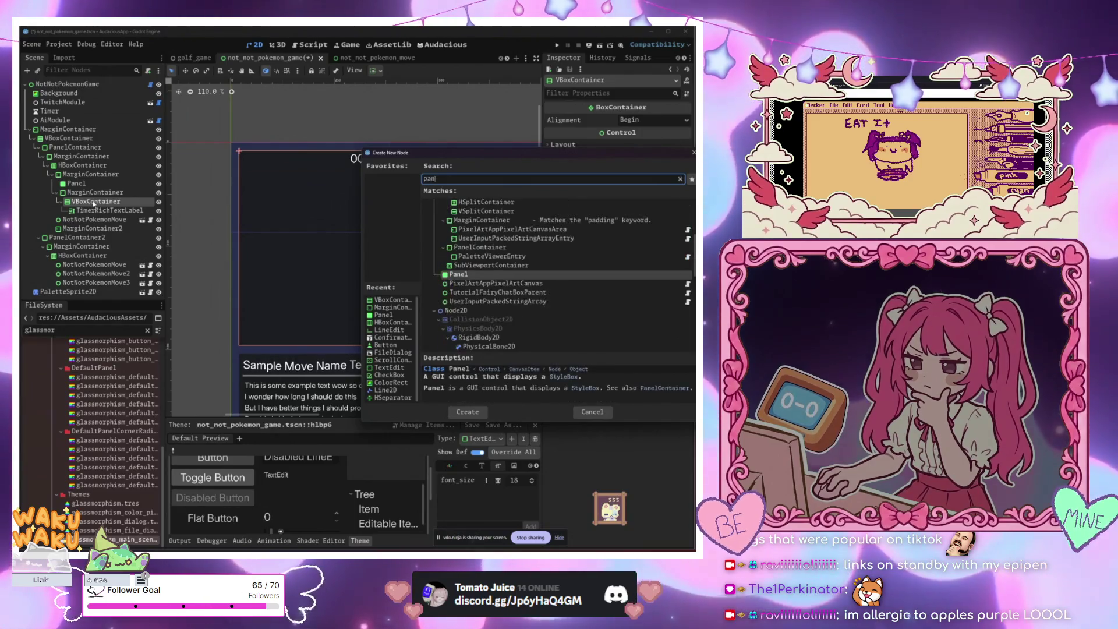
{"action": "type", "text": "el"}
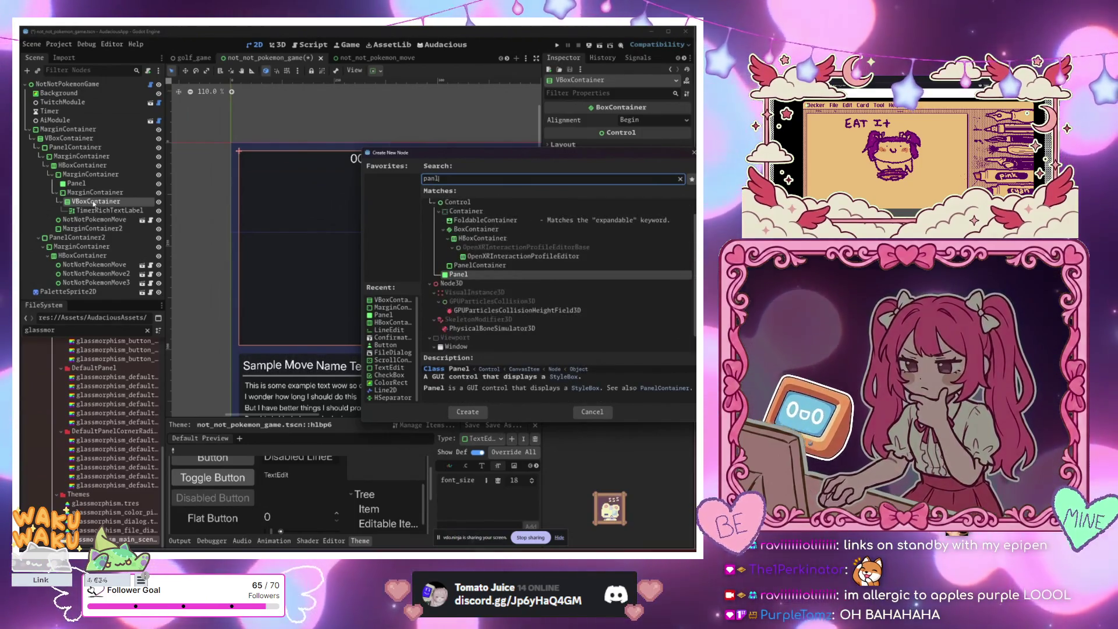
{"action": "type", "text": "c"}
{"action": "key", "text": "Return"}
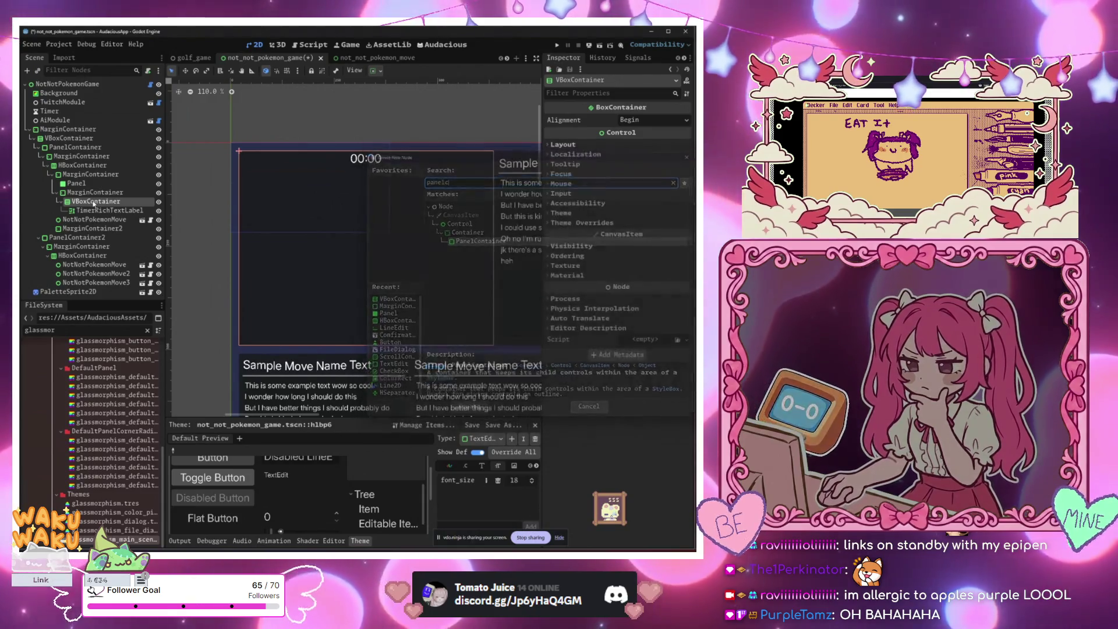
{"action": "key", "text": "ctrl+a"}
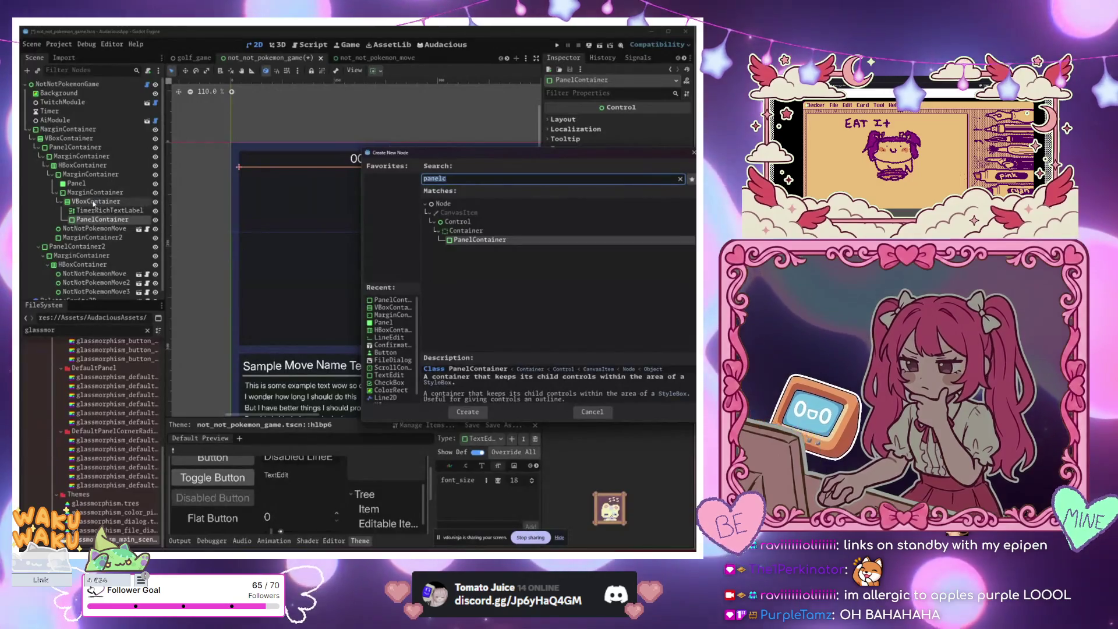
{"action": "key", "text": "BackSpace"}
{"action": "key", "text": "Escape"}
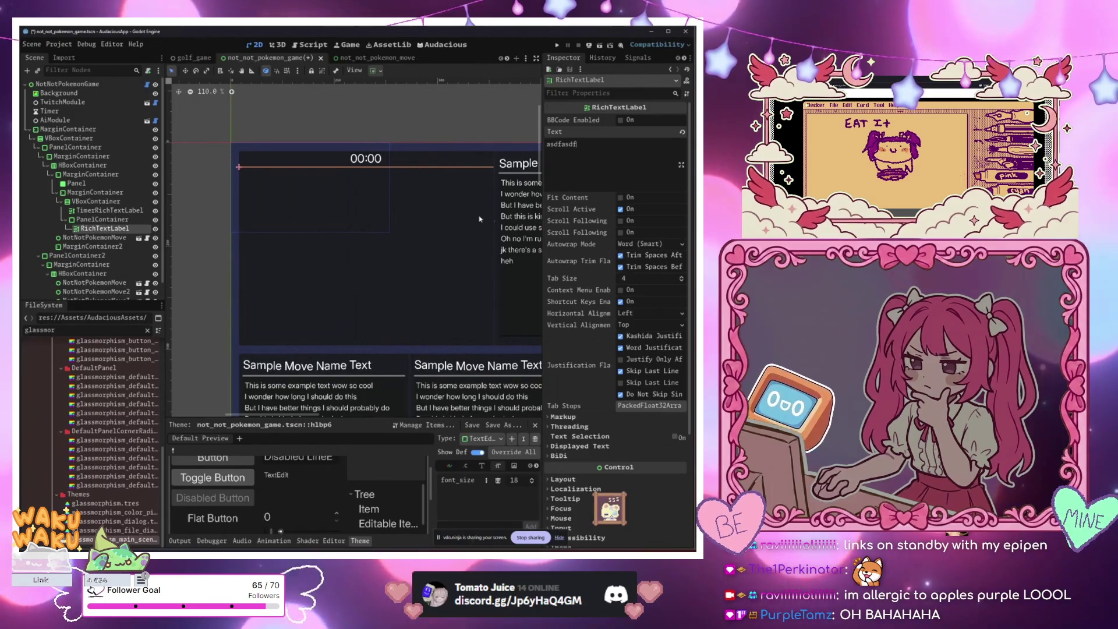
Enable Fit Content and centered alignment on the 4000 label, then hide the Paint sketch.
{"action": "left_click", "coordinate": [620, 196]}
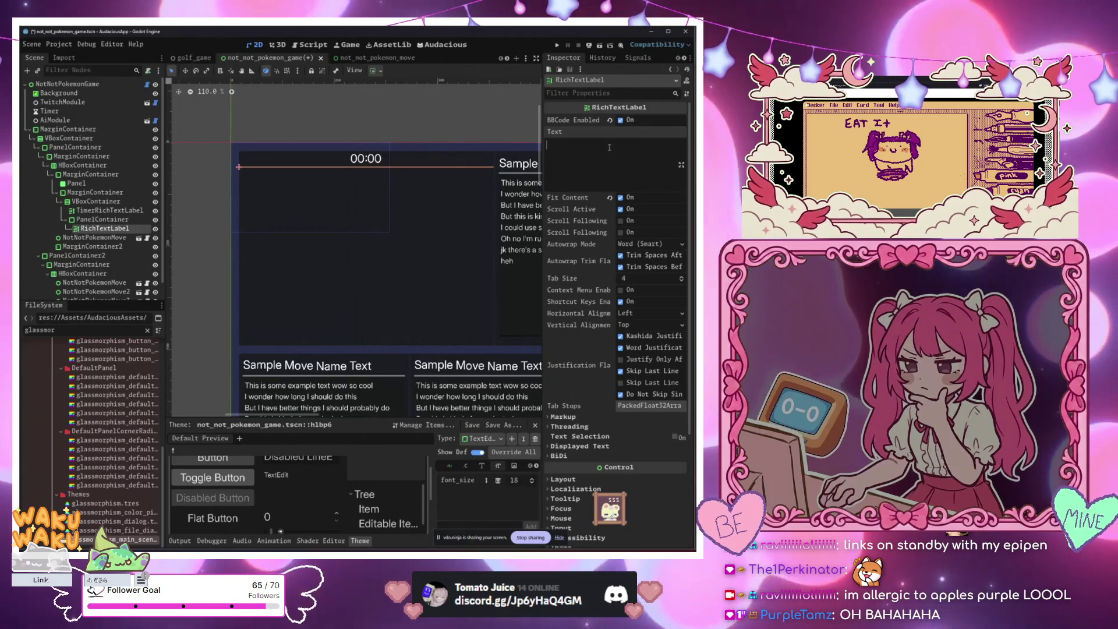
{"action": "type", "text": "4000"}
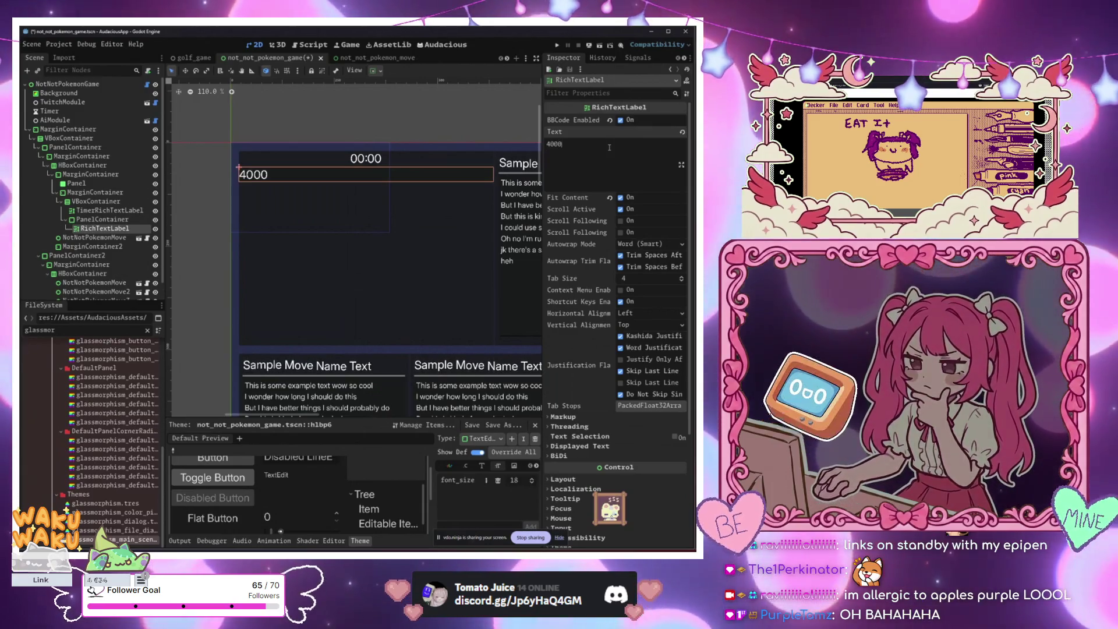
{"action": "left_click", "coordinate": [640, 312]}
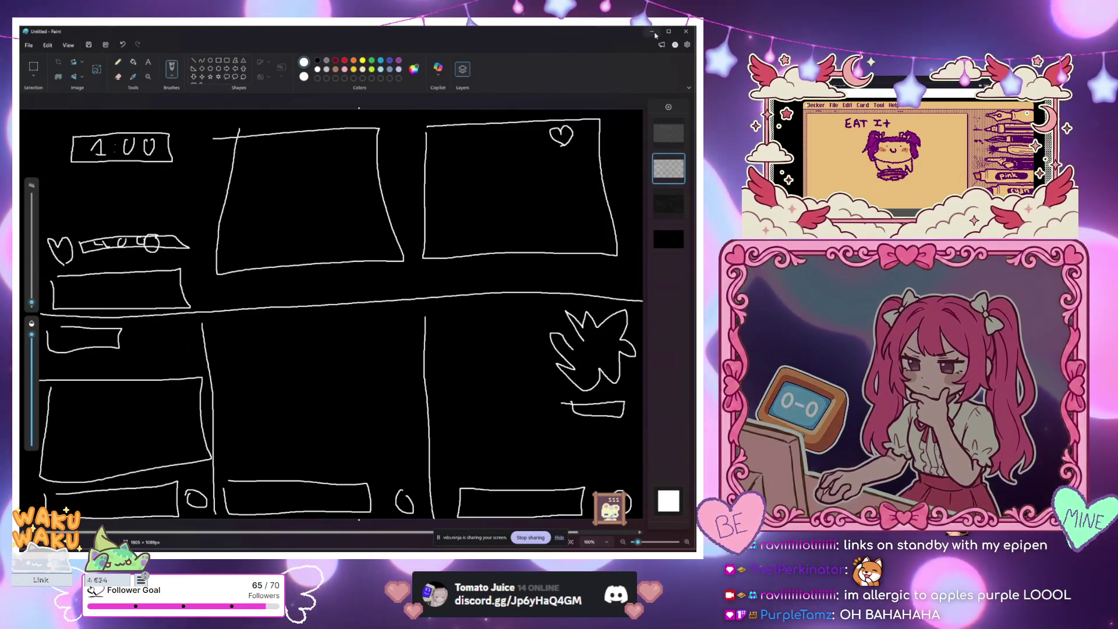
{"action": "left_click", "coordinate": [653, 33]}
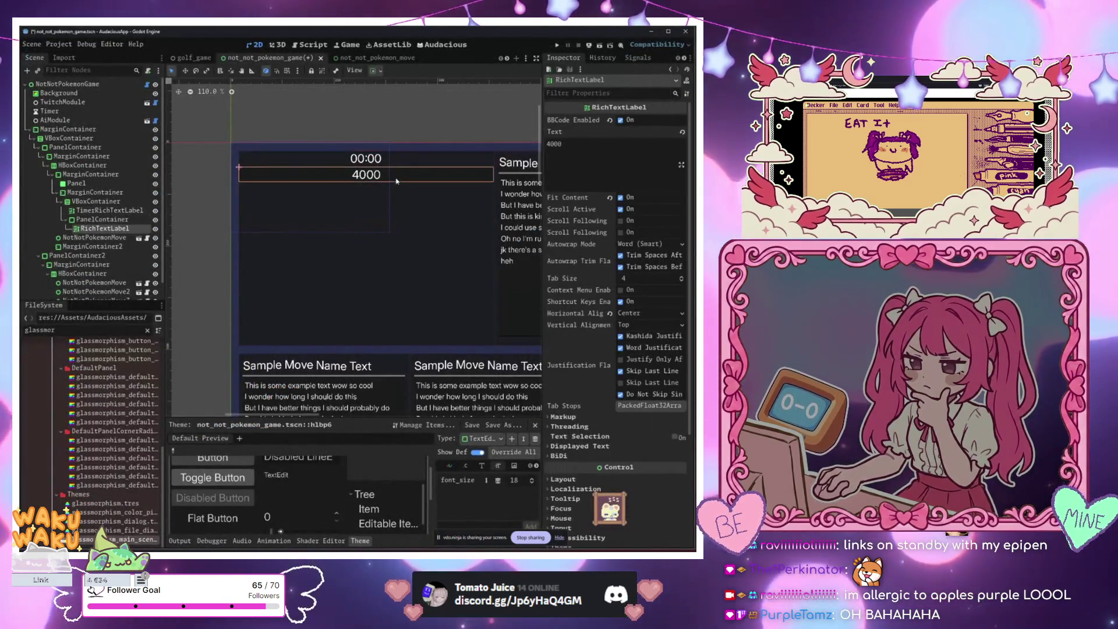
Add a MarginContainer to the VBoxContainer and reorder it above the PanelContainer holding 4000.
{"action": "left_click", "coordinate": [109, 220]}
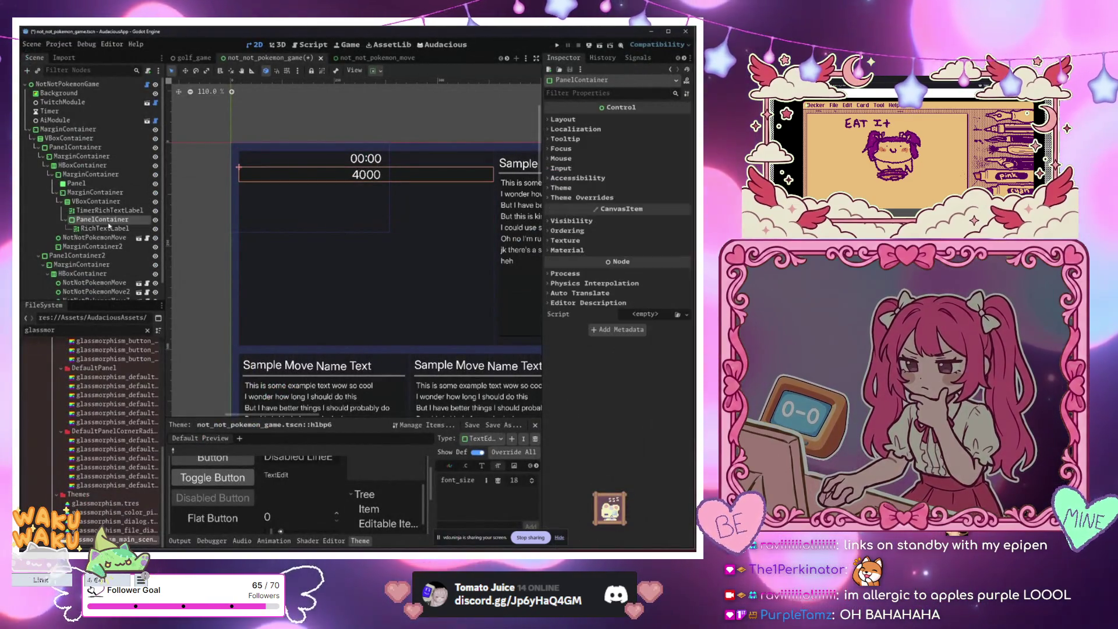
{"action": "left_click", "coordinate": [96, 201]}
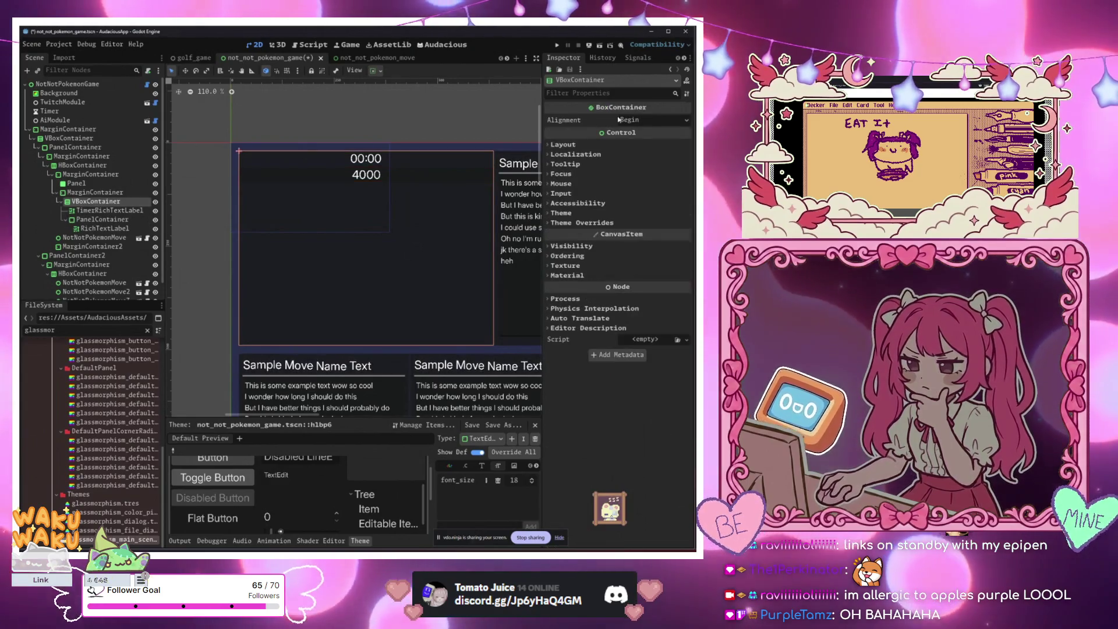
{"action": "left_click", "coordinate": [654, 119]}
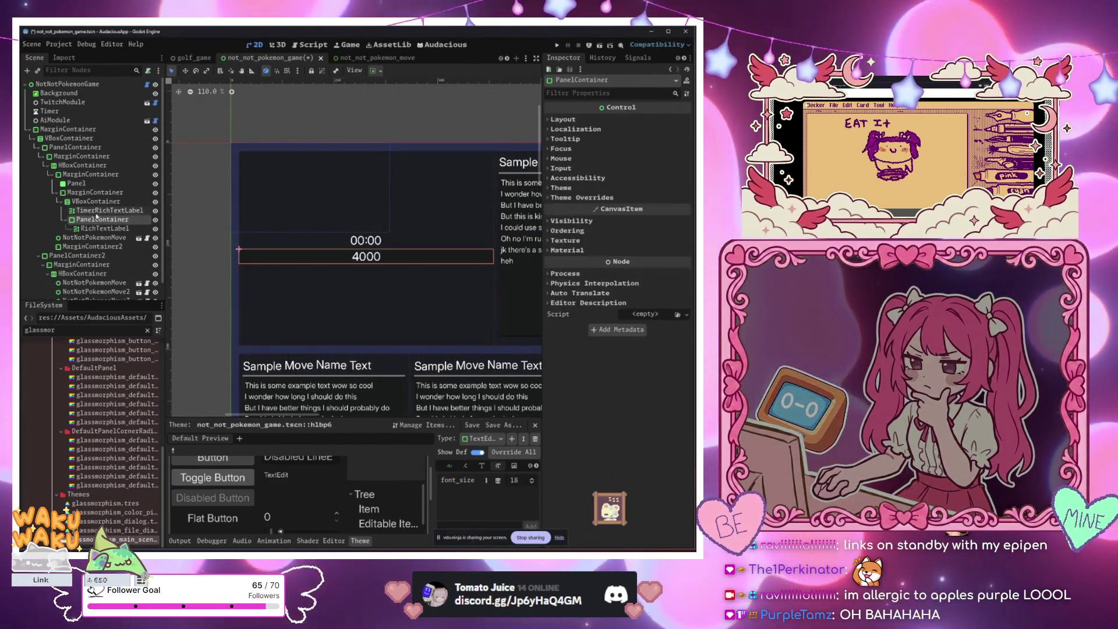
{"action": "key", "text": "ctrl+a"}
{"action": "type", "text": "margin"}
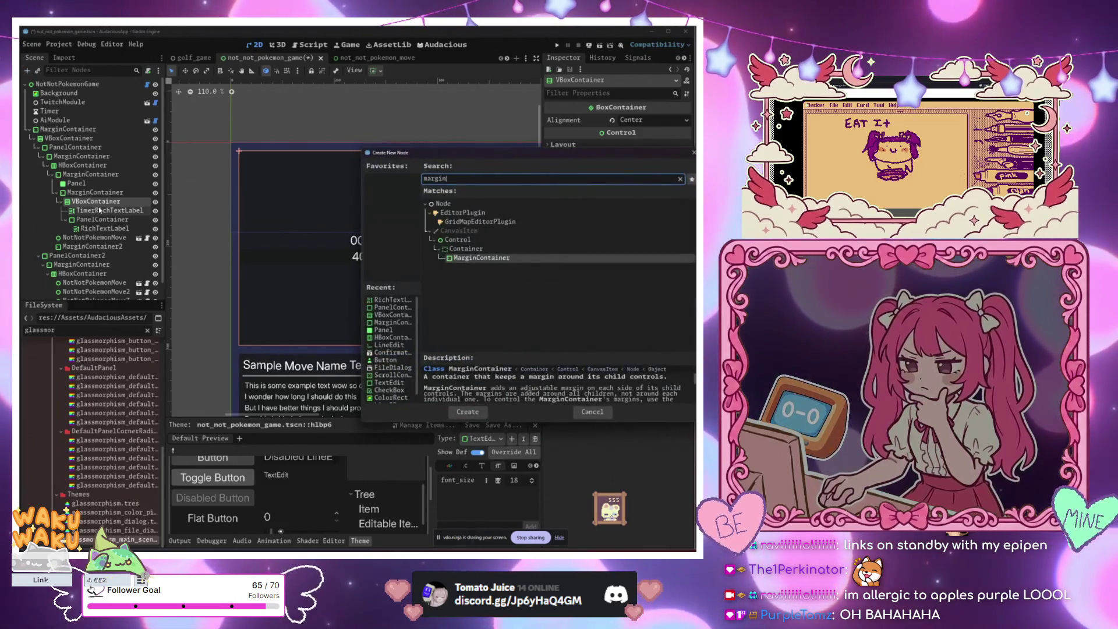
{"action": "key", "text": "Return"}
{"action": "left_click_drag", "start_coordinate": [100, 228], "coordinate": [98, 234]}
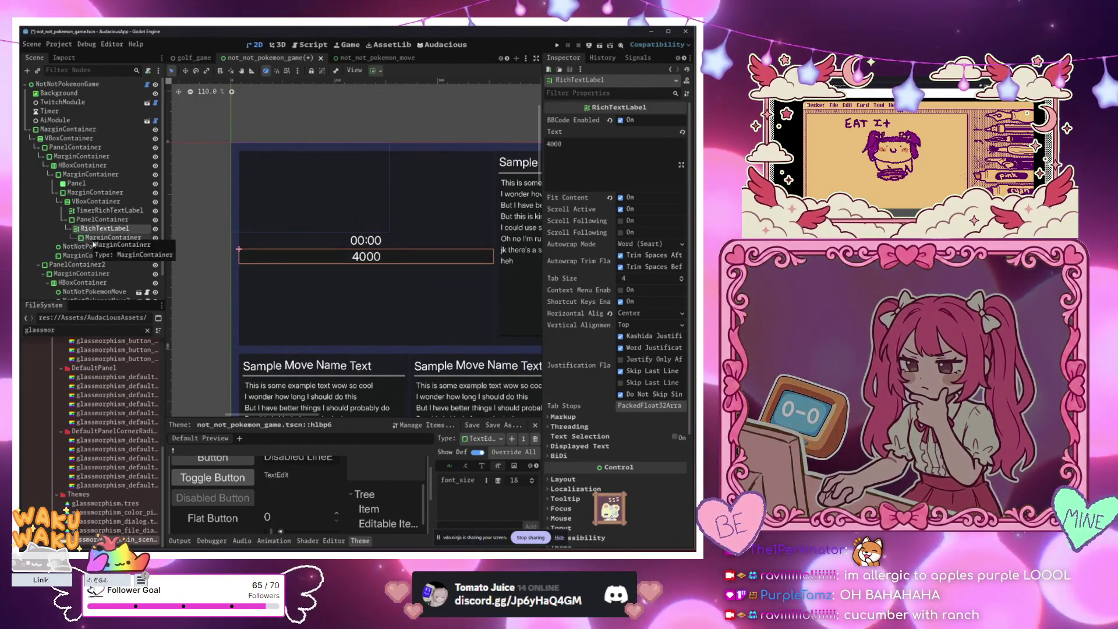
{"action": "left_click", "coordinate": [105, 238]}
{"action": "left_click_drag", "start_coordinate": [103, 238], "coordinate": [101, 220]}
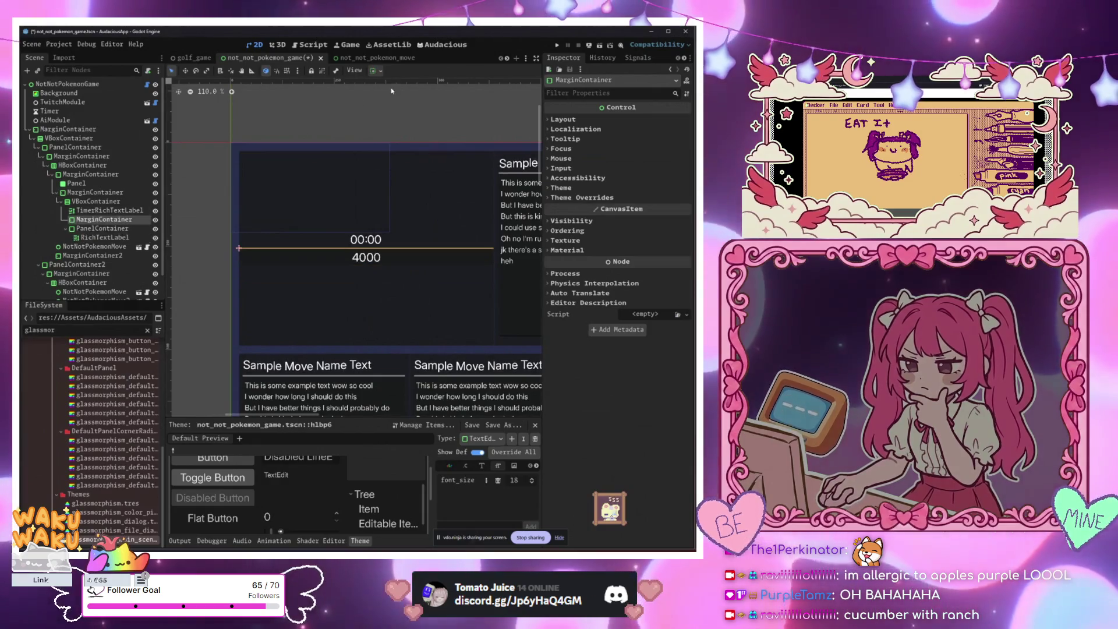
Make the new MarginContainer expand vertically so 4000 drops to the panel's bottom.
{"action": "left_click", "coordinate": [375, 70]}
{"action": "left_click", "coordinate": [438, 156]}
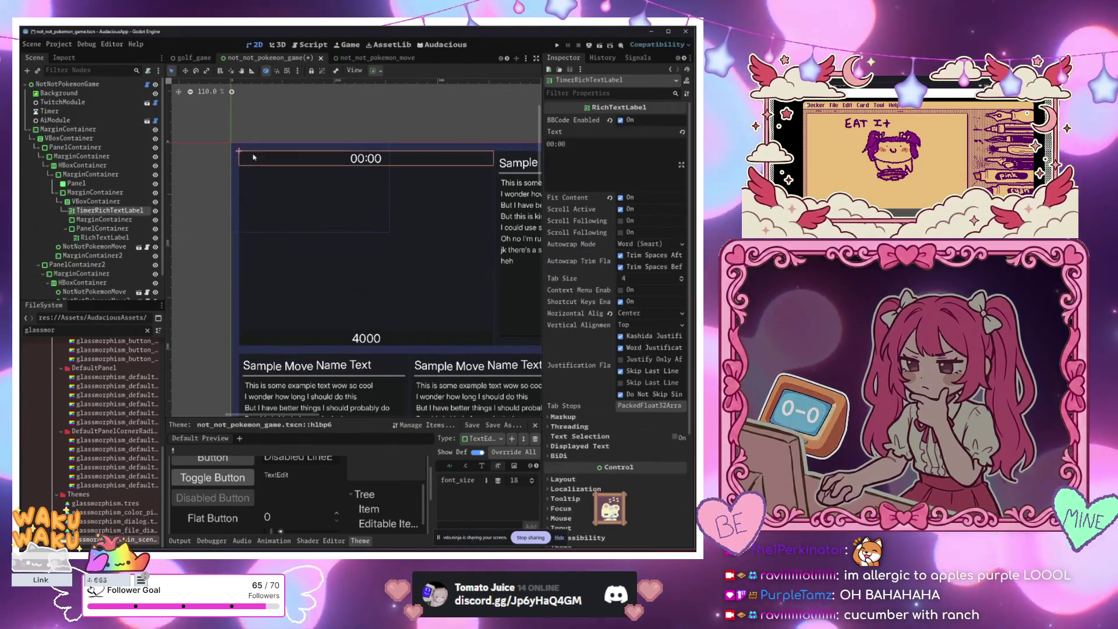
{"action": "left_click", "coordinate": [96, 201]}
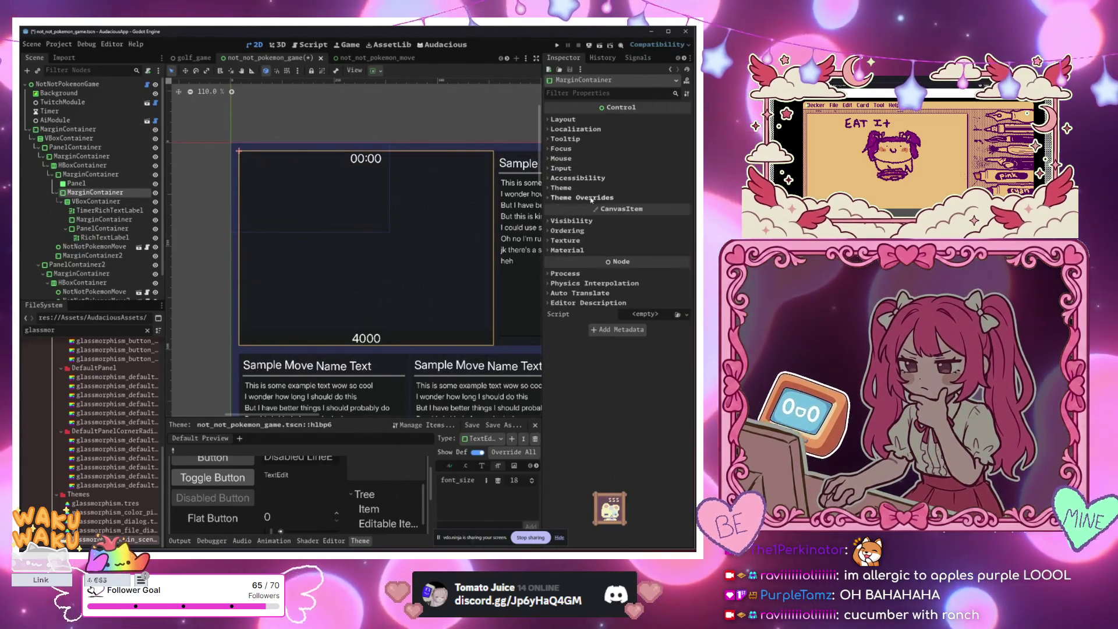
Override the MarginContainer's margin constants so every side is inset by 20 pixels.
{"action": "left_click", "coordinate": [594, 198]}
{"action": "left_click", "coordinate": [613, 206]}
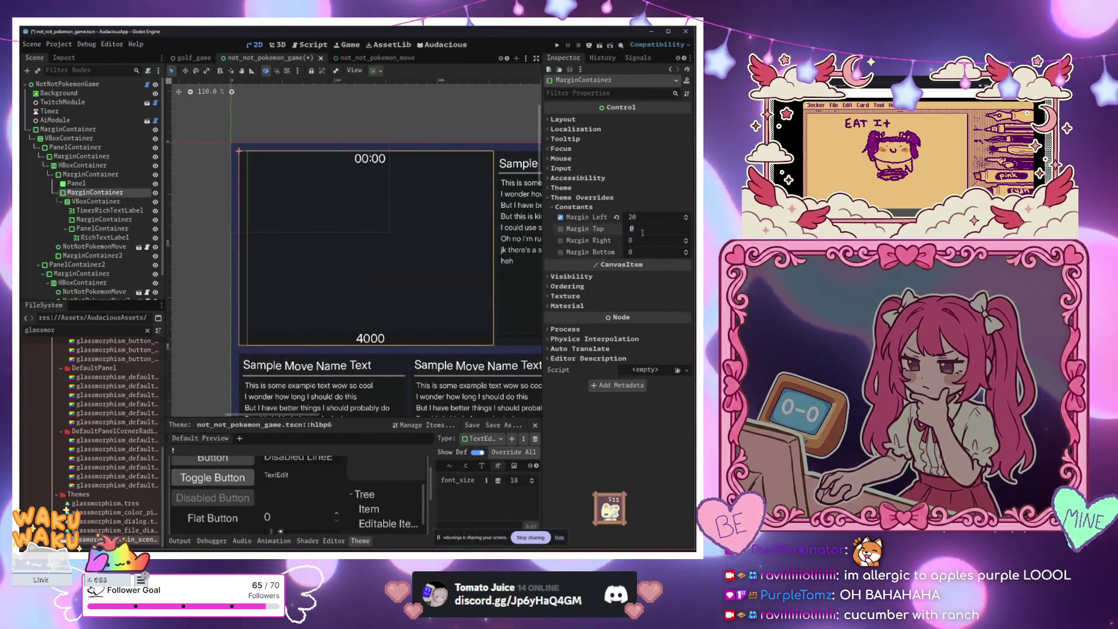
{"action": "type", "text": "20"}
{"action": "left_click", "coordinate": [644, 240]}
{"action": "type", "text": "20"}
{"action": "left_click", "coordinate": [645, 252]}
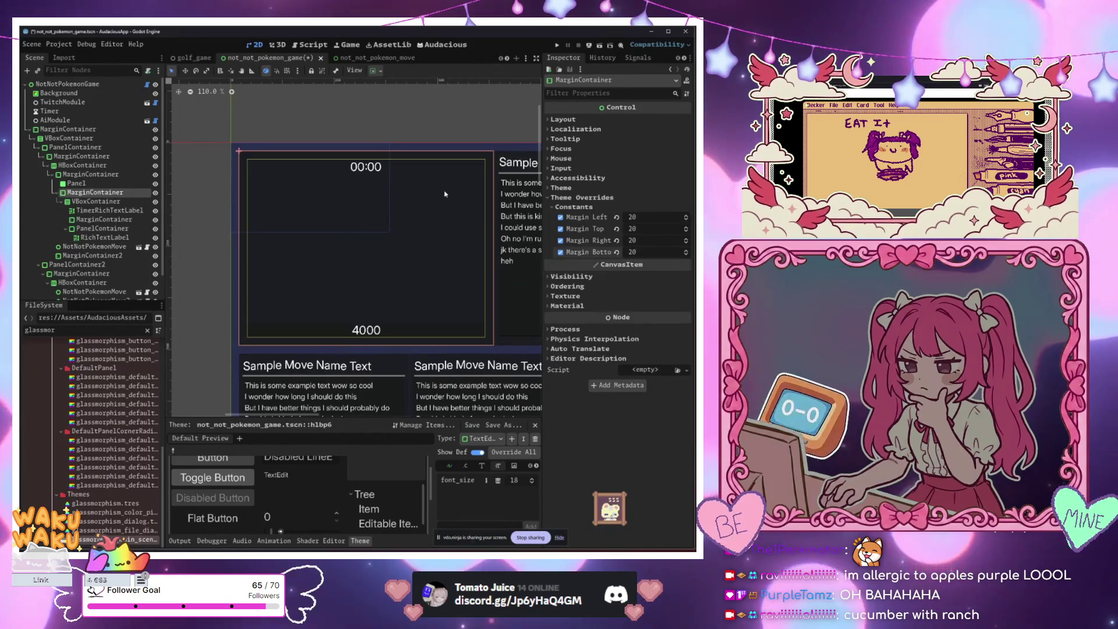
{"action": "scroll", "coordinate": [445, 194], "scroll_direction": "down", "scroll_amount": 2}
{"action": "scroll", "coordinate": [437, 247], "scroll_direction": "down", "scroll_amount": 2}
{"action": "scroll", "coordinate": [420, 245], "scroll_direction": "down", "scroll_amount": 1}
{"action": "left_click", "coordinate": [390, 245]}
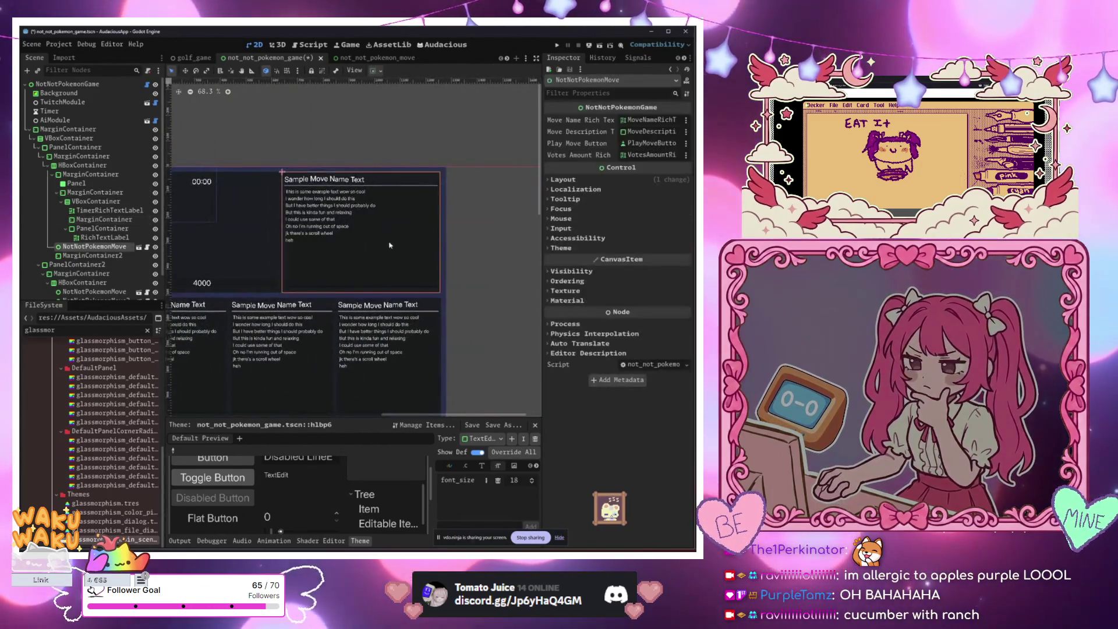
{"action": "scroll", "coordinate": [390, 245], "scroll_direction": "left", "scroll_amount": 3}
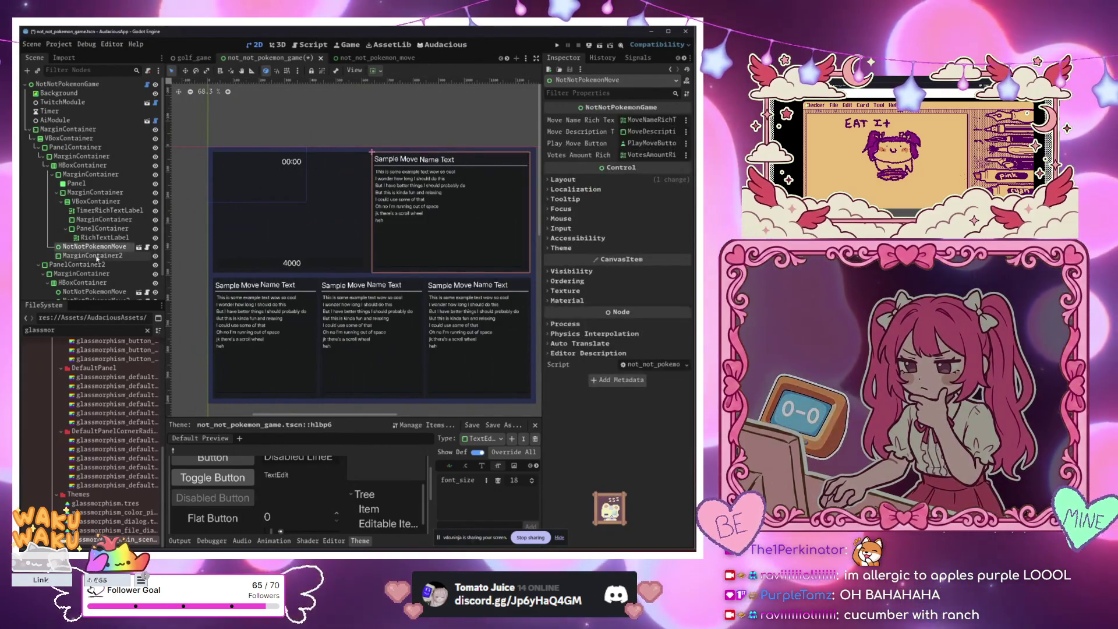
Duplicate NotNotPokemonMove with Ctrl+D and pan the viewport to check the panels.
{"action": "key", "text": "ctrl+d"}
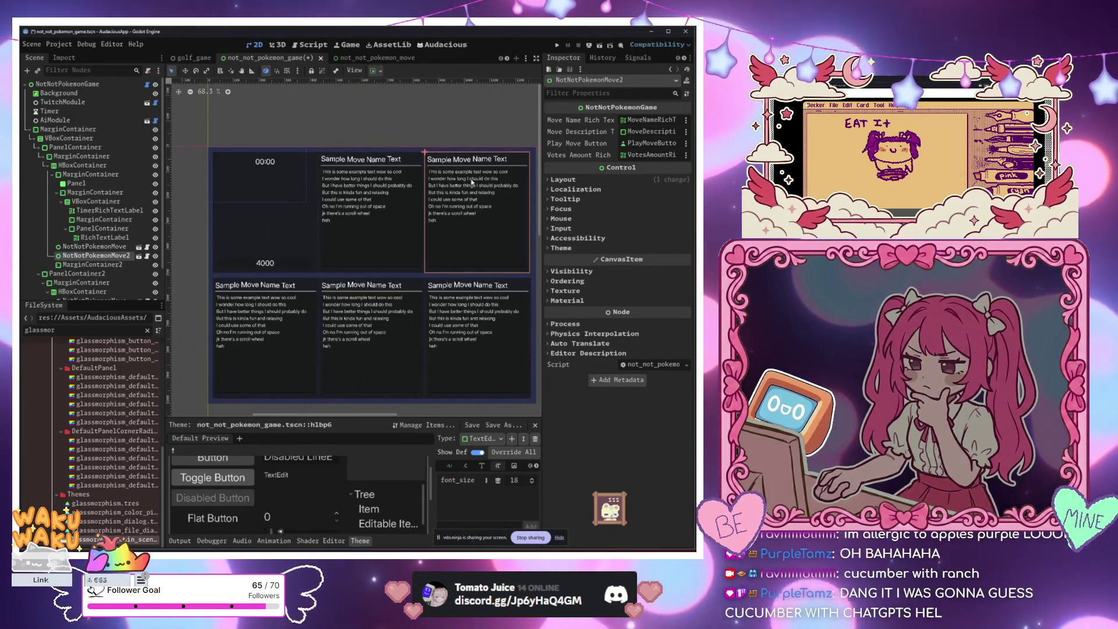
{"action": "scroll", "coordinate": [437, 219], "scroll_direction": "up", "scroll_amount": 2}
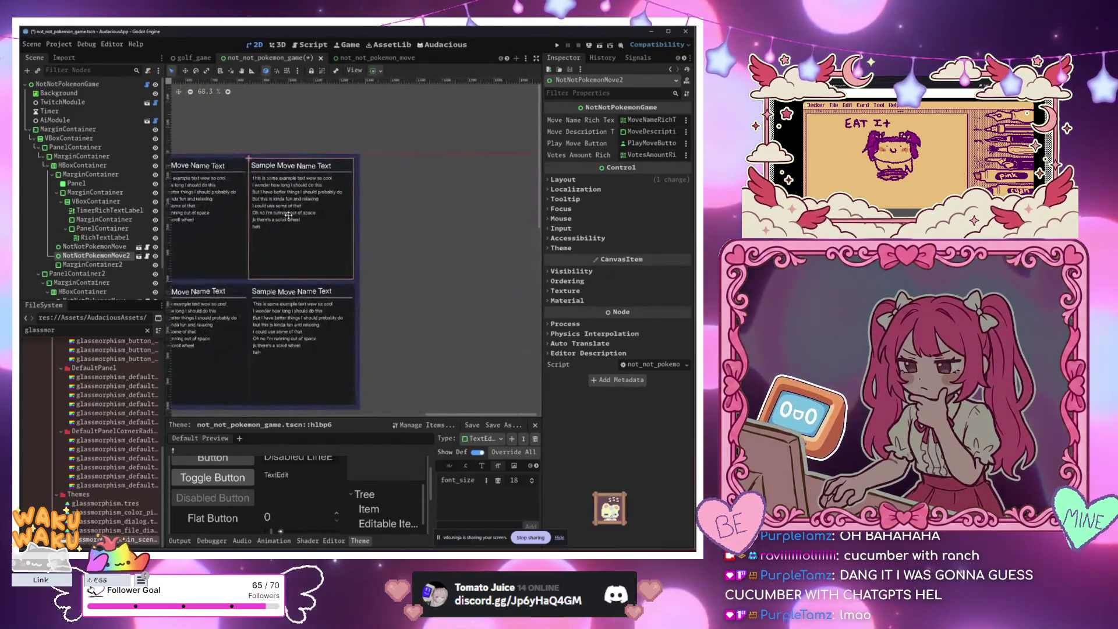
{"action": "scroll", "coordinate": [404, 227], "scroll_direction": "down", "scroll_amount": 2}
{"action": "scroll", "coordinate": [404, 227], "scroll_direction": "up", "scroll_amount": 4}
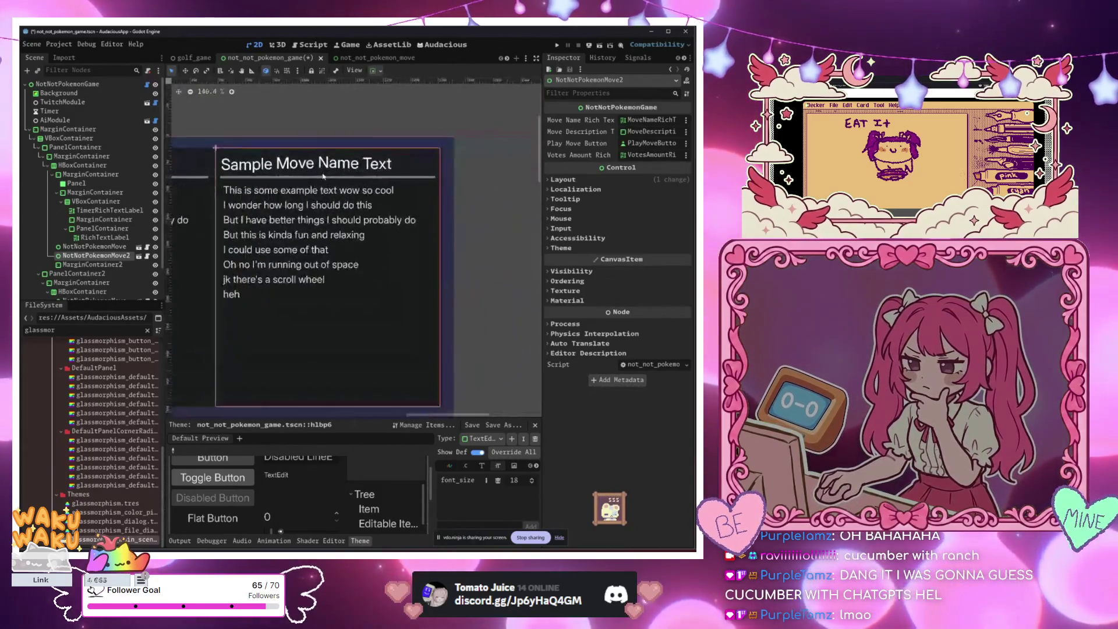
{"action": "scroll", "coordinate": [323, 175], "scroll_direction": "left", "scroll_amount": 2}
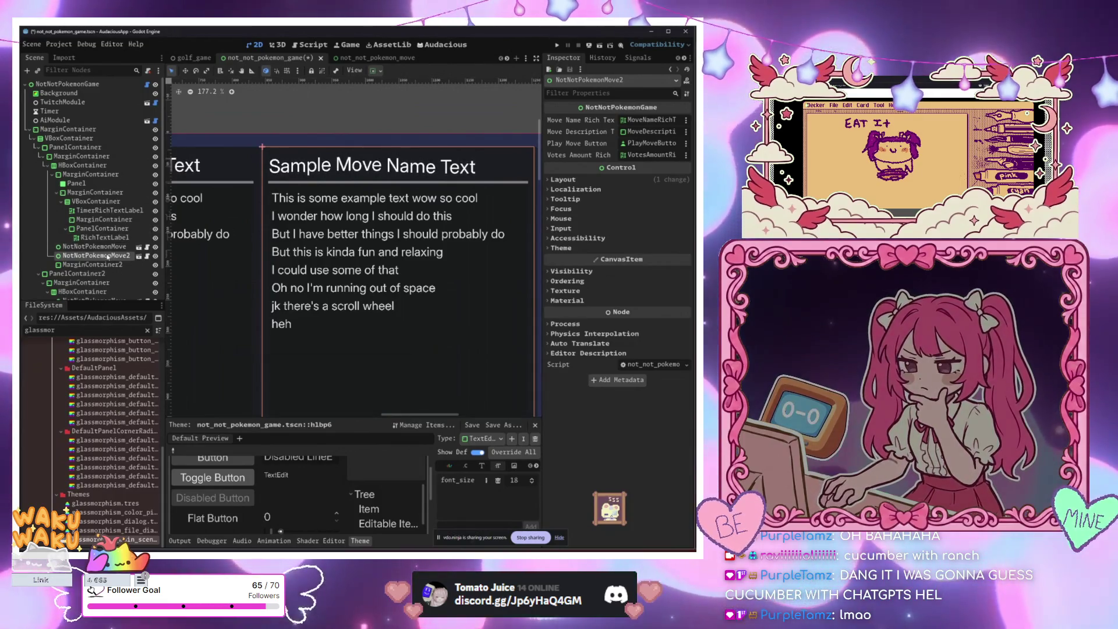
{"action": "left_click", "coordinate": [103, 248]}
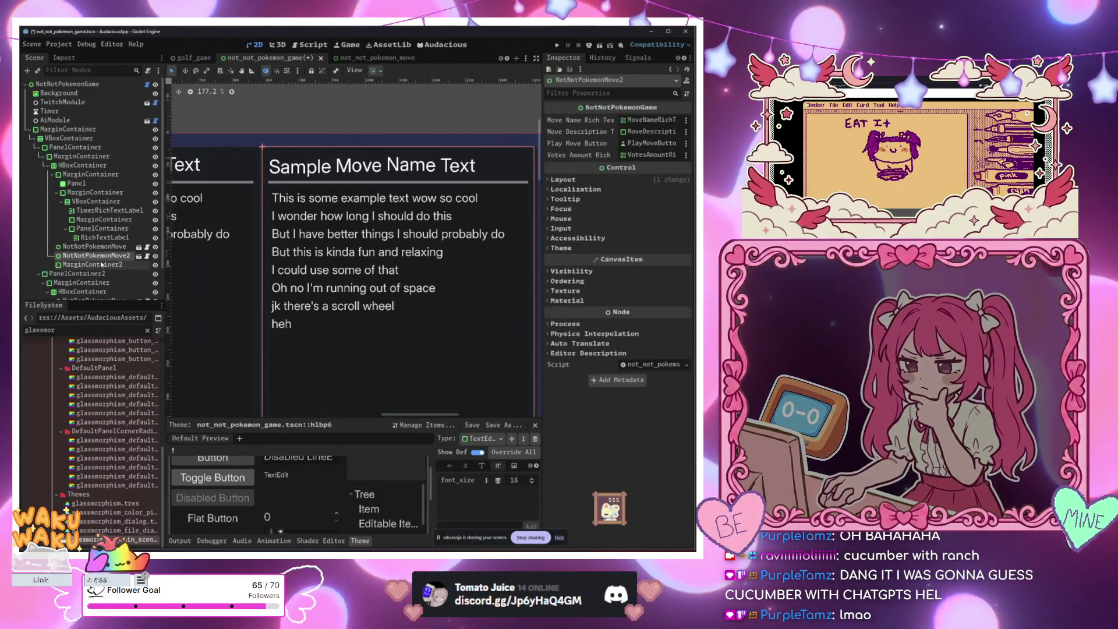
{"action": "scroll", "coordinate": [317, 154], "scroll_direction": "down", "scroll_amount": 5}
{"action": "scroll", "coordinate": [317, 154], "scroll_direction": "left", "scroll_amount": 3}
{"action": "mouse_move", "coordinate": [317, 155]}
{"action": "left_mouse_down"}
{"action": "mouse_move", "coordinate": [185, 250]}
{"action": "mouse_move", "coordinate": [263, 221]}
{"action": "left_mouse_up"}
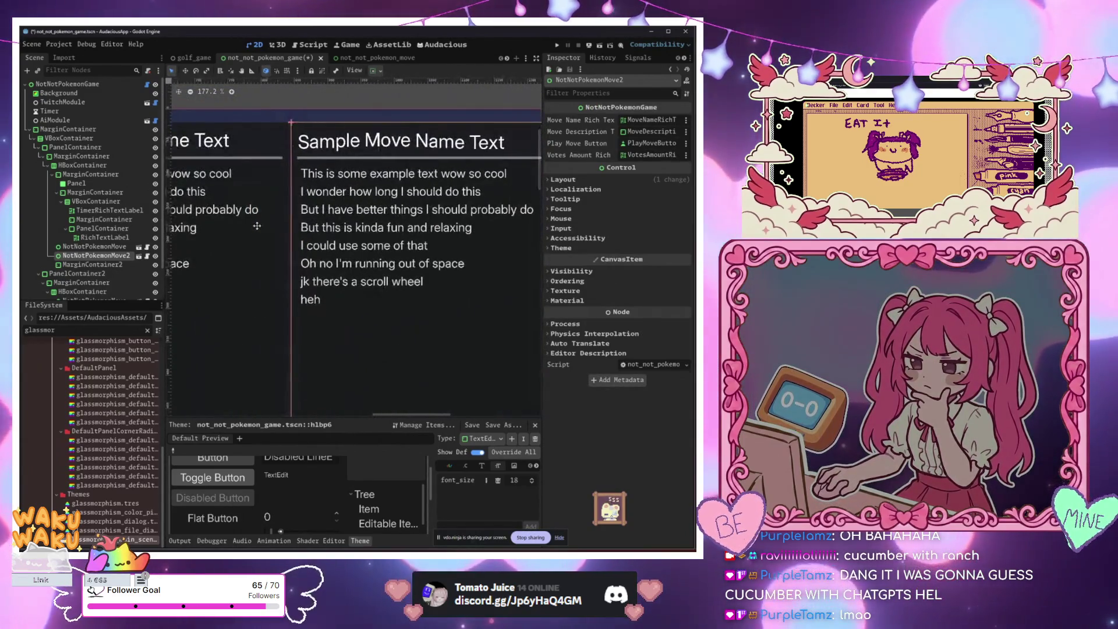
{"action": "scroll", "coordinate": [263, 220], "scroll_direction": "down", "scroll_amount": 3}
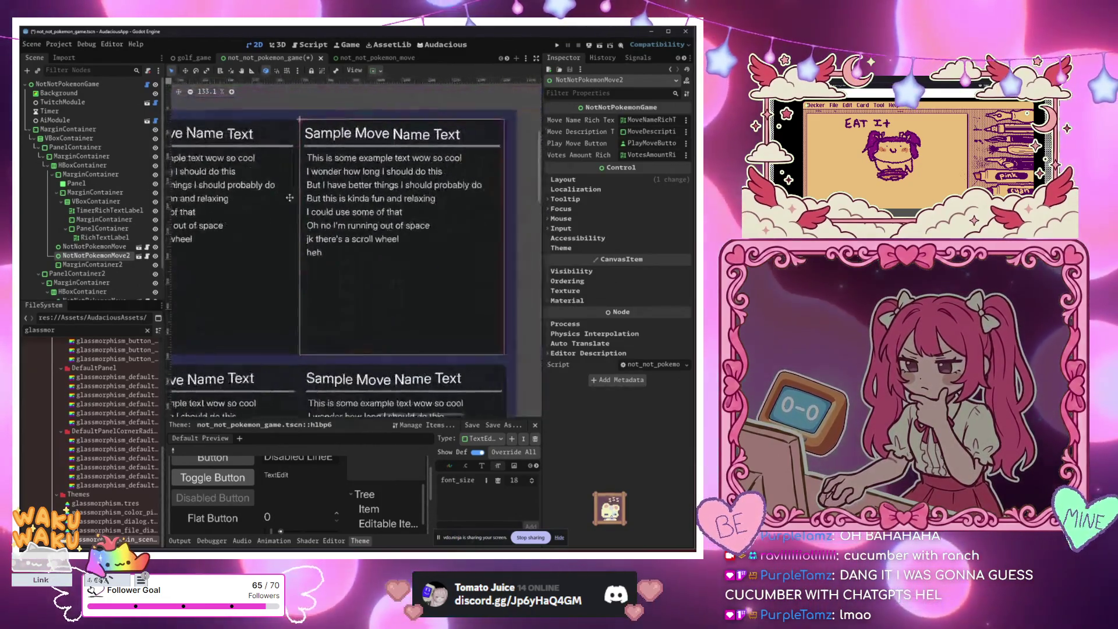
{"action": "left_click_drag", "start_coordinate": [233, 191], "coordinate": [231, 213]}
Delete NotNotPokemonMove2, leaving the right-hand top-row slot empty.
{"action": "right_click", "coordinate": [86, 257]}
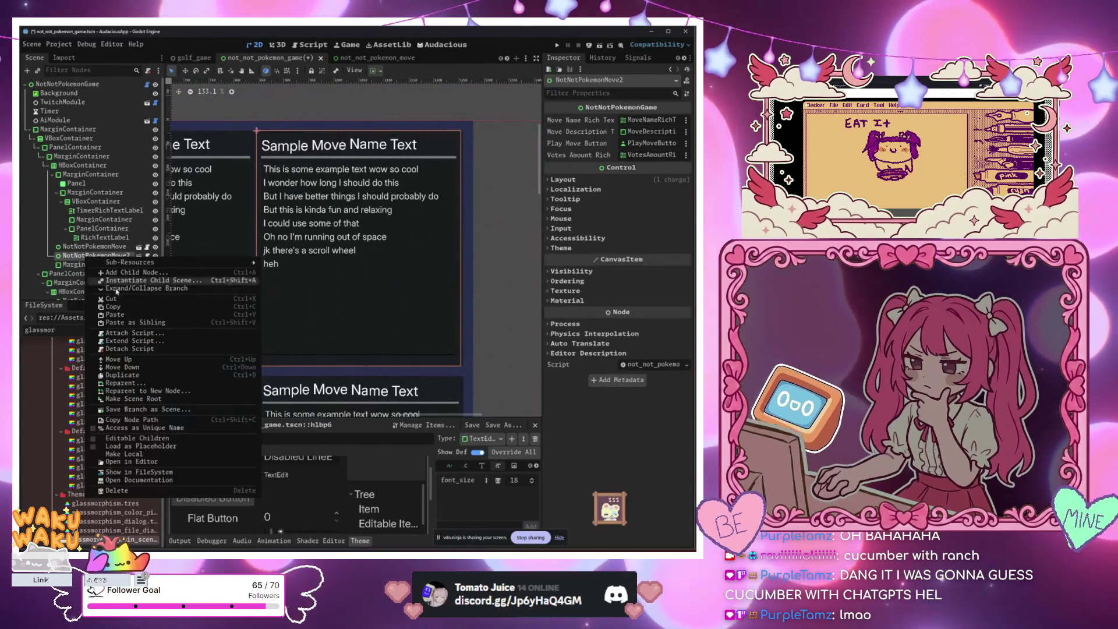
{"action": "left_click", "coordinate": [79, 270]}
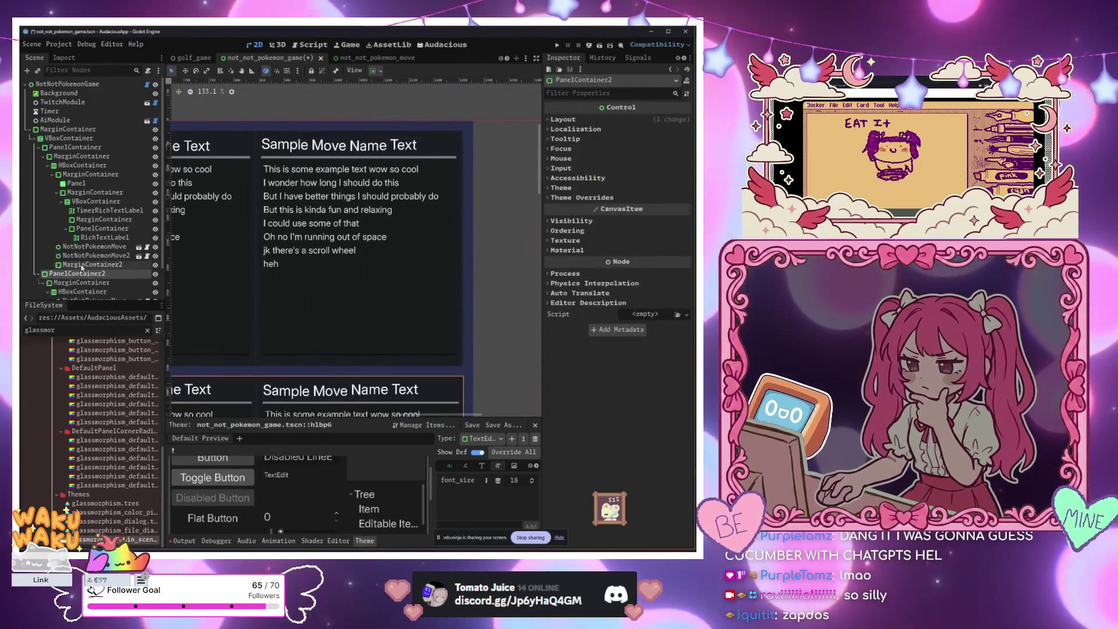
{"action": "left_click", "coordinate": [84, 256]}
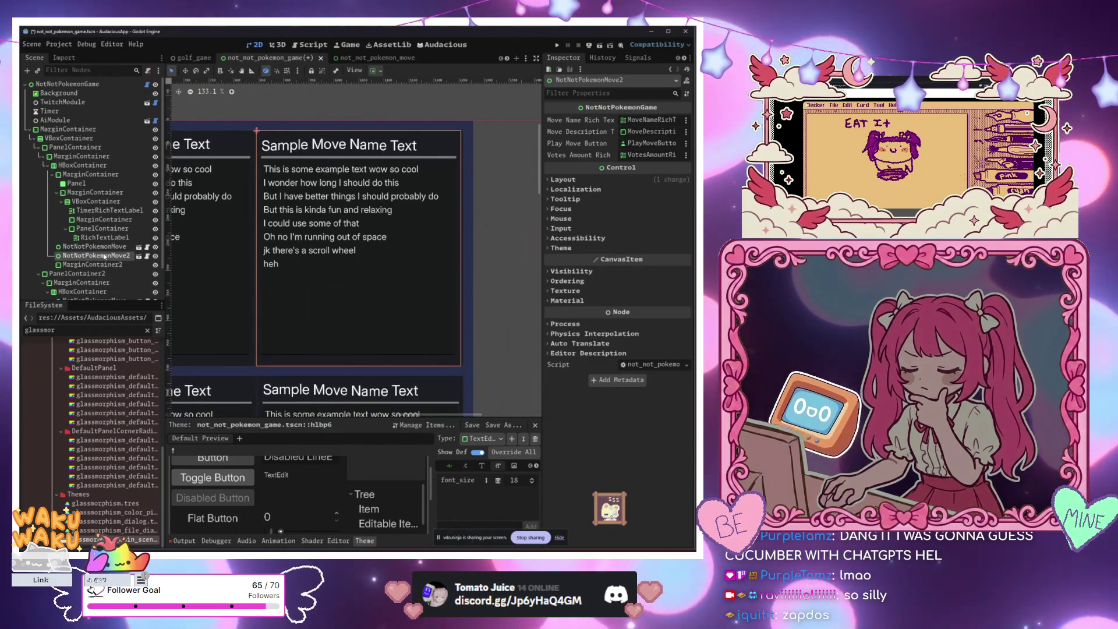
{"action": "key", "text": "Delete"}
{"action": "left_click", "coordinate": [470, 303]}
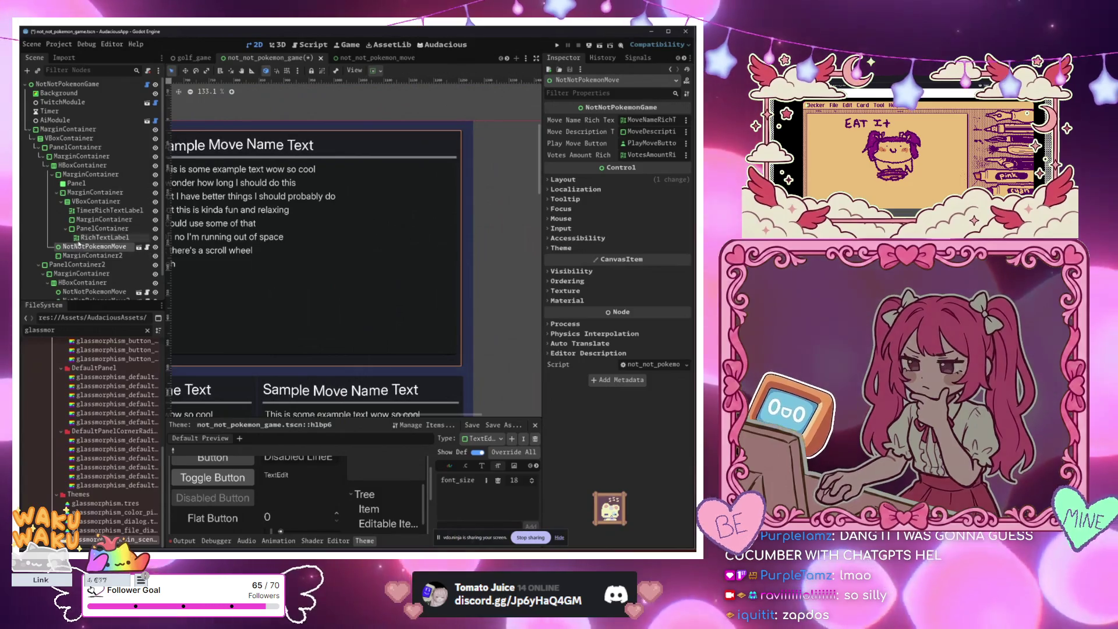
Adjust the container sizing of the empty MarginContainer2 and pan to show all panels.
{"action": "left_click", "coordinate": [78, 256]}
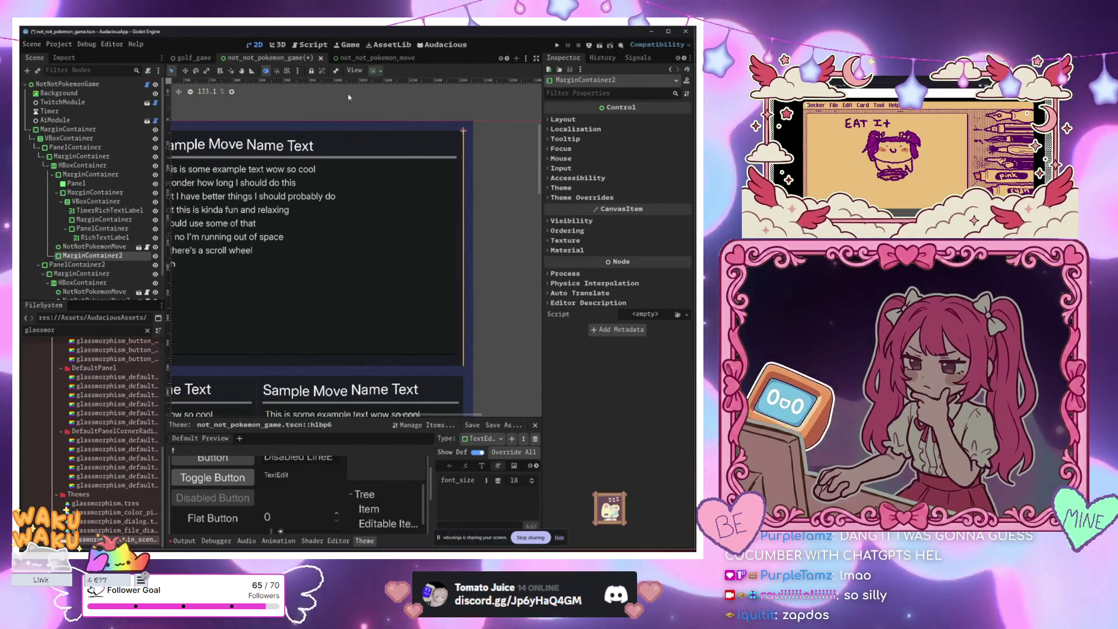
{"action": "left_click", "coordinate": [375, 70]}
{"action": "left_click", "coordinate": [438, 115]}
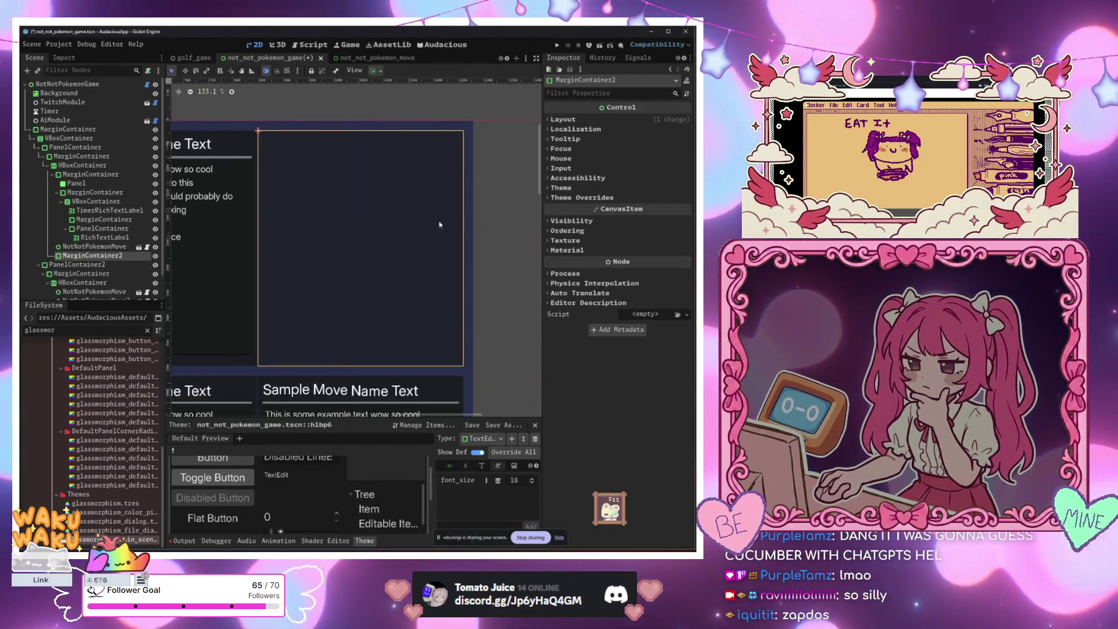
{"action": "scroll", "coordinate": [369, 225], "scroll_direction": "down", "scroll_amount": 4}
{"action": "left_click_drag", "start_coordinate": [465, 224], "coordinate": [309, 214]}
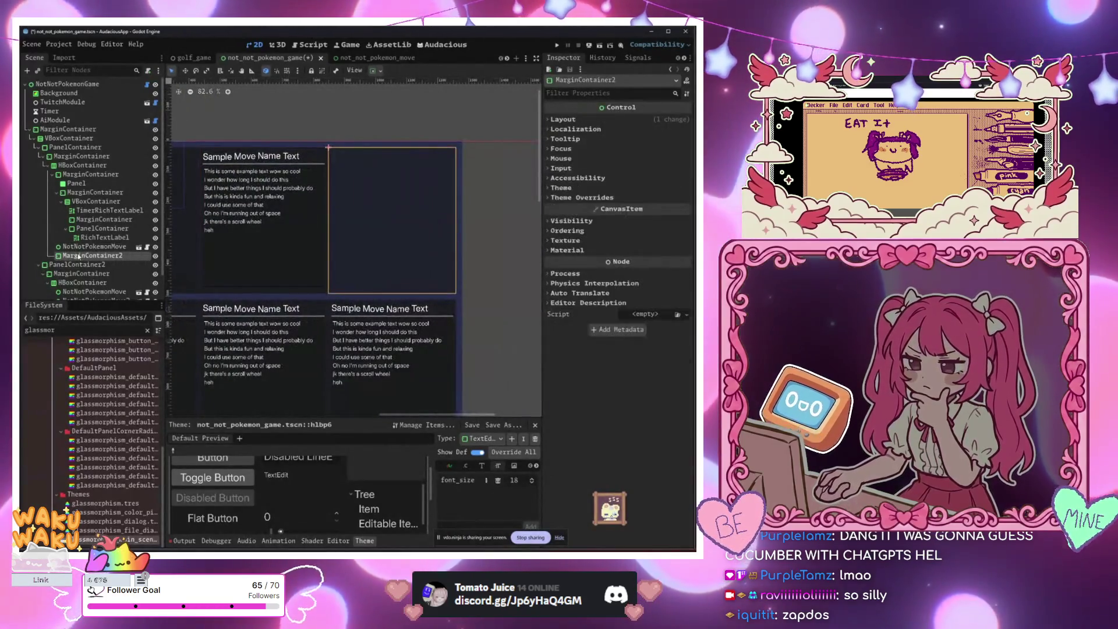
Add a Panel inside MarginContainer2 with a MarginContainer nested in it.
{"action": "key", "text": "ctrl+a"}
{"action": "type", "text": "e"}
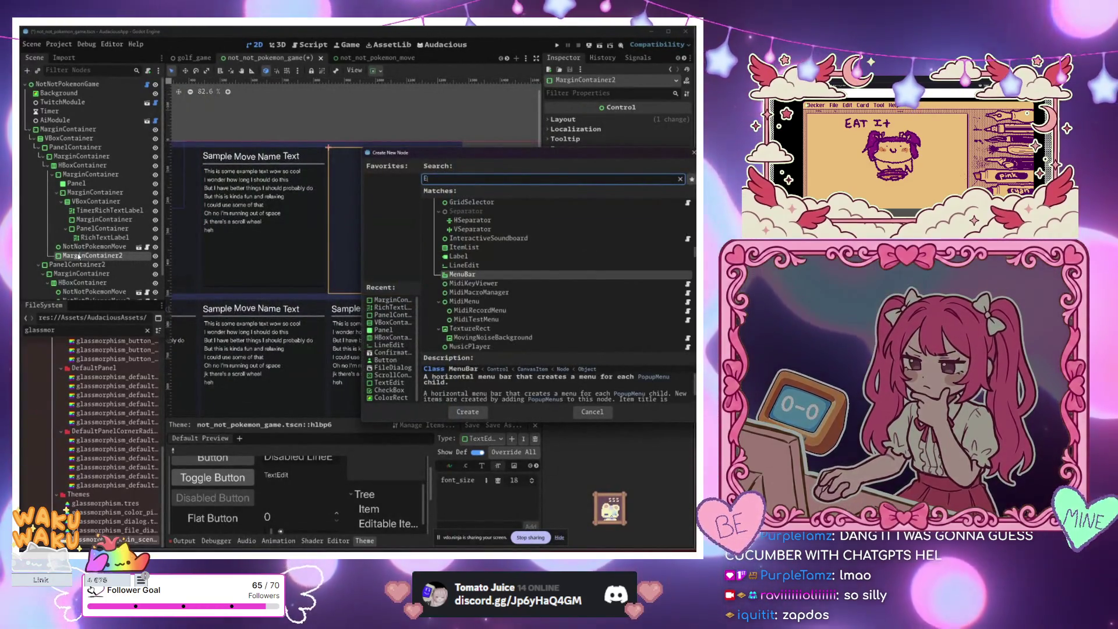
{"action": "type", "text": "nemy"}
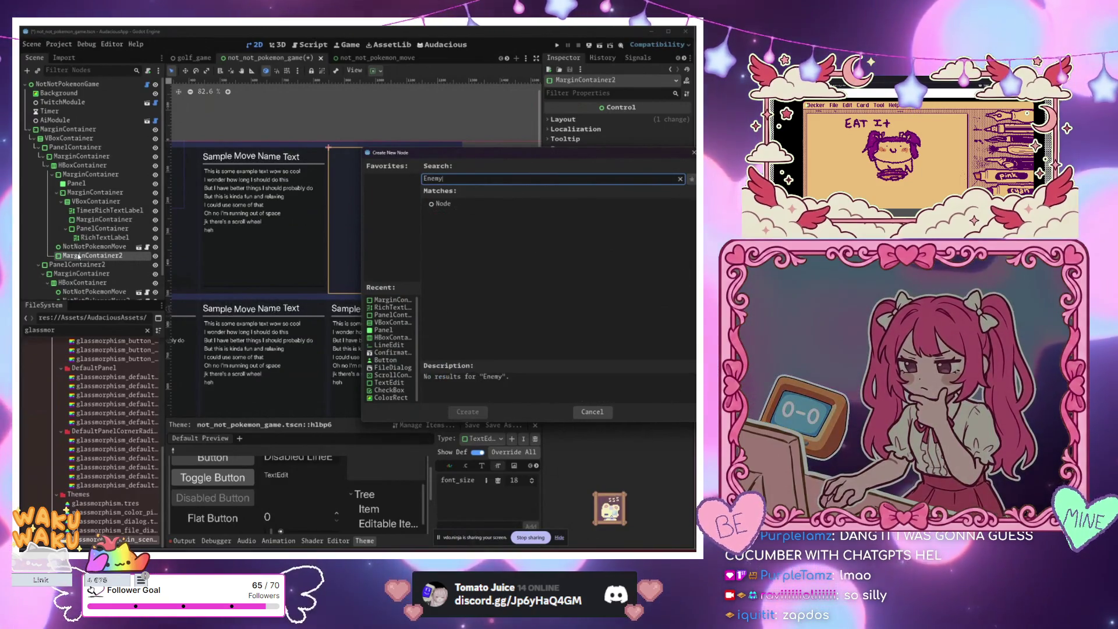
{"action": "key", "text": "BackSpace"}
{"action": "key", "text": "BackSpace"}
{"action": "key", "text": "BackSpace"}
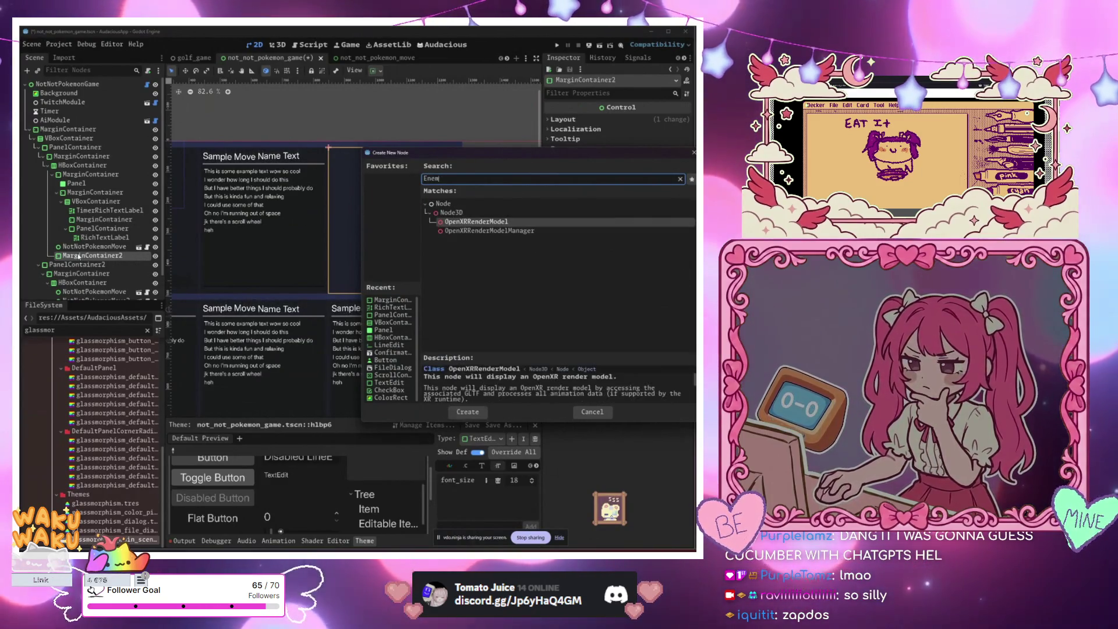
{"action": "key", "text": "BackSpace"}
{"action": "key", "text": "BackSpace"}
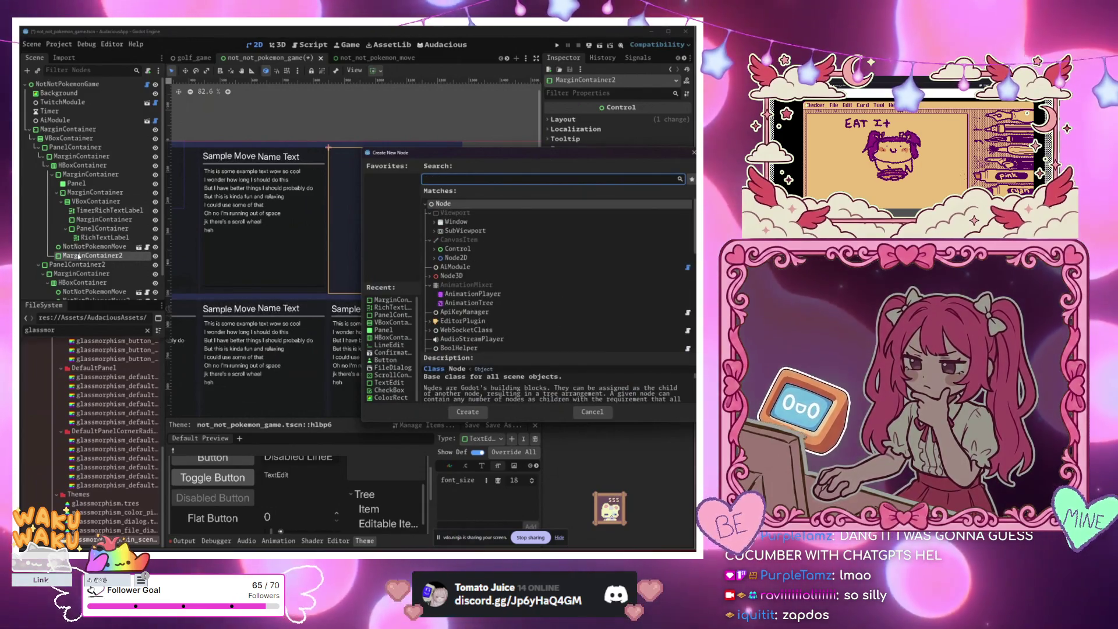
{"action": "type", "text": "p"}
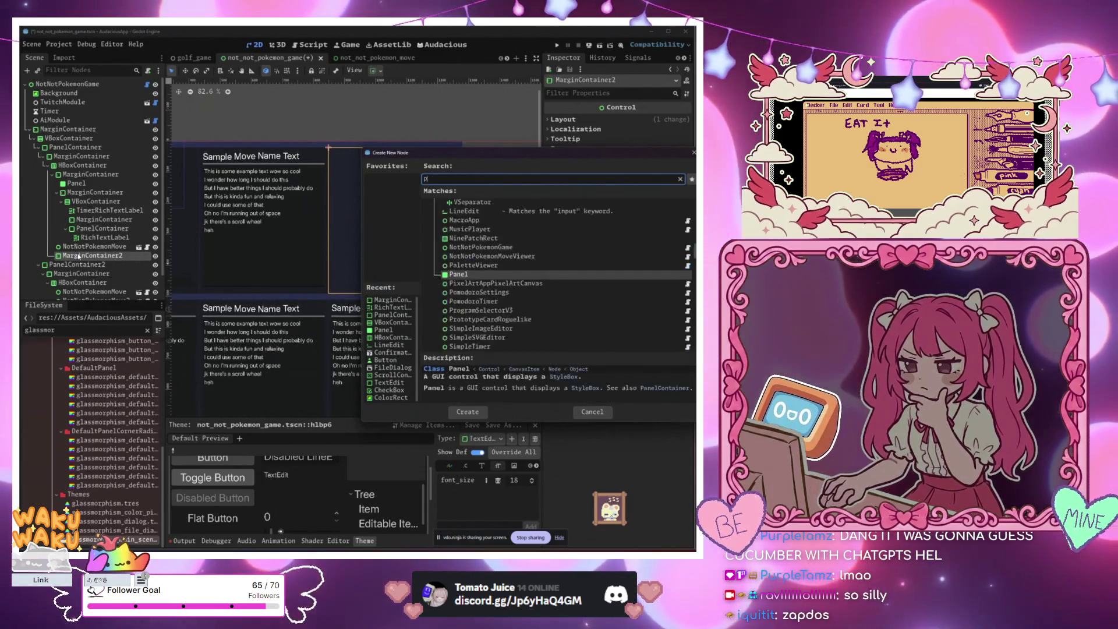
{"action": "type", "text": "el"}
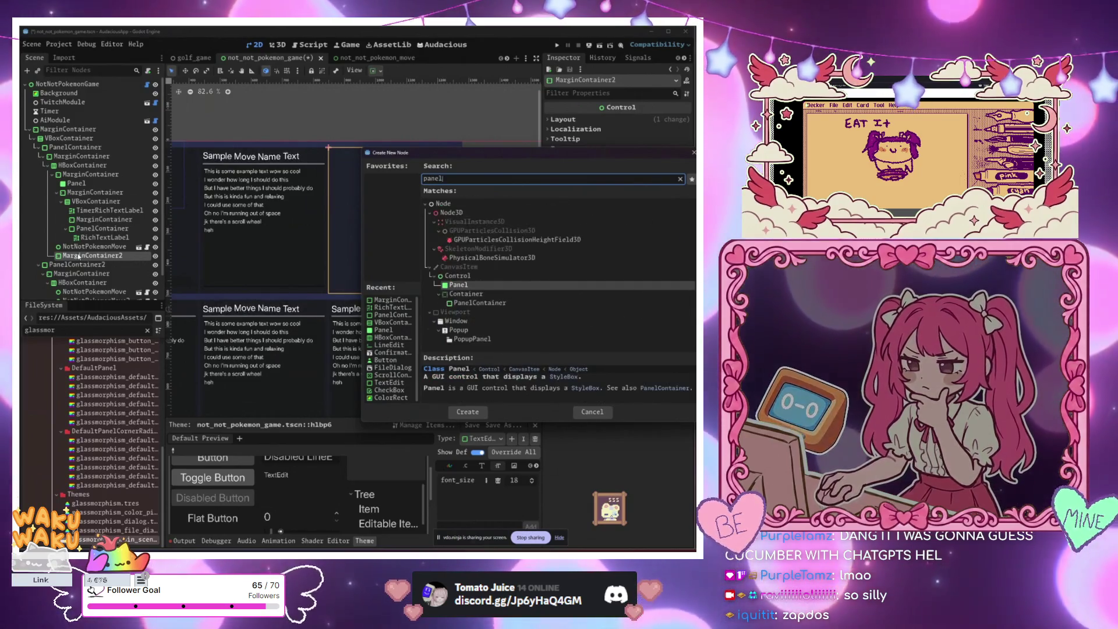
{"action": "key", "text": "Return"}
{"action": "key", "text": "ctrl+a"}
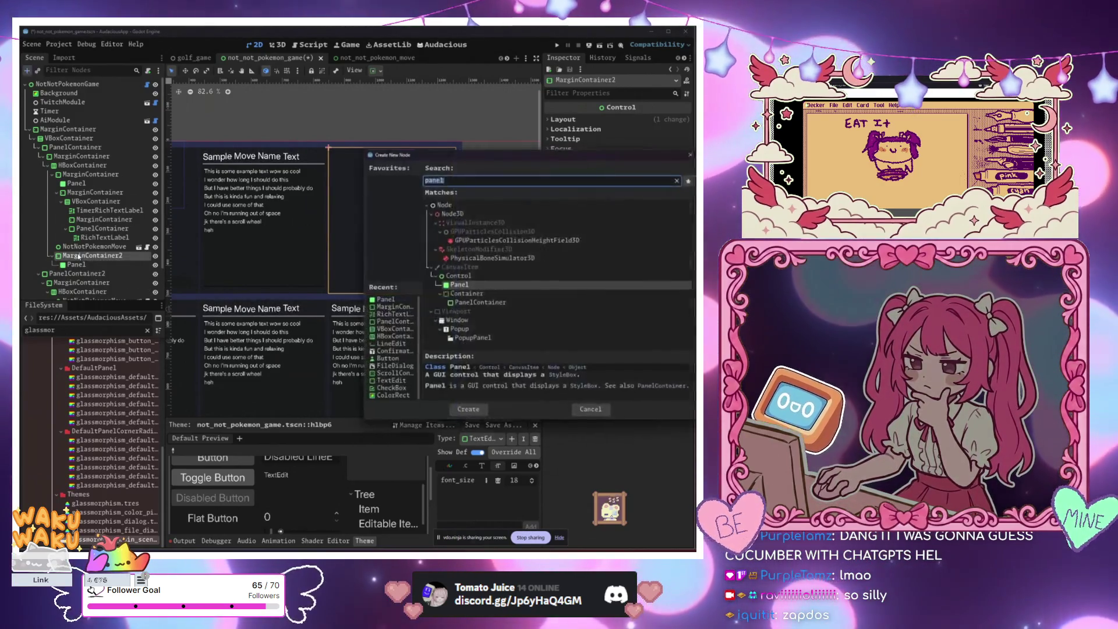
{"action": "type", "text": "margin"}
{"action": "key", "text": "Return"}
Nest a VBoxContainer holding the enemy-name RichTextLabel inside that MarginContainer.
{"action": "key", "text": "ctrl+a"}
{"action": "type", "text": "vb"}
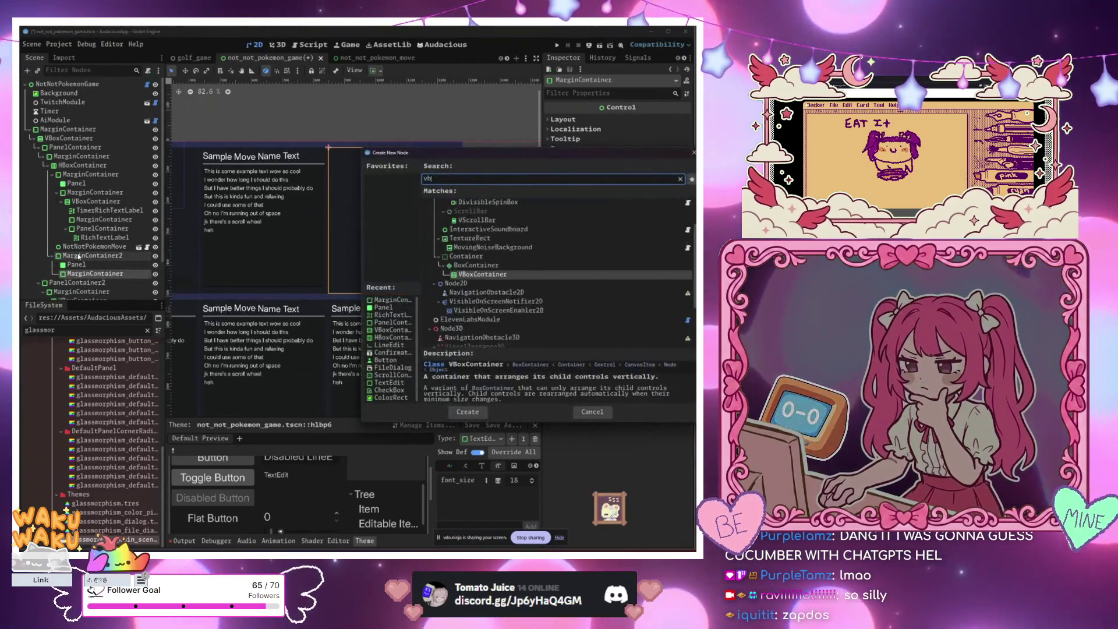
{"action": "type", "text": "ox"}
{"action": "key", "text": "Return"}
{"action": "key", "text": "ctrl+a"}
{"action": "type", "text": "rich"}
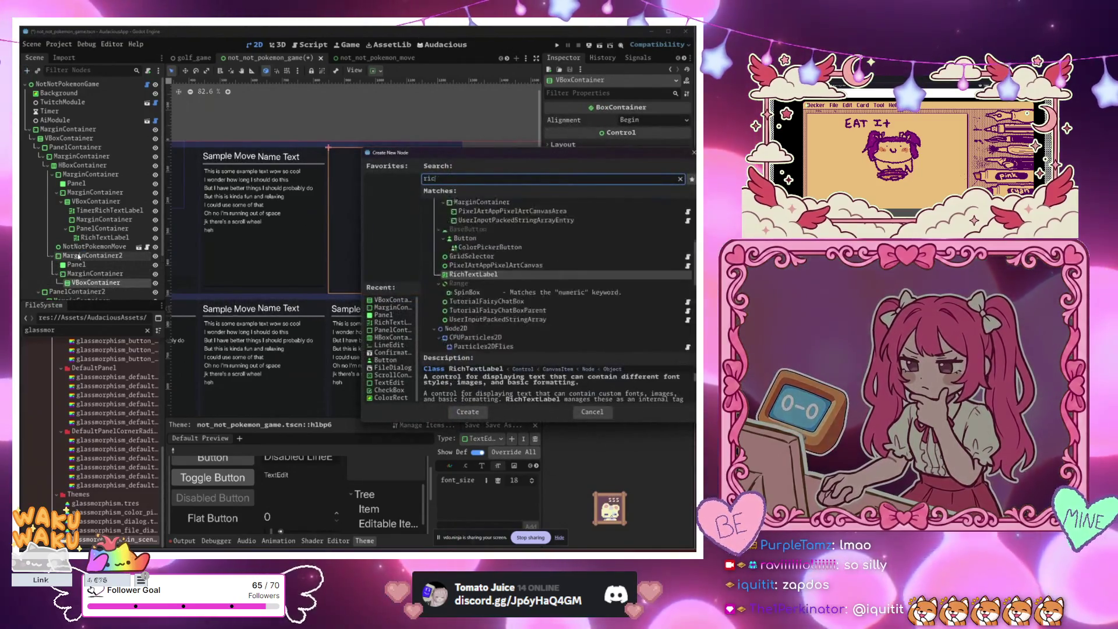
{"action": "key", "text": "Return"}
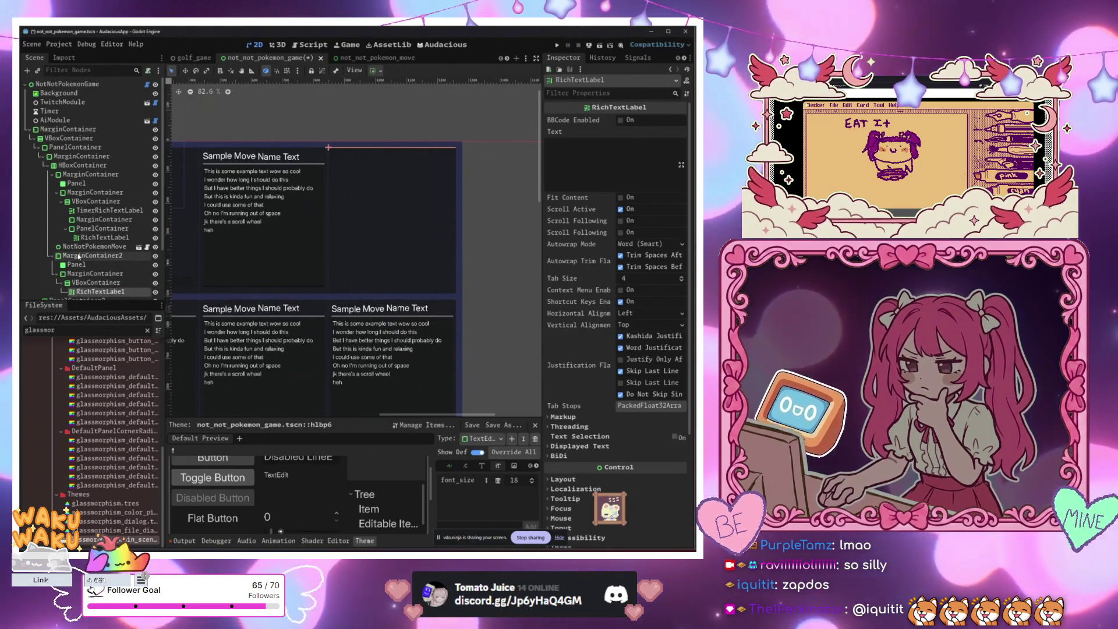
{"action": "left_click_drag", "start_coordinate": [79, 256], "coordinate": [80, 260]}
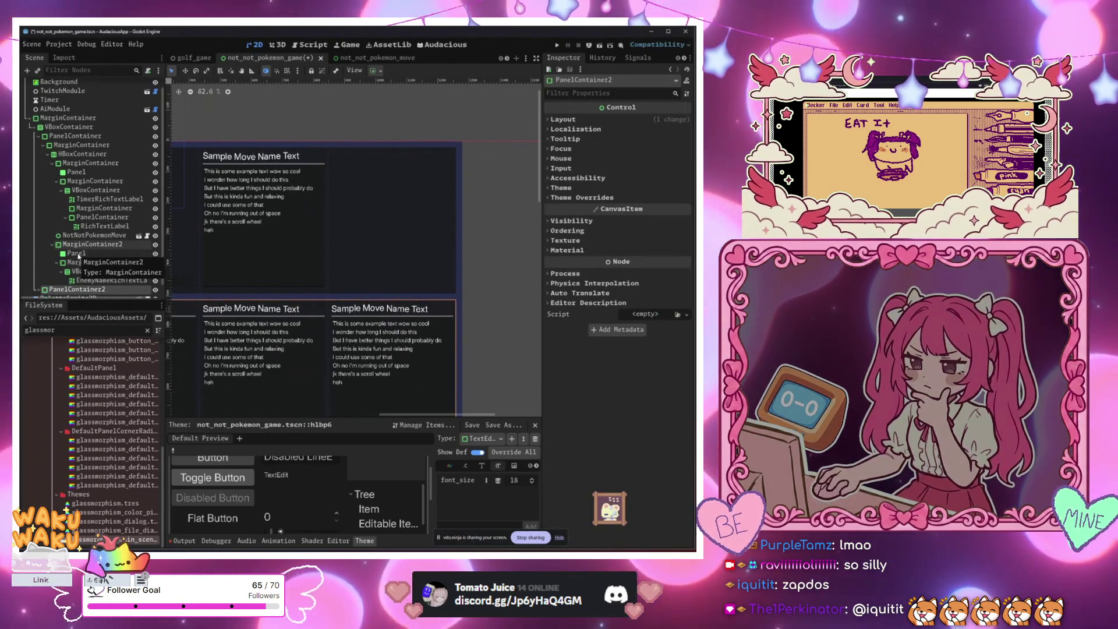
Add an HSeparator and a multiline TextEdit to the enemy panel's VBoxContainer.
{"action": "key", "text": "ctrl+a"}
{"action": "type", "text": "rich"}
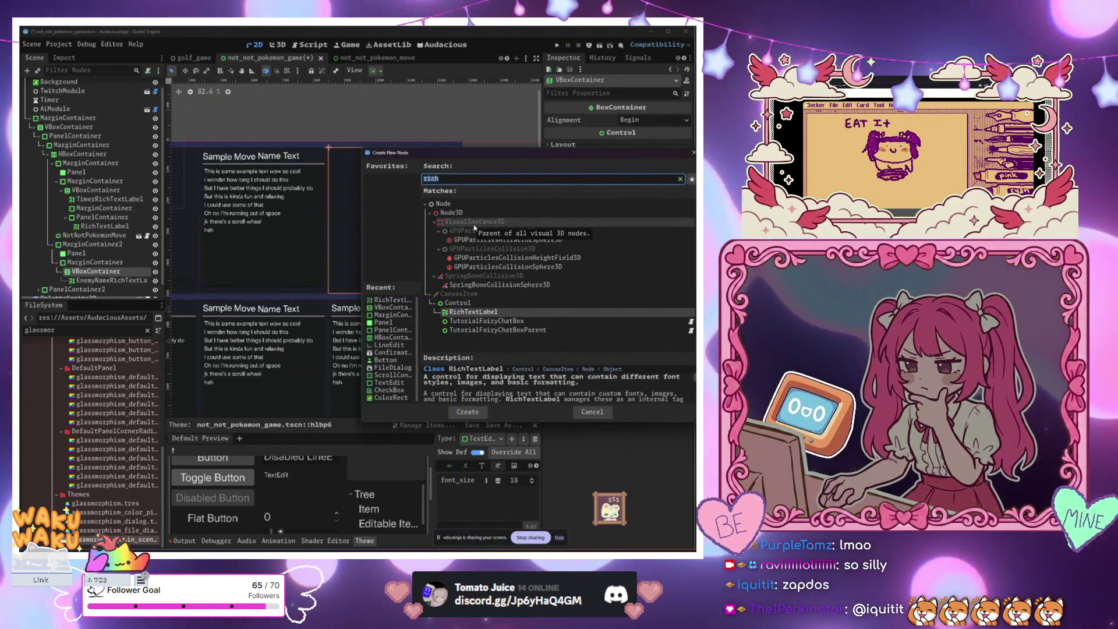
{"action": "type", "text": "hs"}
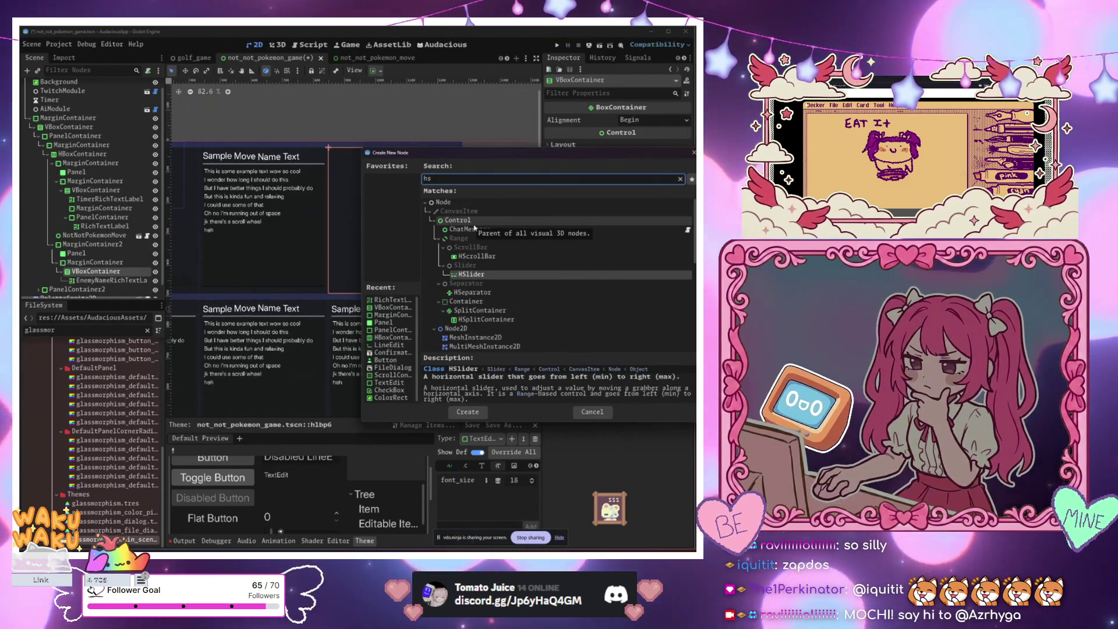
{"action": "type", "text": "e"}
{"action": "key", "text": "Return"}
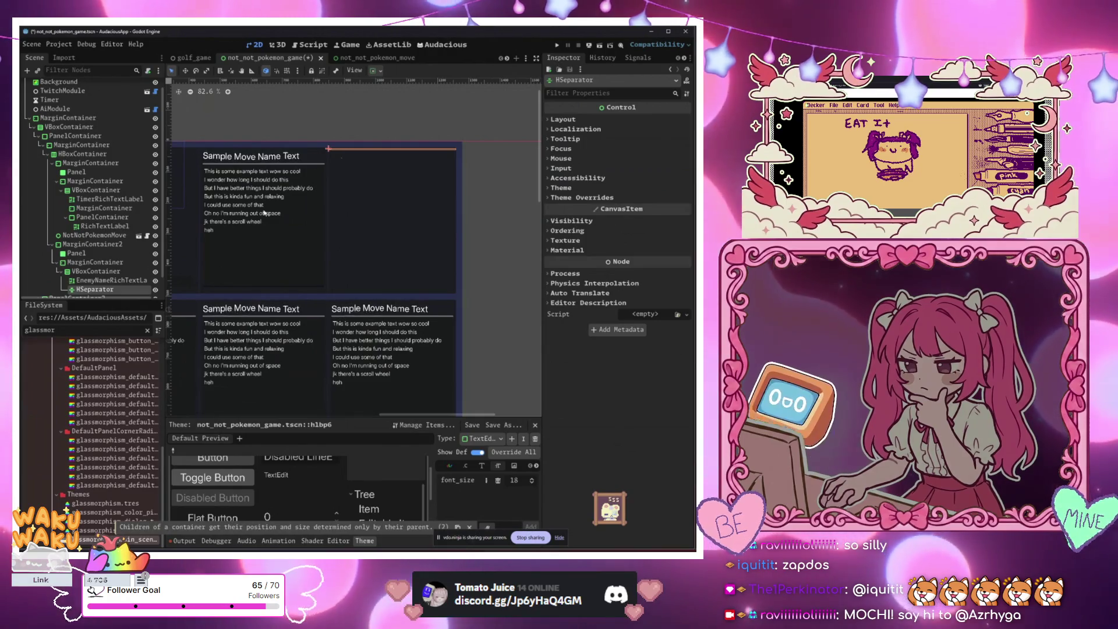
{"action": "left_click", "coordinate": [101, 272]}
{"action": "key", "text": "ctrl+a"}
{"action": "type", "text": "text"}
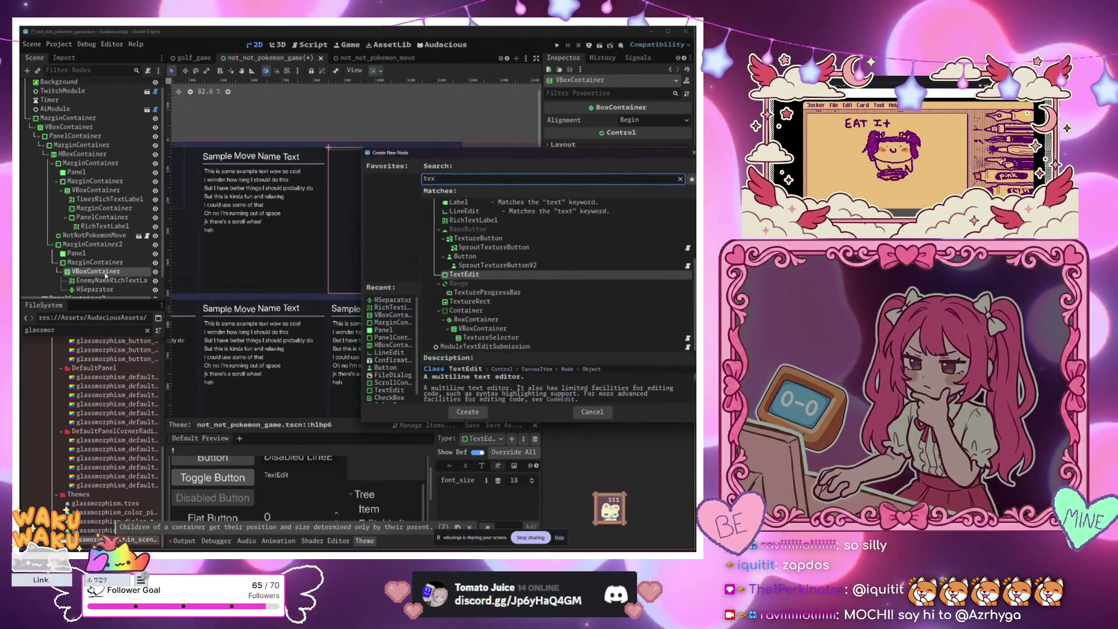
{"action": "key", "text": "Return"}
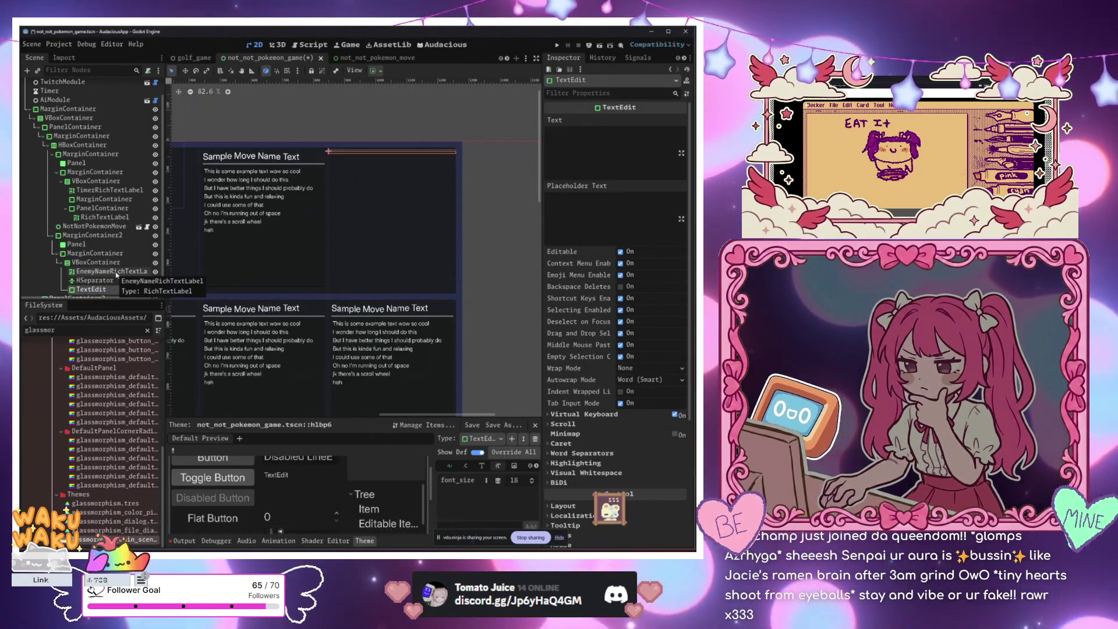
Add a second RichTextLabel at the bottom of the VBoxContainer.
{"action": "left_click", "coordinate": [120, 264]}
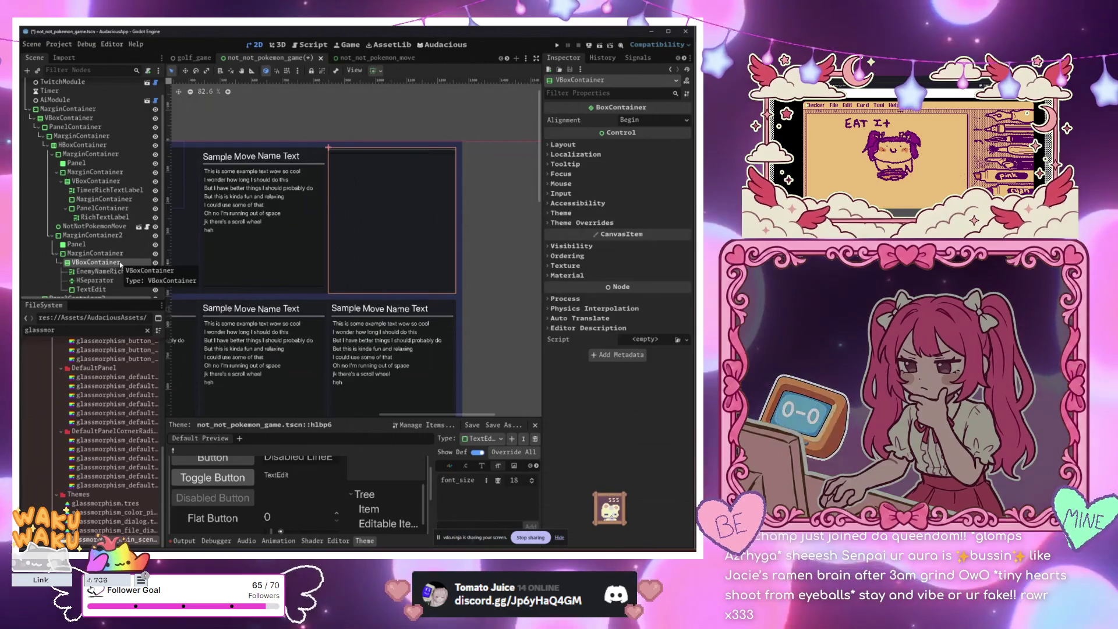
{"action": "key", "text": "ctrl+a"}
{"action": "type", "text": "tex"}
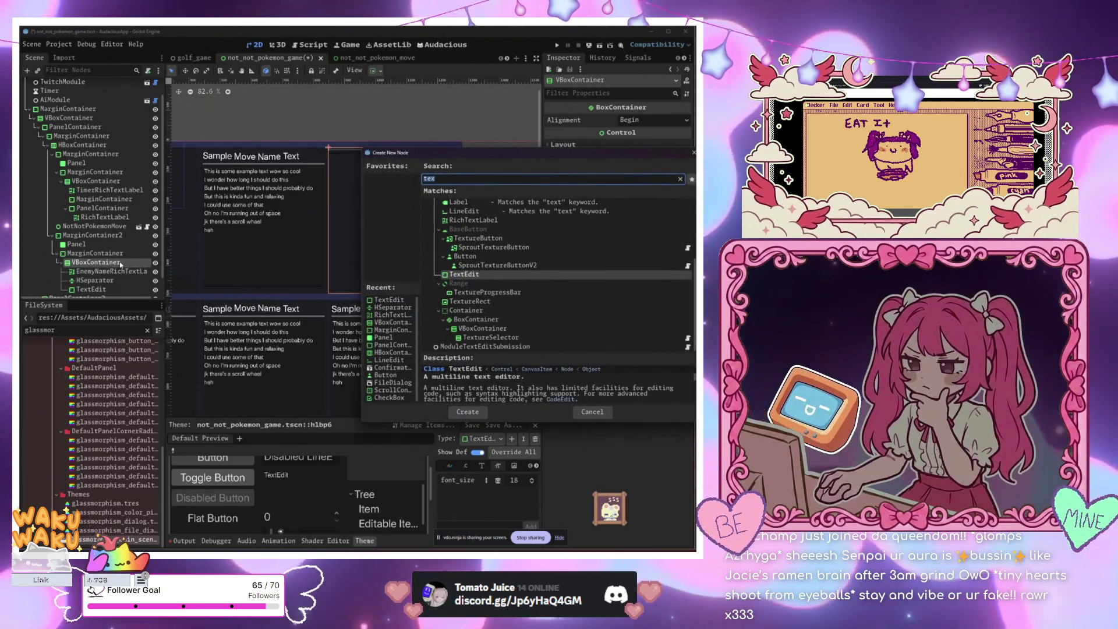
{"action": "key", "text": "BackSpace"}
{"action": "key", "text": "BackSpace"}
{"action": "key", "text": "BackSpace"}
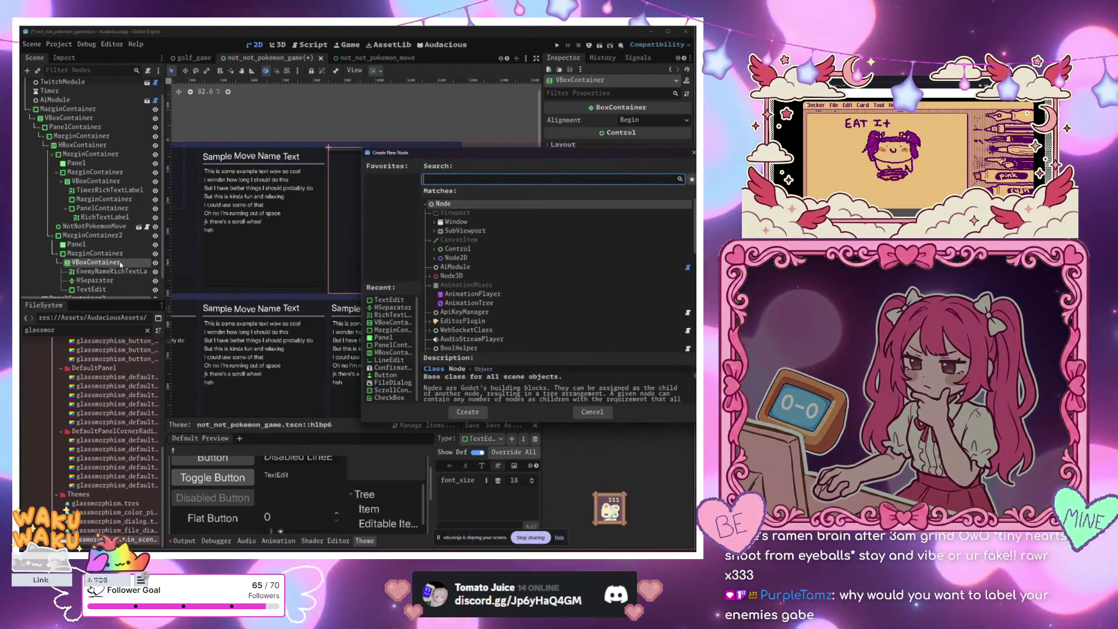
{"action": "type", "text": "rich"}
{"action": "key", "text": "Return"}
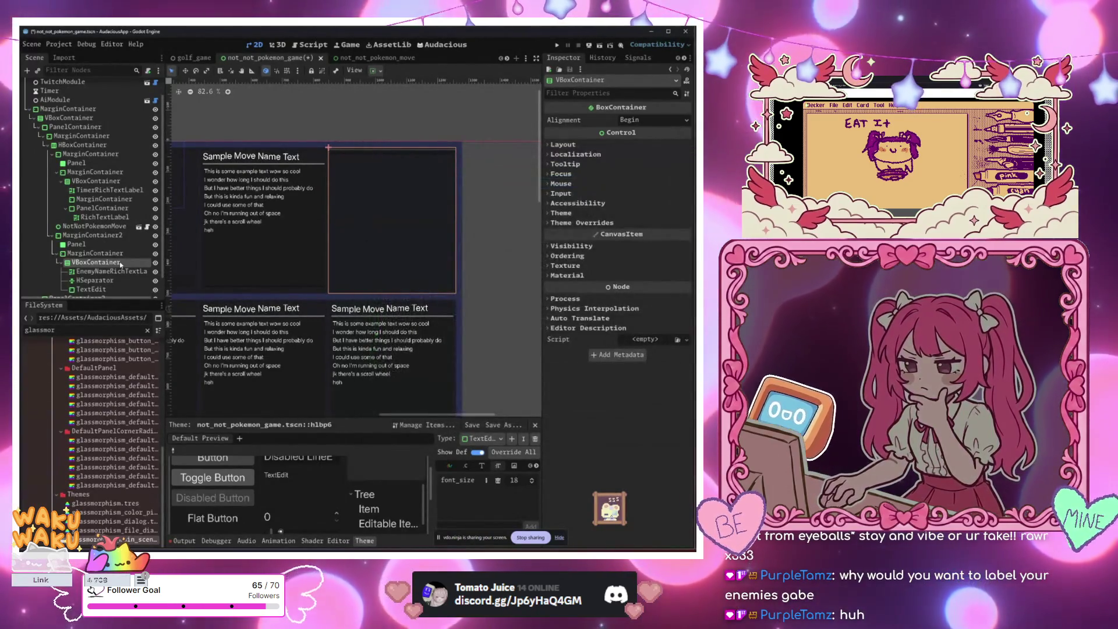
{"action": "scroll", "coordinate": [127, 261], "scroll_direction": "down", "scroll_amount": 2}
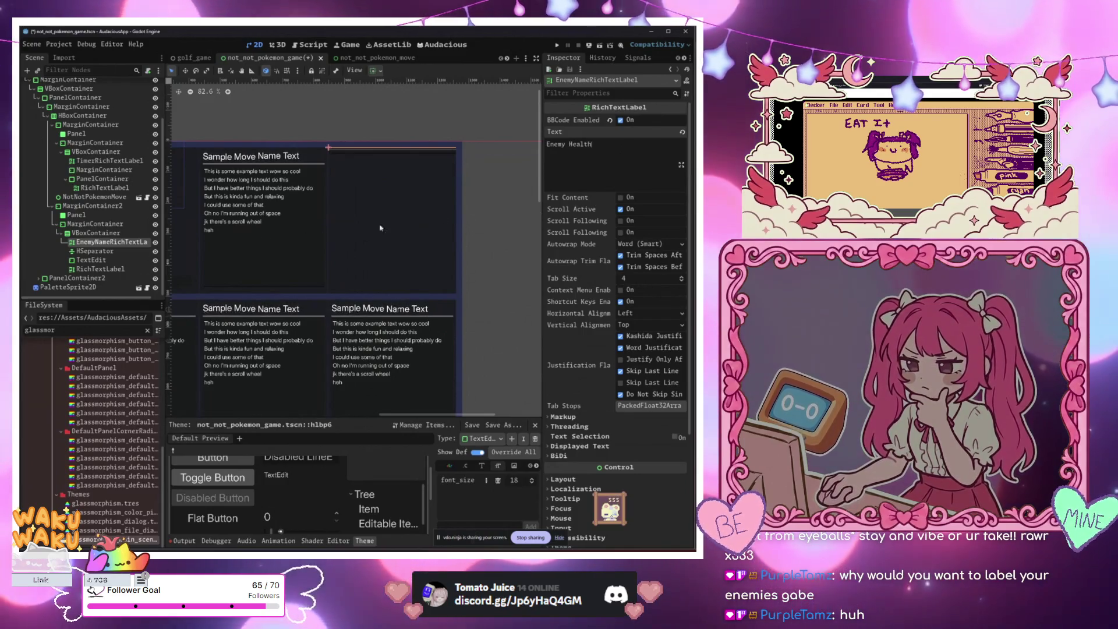
Enable Fit Content, center alignment and the text 'Enemy Name' on EnemyNameRichTextLabel.
{"action": "left_click", "coordinate": [621, 198]}
{"action": "left_click", "coordinate": [640, 314]}
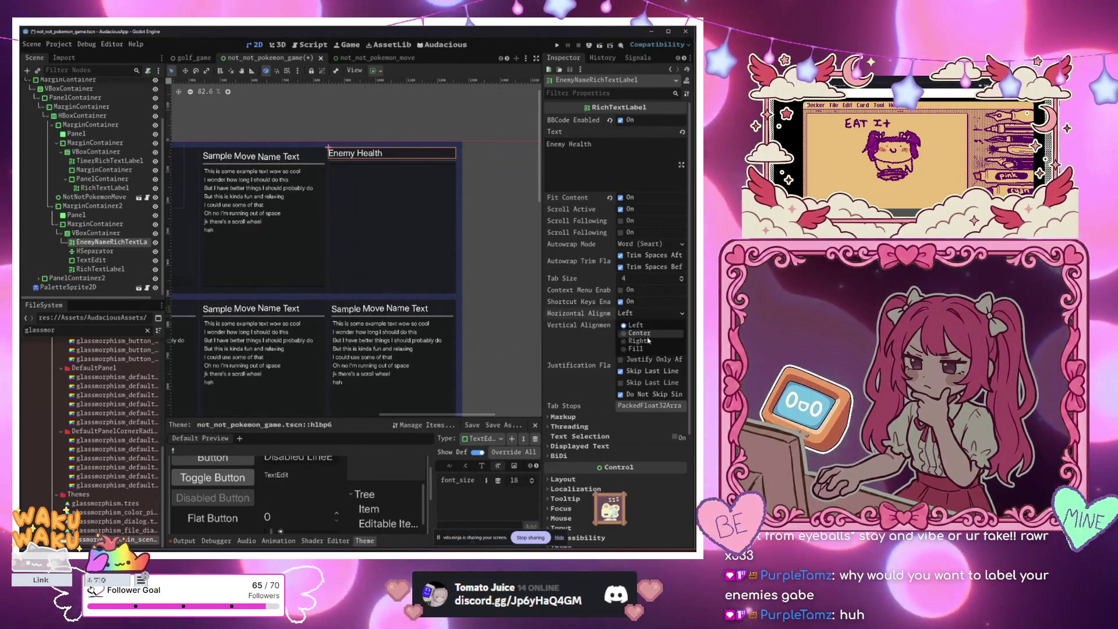
{"action": "left_click", "coordinate": [638, 340]}
{"action": "left_click", "coordinate": [593, 144]}
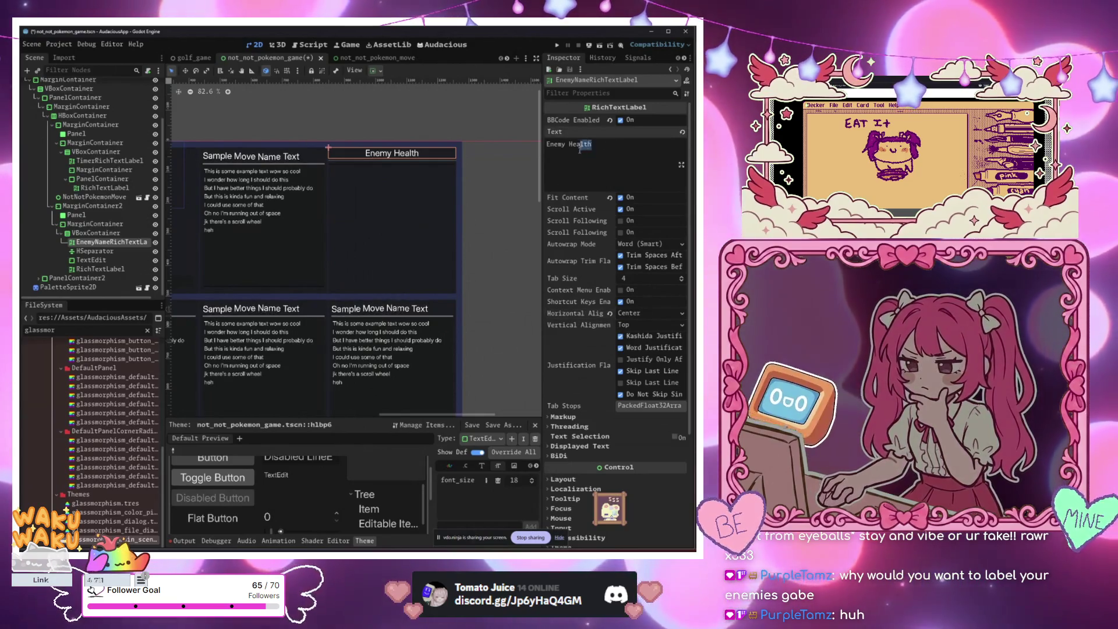
{"action": "key", "text": "BackSpace"}
{"action": "key", "text": "BackSpace"}
{"action": "key", "text": "BackSpace"}
{"action": "type", "text": "Nam"}
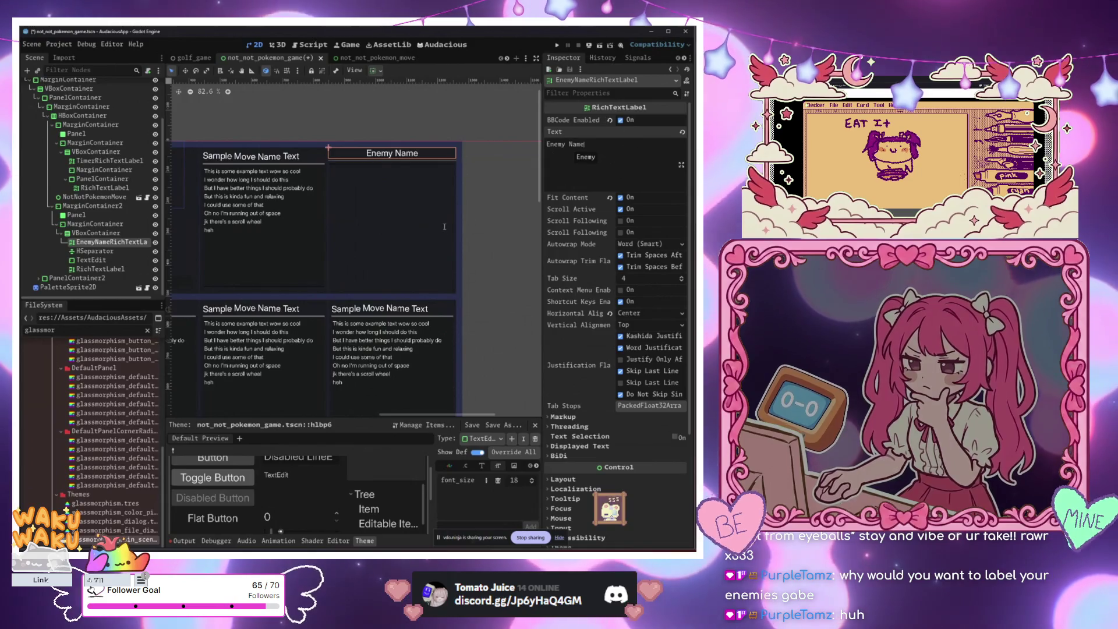
{"action": "left_click", "coordinate": [438, 158]}
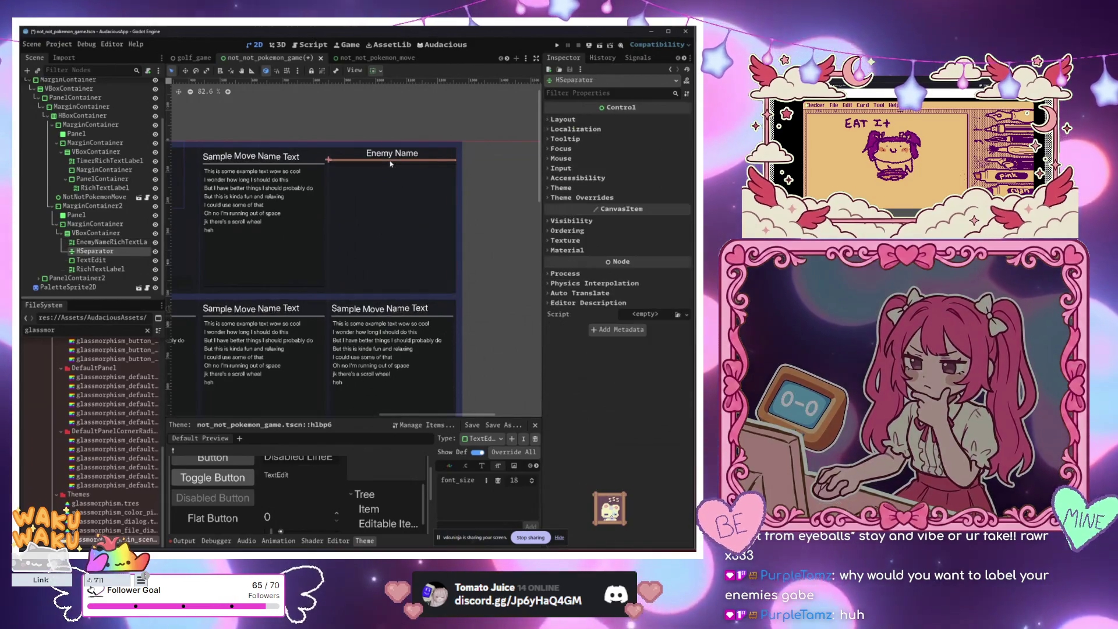
Give the HSeparator a StyleBoxLine override and edit its Grow Begin and Thickness.
{"action": "left_click", "coordinate": [597, 200]}
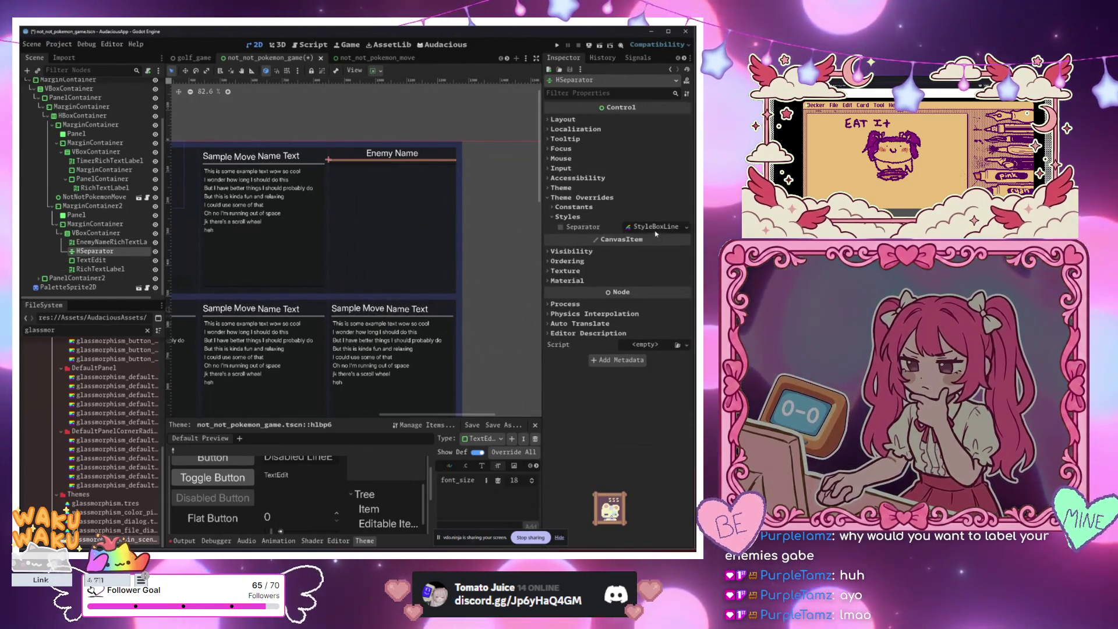
{"action": "left_click", "coordinate": [656, 227]}
{"action": "left_click", "coordinate": [687, 226]}
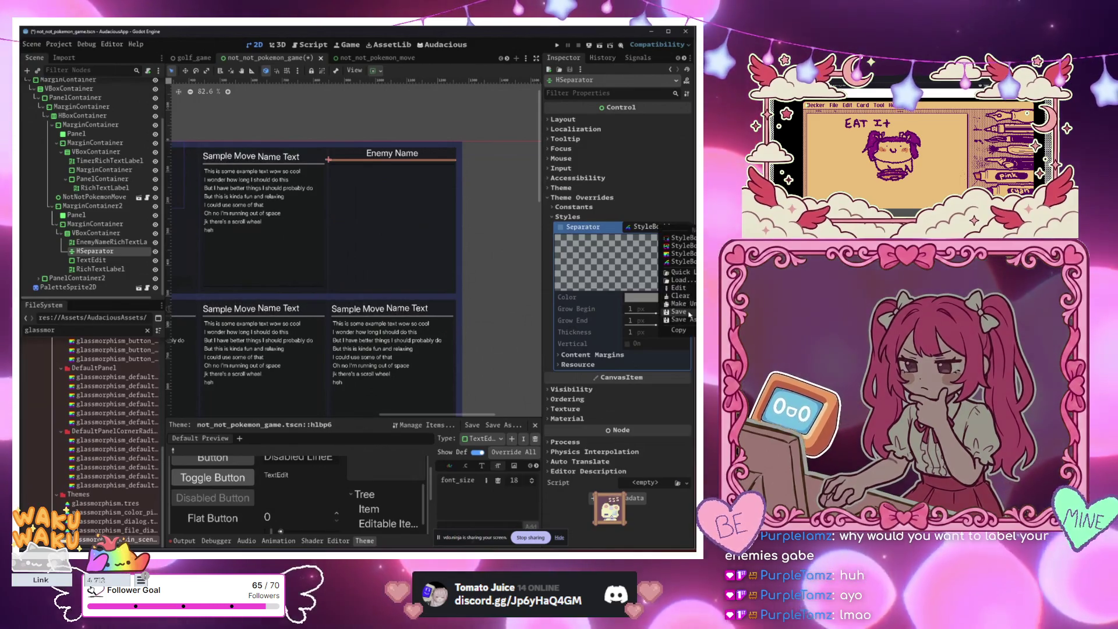
{"action": "left_click", "coordinate": [641, 312]}
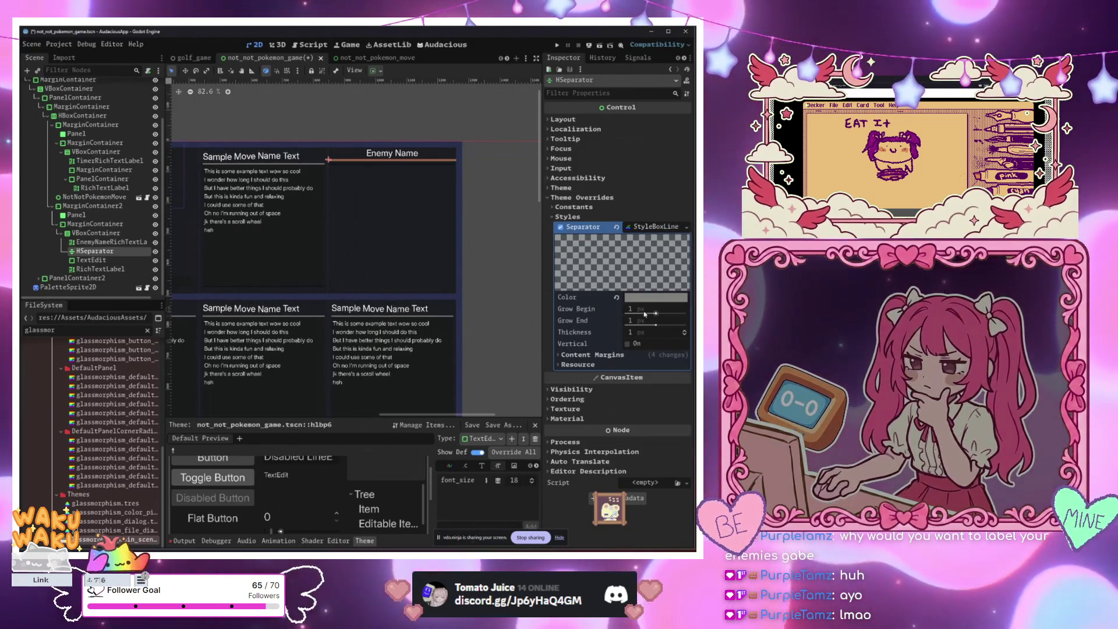
{"action": "left_click", "coordinate": [643, 334]}
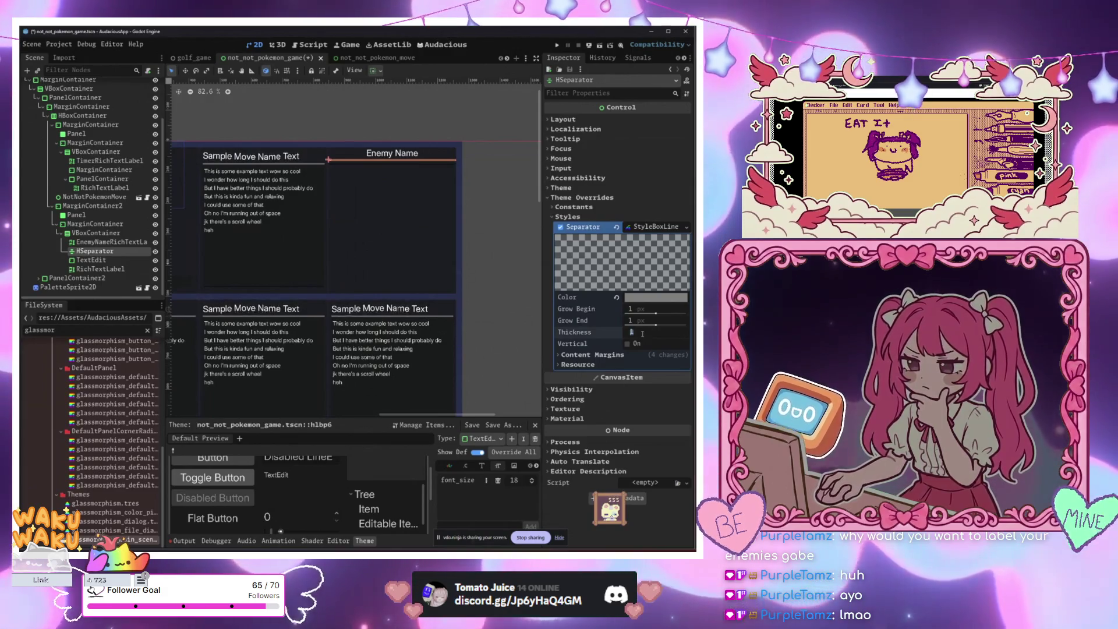
{"action": "left_click", "coordinate": [393, 253]}
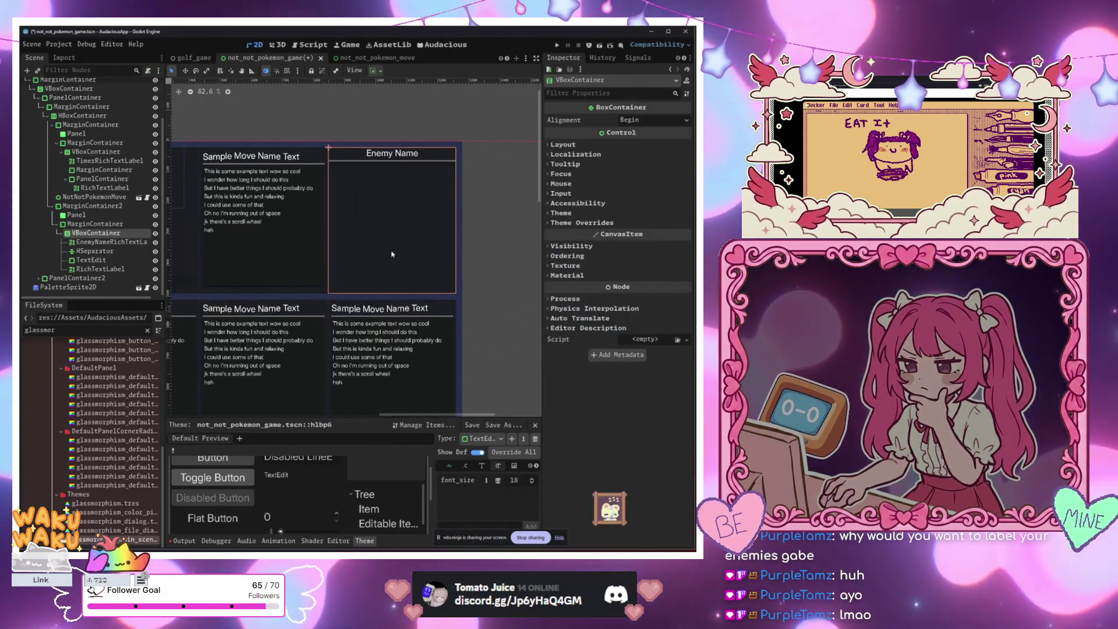
{"action": "scroll", "coordinate": [350, 223], "scroll_direction": "up", "scroll_amount": 5}
{"action": "scroll", "coordinate": [350, 202], "scroll_direction": "up", "scroll_amount": 1}
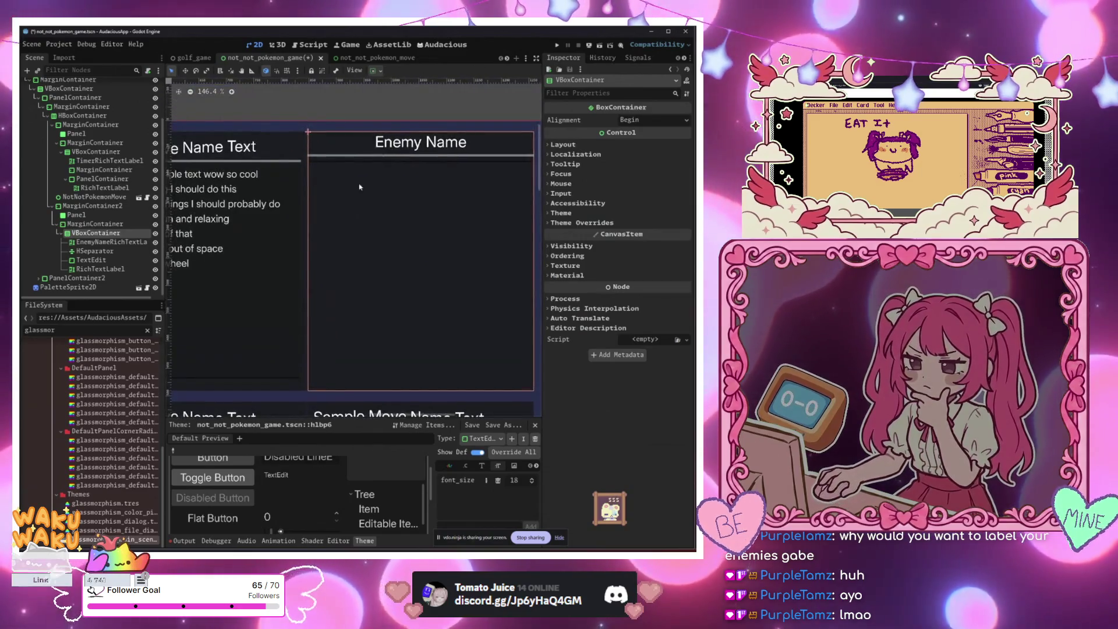
Enable vertical Expand sizing on TextEdit, then select the RichTextLabel below it.
{"action": "left_click", "coordinate": [93, 259]}
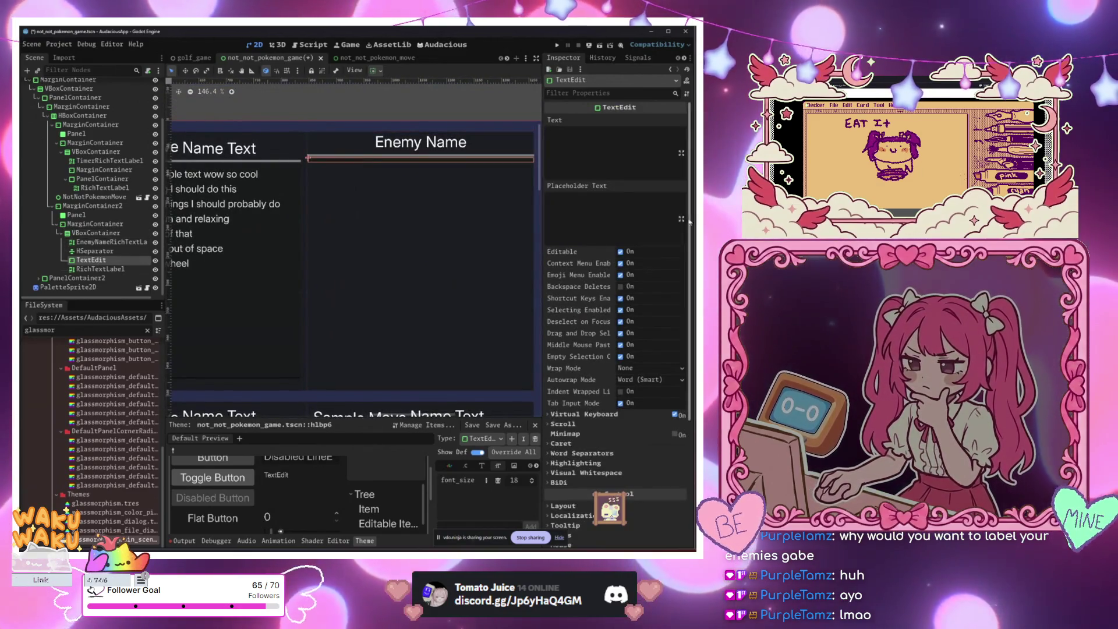
{"action": "left_click", "coordinate": [382, 72]}
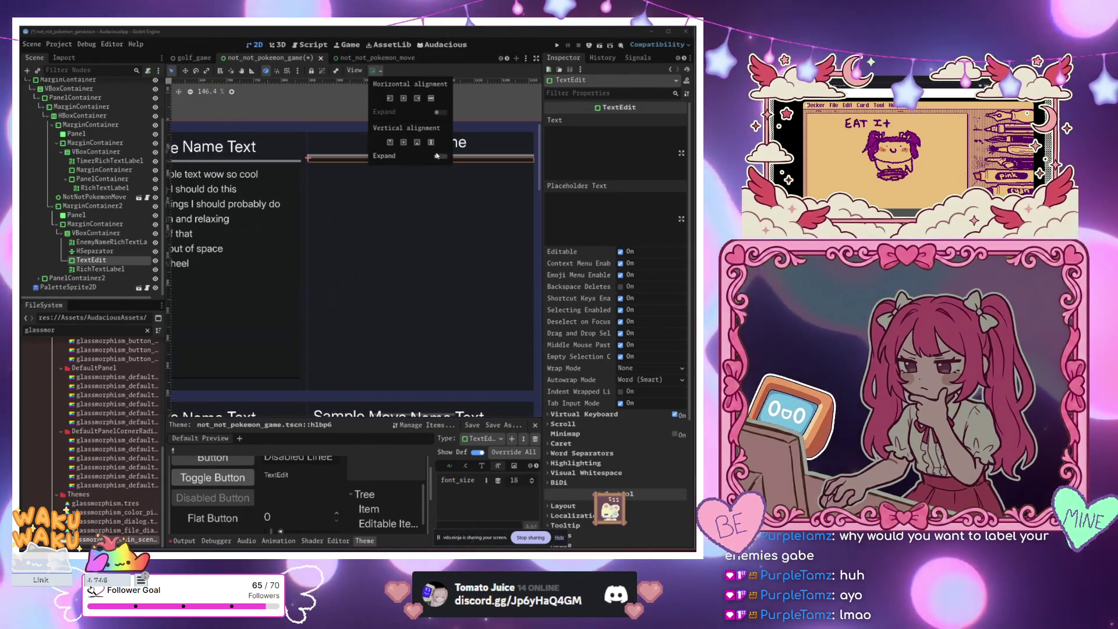
{"action": "left_click", "coordinate": [488, 234]}
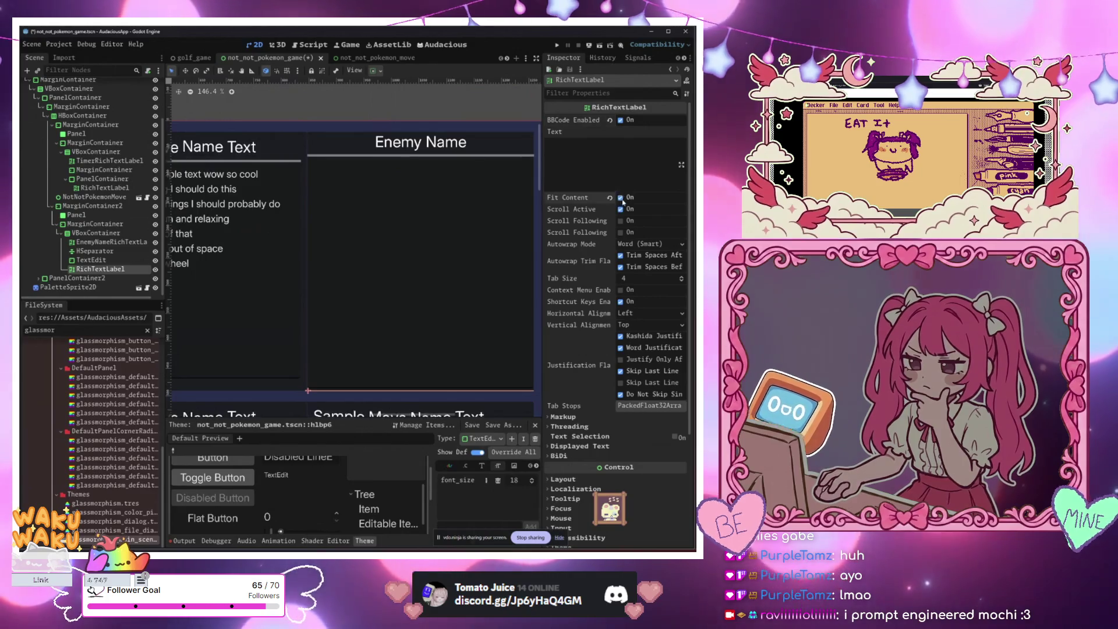
{"action": "type", "text": "wa"}
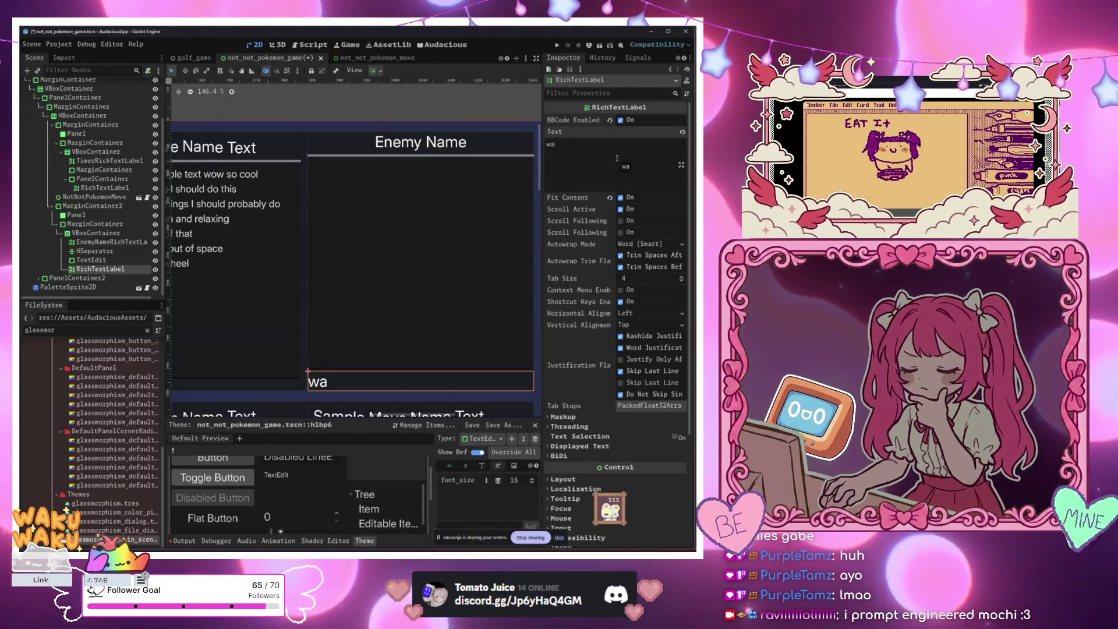
Set the RichTextLabel text to '[wave]Health: 4000' with Center horizontal alignment.
{"action": "key", "text": "BackSpace"}
{"action": "key", "text": "BackSpace"}
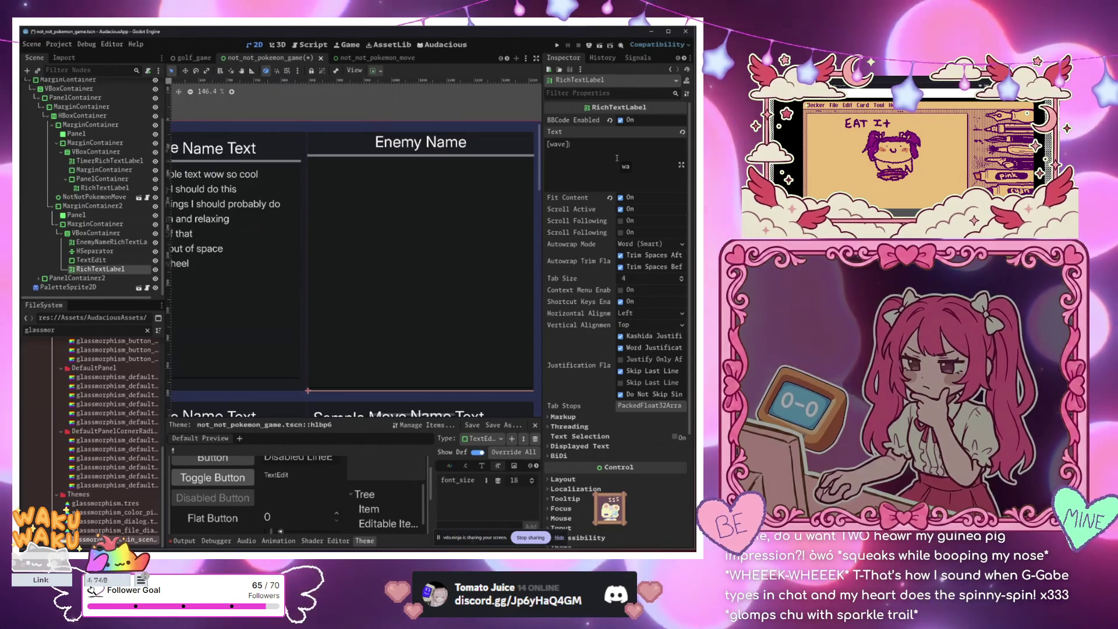
{"action": "type", "text": "Hea"}
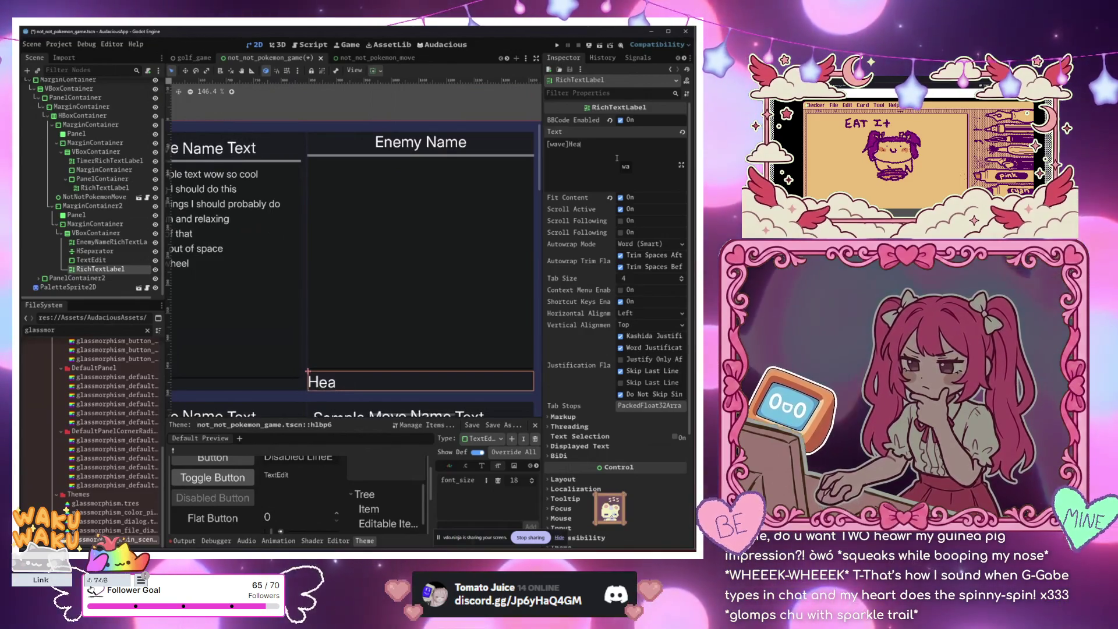
{"action": "type", "text": "lth: "}
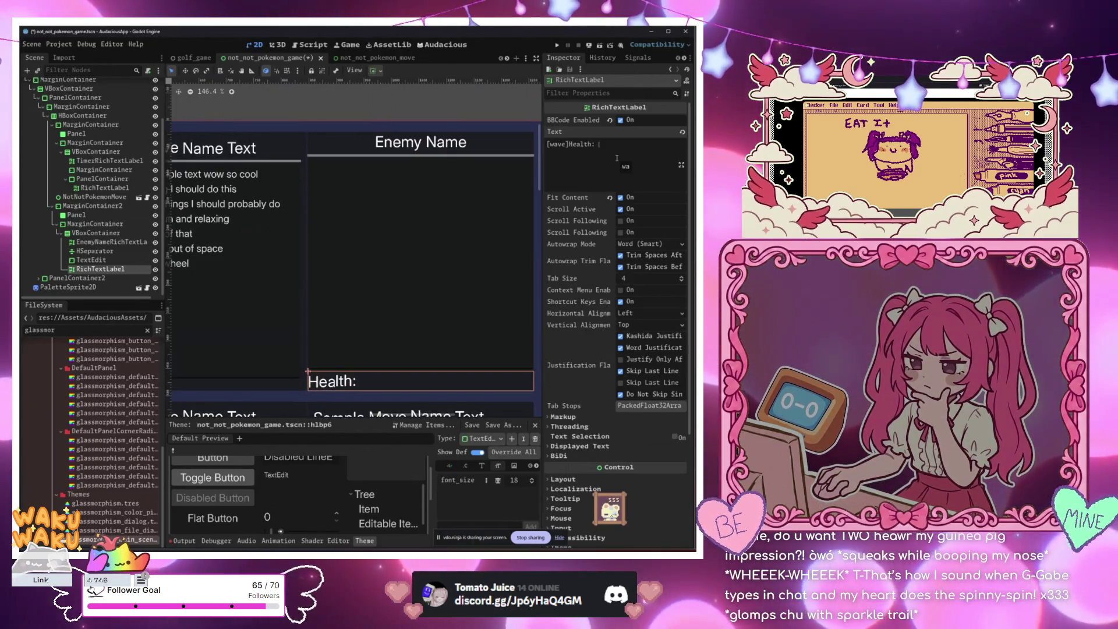
{"action": "type", "text": "40"}
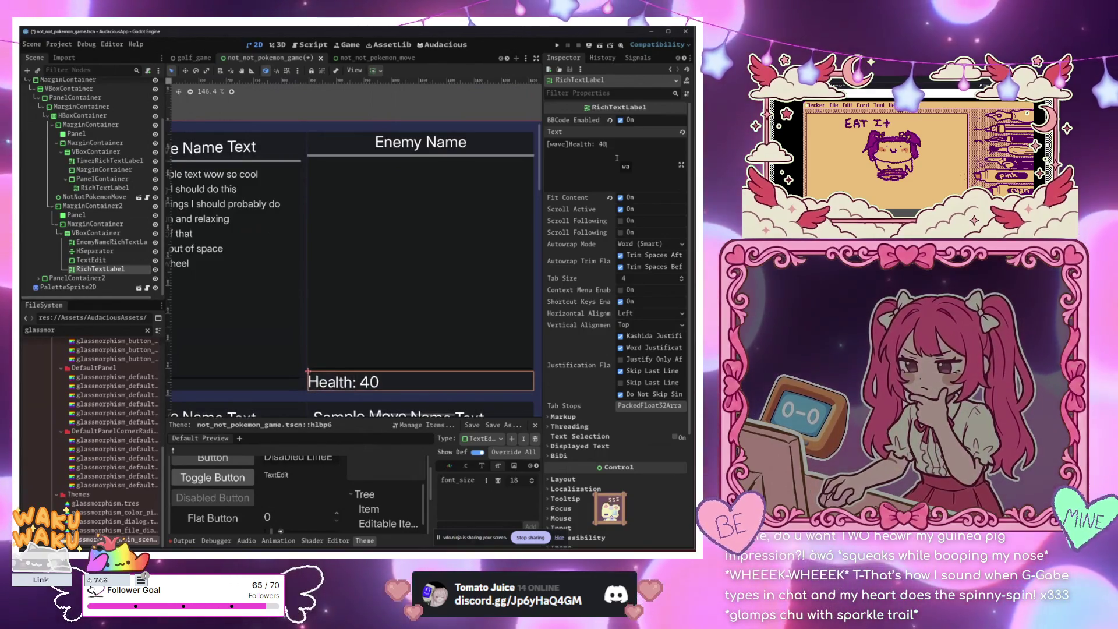
{"action": "type", "text": "00"}
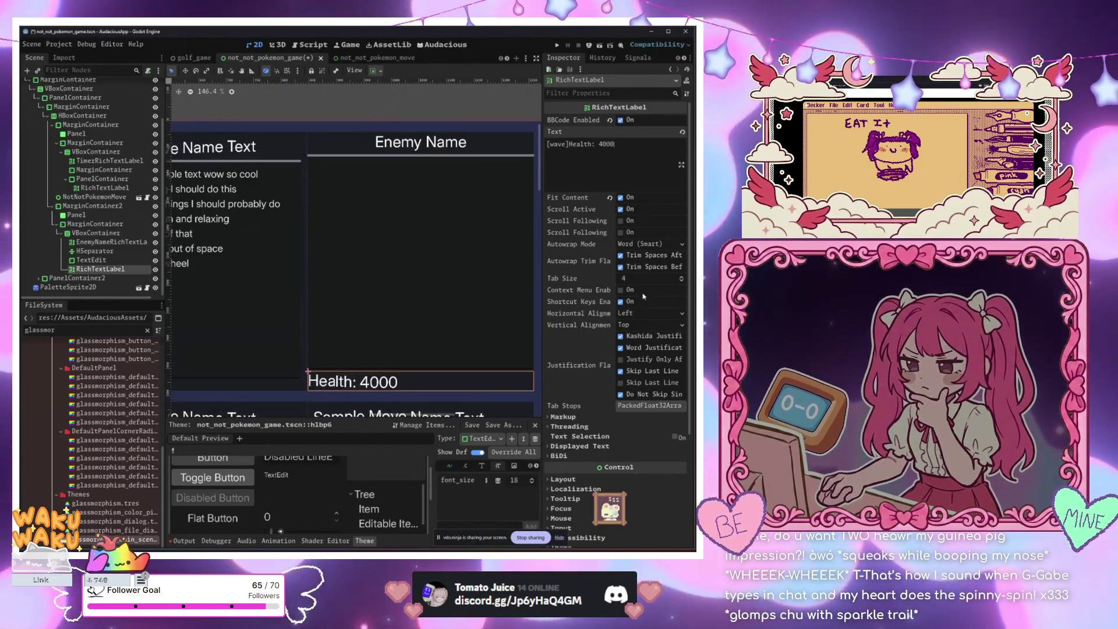
{"action": "left_click", "coordinate": [640, 317]}
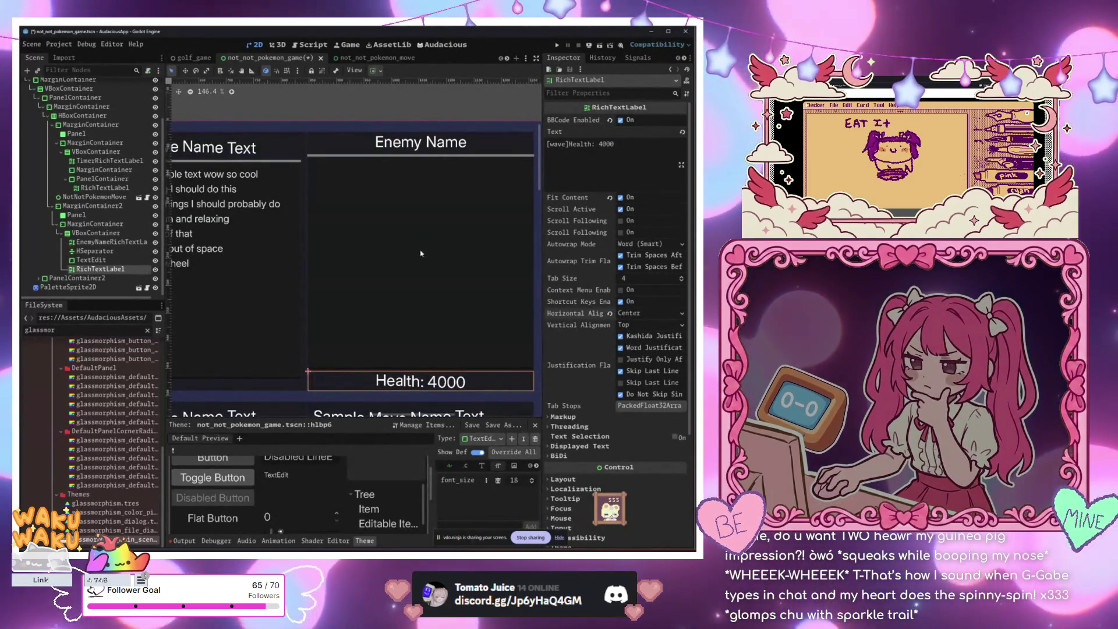
{"action": "key", "text": "Escape"}
{"action": "scroll", "coordinate": [395, 163], "scroll_direction": "down", "scroll_amount": 3}
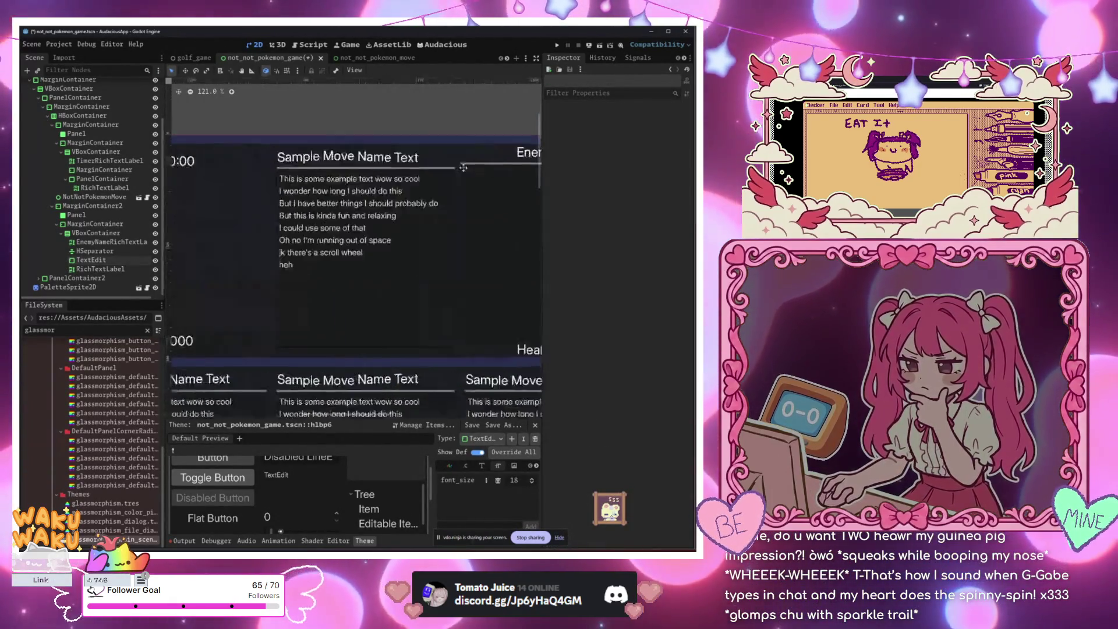
{"action": "scroll", "coordinate": [395, 162], "scroll_direction": "right", "scroll_amount": 2}
Prefix EnemyNameRichTextLabel's text with [wave] and save the battle scene (Ctrl+S).
{"action": "left_click", "coordinate": [326, 151]}
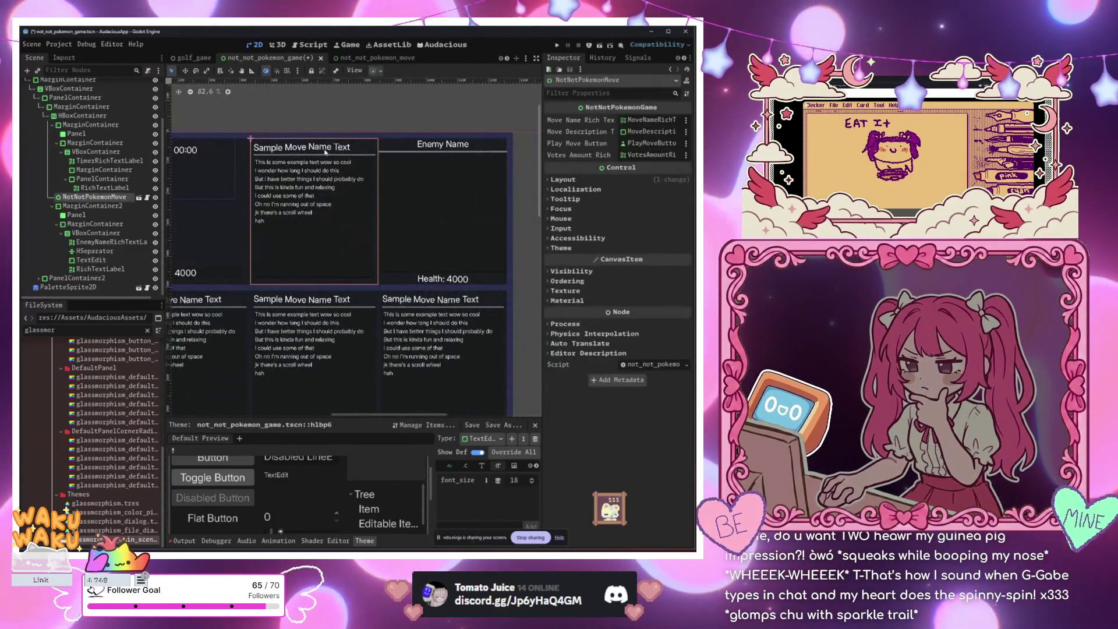
{"action": "left_click", "coordinate": [449, 145]}
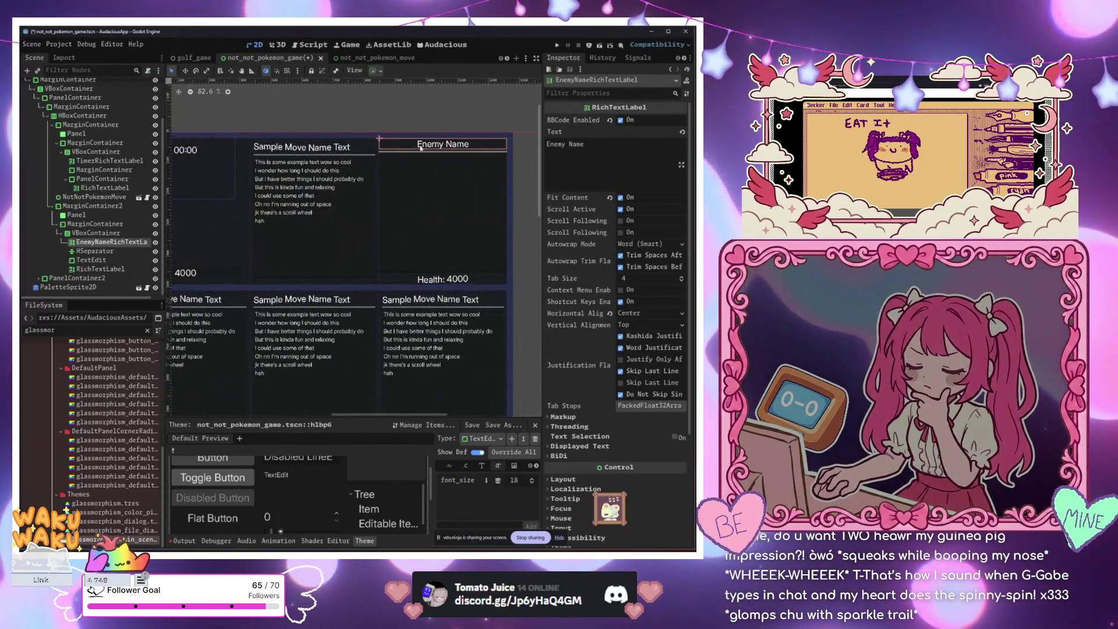
{"action": "left_click", "coordinate": [289, 151]}
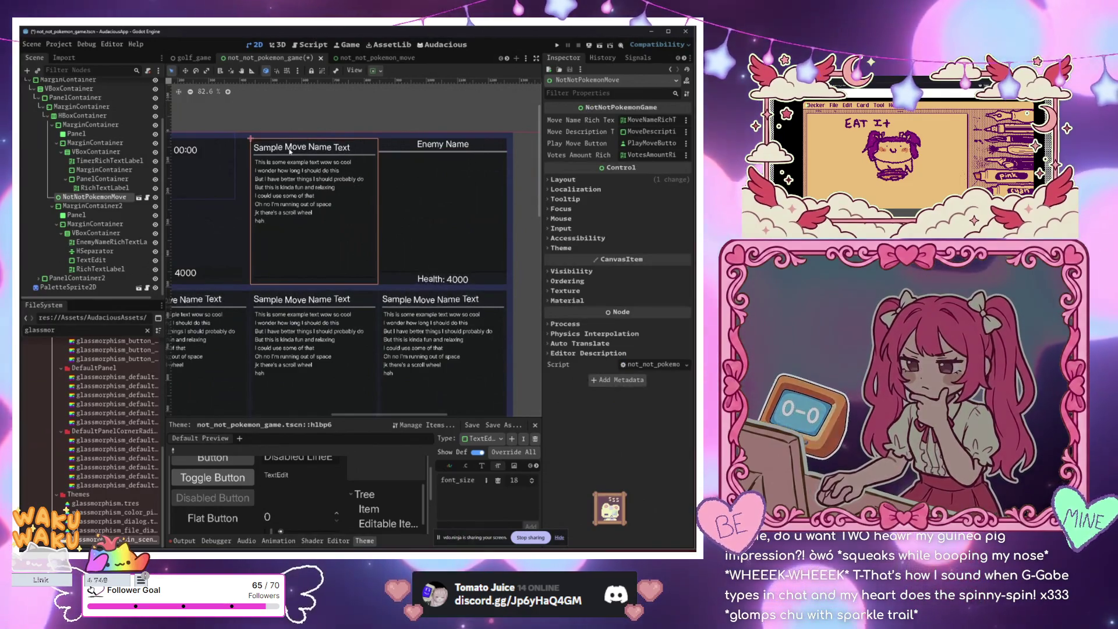
{"action": "left_click", "coordinate": [432, 147]}
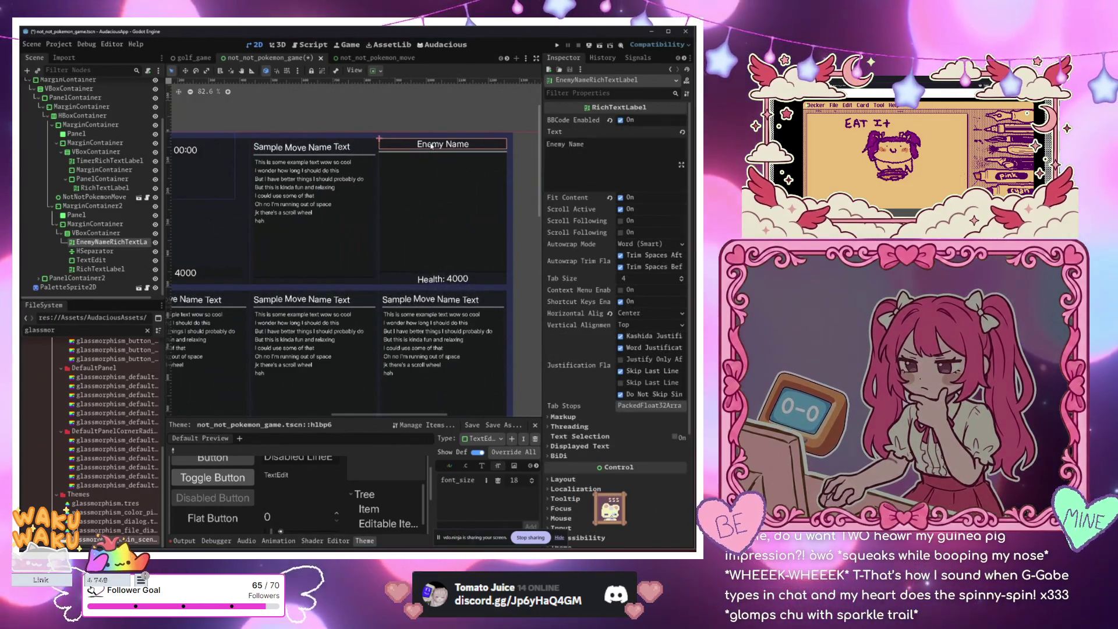
{"action": "key", "text": "ctrl+s"}
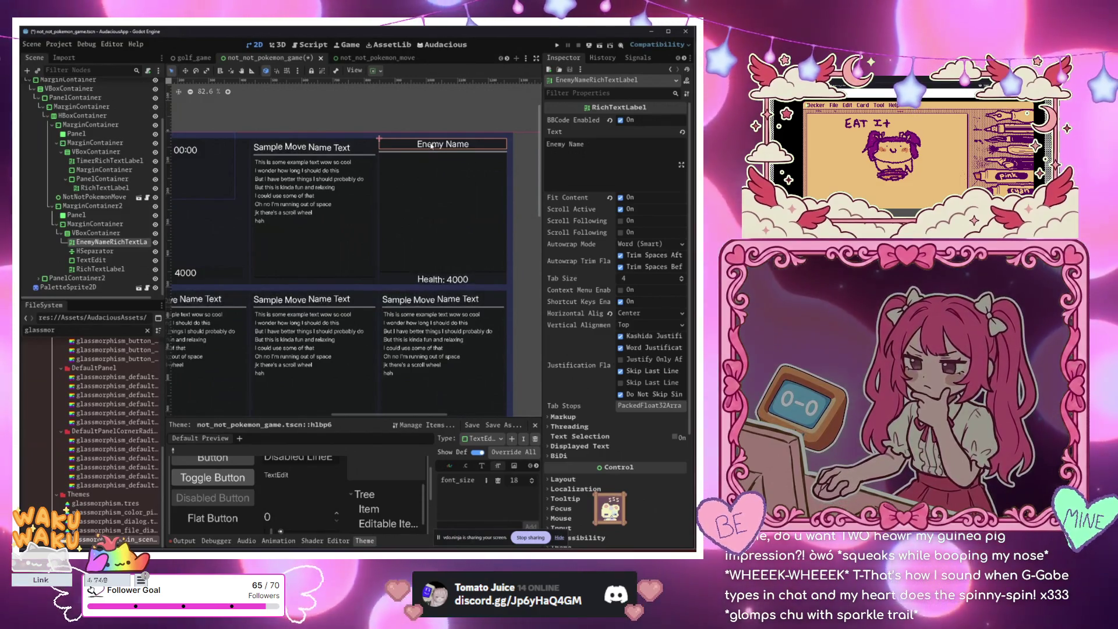
{"action": "scroll", "coordinate": [427, 158], "scroll_direction": "left", "scroll_amount": 5}
{"action": "scroll", "coordinate": [538, 145], "scroll_direction": "up", "scroll_amount": 4}
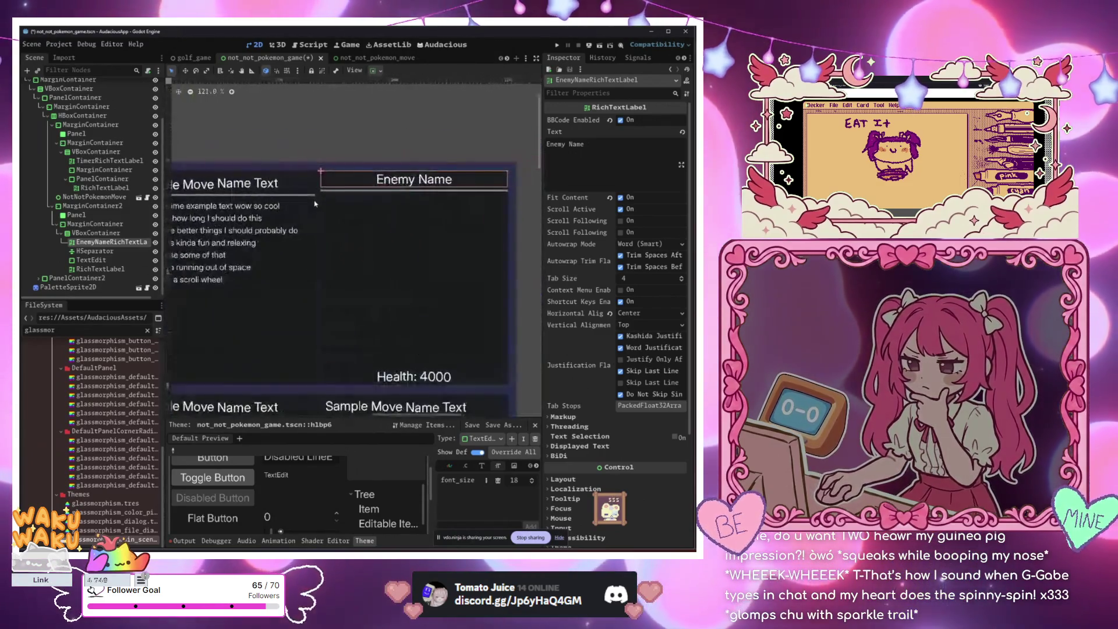
{"action": "scroll", "coordinate": [539, 145], "scroll_direction": "up", "scroll_amount": 3}
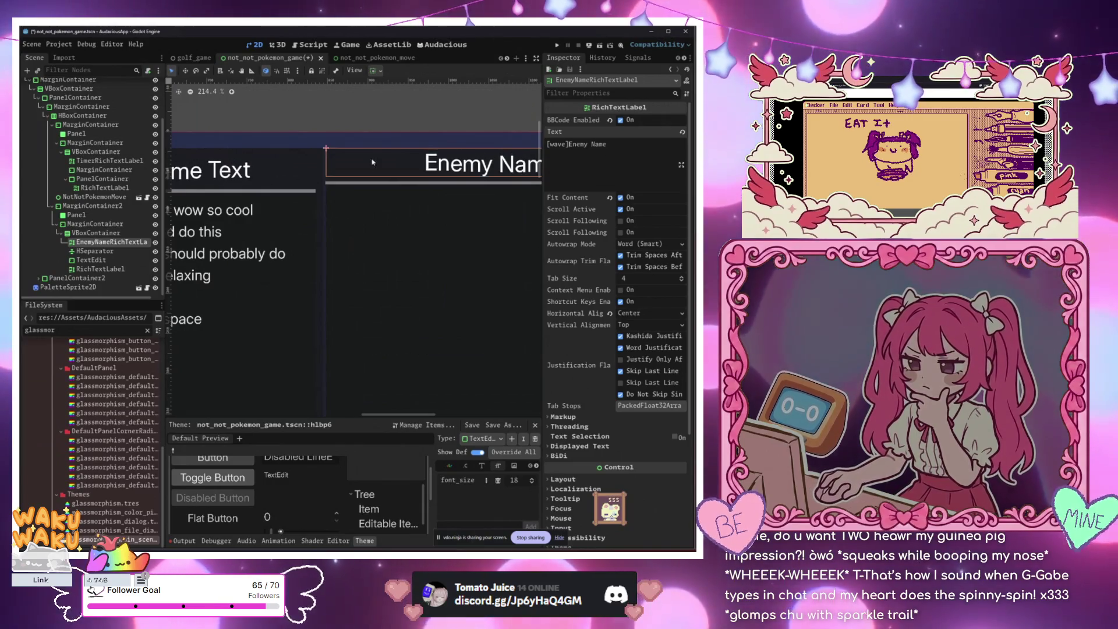
{"action": "scroll", "coordinate": [372, 162], "scroll_direction": "left", "scroll_amount": 4}
{"action": "scroll", "coordinate": [372, 162], "scroll_direction": "left", "scroll_amount": 6}
Switch to the not_not_pokemon_move scene and select MoveNameRichTextLabel.
{"action": "left_click", "coordinate": [310, 183]}
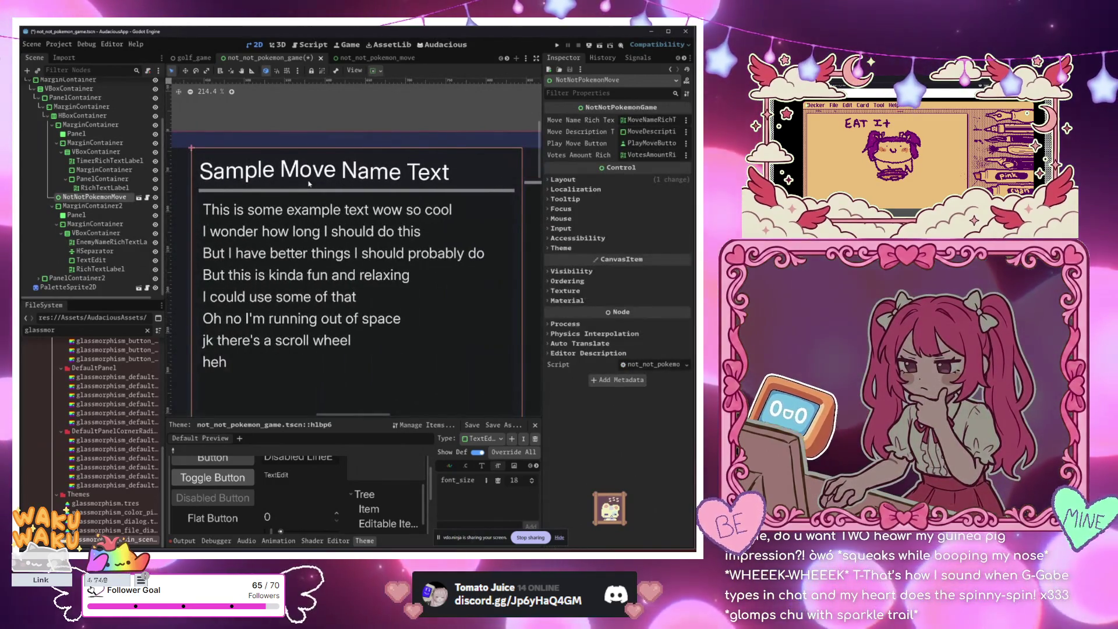
{"action": "left_click", "coordinate": [371, 56]}
{"action": "left_click", "coordinate": [356, 185]}
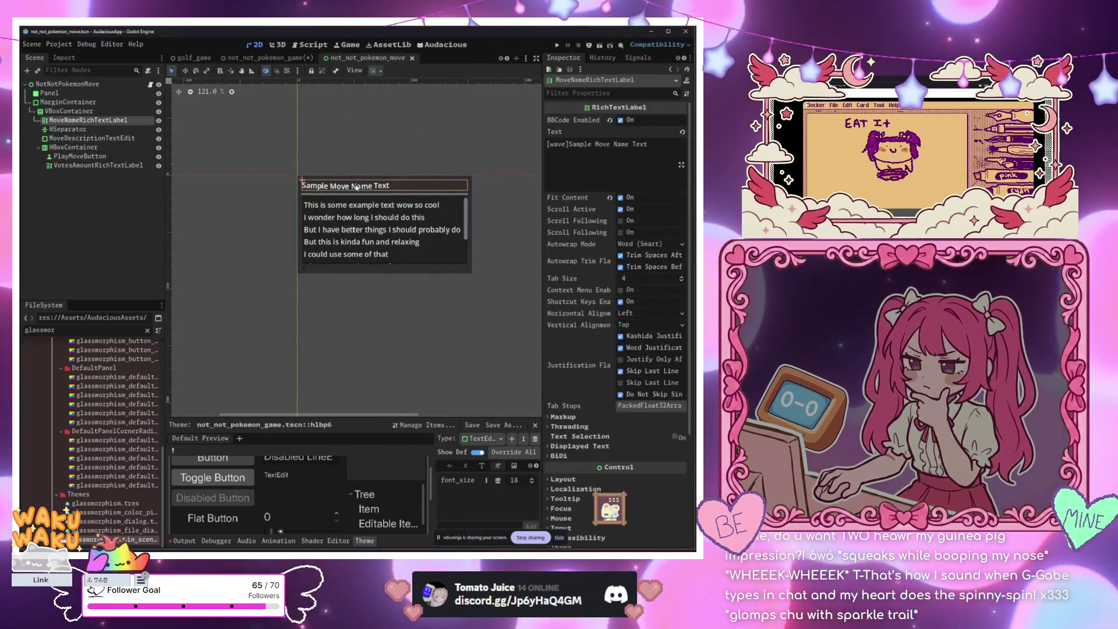
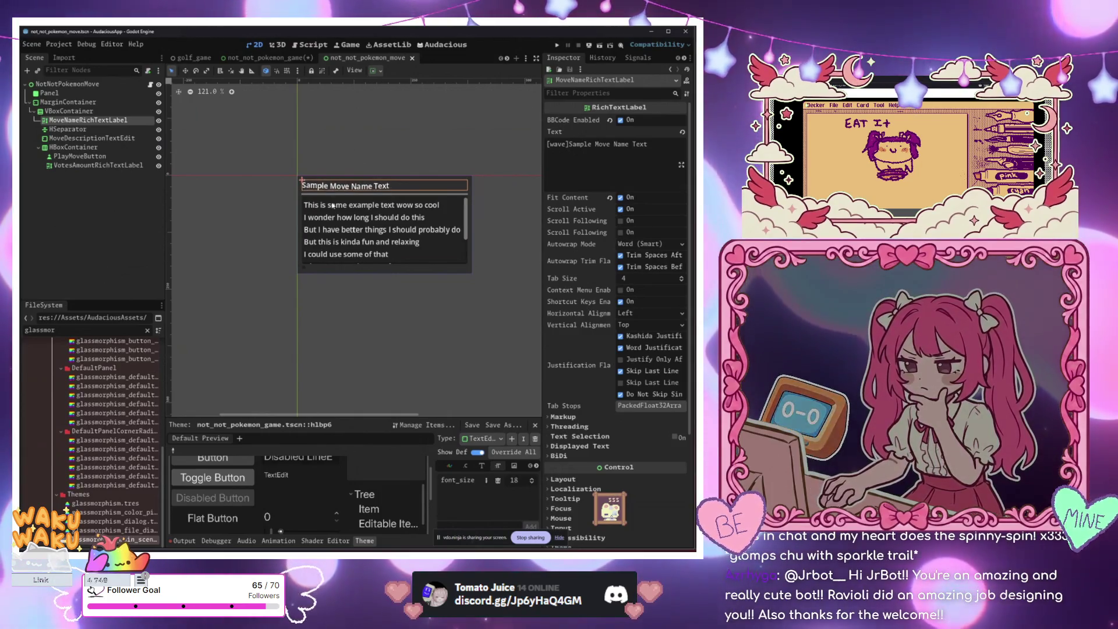
Review the move card container's spacing overrides and switch to the battle game scene.
{"action": "left_click", "coordinate": [66, 112]}
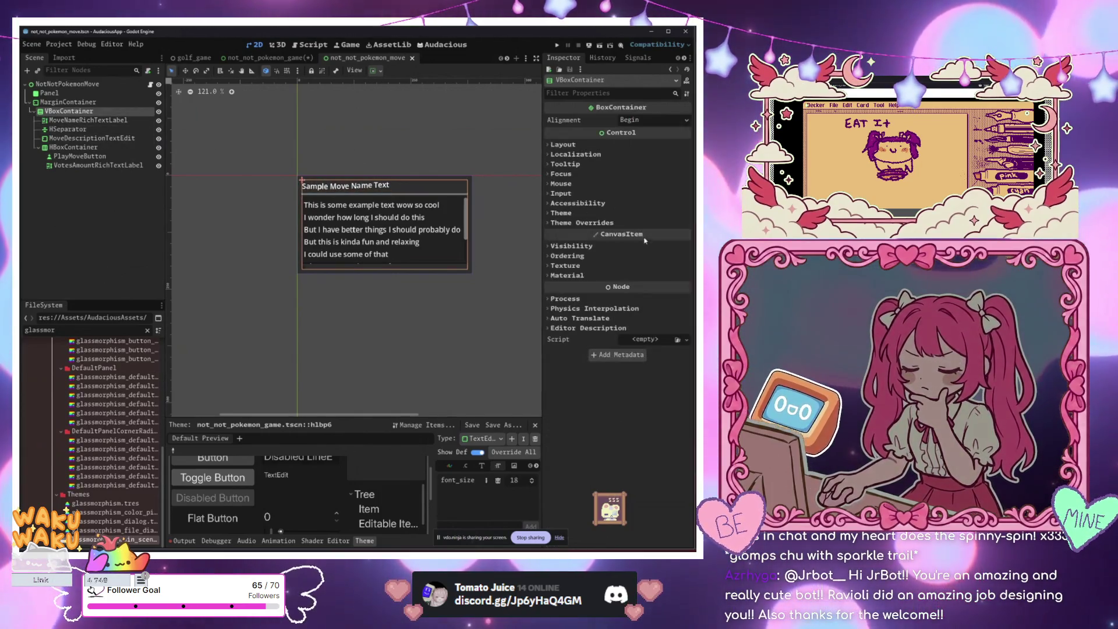
{"action": "left_click", "coordinate": [600, 229]}
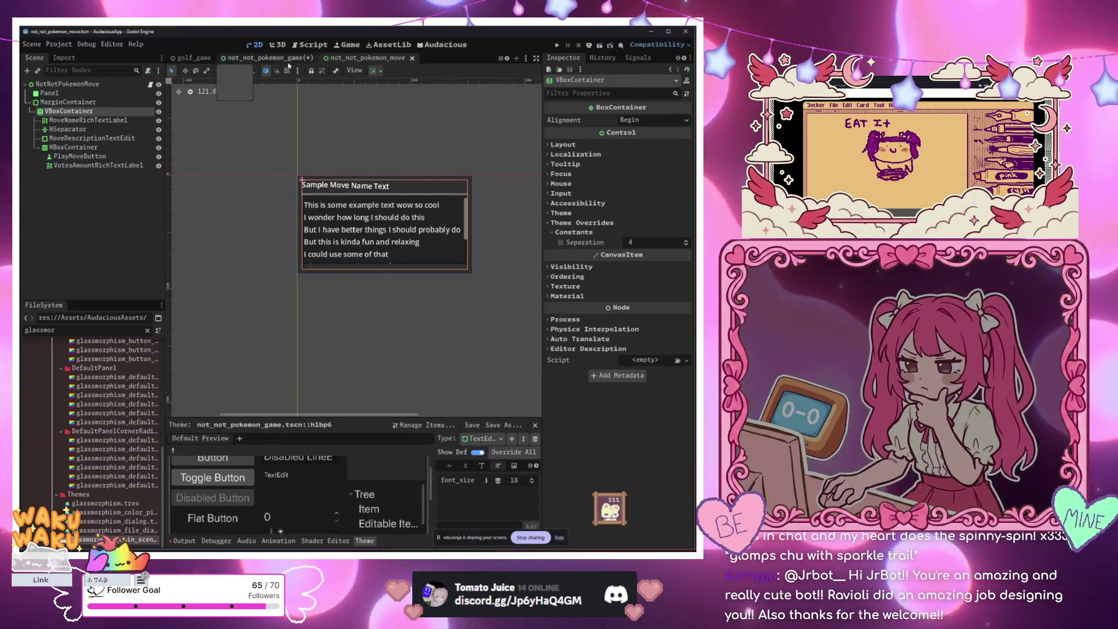
{"action": "key", "text": "ctrl+shift+Tab"}
{"action": "scroll", "coordinate": [500, 250], "scroll_direction": "down", "scroll_amount": 3}
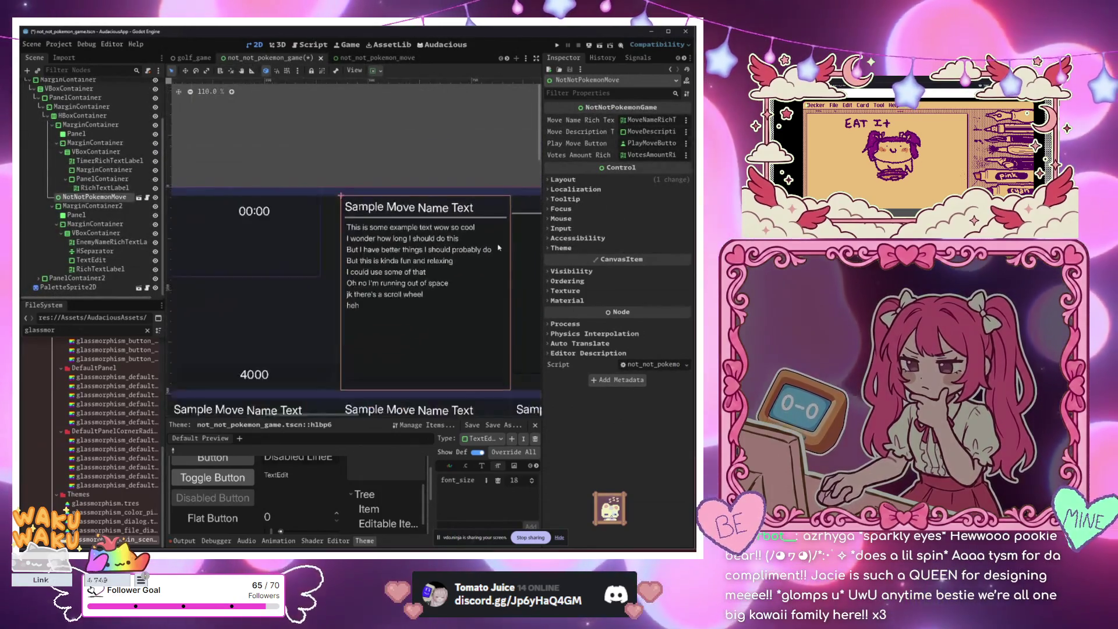
{"action": "scroll", "coordinate": [365, 206], "scroll_direction": "down", "scroll_amount": 2}
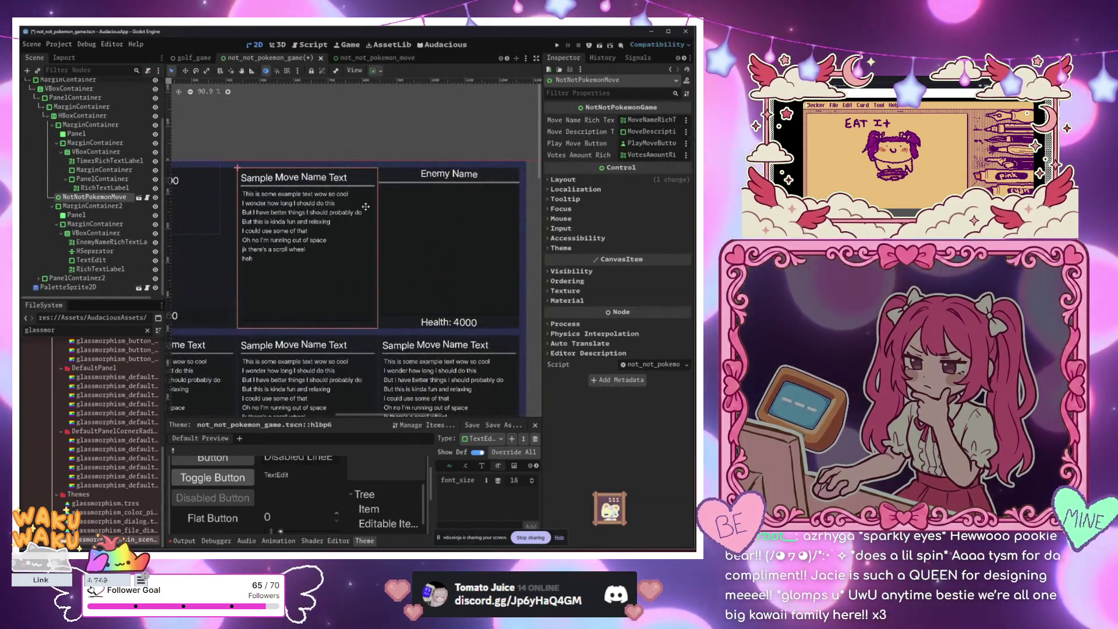
Delete the separator under Enemy Name via the confirm dialog, then restore it.
{"action": "left_click", "coordinate": [406, 182]}
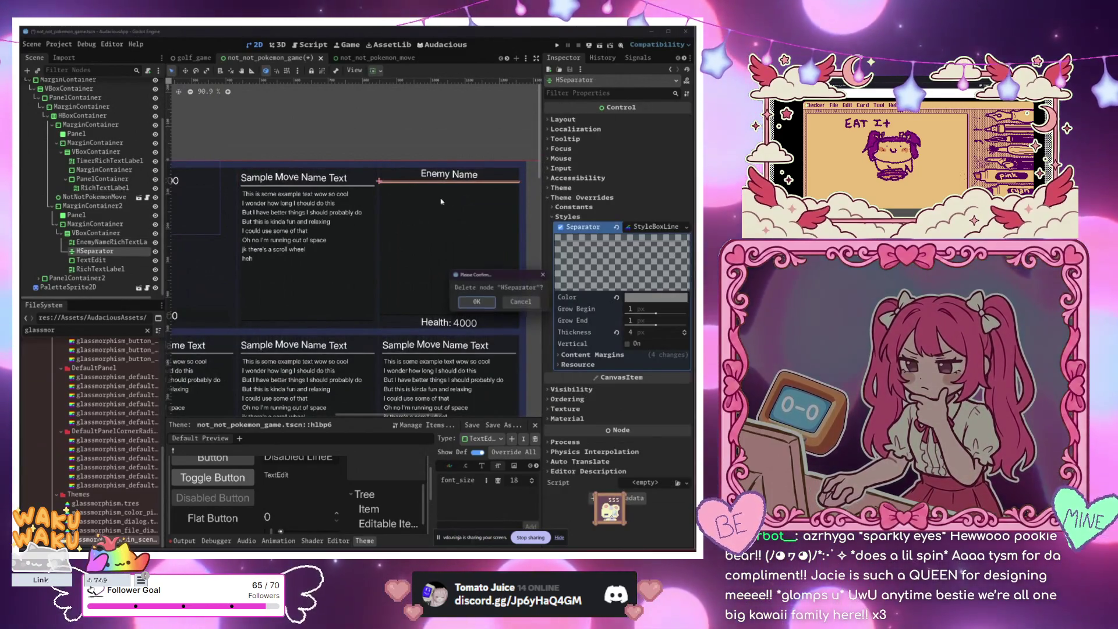
{"action": "left_click", "coordinate": [485, 303]}
{"action": "left_click", "coordinate": [452, 253]}
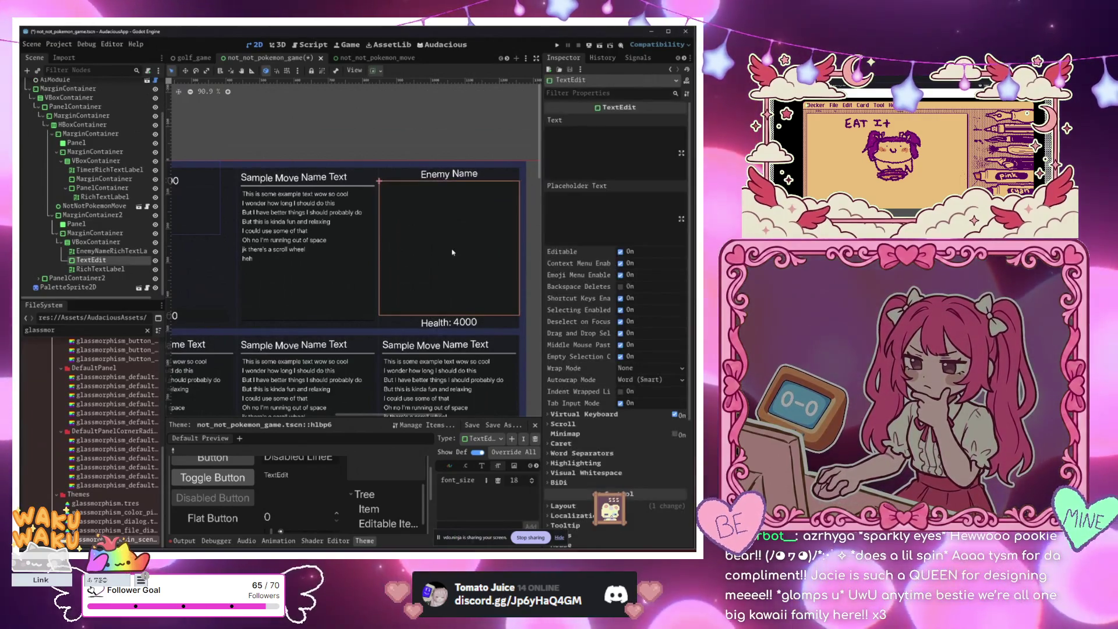
{"action": "left_click", "coordinate": [422, 179]}
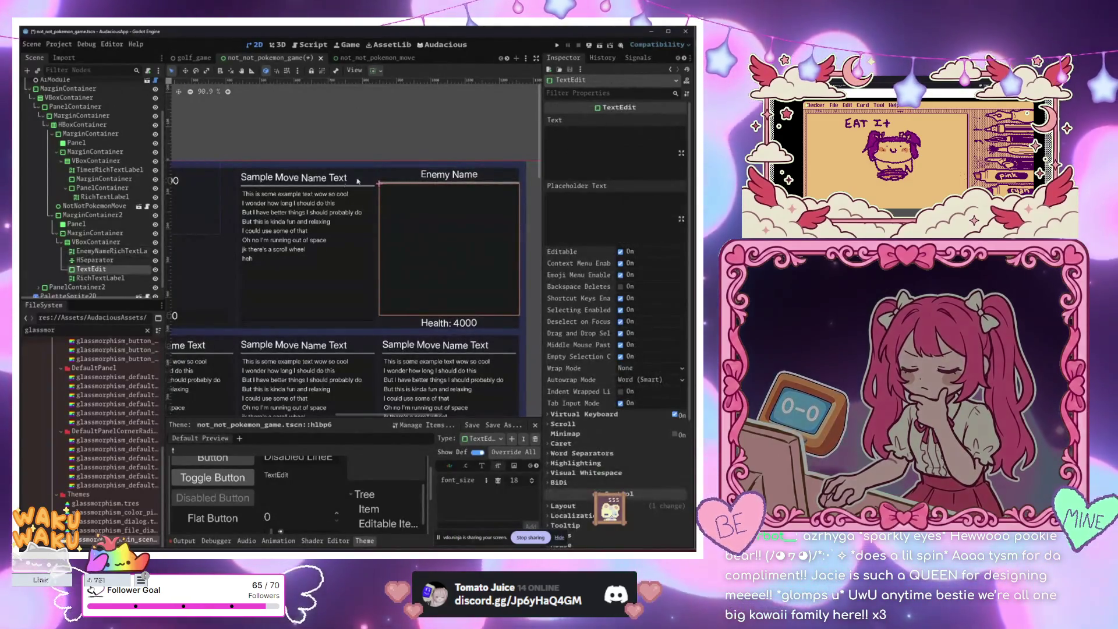
{"action": "left_click", "coordinate": [278, 178]}
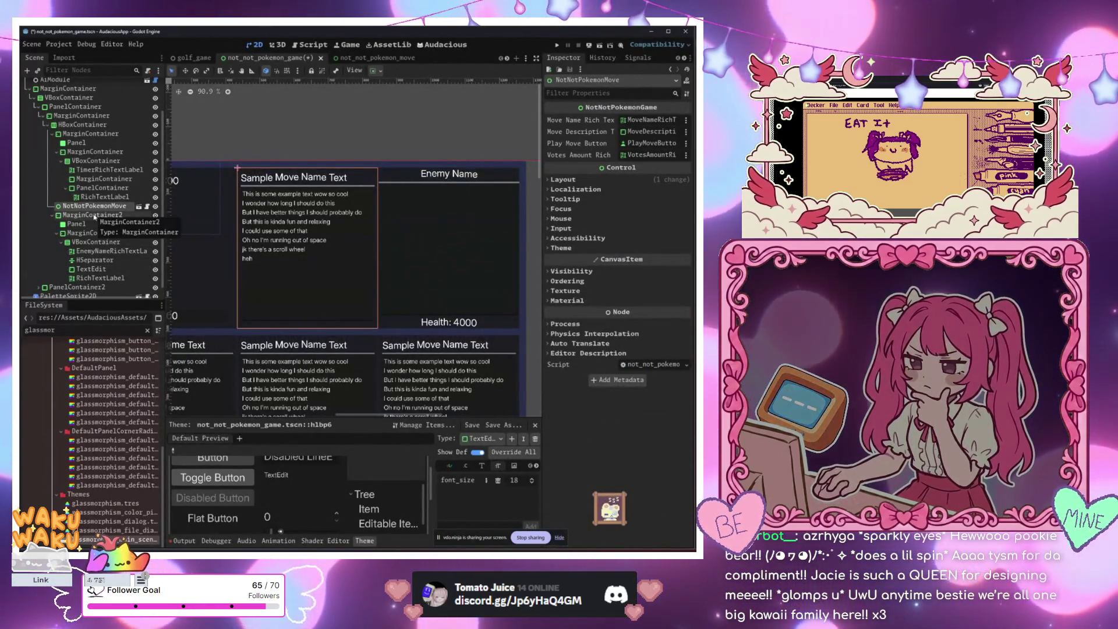
Enable MarginContainer2's margin constant overrides at their default of 5.
{"action": "left_click", "coordinate": [95, 216]}
{"action": "left_click", "coordinate": [580, 197]}
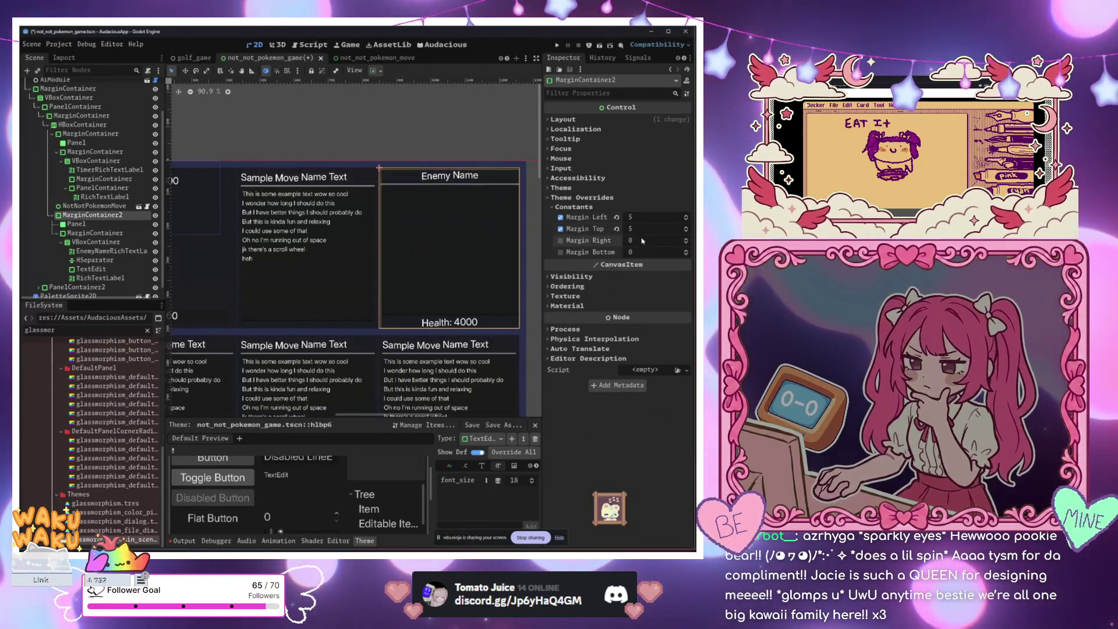
{"action": "key", "text": "Return"}
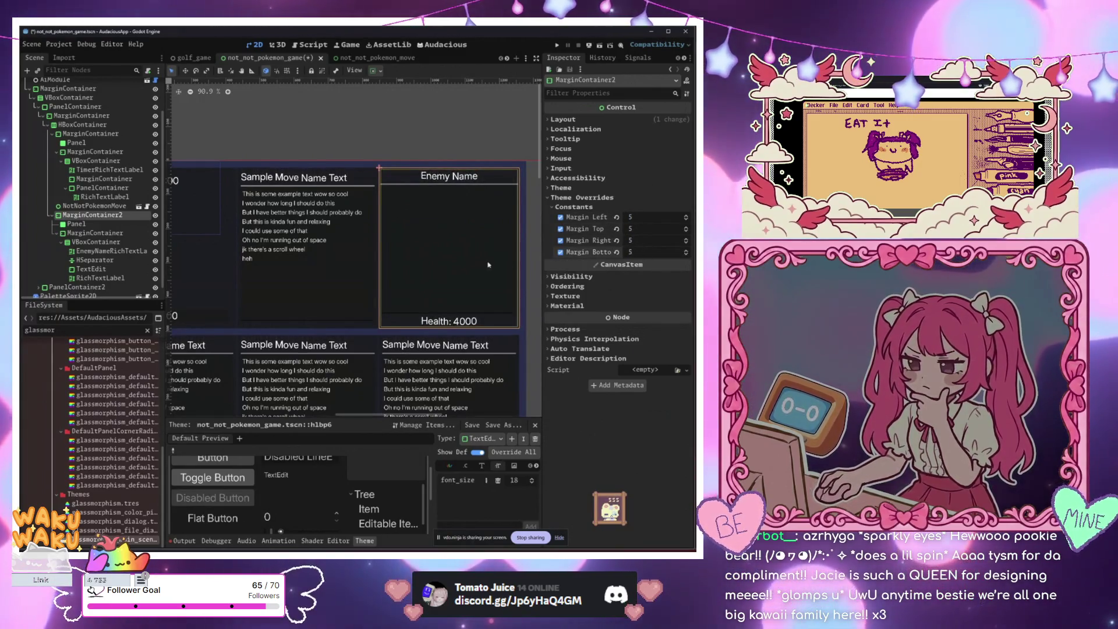
{"action": "left_click", "coordinate": [488, 263]}
{"action": "scroll", "coordinate": [384, 205], "scroll_direction": "up", "scroll_amount": 7}
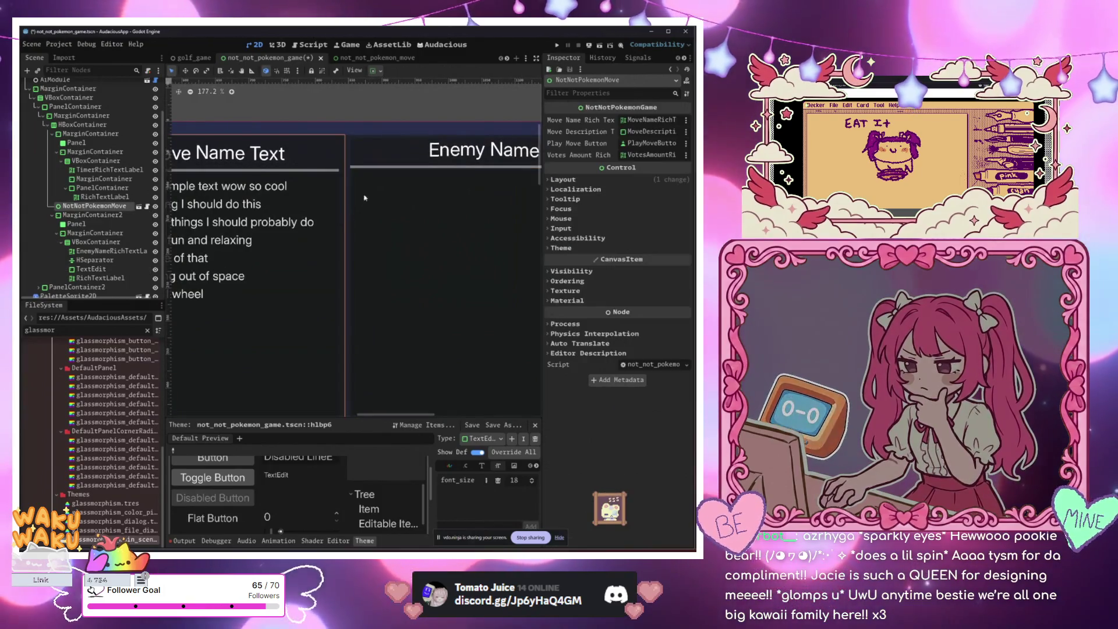
Compare against the move card scene's margin values and return to the battle scene.
{"action": "left_click", "coordinate": [365, 57]}
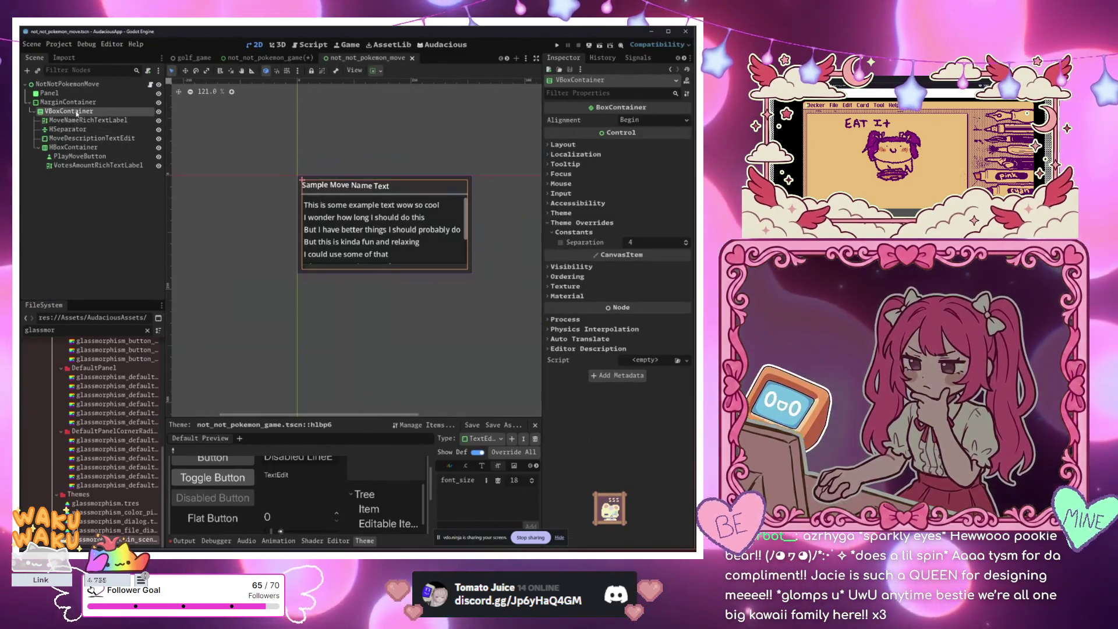
{"action": "left_click", "coordinate": [65, 101]}
{"action": "left_click", "coordinate": [265, 58]}
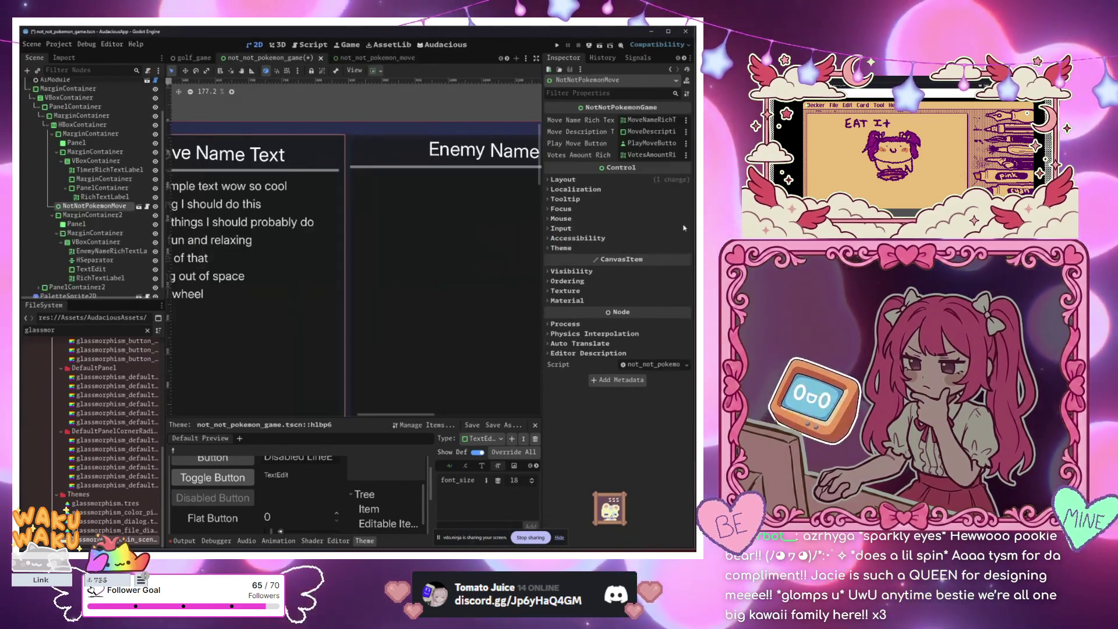
{"action": "left_click", "coordinate": [361, 143]}
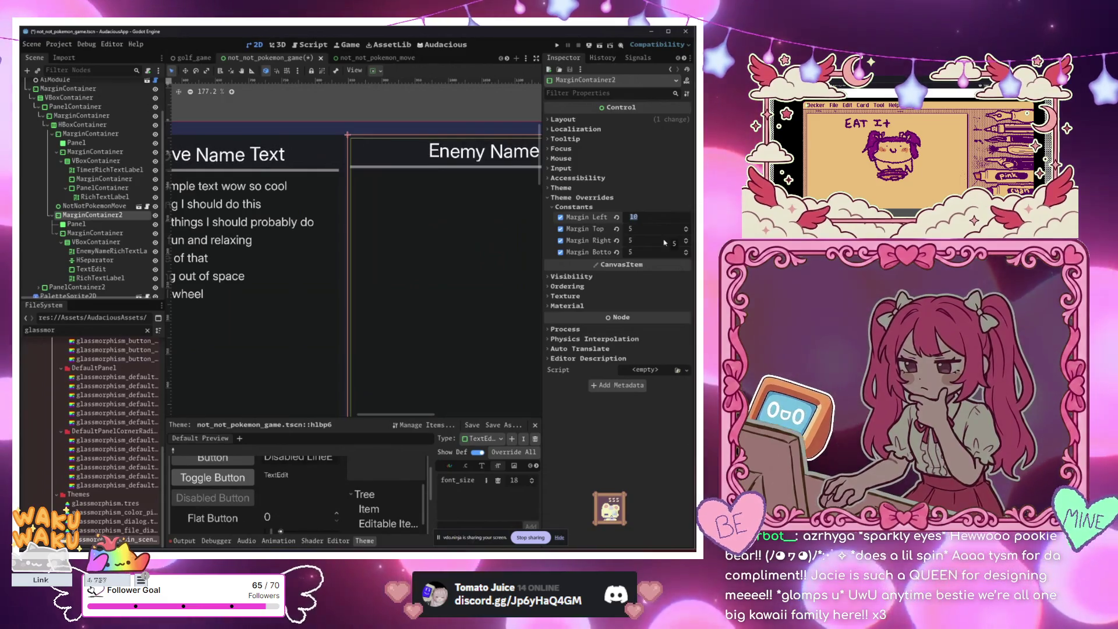
Set MarginContainer2's Left, Top, Right and Bottom margins to 10.
{"action": "key", "text": "Tab"}
{"action": "type", "text": "10"}
{"action": "key", "text": "Return"}
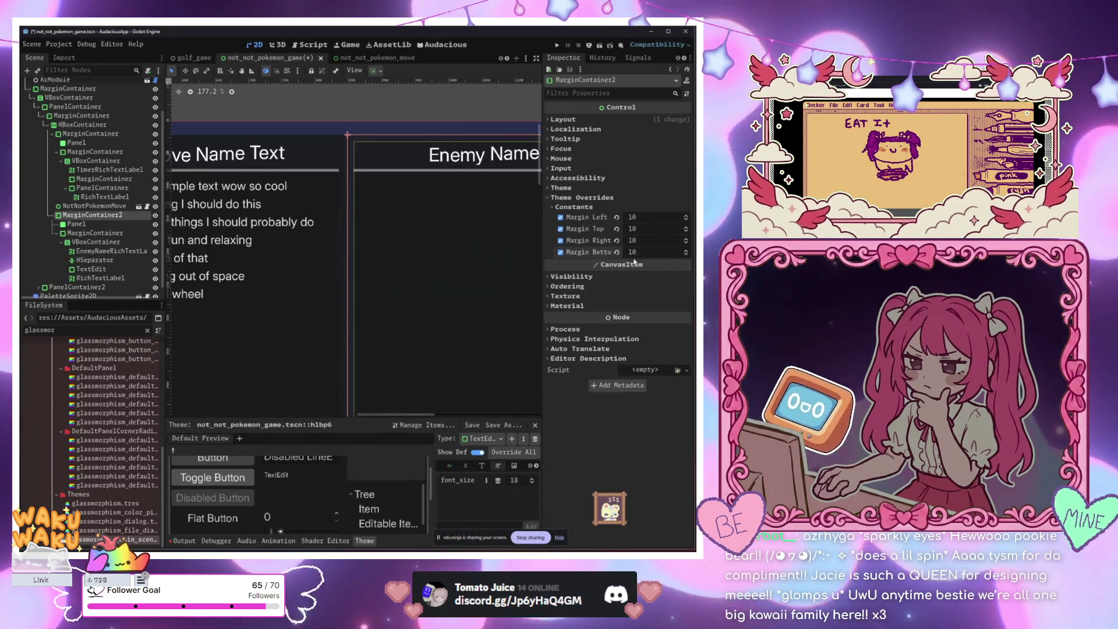
{"action": "left_click", "coordinate": [382, 296]}
{"action": "key", "text": "1"}
{"action": "left_click", "coordinate": [376, 306]}
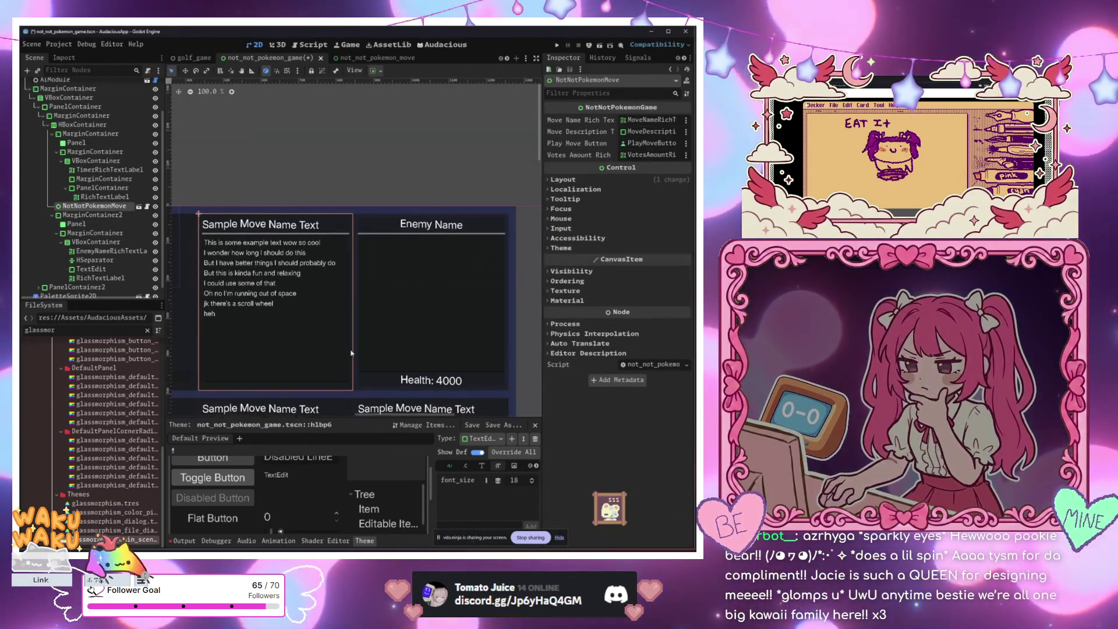
{"action": "scroll", "coordinate": [449, 313], "scroll_direction": "up", "scroll_amount": 3}
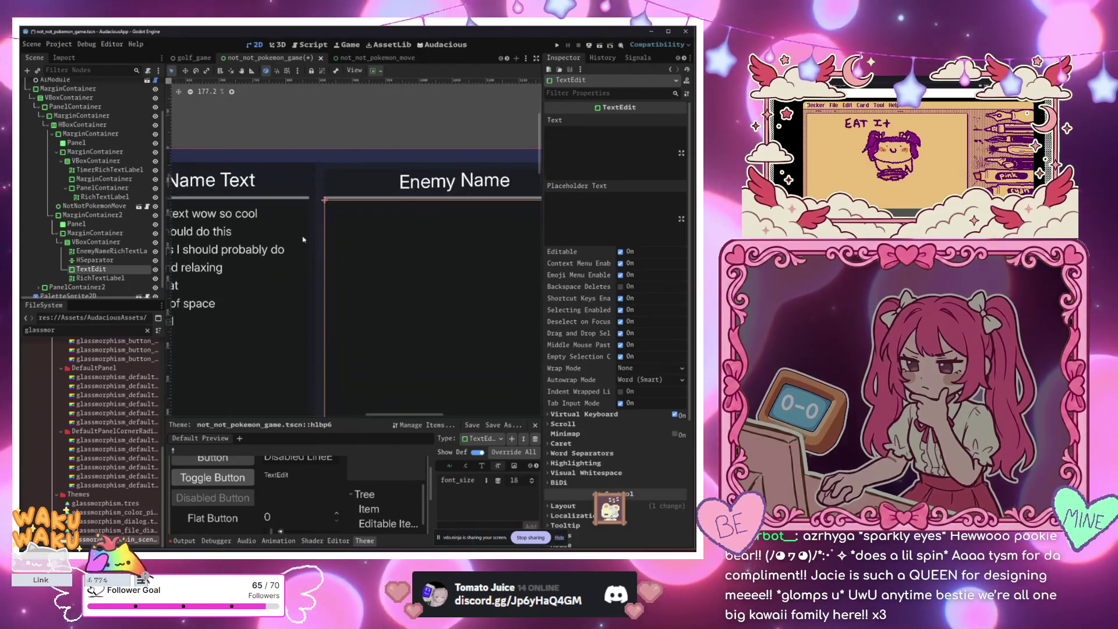
{"action": "left_click", "coordinate": [355, 141]}
{"action": "scroll", "coordinate": [387, 230], "scroll_direction": "down", "scroll_amount": 2}
{"action": "scroll", "coordinate": [376, 236], "scroll_direction": "down", "scroll_amount": 2}
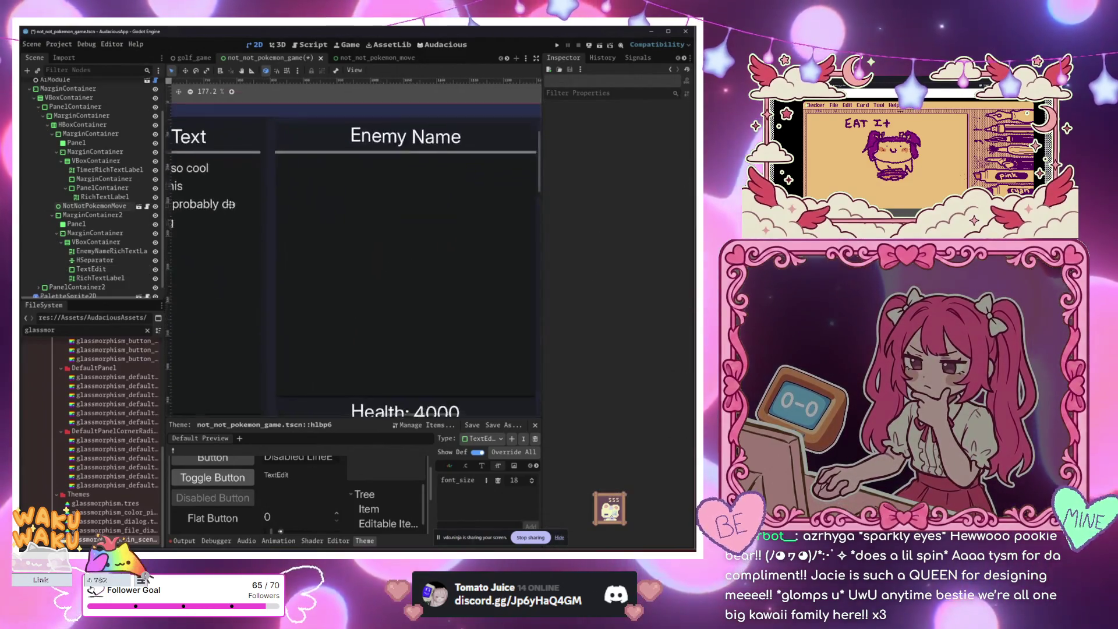
{"action": "scroll", "coordinate": [364, 246], "scroll_direction": "down", "scroll_amount": 1}
{"action": "scroll", "coordinate": [364, 246], "scroll_direction": "down", "scroll_amount": 2}
{"action": "scroll", "coordinate": [419, 237], "scroll_direction": "down", "scroll_amount": 1}
{"action": "left_click", "coordinate": [470, 231]}
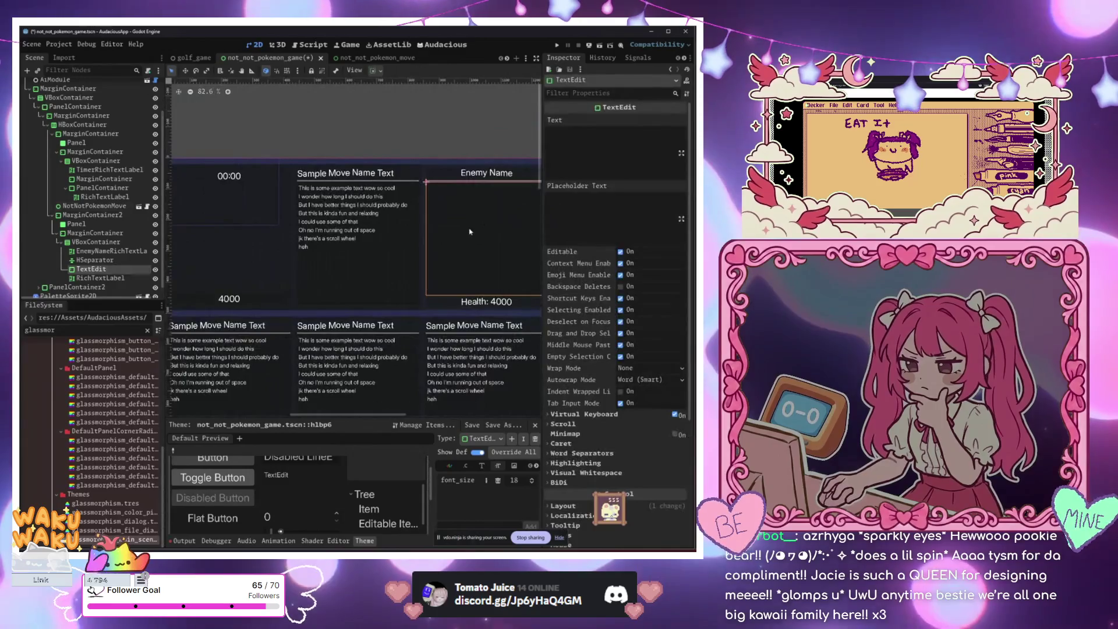
{"action": "scroll", "coordinate": [393, 249], "scroll_direction": "down", "scroll_amount": 1}
{"action": "scroll", "coordinate": [332, 256], "scroll_direction": "down", "scroll_amount": 1}
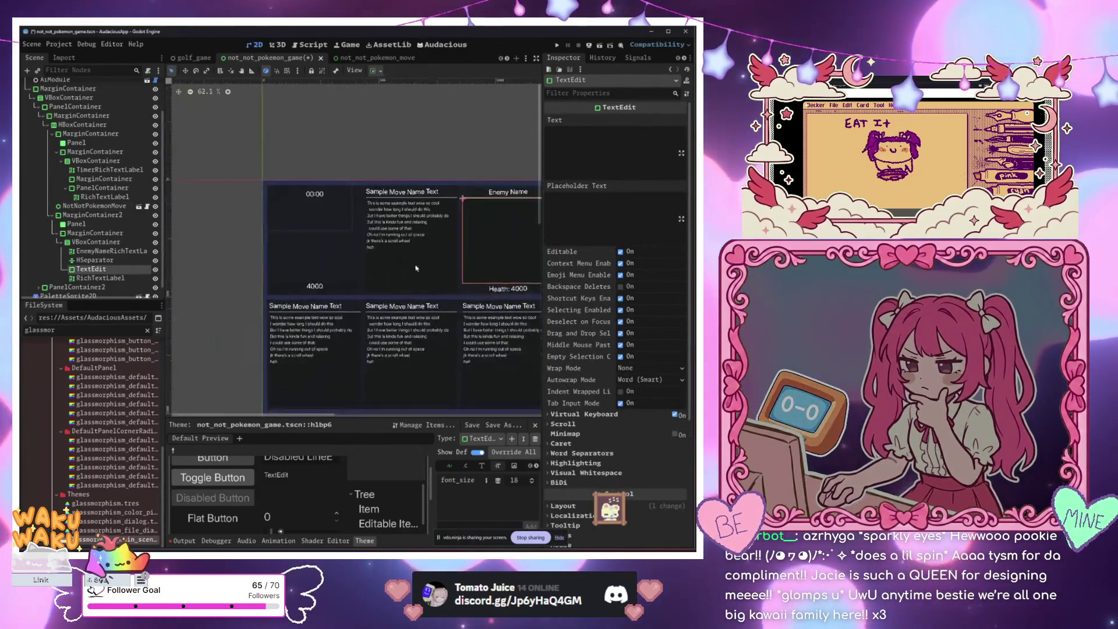
{"action": "scroll", "coordinate": [298, 262], "scroll_direction": "down", "scroll_amount": 1}
{"action": "scroll", "coordinate": [298, 262], "scroll_direction": "up", "scroll_amount": 1}
{"action": "scroll", "coordinate": [367, 288], "scroll_direction": "up", "scroll_amount": 1}
{"action": "left_click", "coordinate": [415, 307]}
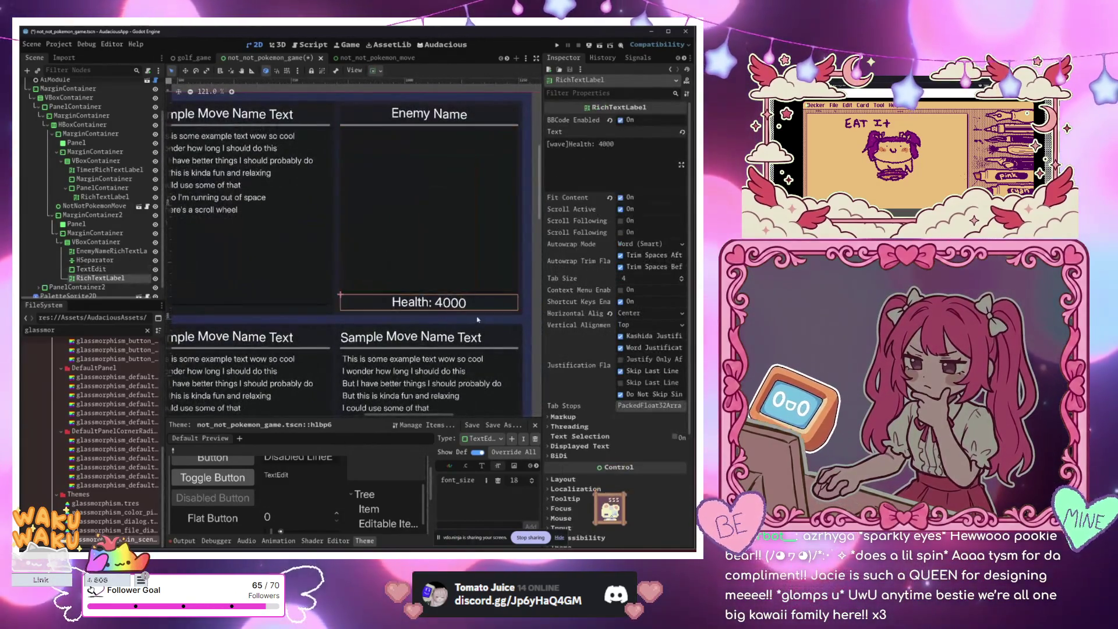
{"action": "scroll", "coordinate": [416, 308], "scroll_direction": "down", "scroll_amount": 1}
{"action": "scroll", "coordinate": [367, 262], "scroll_direction": "left", "scroll_amount": 2}
{"action": "scroll", "coordinate": [283, 197], "scroll_direction": "up", "scroll_amount": 1}
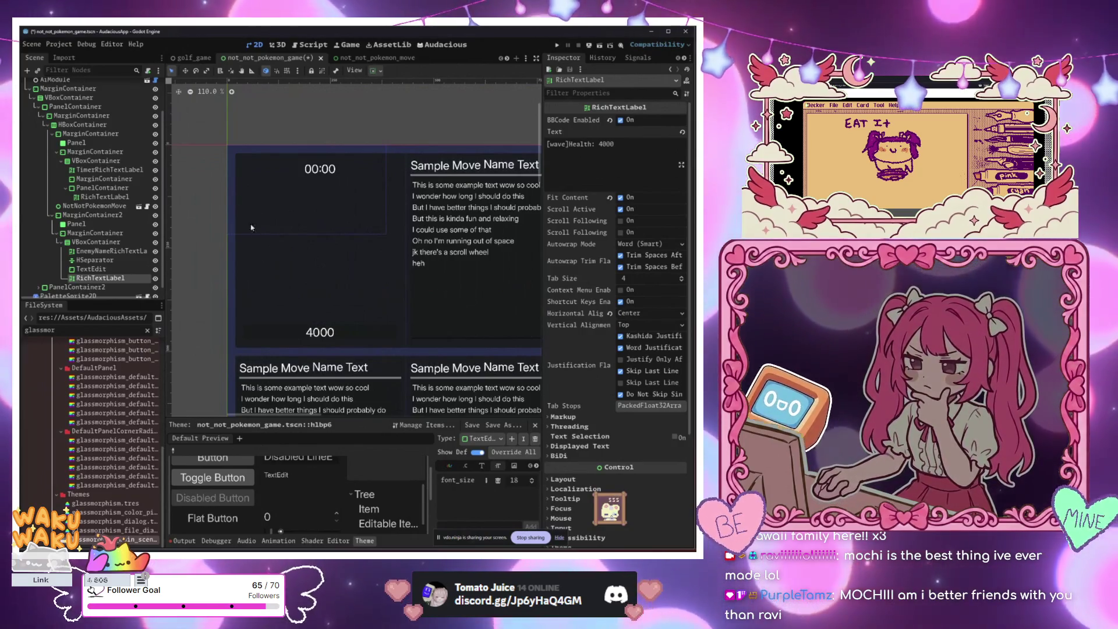
Add a button in the timer panel and label it Generate Enemy.
{"action": "left_click", "coordinate": [113, 186]}
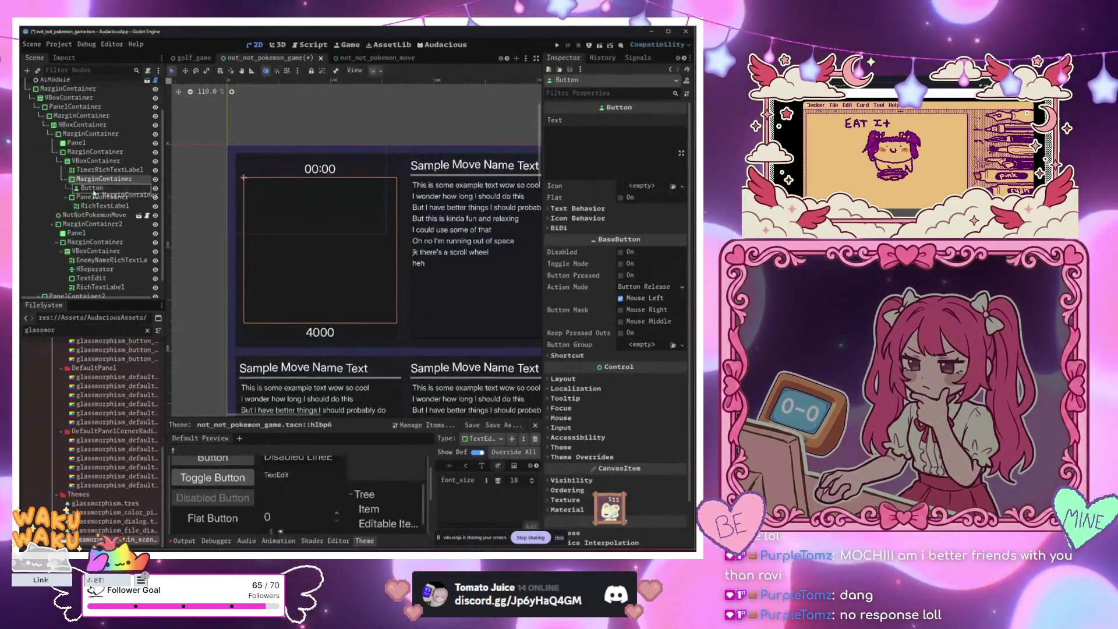
{"action": "left_click", "coordinate": [601, 131]}
{"action": "type", "text": "asdfasdf"}
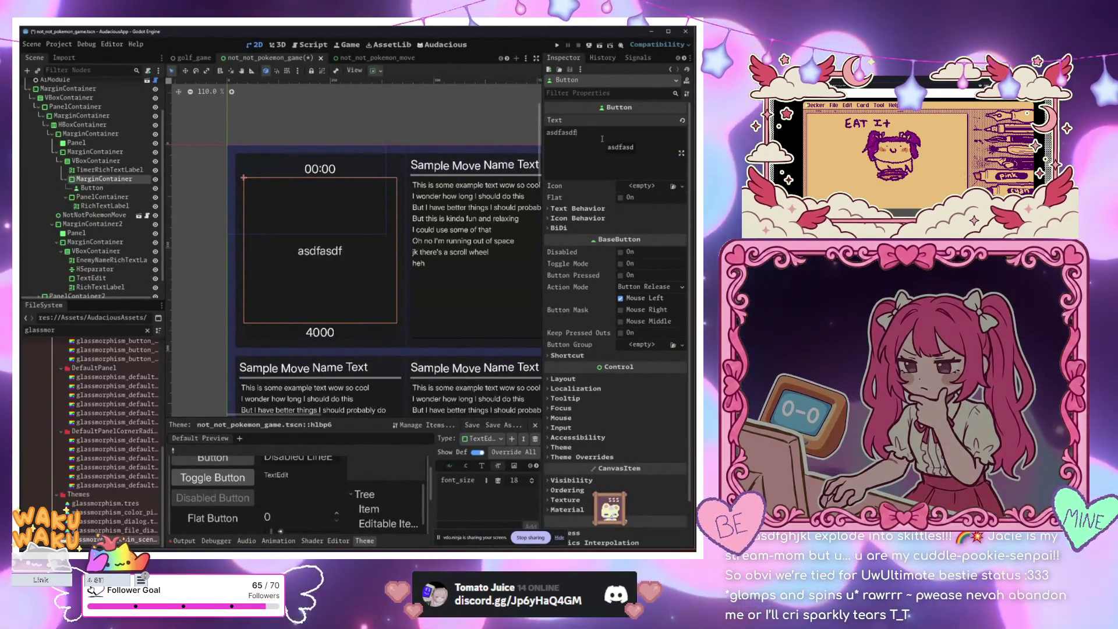
{"action": "key", "text": "BackSpace"}
{"action": "key", "text": "BackSpace"}
{"action": "key", "text": "BackSpace"}
{"action": "key", "text": "BackSpace"}
{"action": "key", "text": "BackSpace"}
{"action": "key", "text": "BackSpace"}
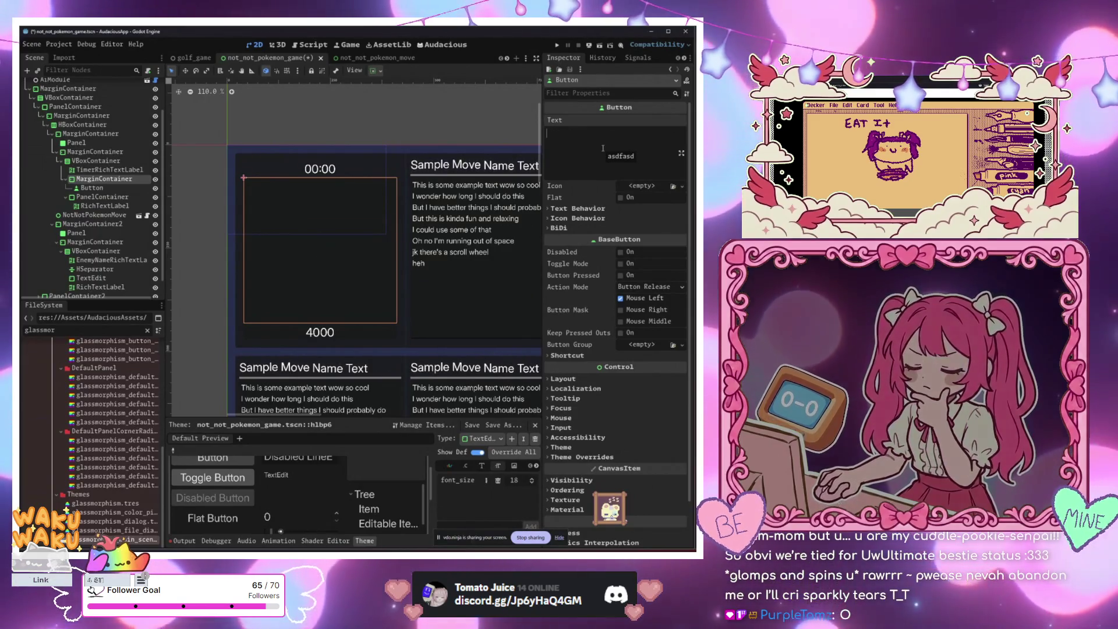
{"action": "type", "text": "Generate Enemy"}
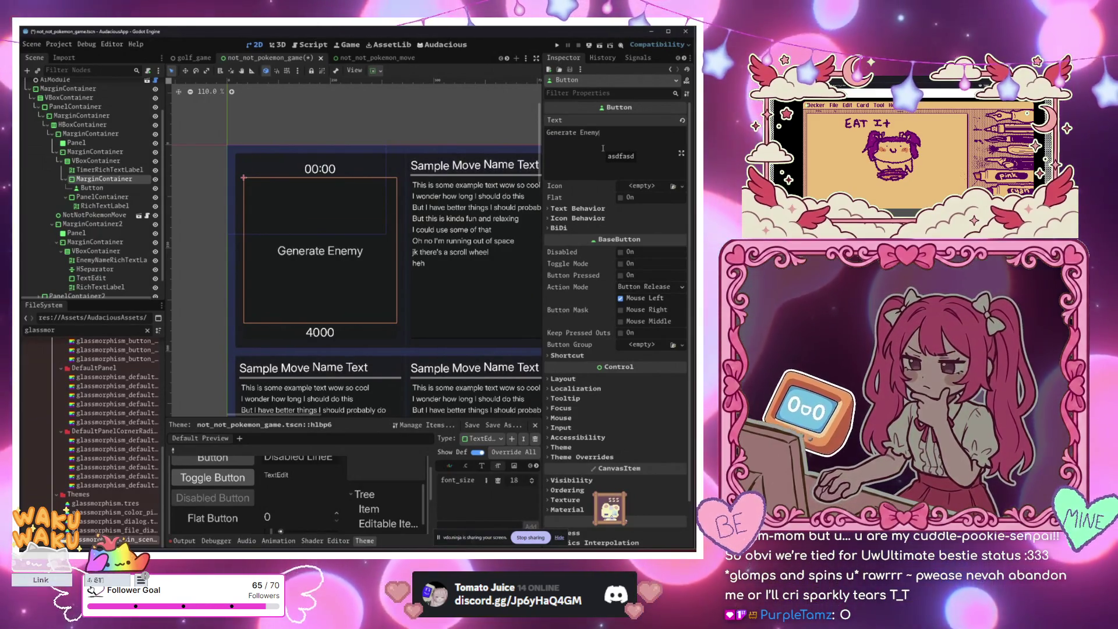
{"action": "scroll", "coordinate": [391, 208], "scroll_direction": "down", "scroll_amount": 4}
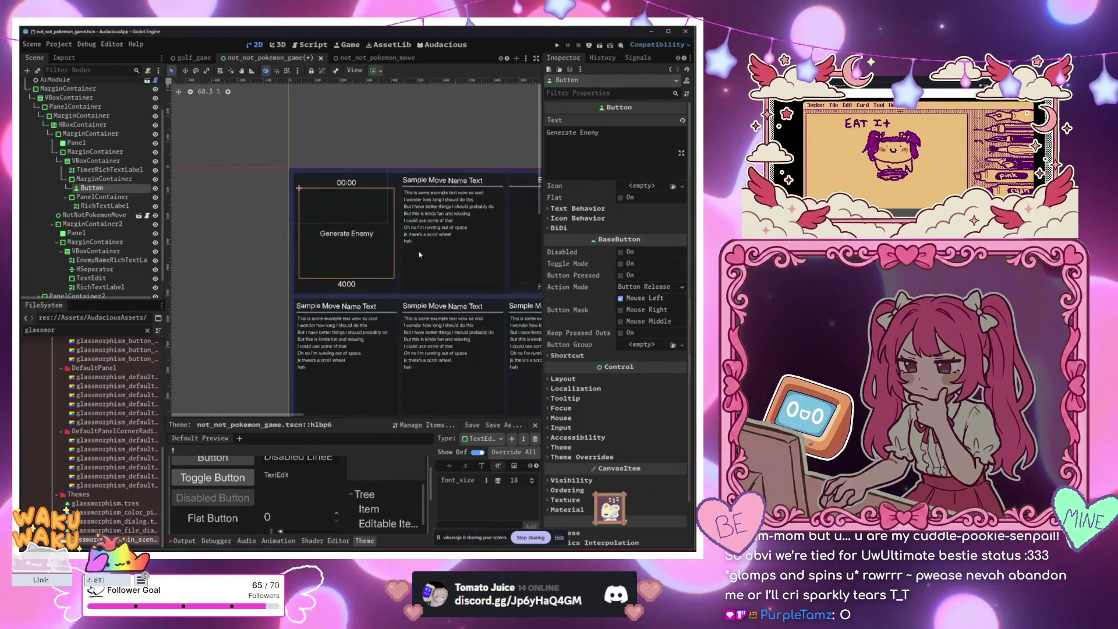
Inspect the Generate Enemy button's and the enemy name text box's properties.
{"action": "left_click", "coordinate": [424, 244]}
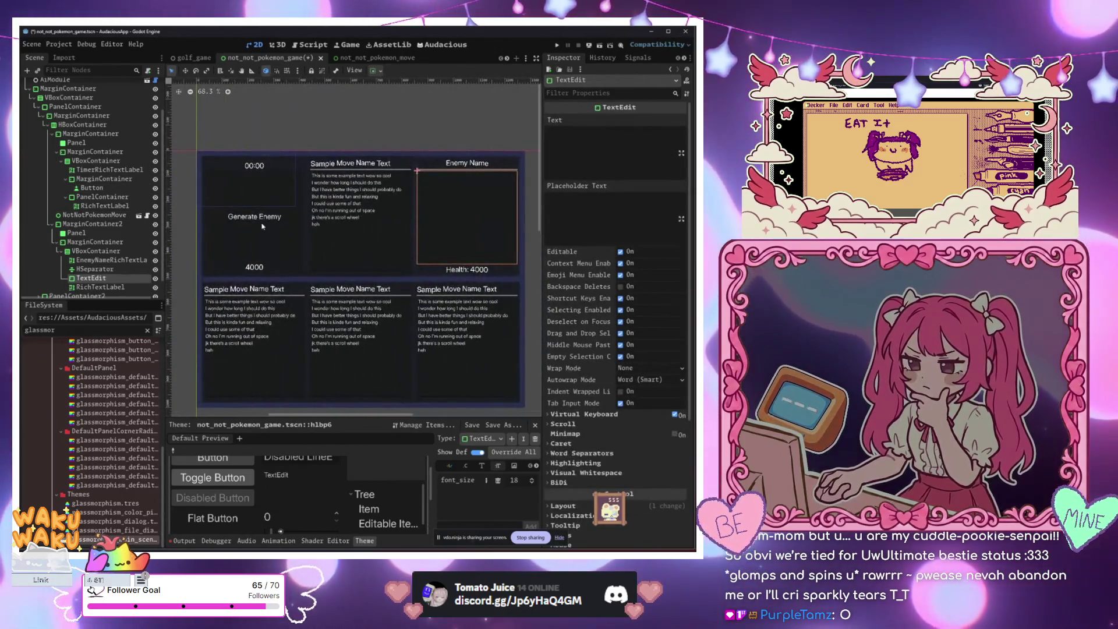
{"action": "left_click", "coordinate": [228, 226]}
{"action": "left_click", "coordinate": [469, 165]}
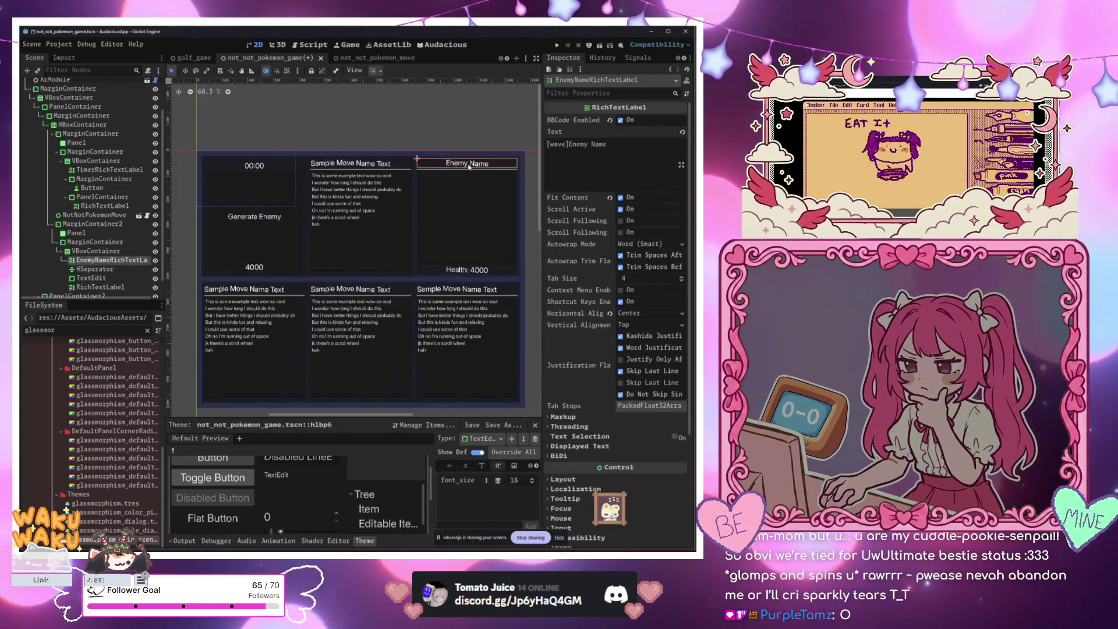
{"action": "left_click", "coordinate": [241, 220]}
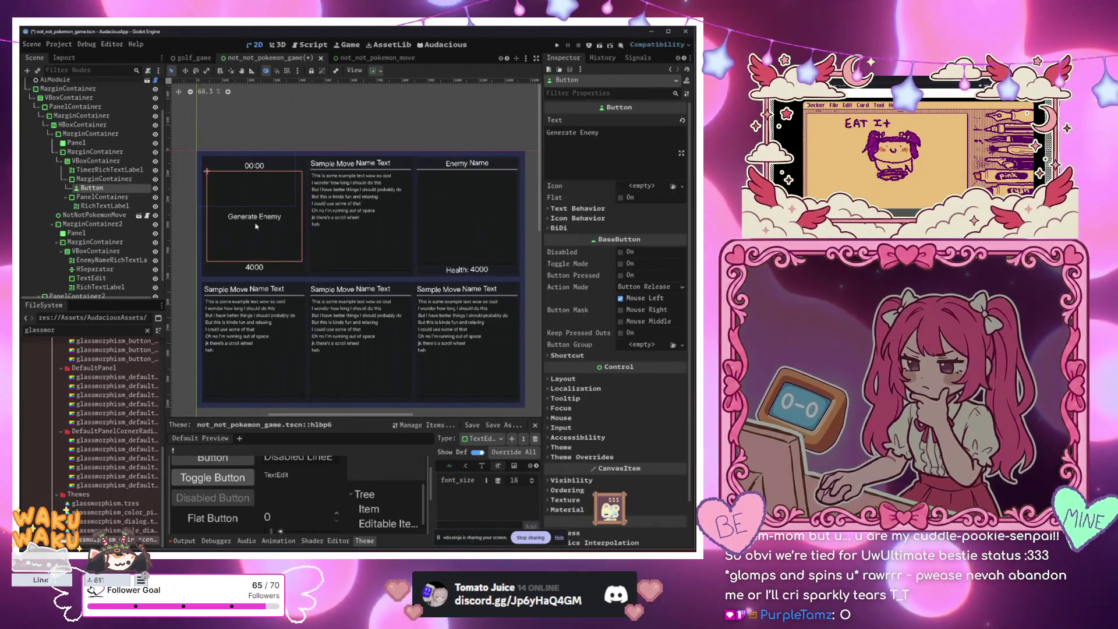
{"action": "left_click", "coordinate": [493, 195]}
{"action": "scroll", "coordinate": [59, 120], "scroll_direction": "up", "scroll_amount": 2}
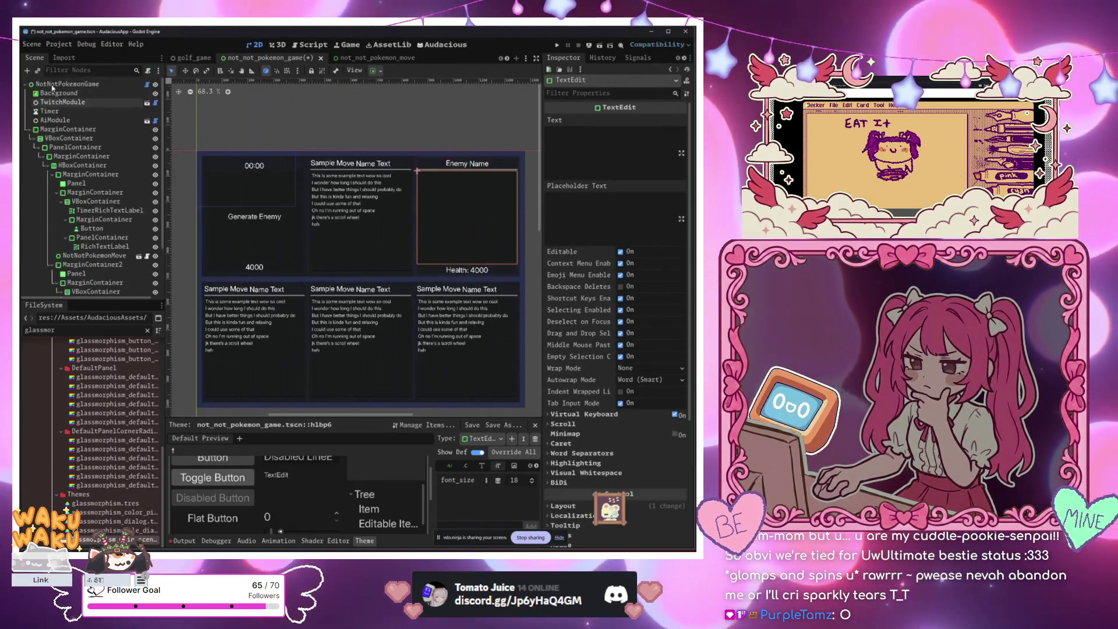
Review AiModule's Groq configuration, keeping the current text model, and open the game script.
{"action": "left_click", "coordinate": [54, 119]}
{"action": "left_click", "coordinate": [584, 153]}
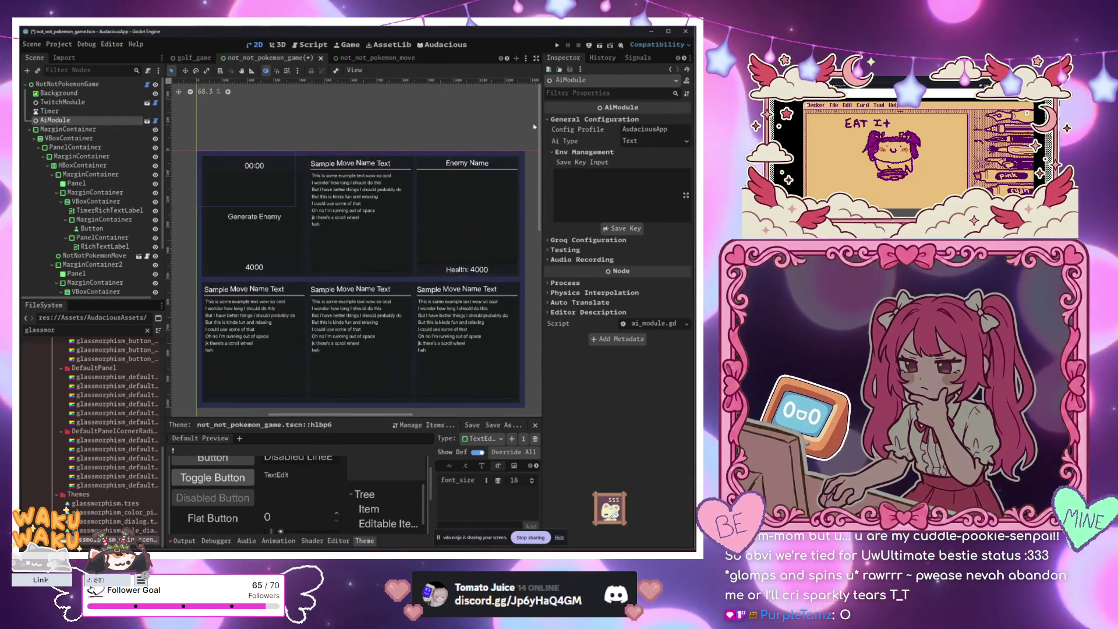
{"action": "left_click", "coordinate": [556, 151]}
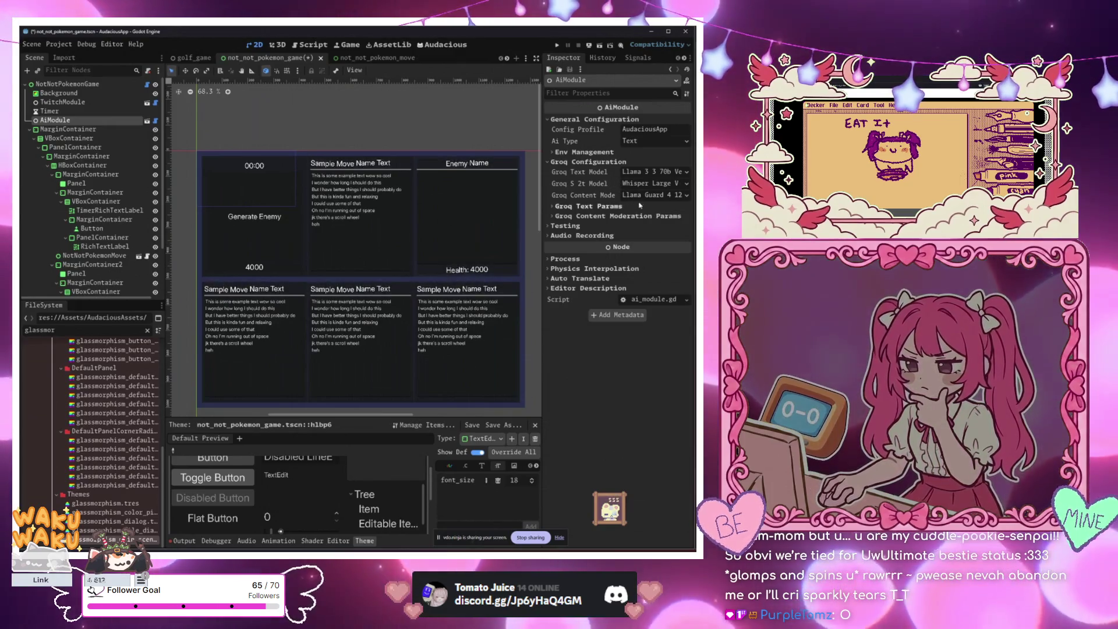
{"action": "left_click", "coordinate": [657, 172]}
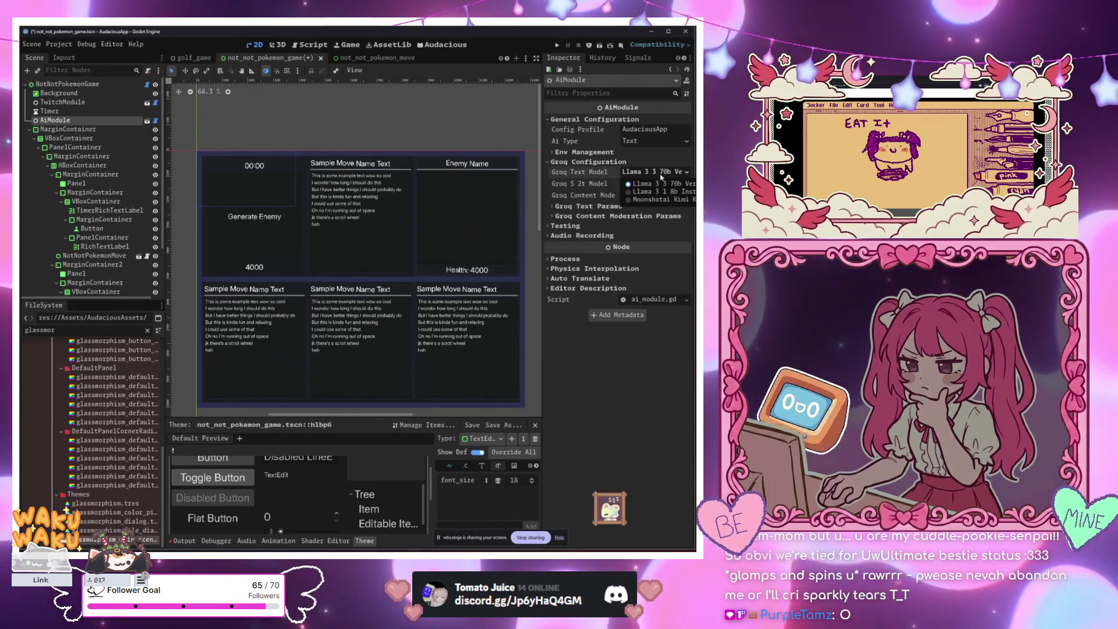
{"action": "left_click", "coordinate": [661, 184]}
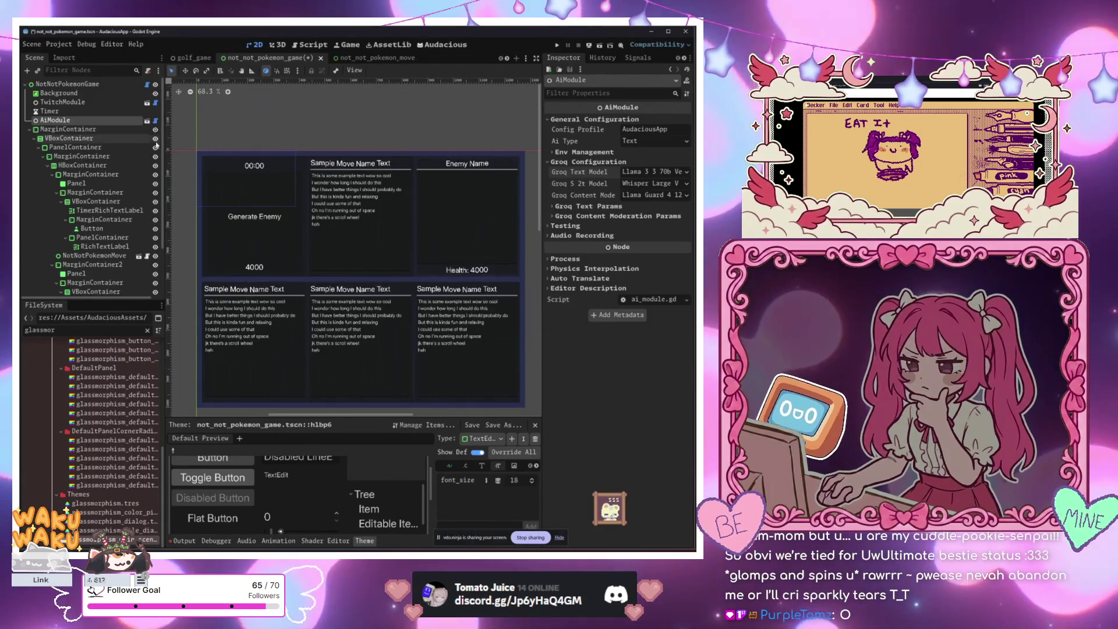
{"action": "left_click", "coordinate": [147, 119]}
{"action": "scroll", "coordinate": [350, 237], "scroll_direction": "up", "scroll_amount": 2}
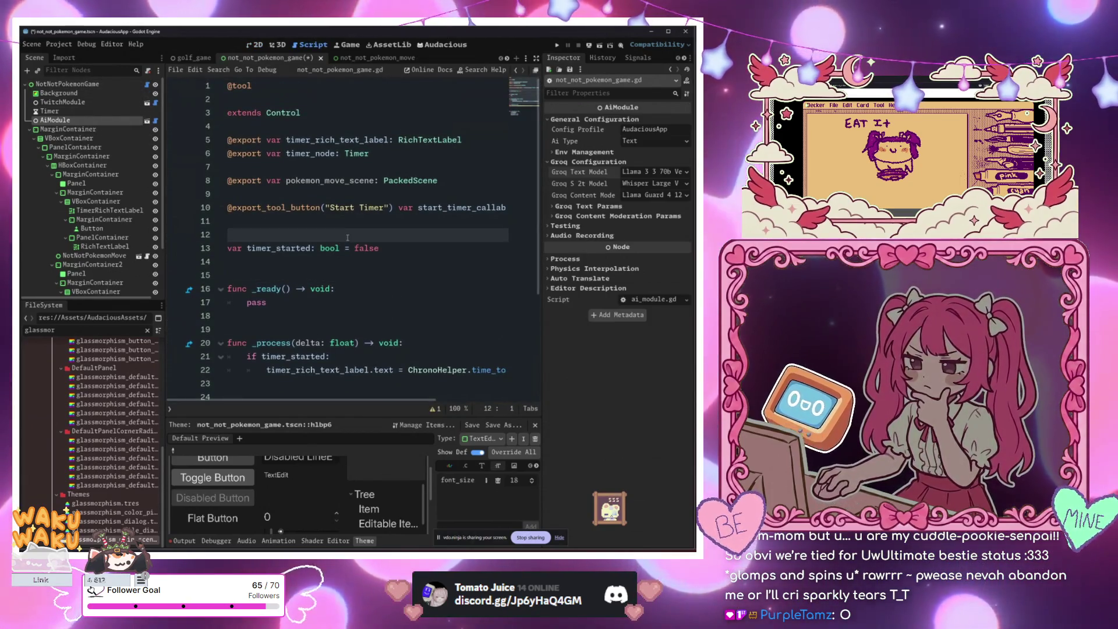
Declare 'var saved_enemies: PackedStringArray = []' on line 13 of the game script.
{"action": "key", "text": "Return"}
{"action": "key", "text": "Return"}
{"action": "key", "text": "Return"}
{"action": "key", "text": "Up"}
{"action": "key", "text": "Up"}
{"action": "type", "text": "vr"}
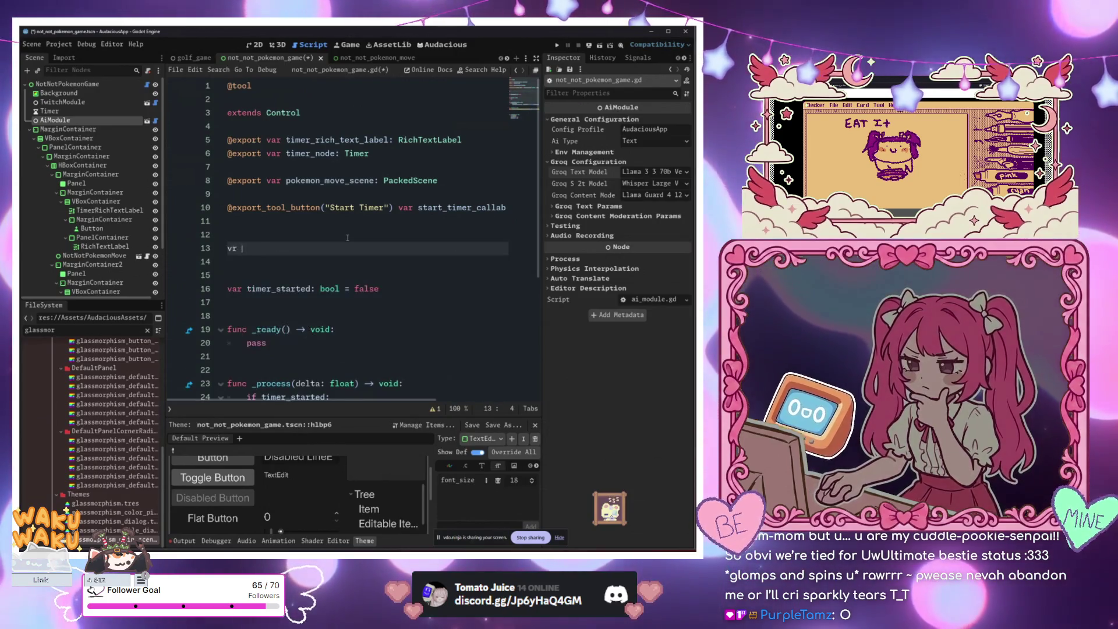
{"action": "key", "text": "BackSpace"}
{"action": "key", "text": "BackSpace"}
{"action": "key", "text": "BackSpace"}
{"action": "type", "text": "var saved_enemies"}
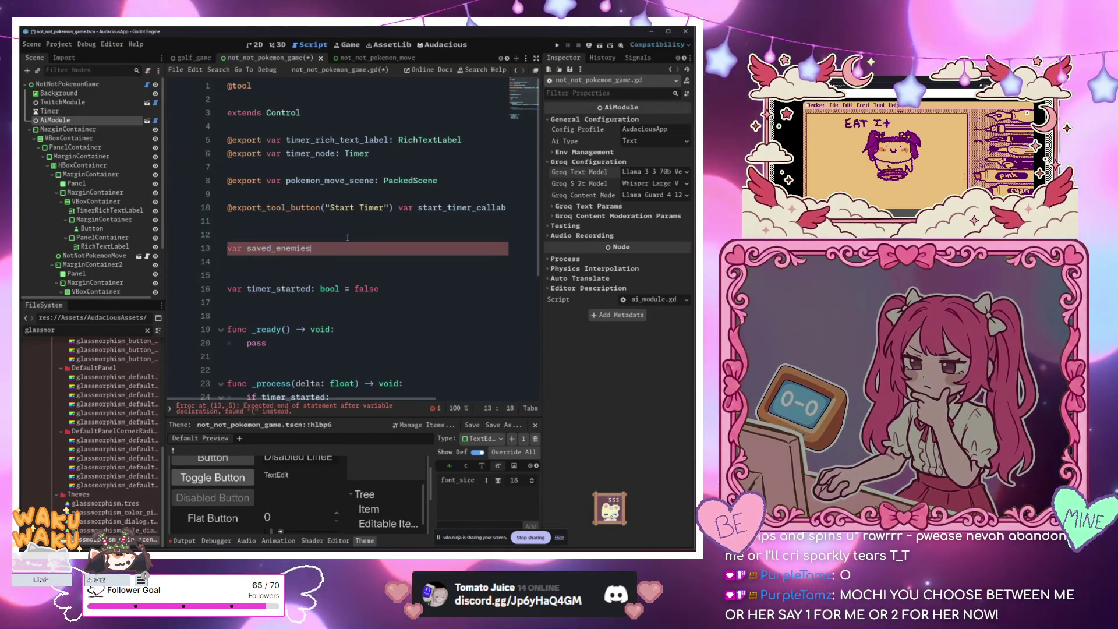
{"action": "type", "text": "Array"}
{"action": "key", "text": "Escape"}
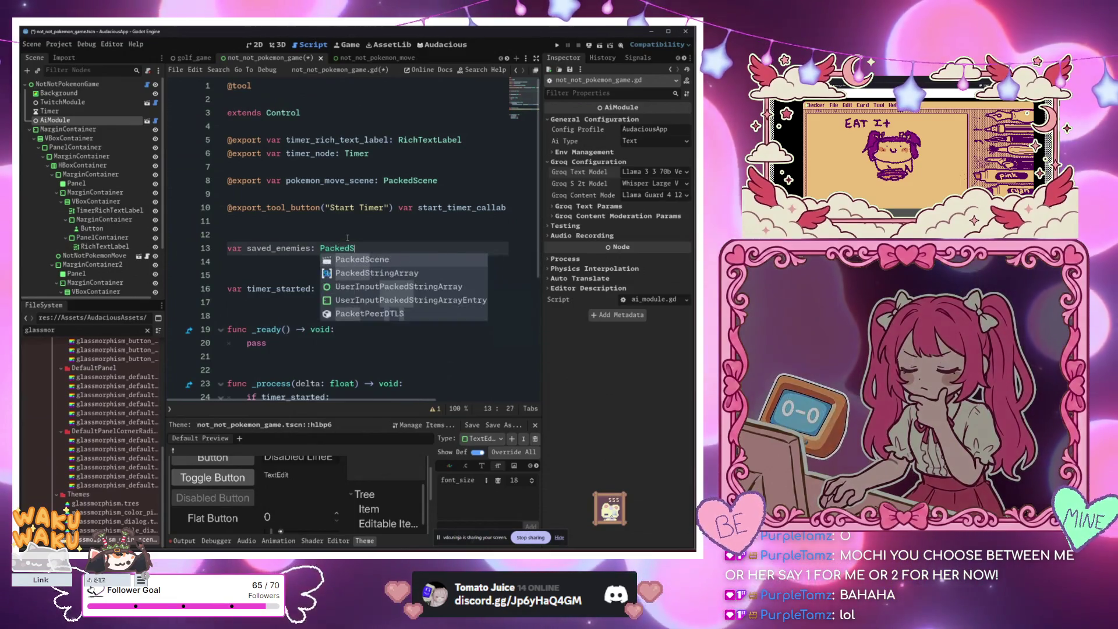
{"action": "type", "text": "PackedString"}
{"action": "key", "text": "Return"}
{"action": "type", "text": "= "}
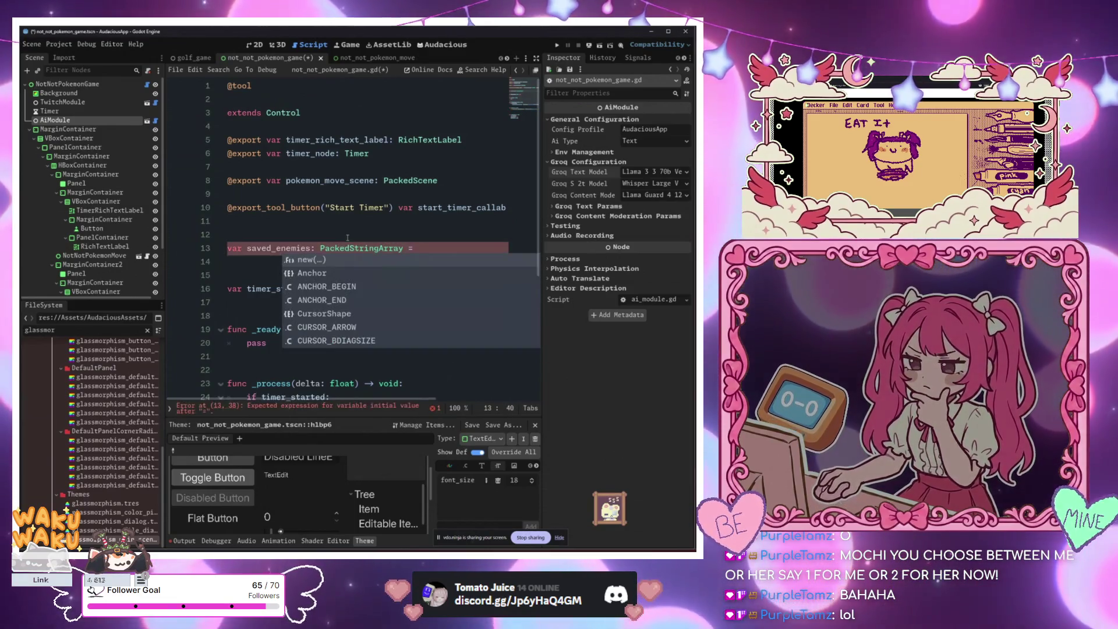
{"action": "type", "text": "[]"}
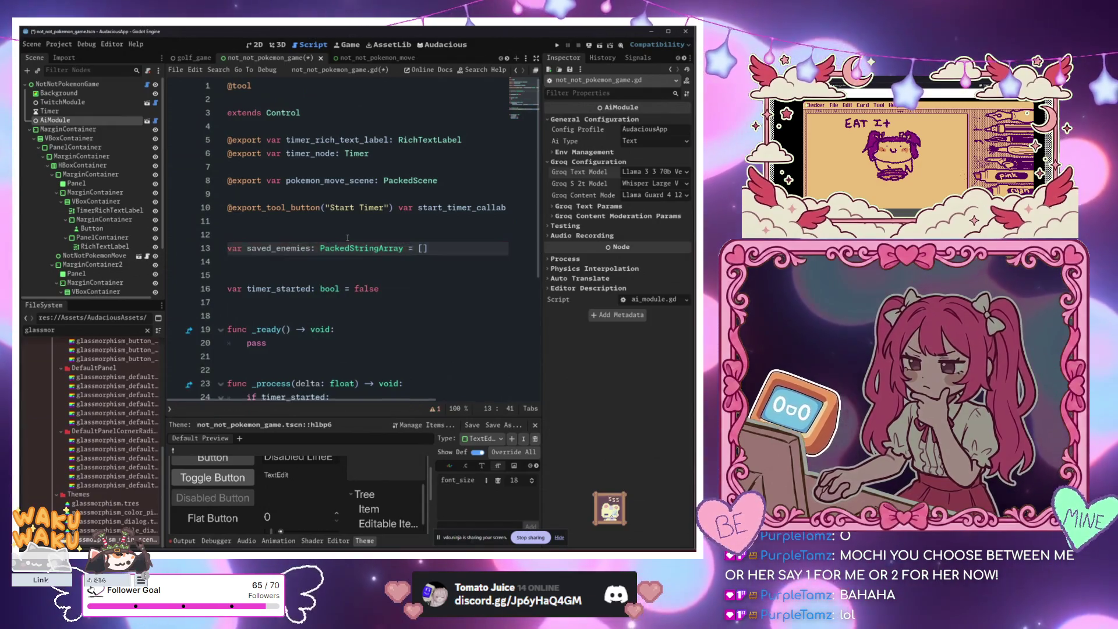
{"action": "scroll", "coordinate": [365, 231], "scroll_direction": "down", "scroll_amount": 3}
{"action": "left_click", "coordinate": [332, 262]}
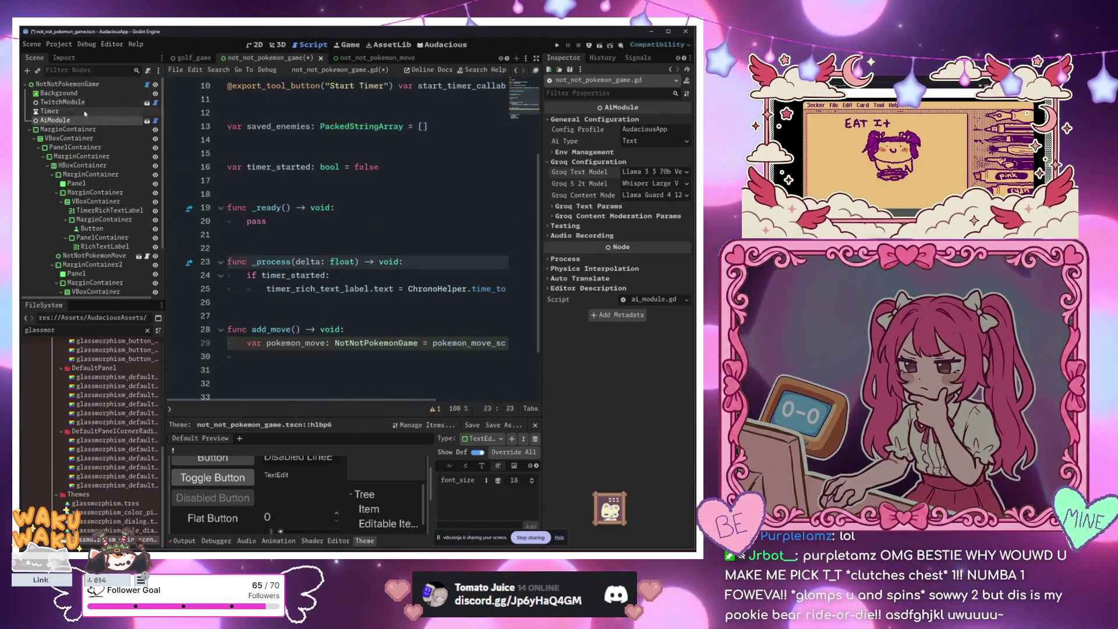
Check the History tab, then list the AiModule node's signals in the Signals dock.
{"action": "left_click", "coordinate": [602, 56]}
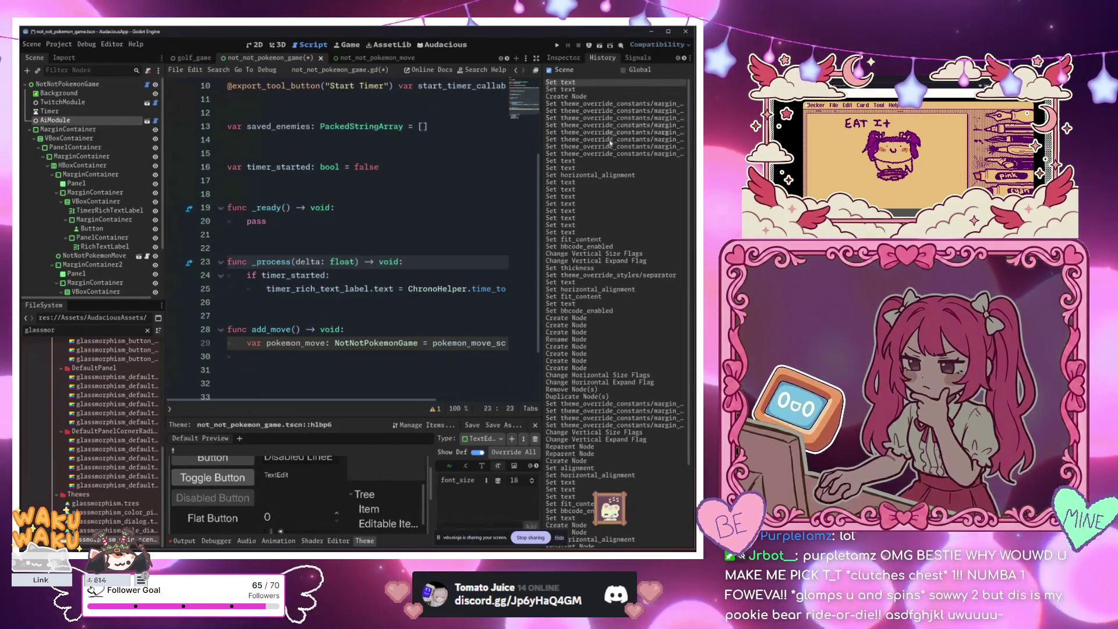
{"action": "left_click", "coordinate": [645, 58]}
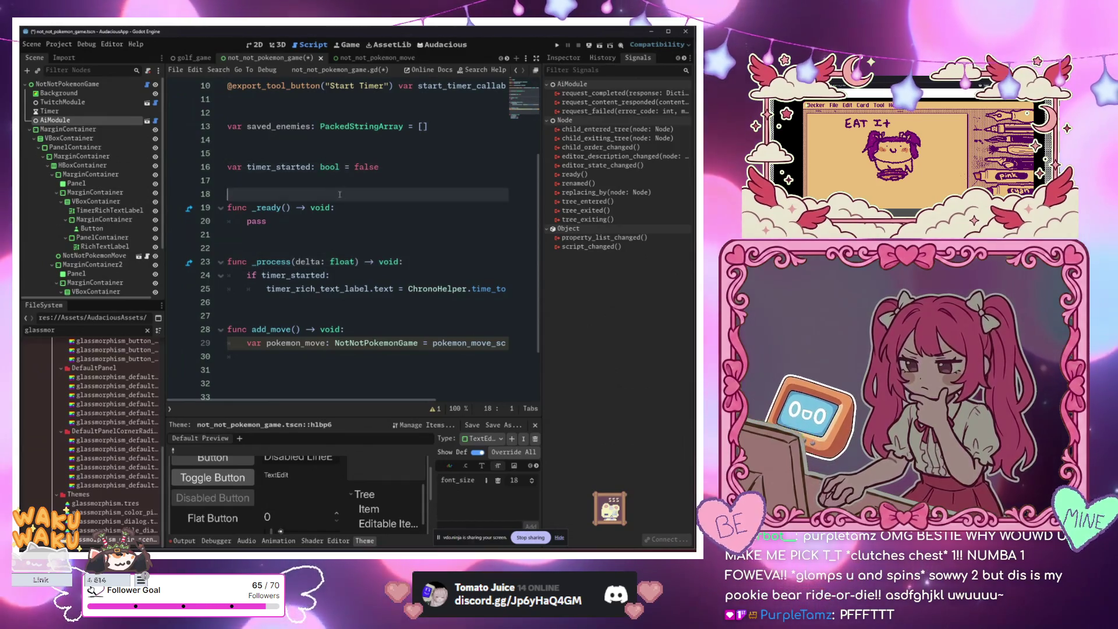
{"action": "left_click", "coordinate": [339, 222]}
{"action": "left_click", "coordinate": [103, 111]}
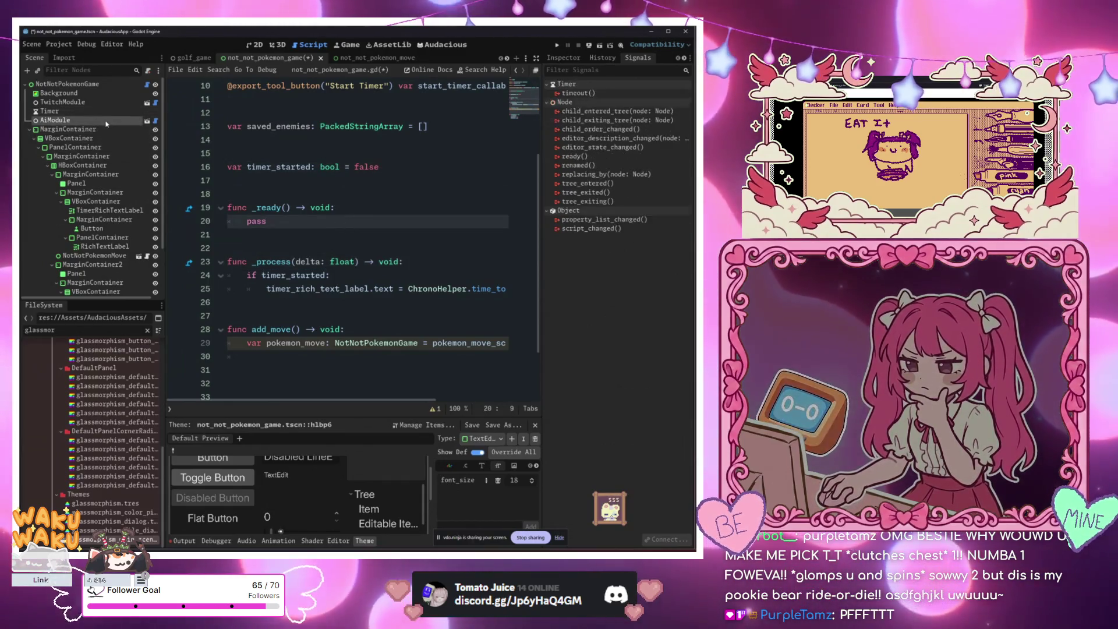
{"action": "left_click", "coordinate": [393, 208]}
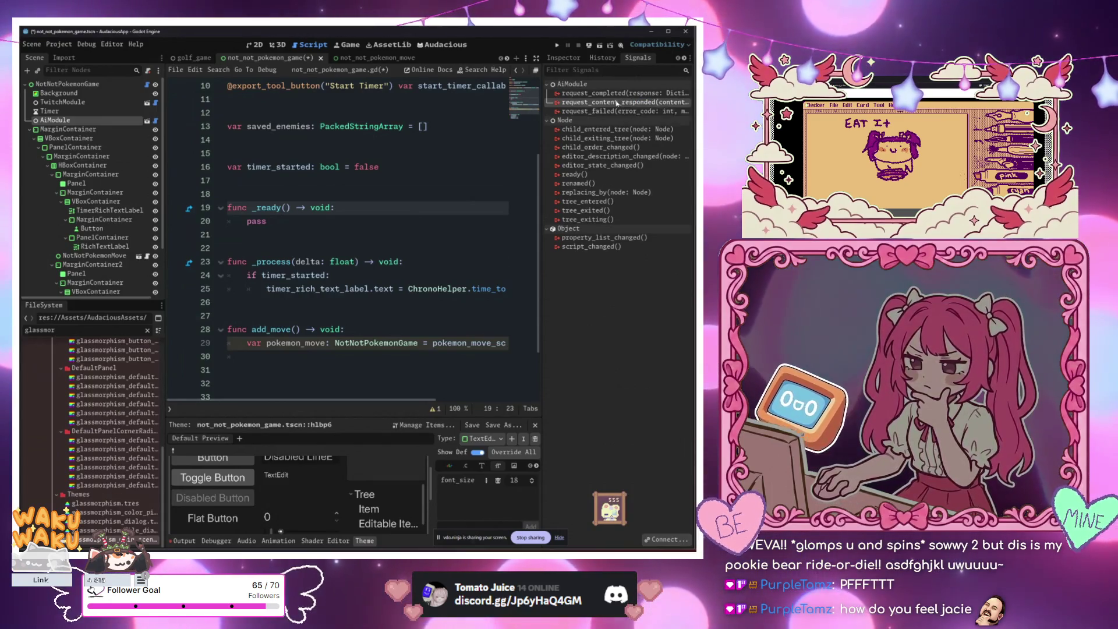
Connect request_content_responded to a new handler function in the game script.
{"action": "double_click", "coordinate": [613, 103]}
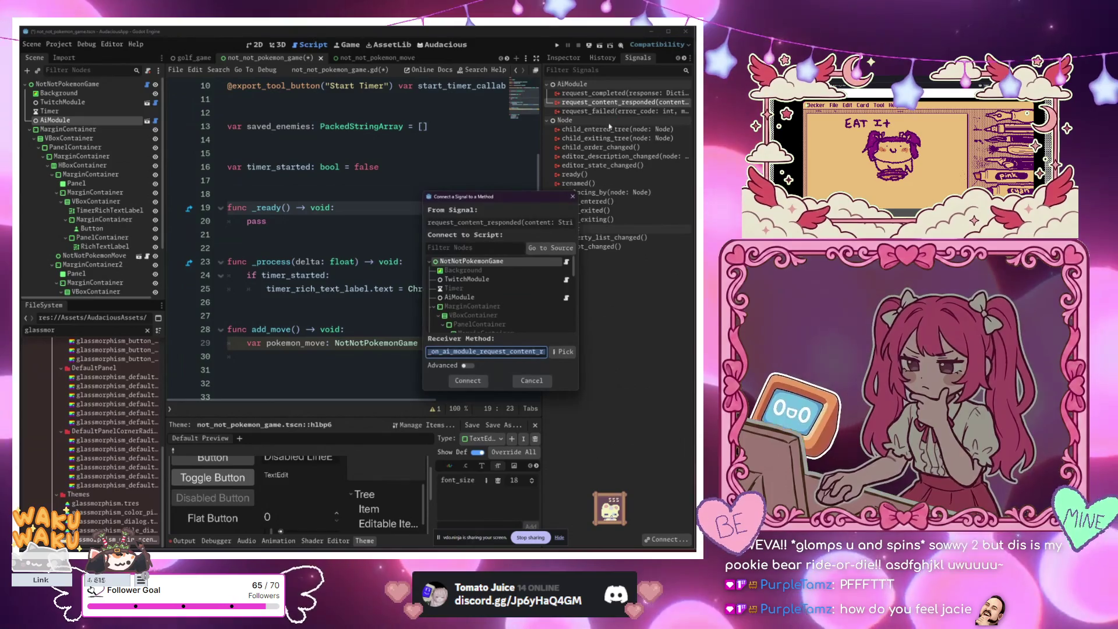
{"action": "left_click", "coordinate": [483, 376]}
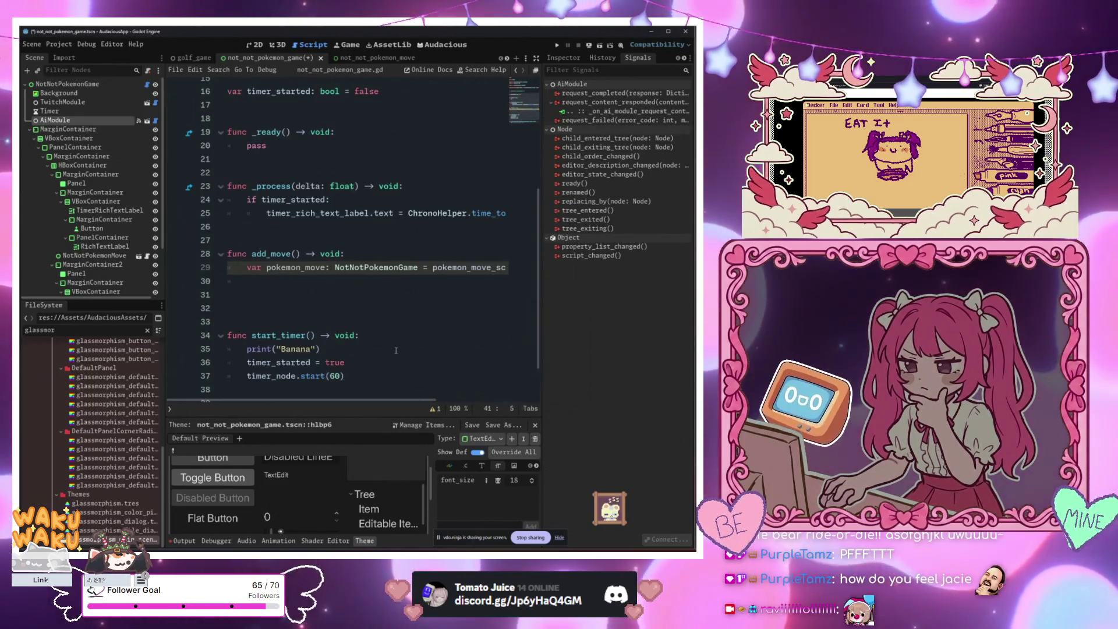
{"action": "left_click_drag", "start_coordinate": [412, 377], "coordinate": [241, 381]}
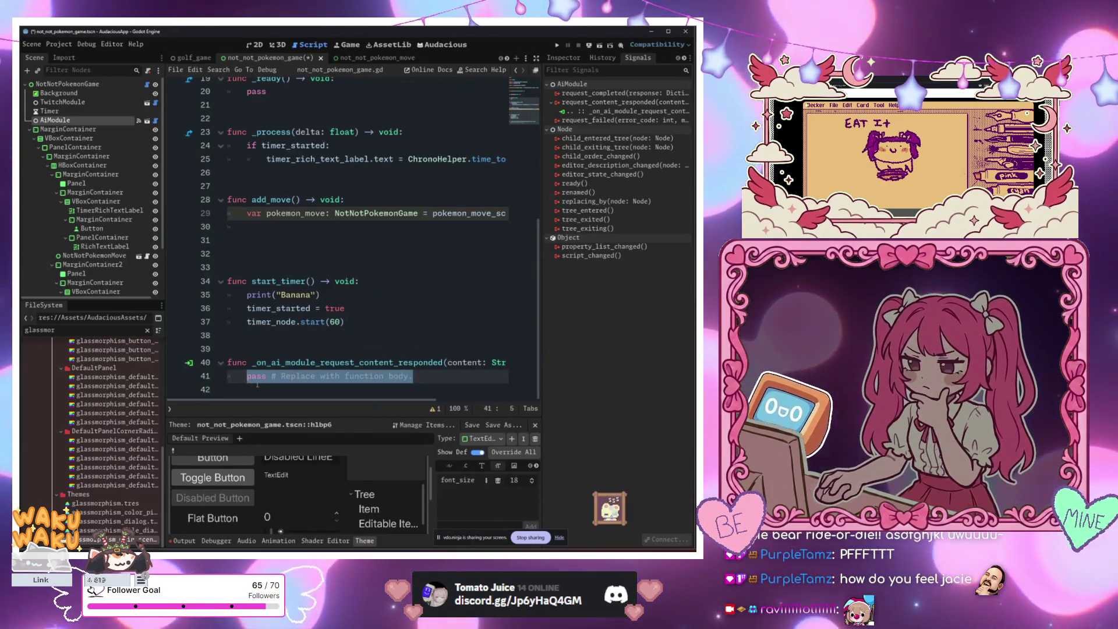
{"action": "left_click", "coordinate": [323, 268]}
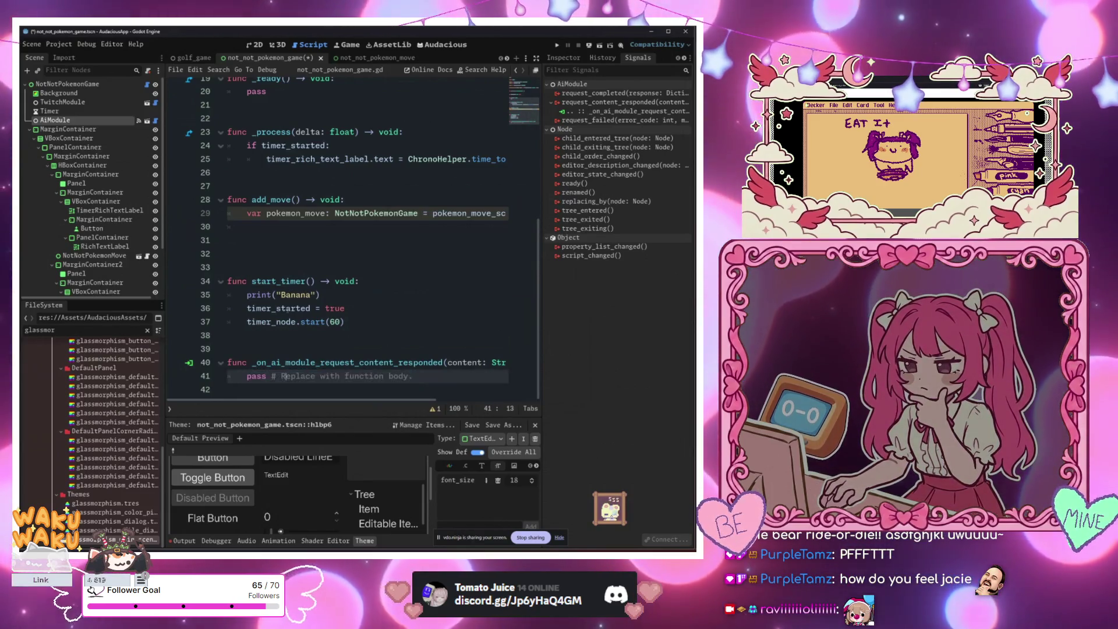
{"action": "scroll", "coordinate": [322, 269], "scroll_direction": "up", "scroll_amount": 3}
{"action": "scroll", "coordinate": [323, 268], "scroll_direction": "down", "scroll_amount": 3}
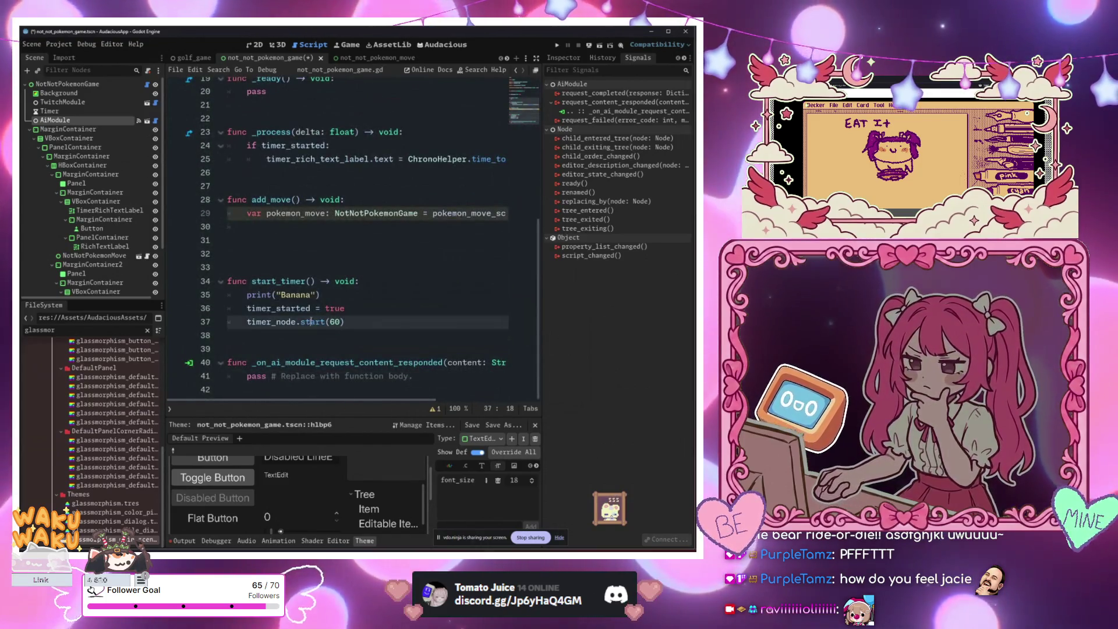
{"action": "left_click", "coordinate": [283, 262]}
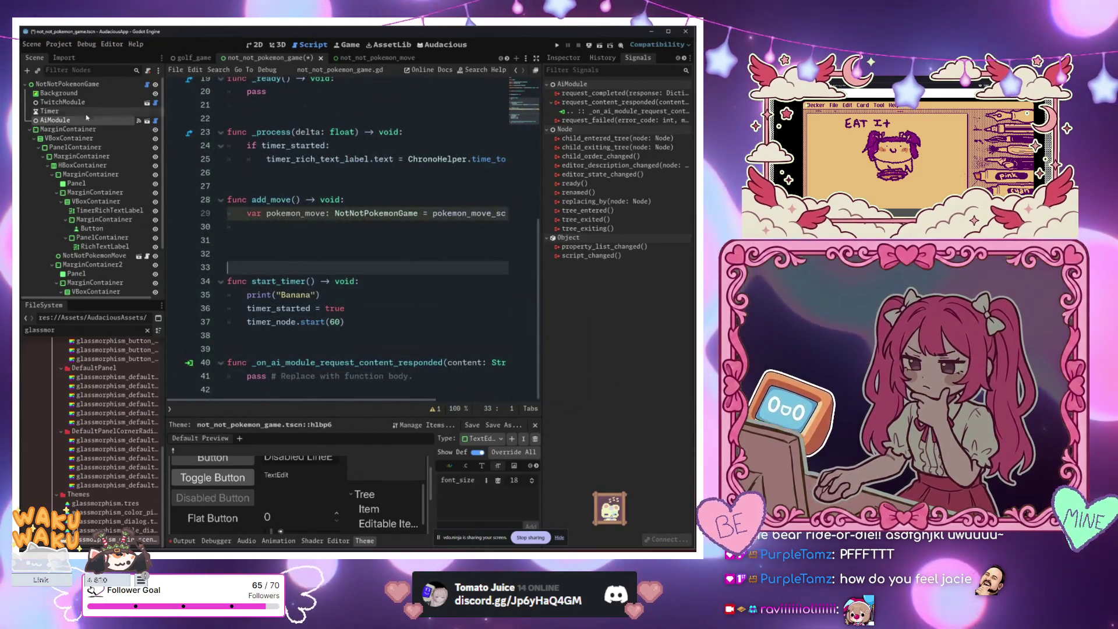
{"action": "scroll", "coordinate": [87, 116], "scroll_direction": "down", "scroll_amount": 2}
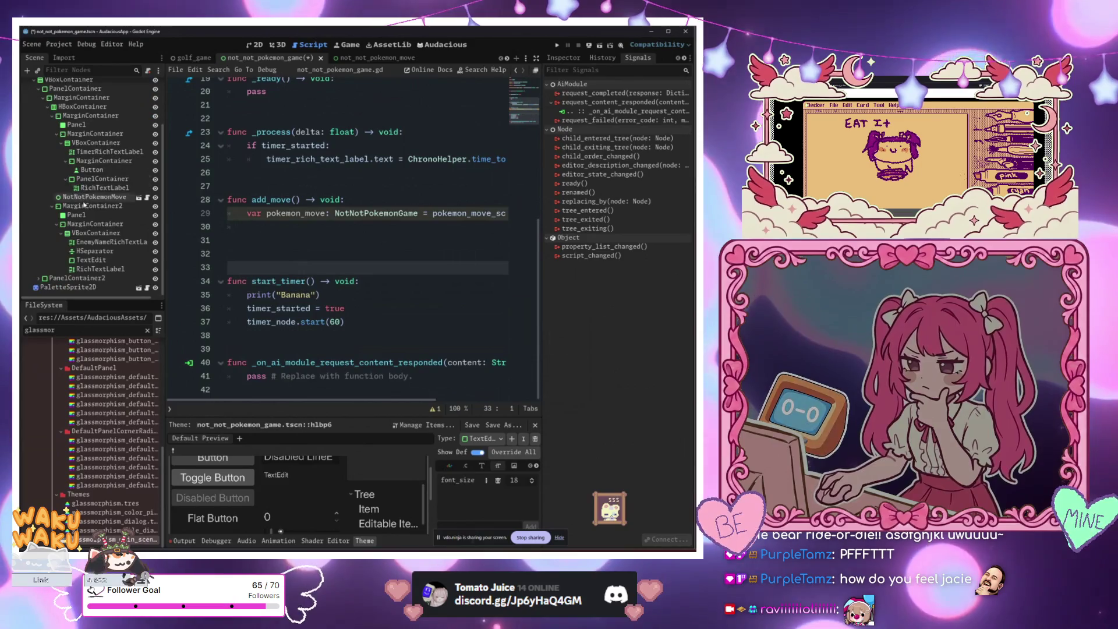
Rename the button to StartBattleButton and connect its pressed signal to a new handler.
{"action": "left_click", "coordinate": [103, 169]}
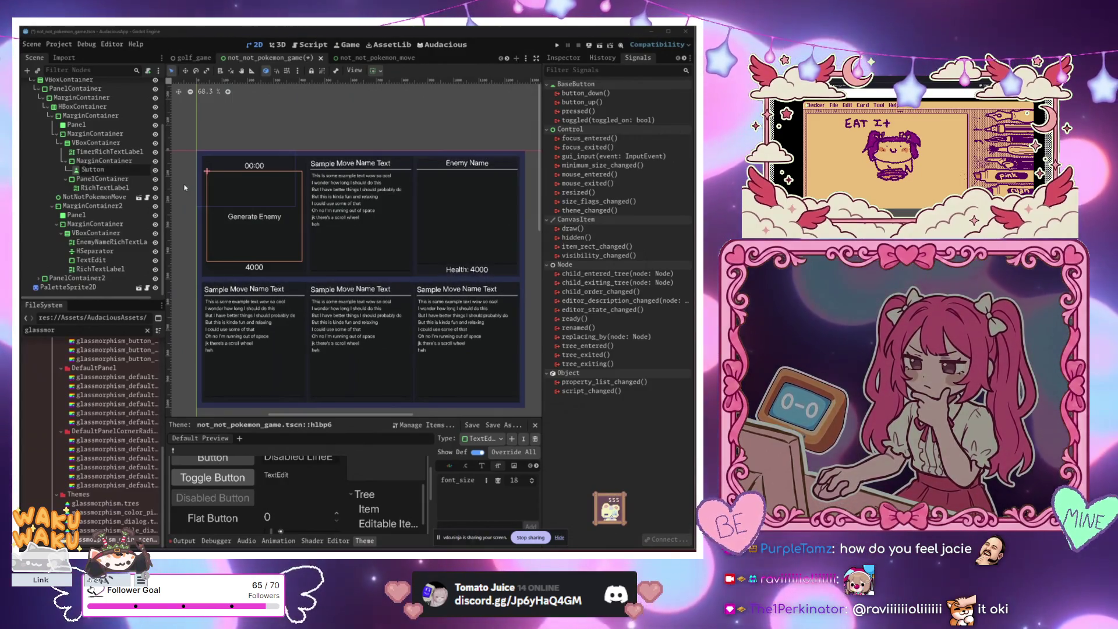
{"action": "type", "text": "StartButton"}
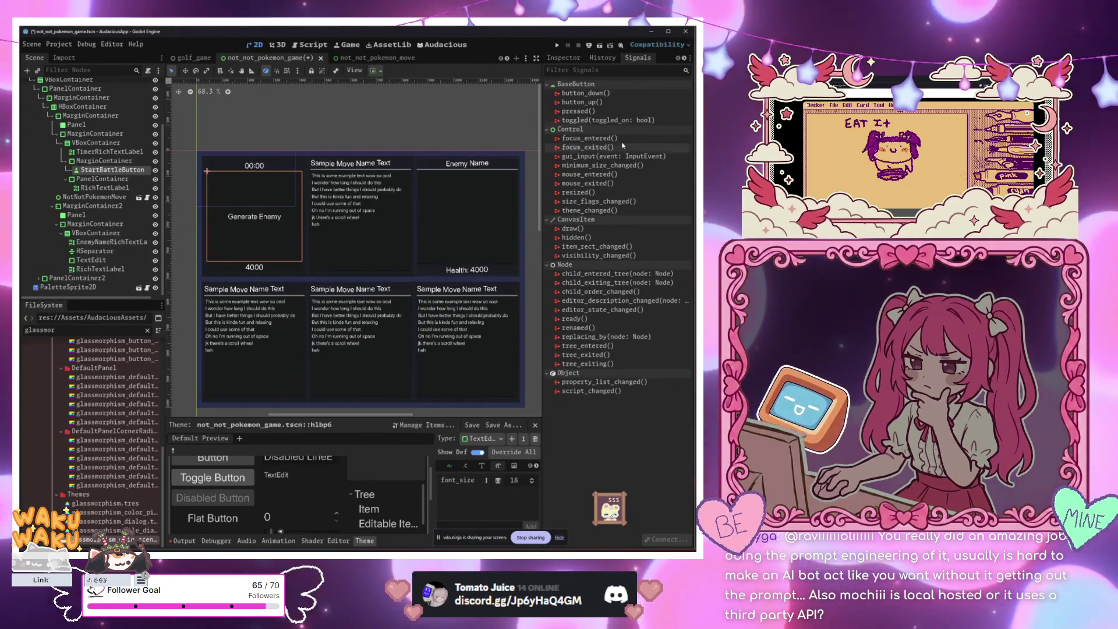
{"action": "left_click", "coordinate": [563, 57]}
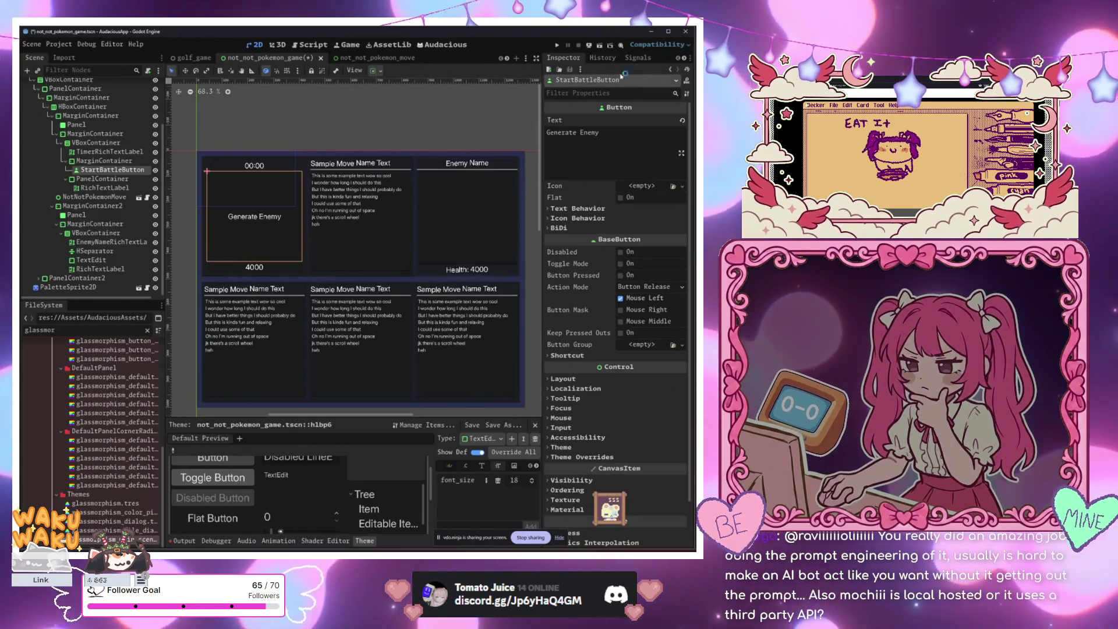
{"action": "left_click", "coordinate": [639, 57]}
{"action": "double_click", "coordinate": [578, 111]}
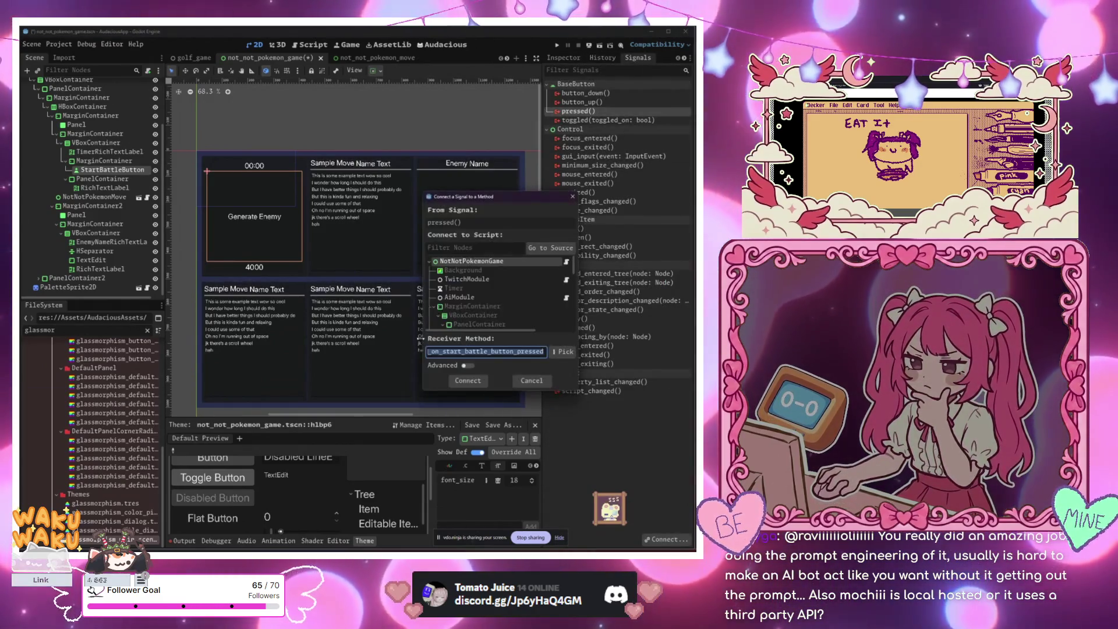
{"action": "left_click", "coordinate": [467, 382]}
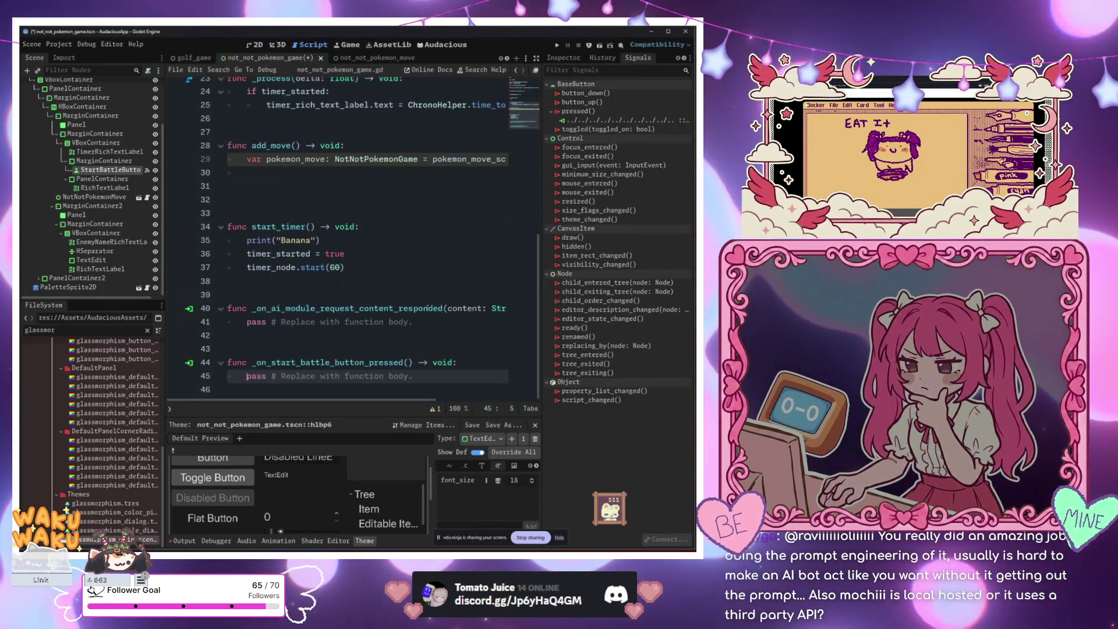
{"action": "left_click_drag", "start_coordinate": [414, 376], "coordinate": [246, 385]}
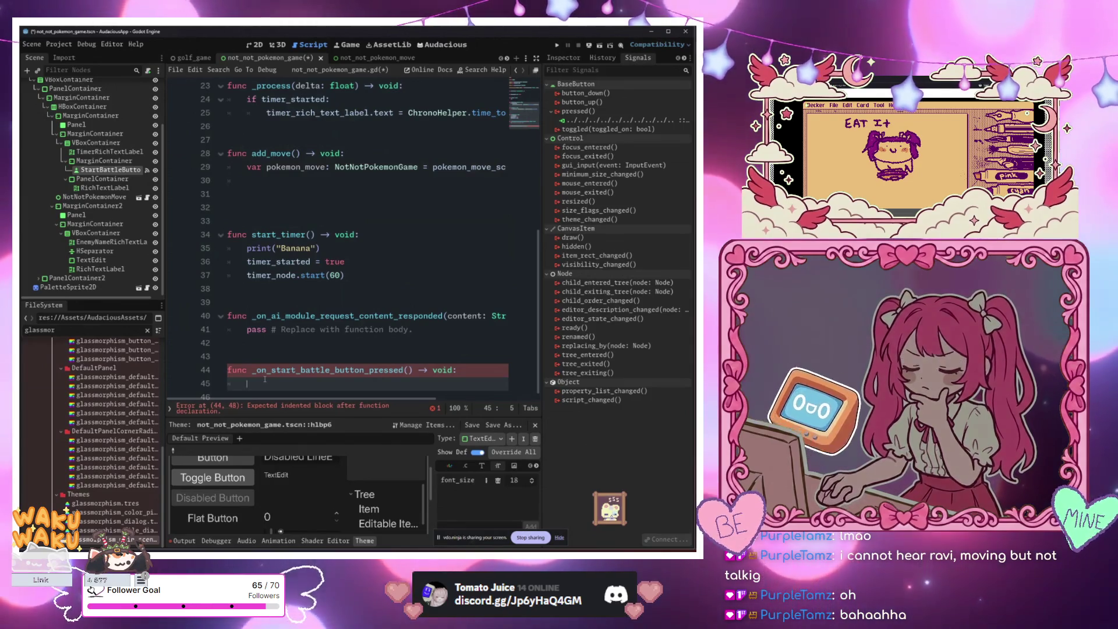
Save the script and clear the half-typed 'ai' so the handler body can read 'pass'.
{"action": "key", "text": "ctrl+s"}
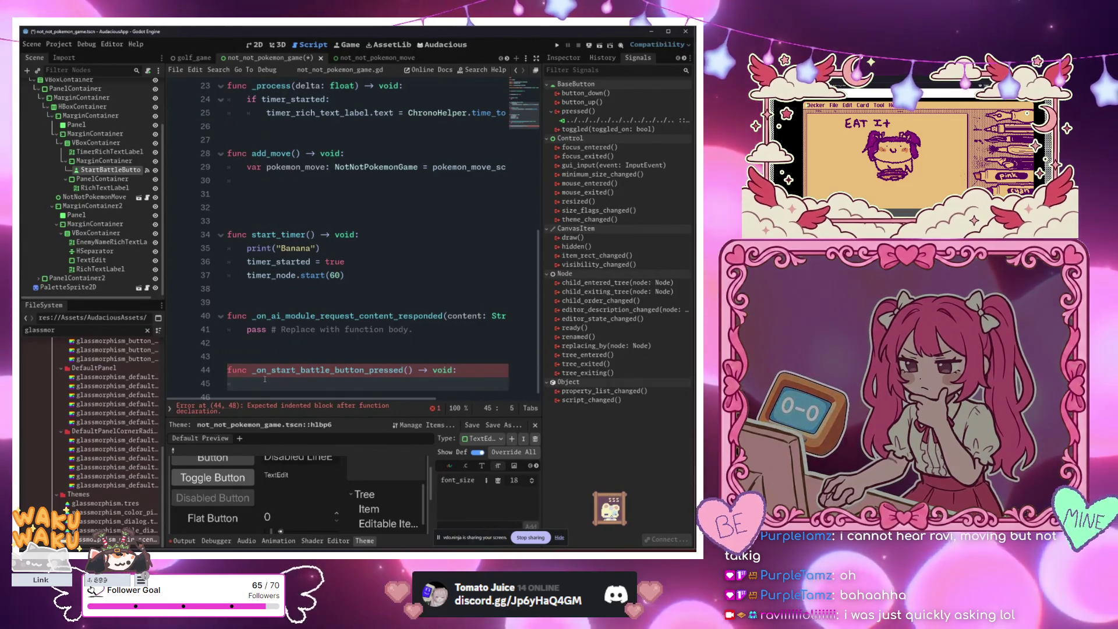
{"action": "scroll", "coordinate": [328, 375], "scroll_direction": "down", "scroll_amount": 1}
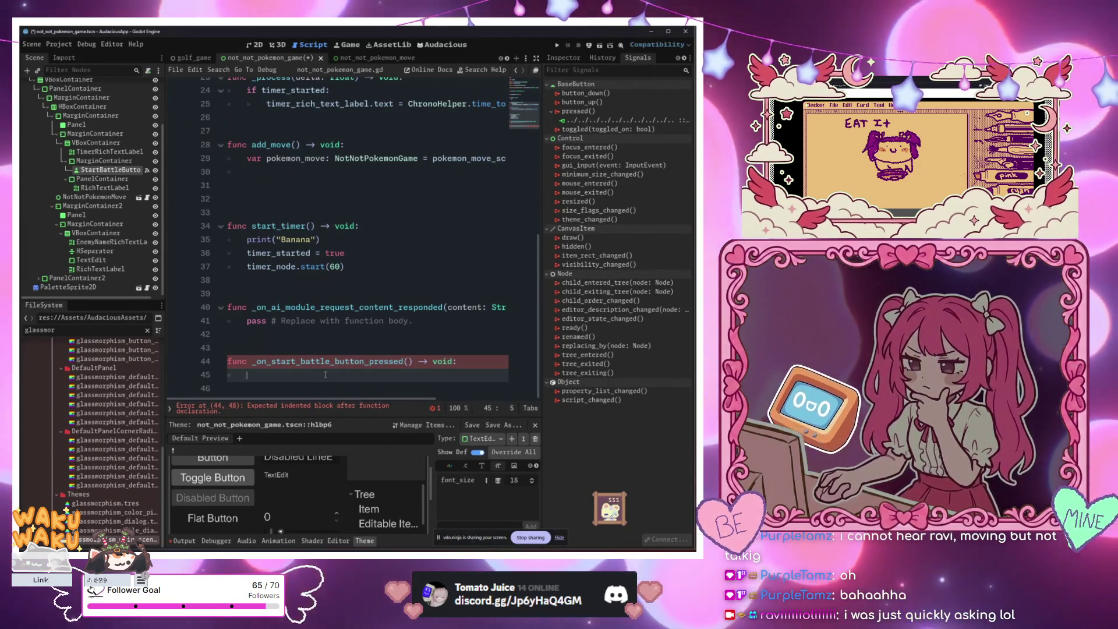
{"action": "type", "text": "ai"}
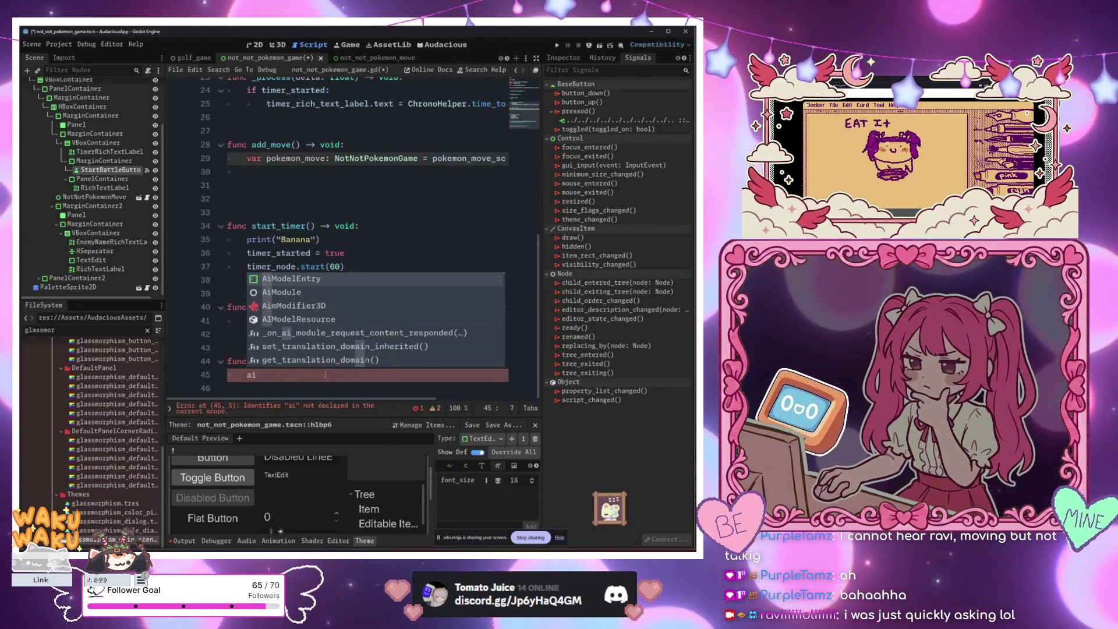
{"action": "key", "text": "BackSpace"}
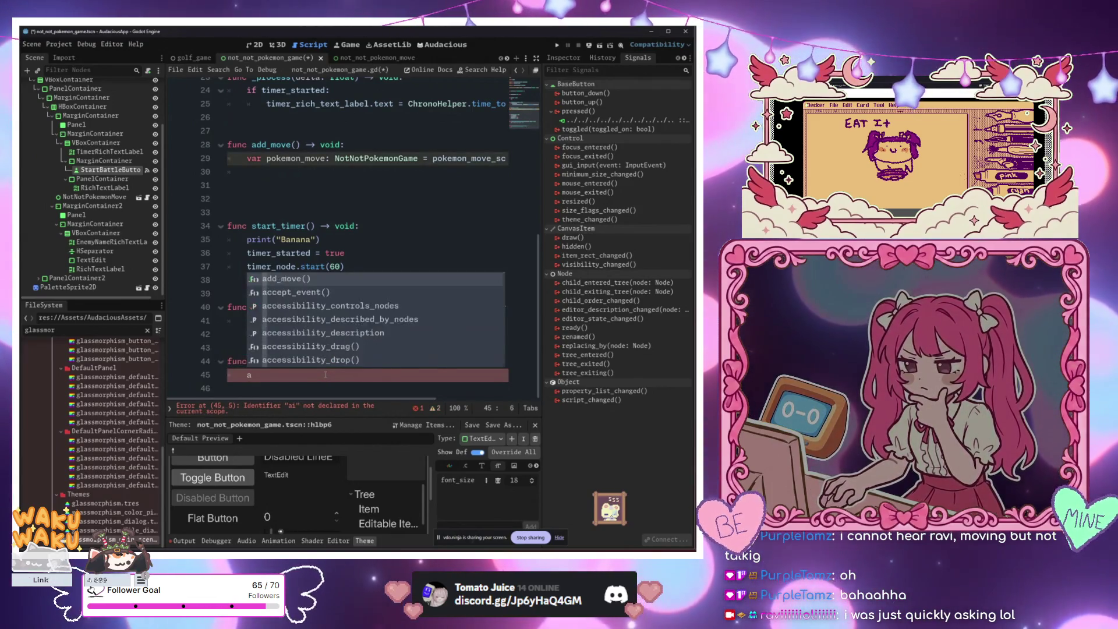
{"action": "key", "text": "BackSpace"}
{"action": "type", "text": "pass"}
{"action": "scroll", "coordinate": [325, 374], "scroll_direction": "up", "scroll_amount": 3}
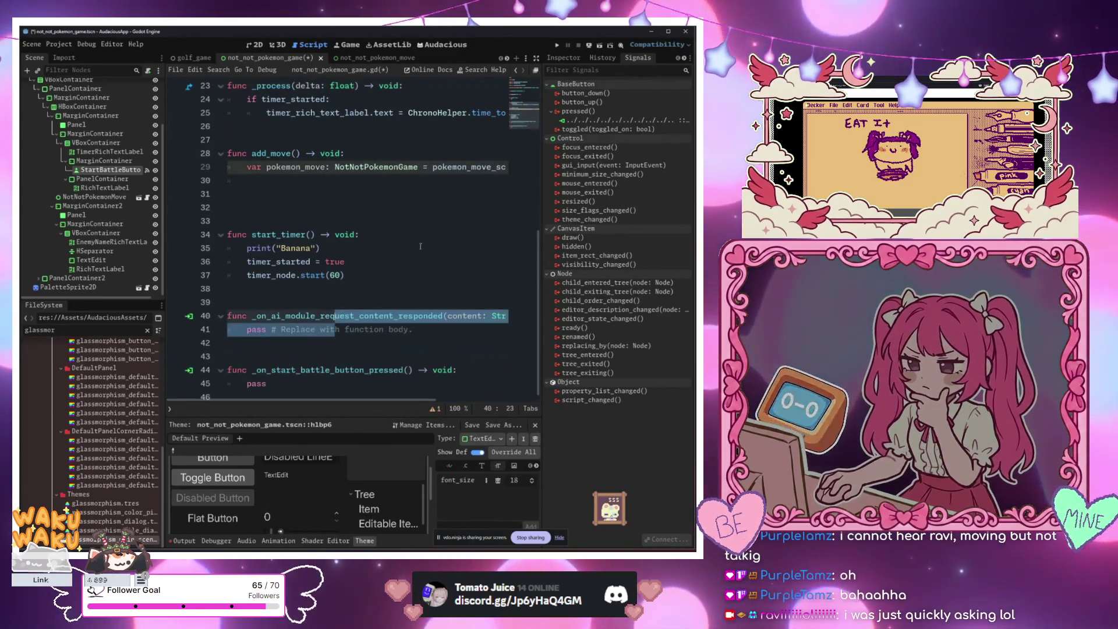
{"action": "scroll", "coordinate": [368, 315], "scroll_direction": "up", "scroll_amount": 2}
{"action": "scroll", "coordinate": [402, 254], "scroll_direction": "up", "scroll_amount": 3}
{"action": "left_click", "coordinate": [436, 195]}
{"action": "key", "text": "Return"}
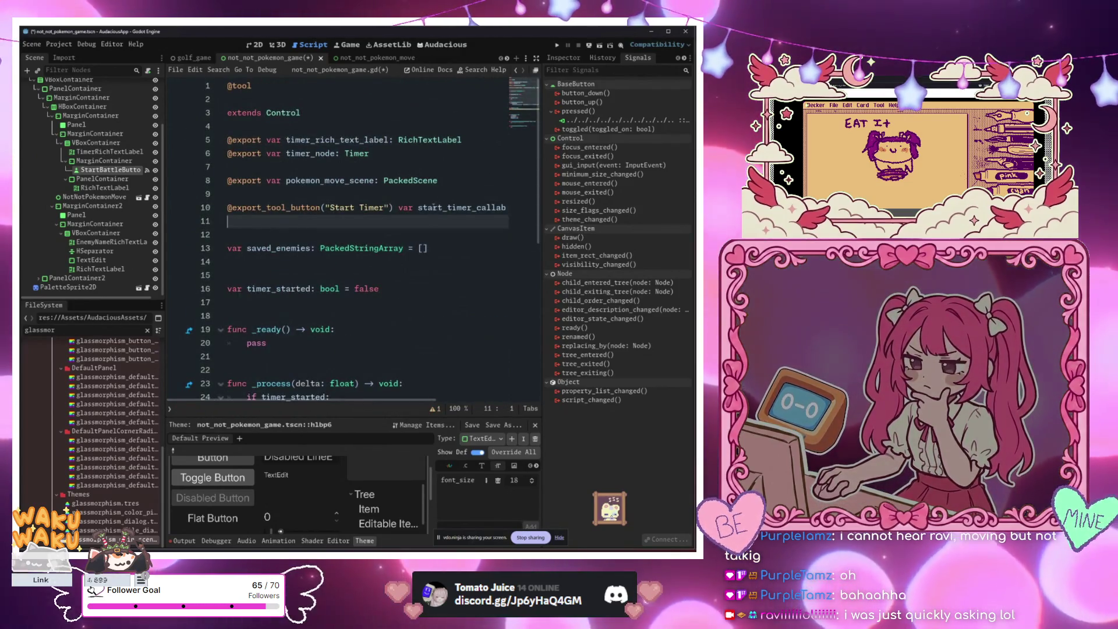
{"action": "key", "text": "Return"}
{"action": "key", "text": "Return"}
{"action": "key", "text": "Up"}
{"action": "key", "text": "Up"}
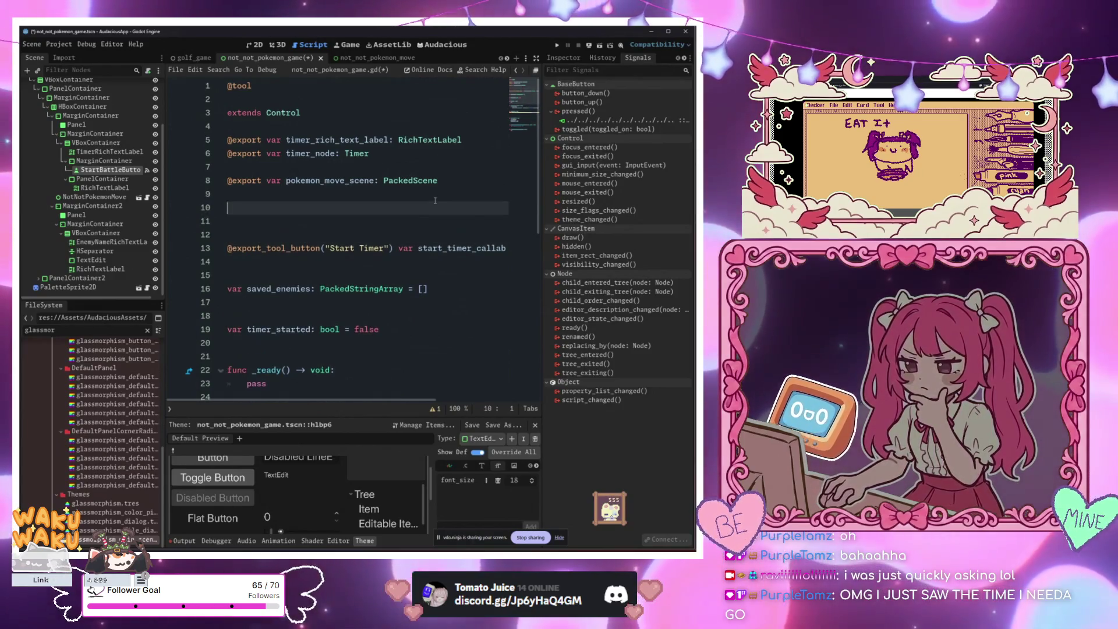
{"action": "type", "text": "@export var ai_module"}
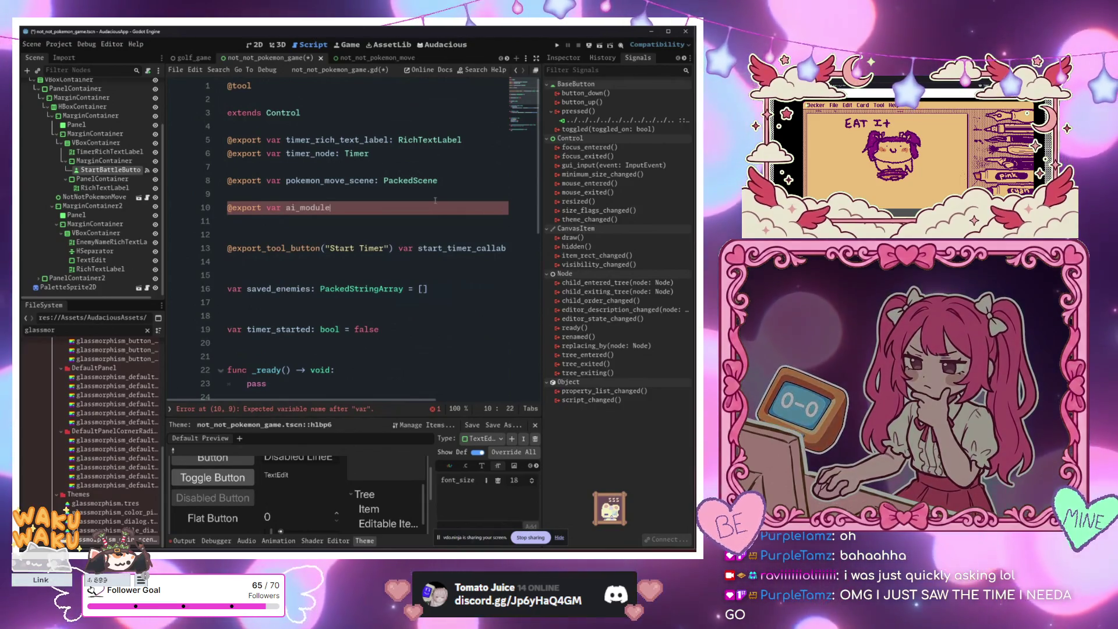
{"action": "type", "text": ": AIm"}
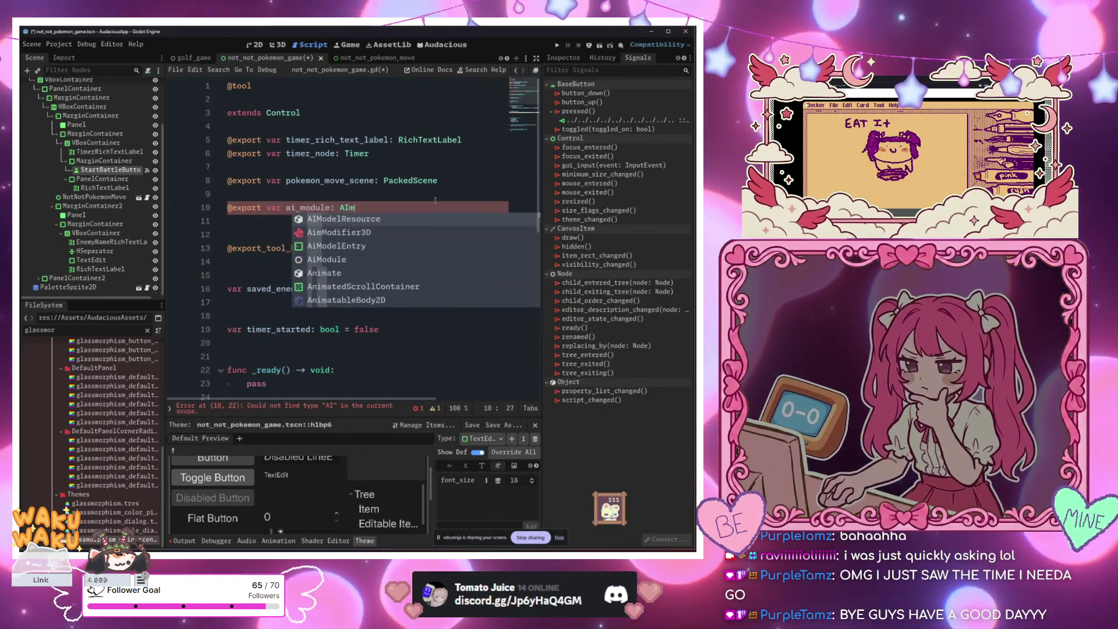
{"action": "type", "text": "odule"}
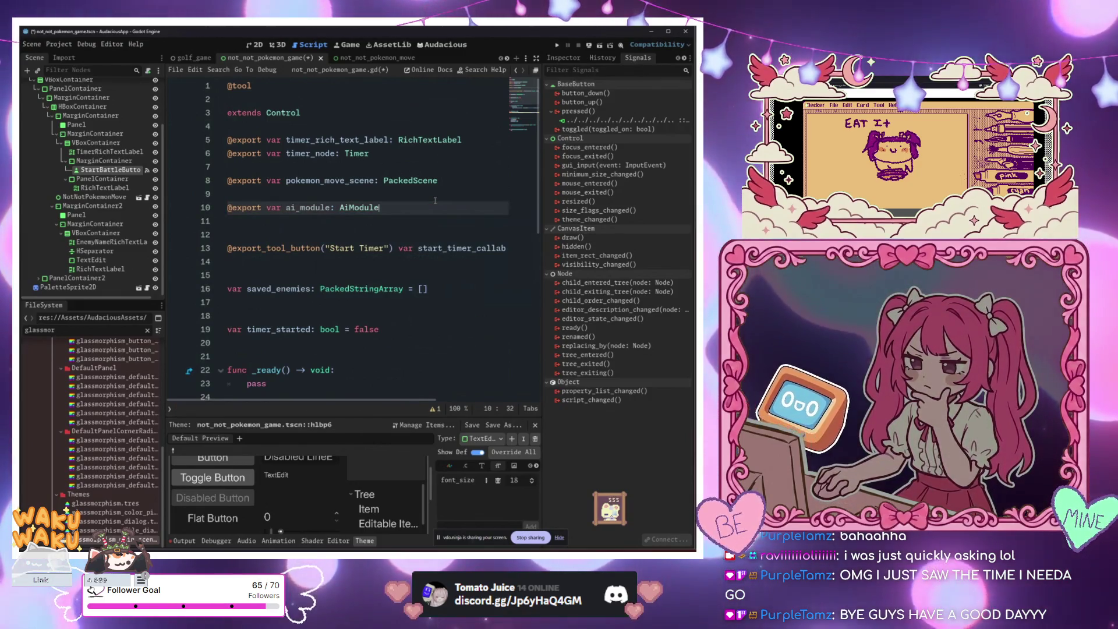
{"action": "scroll", "coordinate": [99, 151], "scroll_direction": "up", "scroll_amount": 3}
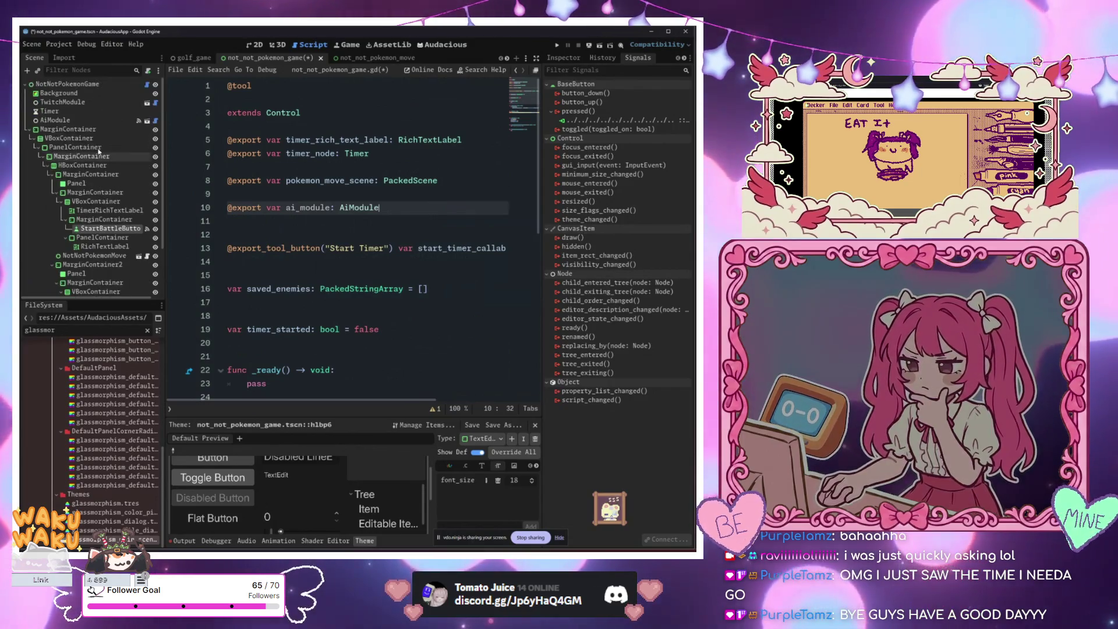
Show the game root node's properties in the Inspector.
{"action": "left_click", "coordinate": [564, 57]}
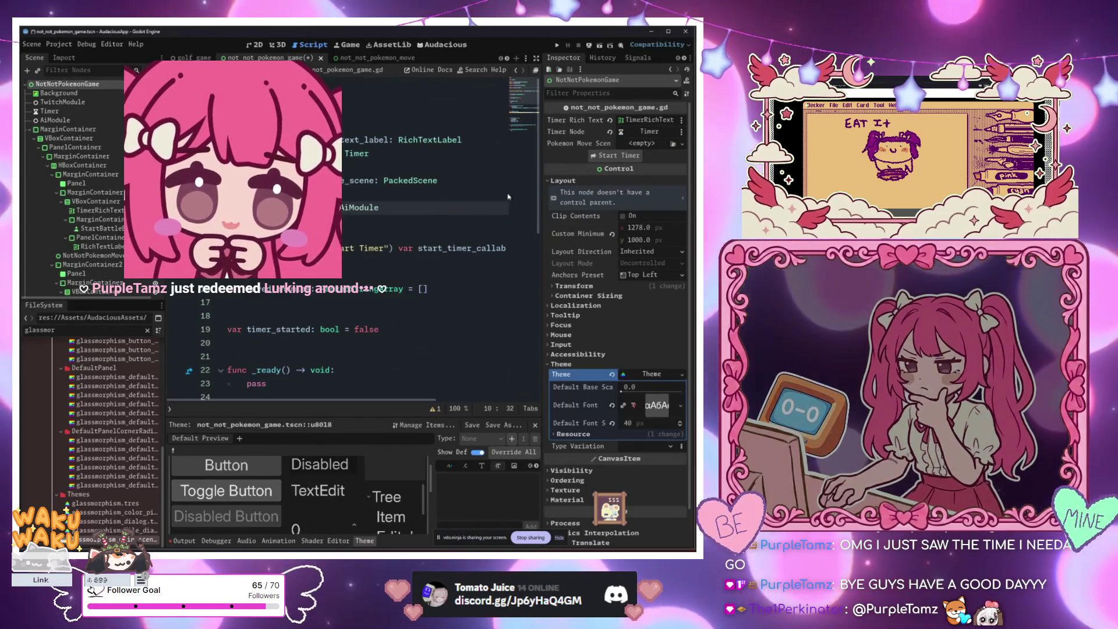
{"action": "left_click", "coordinate": [78, 166]}
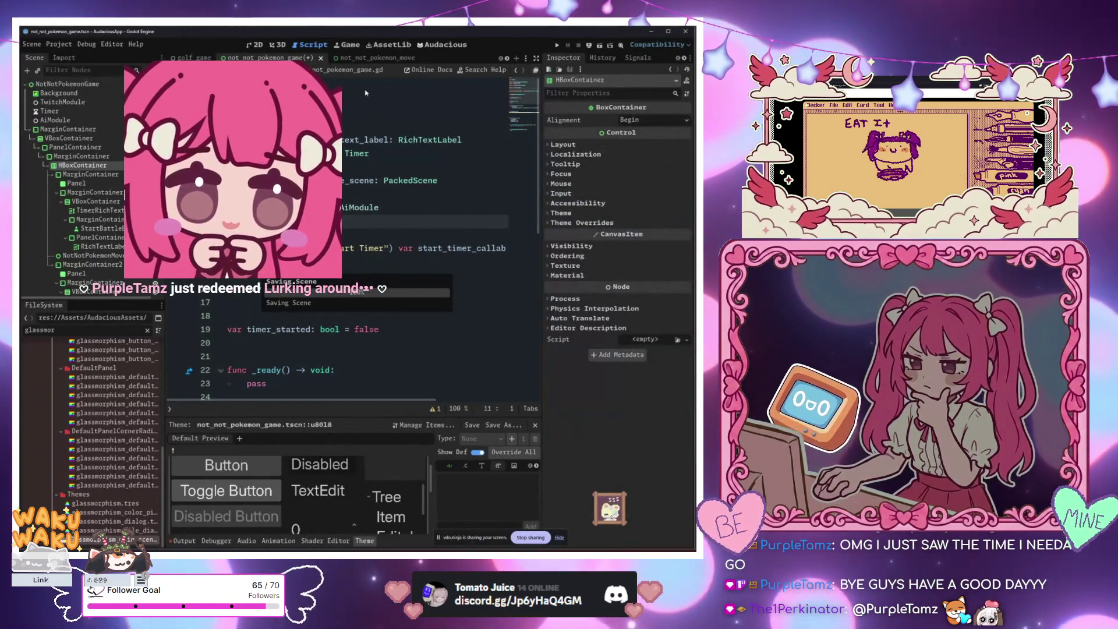
{"action": "left_click", "coordinate": [322, 60]}
Assign the AiModule node to the game root's Ai Module export slot.
{"action": "left_click", "coordinate": [265, 57]}
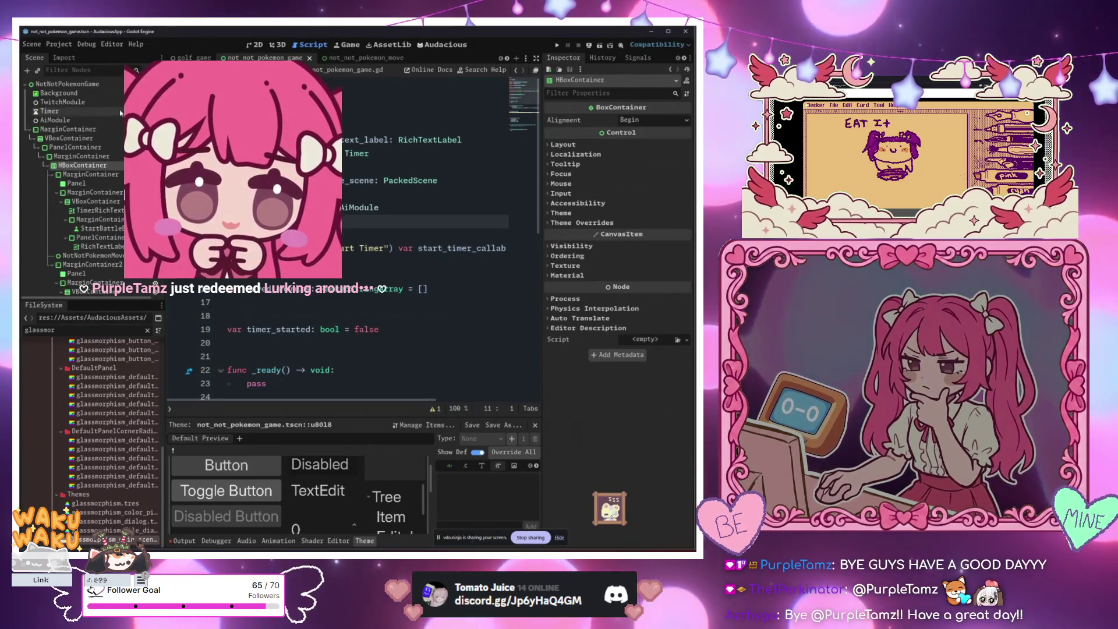
{"action": "left_click", "coordinate": [644, 155]}
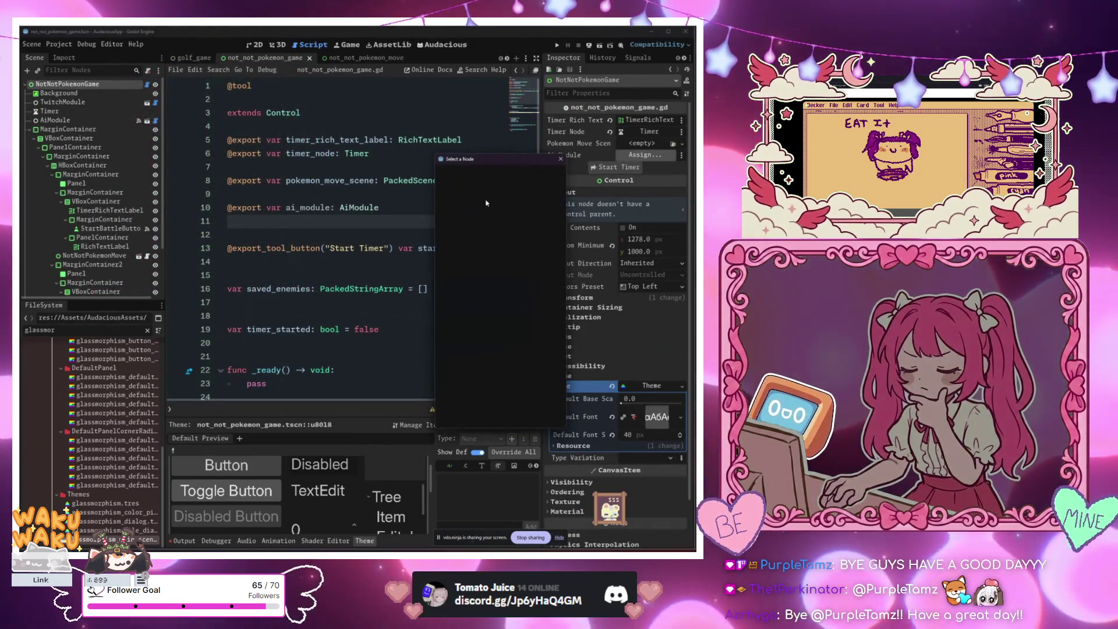
{"action": "double_click", "coordinate": [467, 210]}
{"action": "scroll", "coordinate": [463, 206], "scroll_direction": "down", "scroll_amount": 5}
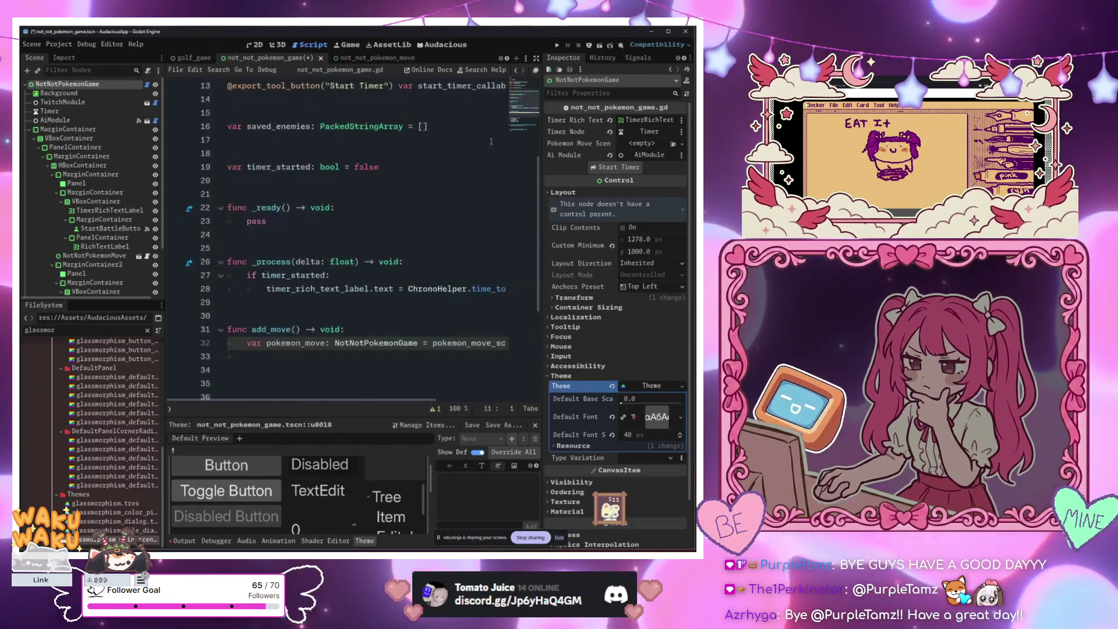
{"action": "scroll", "coordinate": [462, 200], "scroll_direction": "down", "scroll_amount": 3}
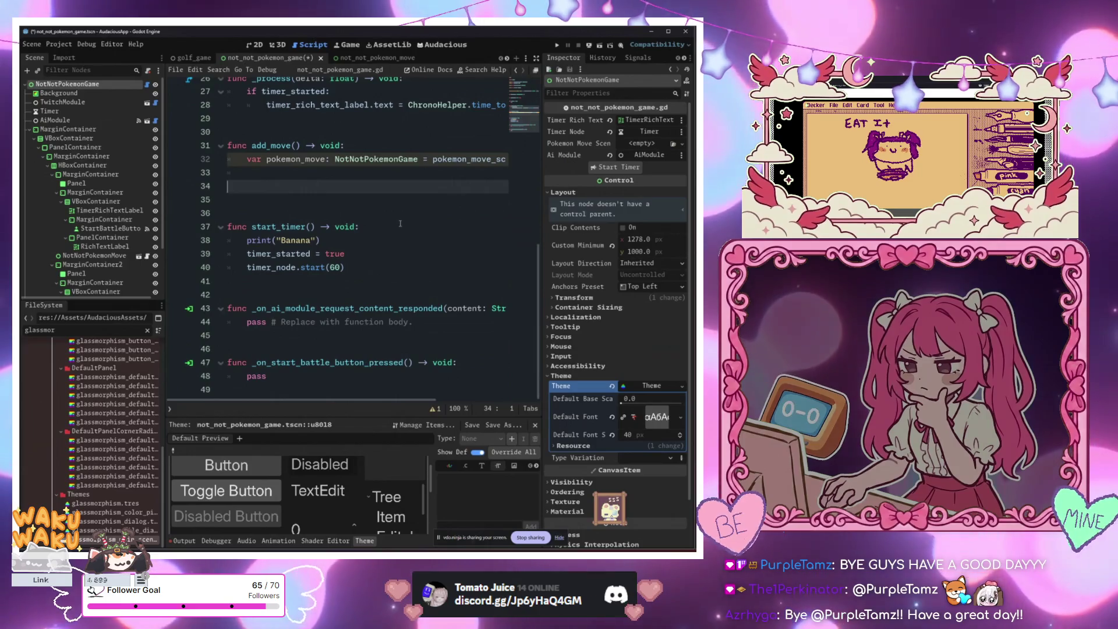
{"action": "left_click", "coordinate": [367, 281]}
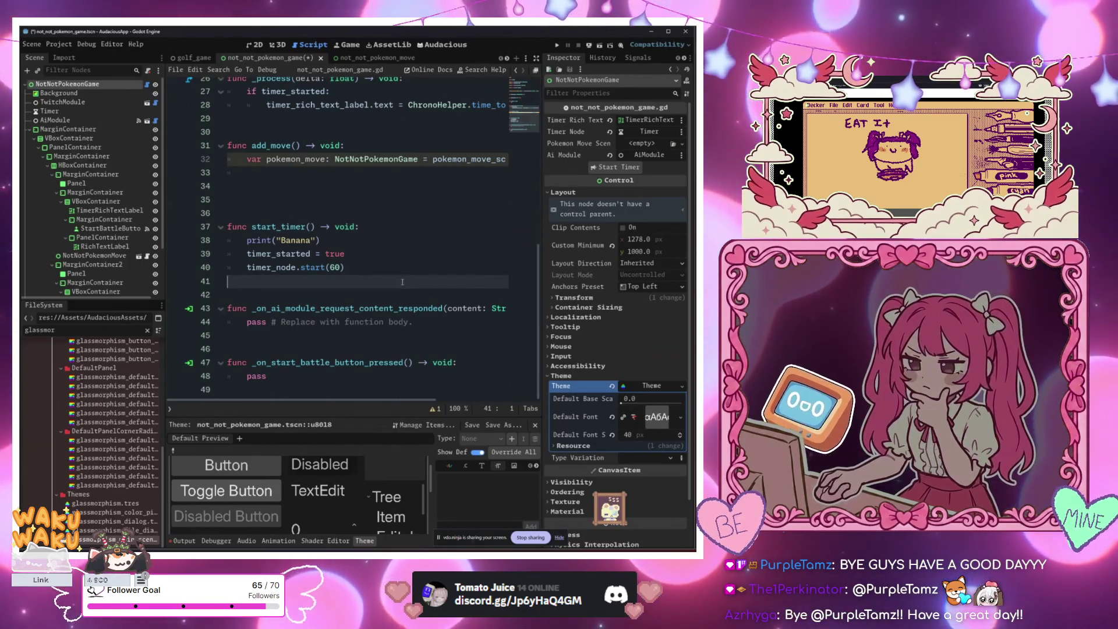
Replace the handler's pass with ai_module.make_text_request(enemy_generation_prompt).
{"action": "left_click", "coordinate": [263, 376]}
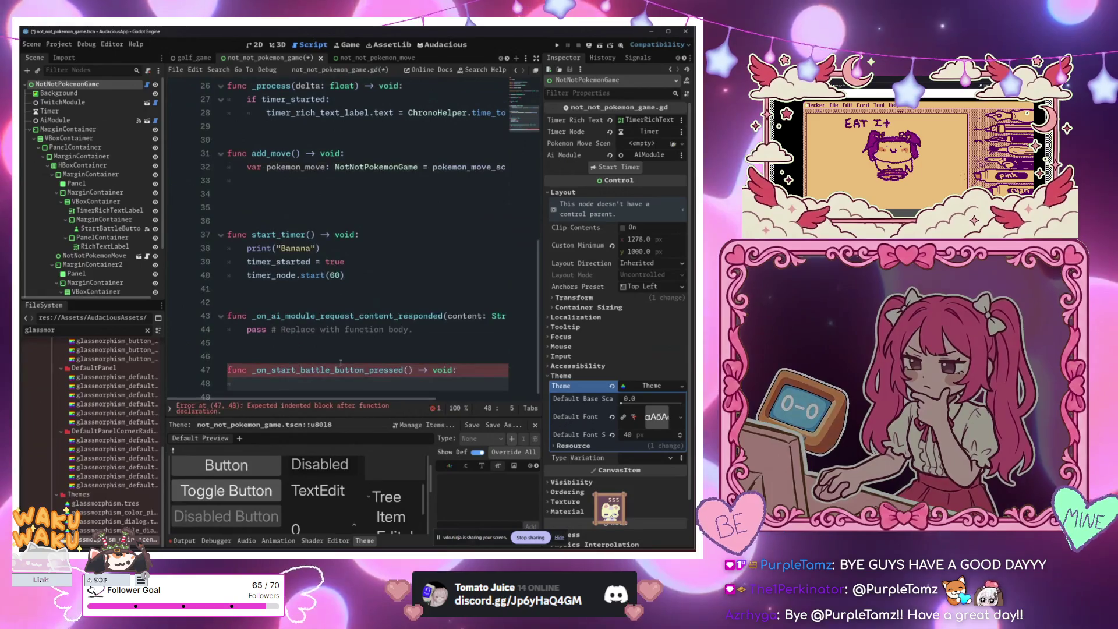
{"action": "type", "text": "ai"}
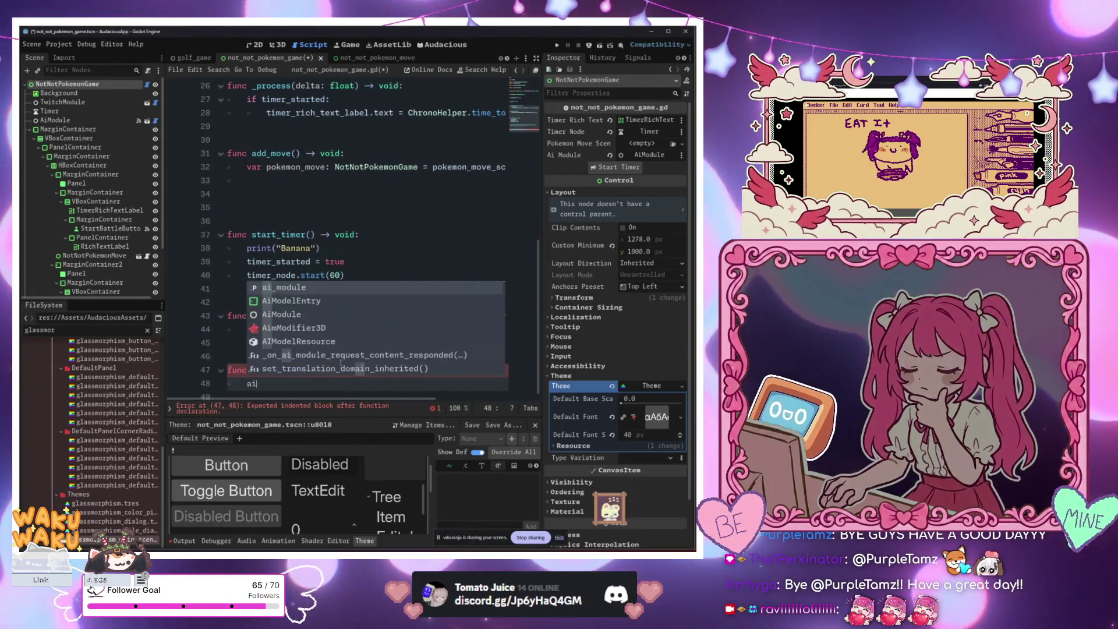
{"action": "type", "text": "_module.re"}
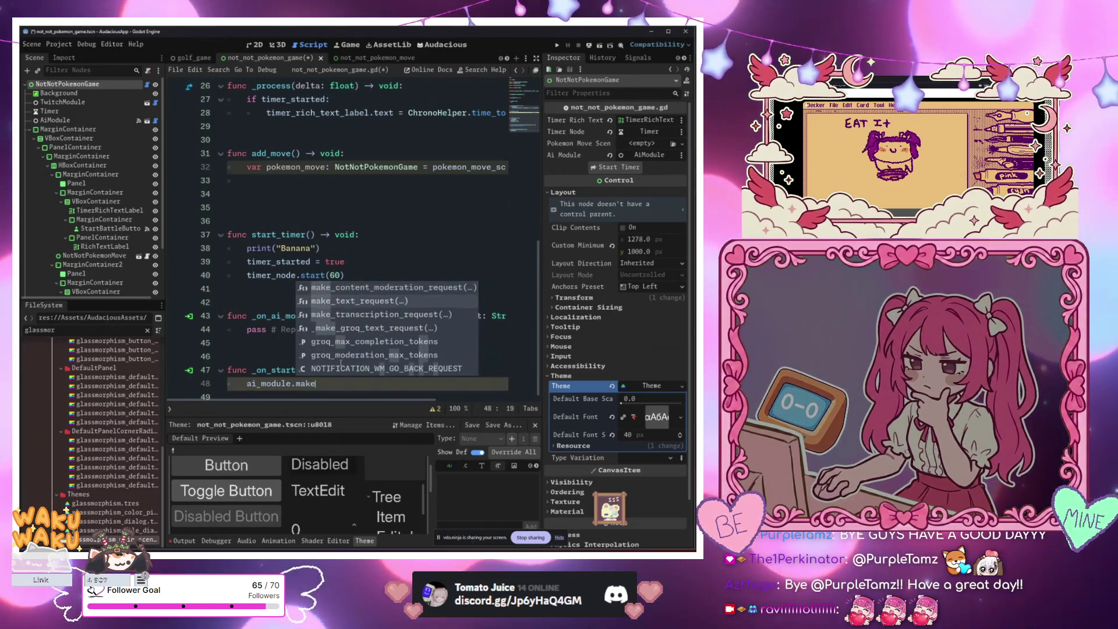
{"action": "key", "text": "Return"}
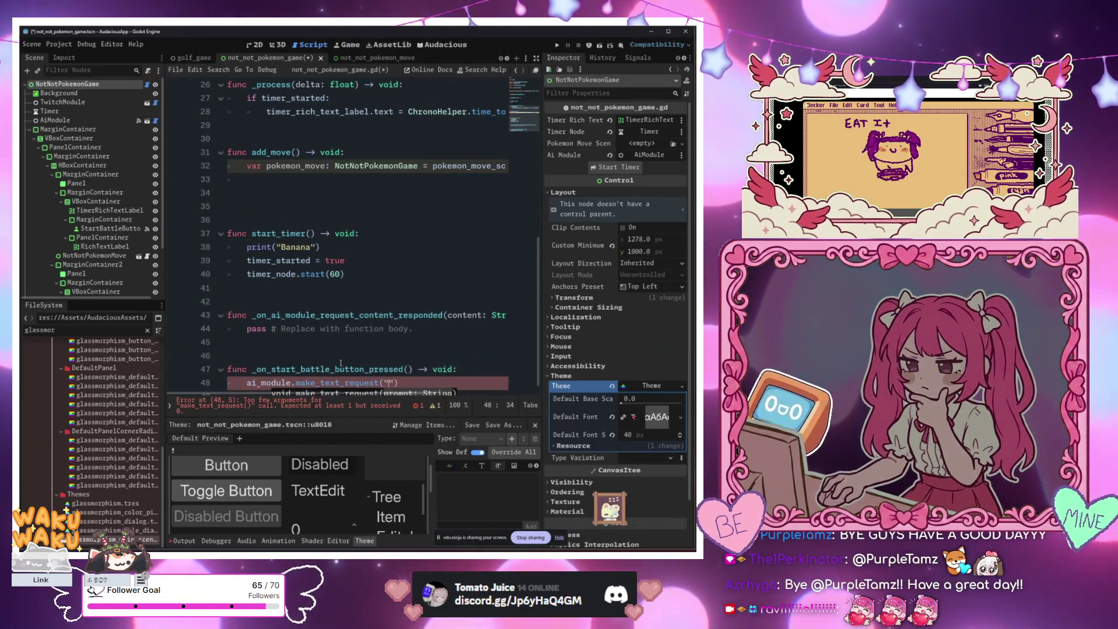
{"action": "type", "text": "\""}
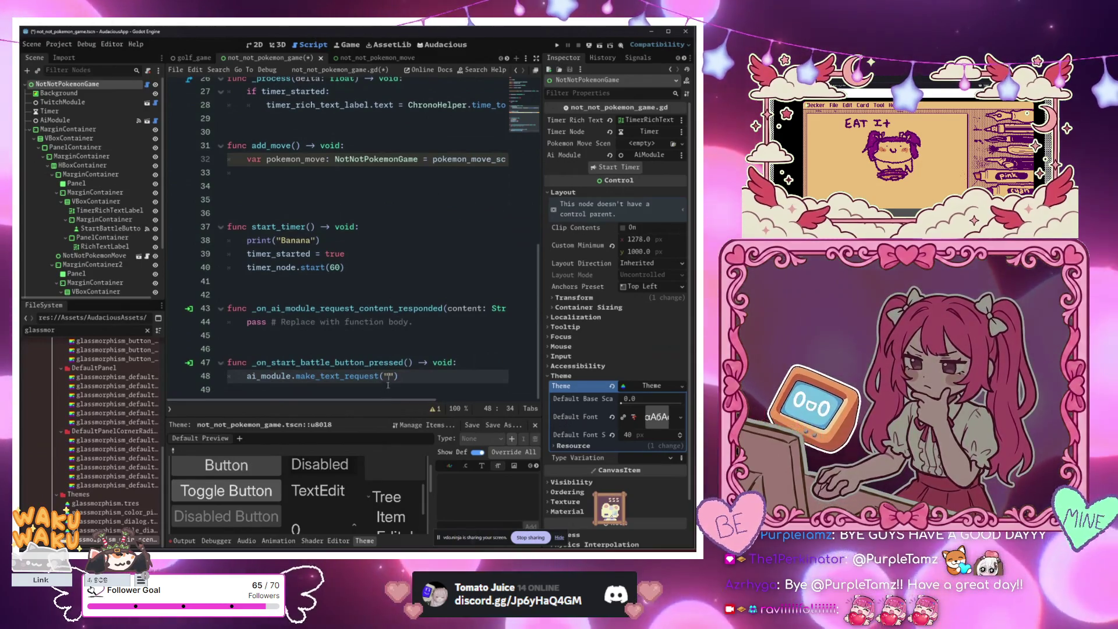
{"action": "key", "text": "BackSpace"}
{"action": "type", "text": "pro"}
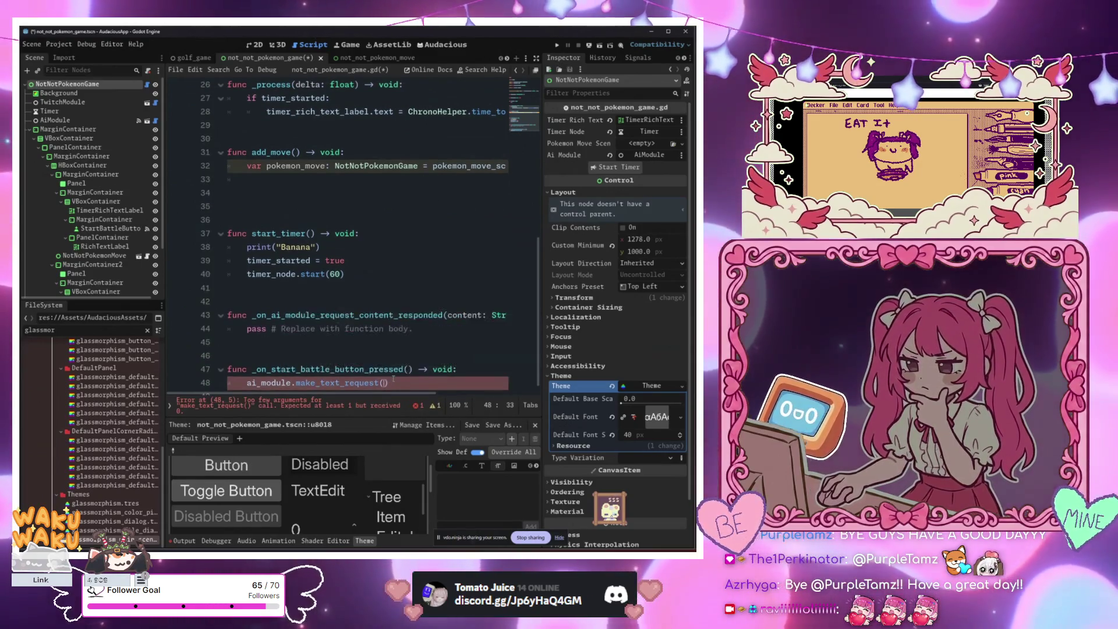
{"action": "type", "text": "mpt"}
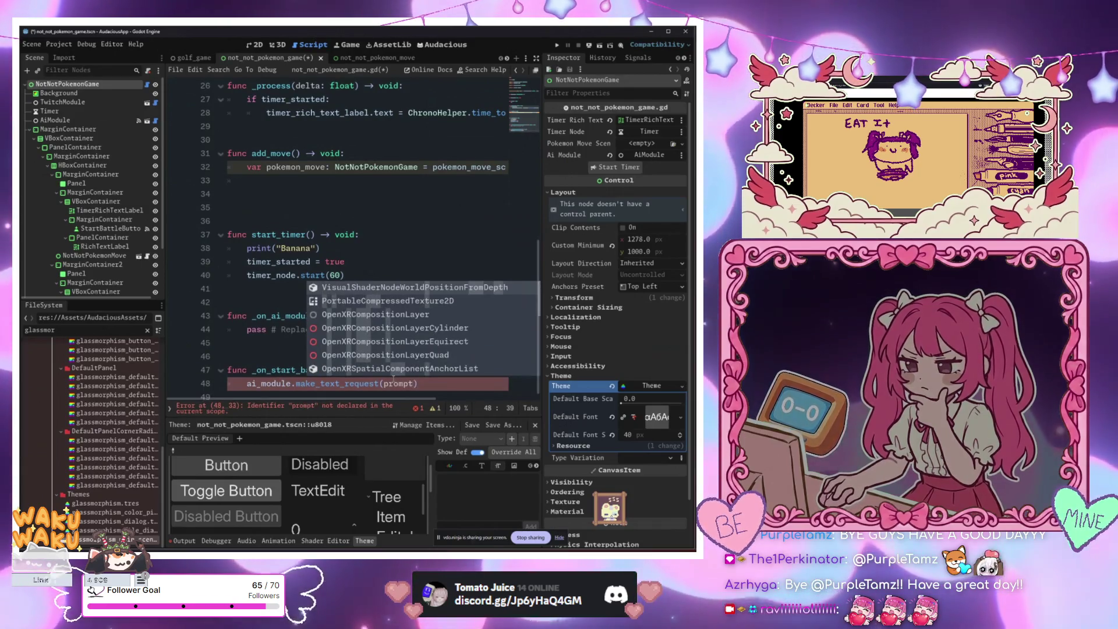
{"action": "key", "text": "Left"}
{"action": "key", "text": "Left"}
{"action": "key", "text": "Left"}
{"action": "key", "text": "Left"}
{"action": "type", "text": "enemy"}
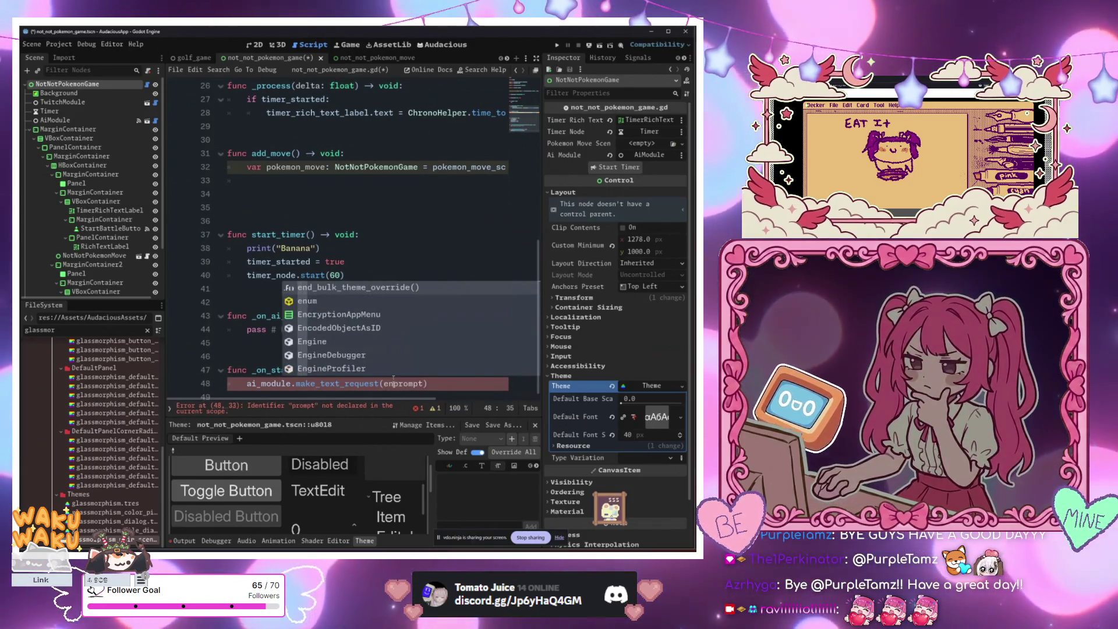
{"action": "type", "text": "_generation"}
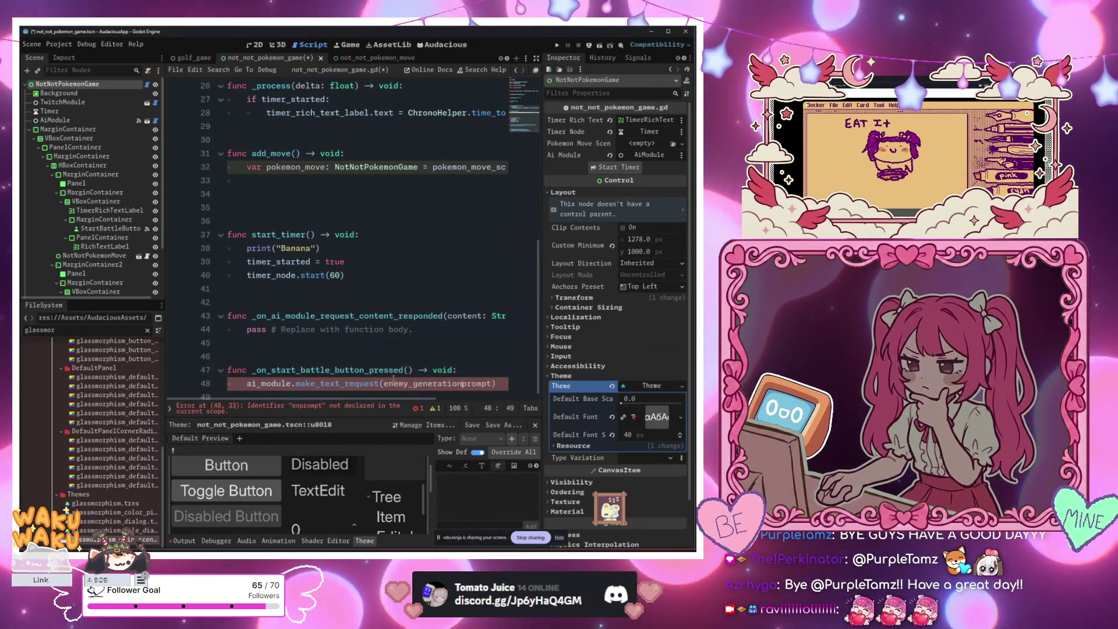
{"action": "scroll", "coordinate": [401, 340], "scroll_direction": "up", "scroll_amount": 8}
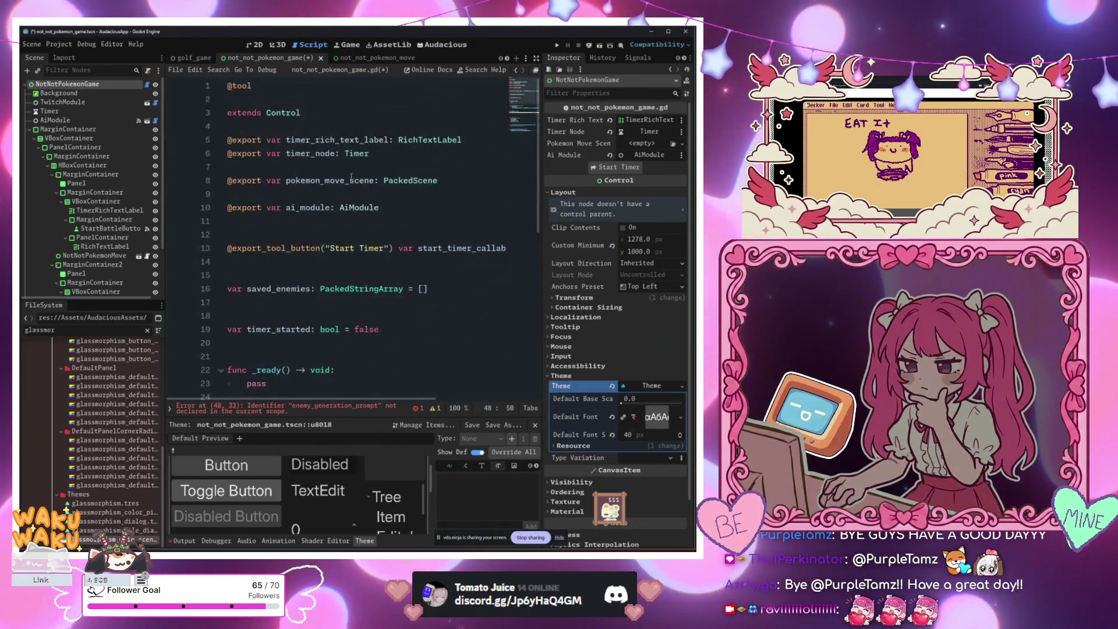
{"action": "left_click", "coordinate": [349, 127]}
{"action": "key", "text": "Return"}
{"action": "key", "text": "Return"}
{"action": "type", "text": "_"}
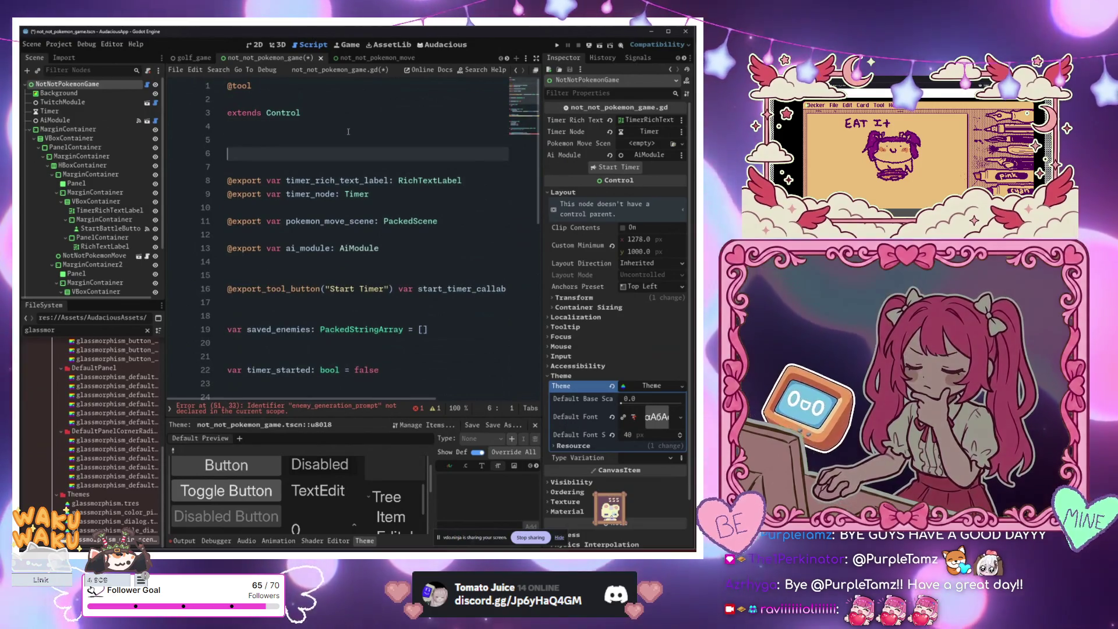
{"action": "type", "text": "@"}
{"action": "key", "text": "BackSpace"}
{"action": "key", "text": "BackSpace"}
{"action": "type", "text": "@"}
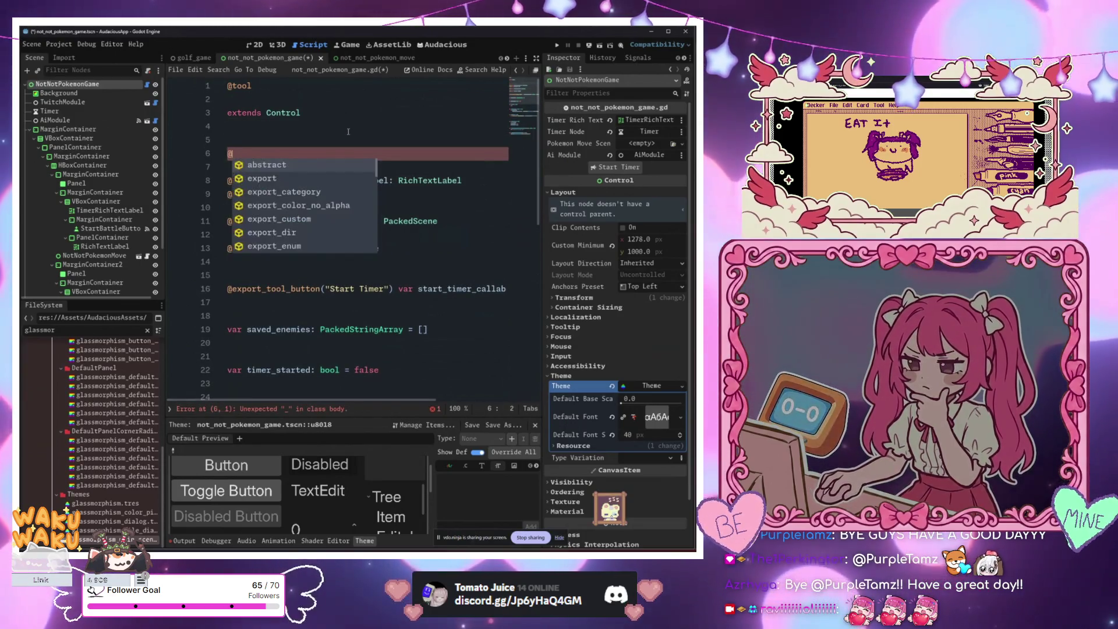
{"action": "type", "text": "export_multiline(\""}
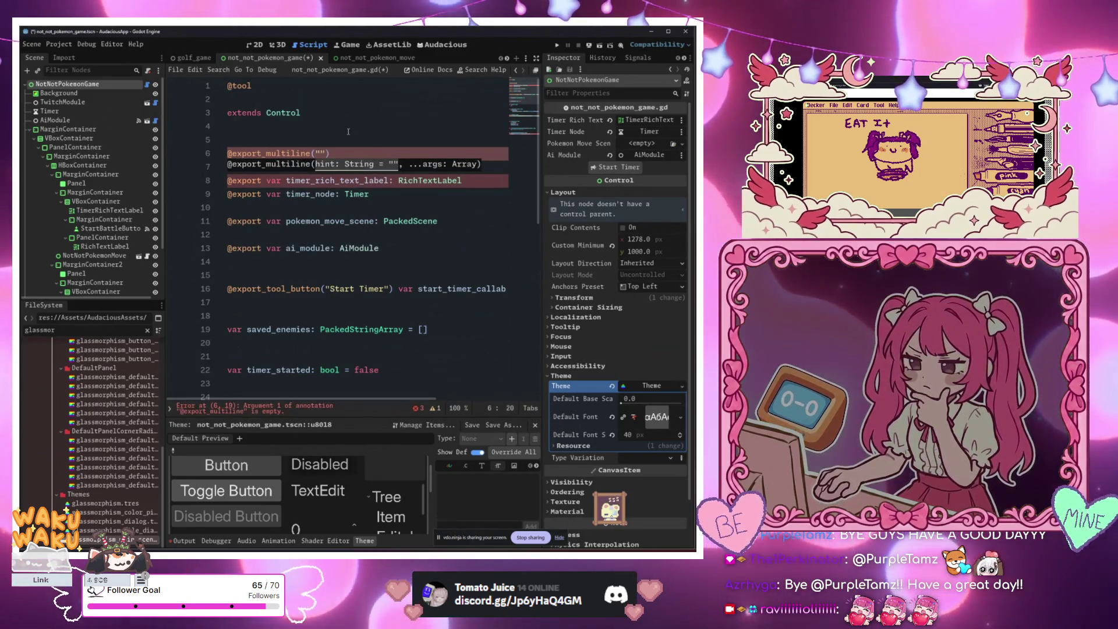
{"action": "key", "text": "BackSpace"}
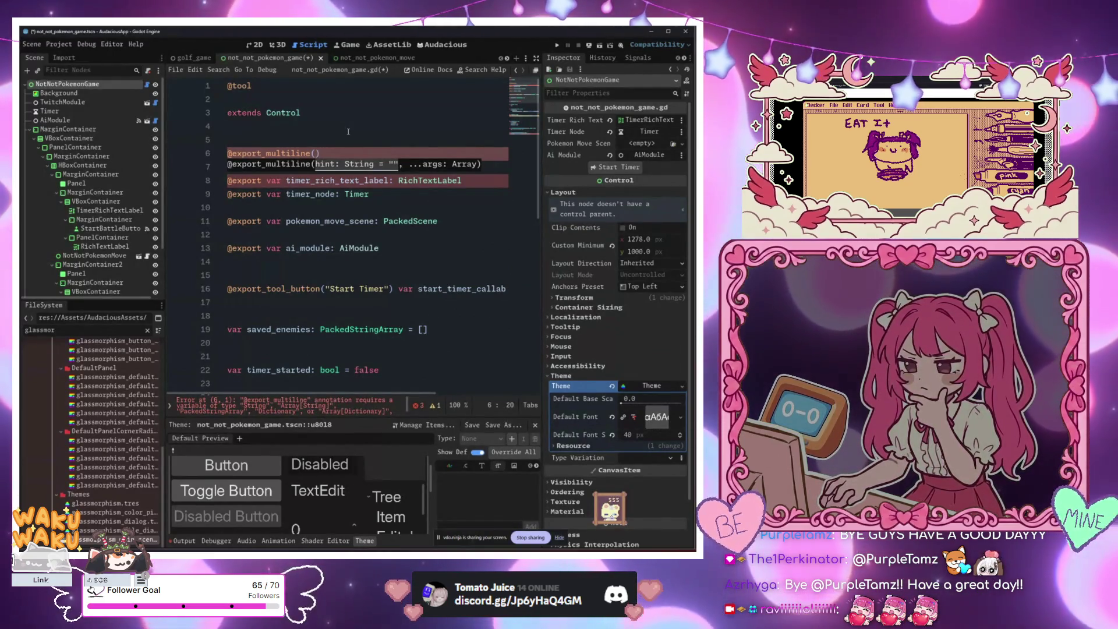
{"action": "type", "text": "var"}
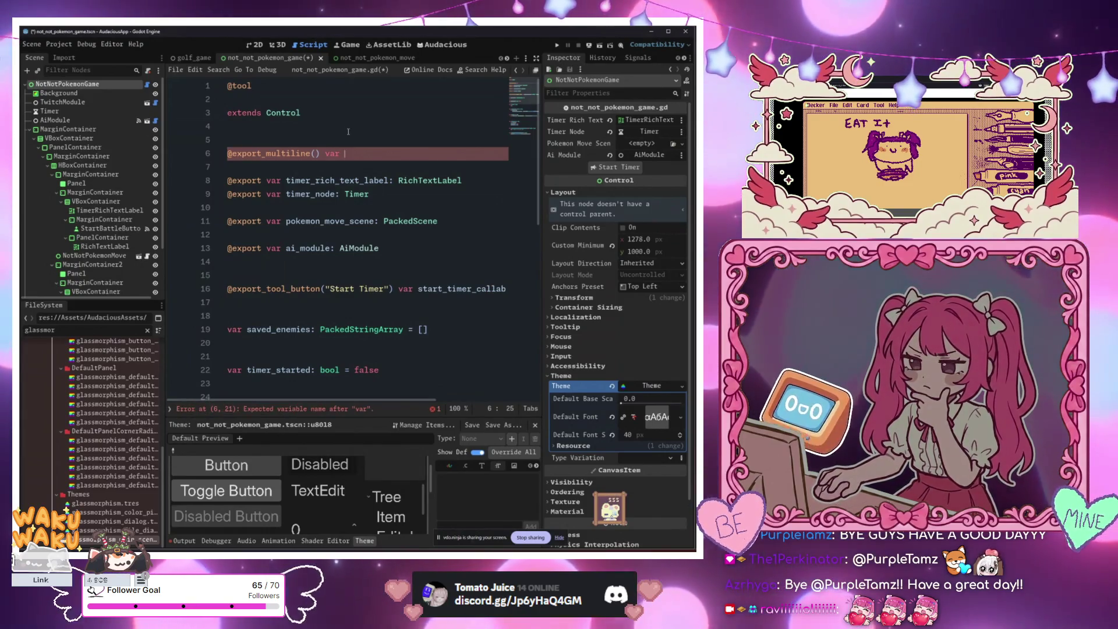
{"action": "type", "text": "y_prom"}
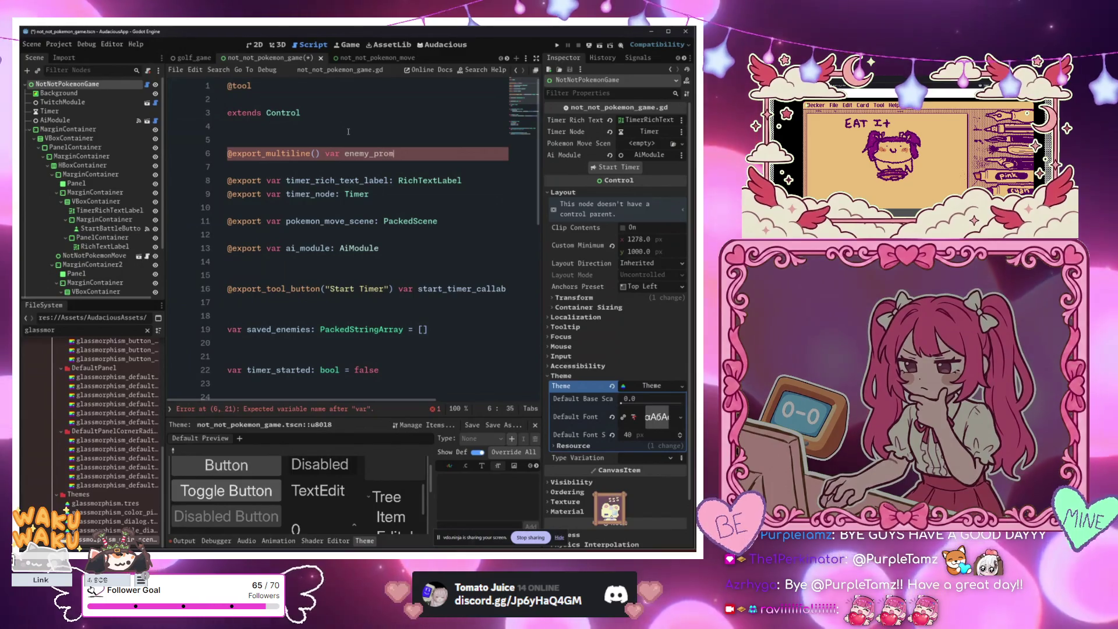
{"action": "type", "text": ": String"}
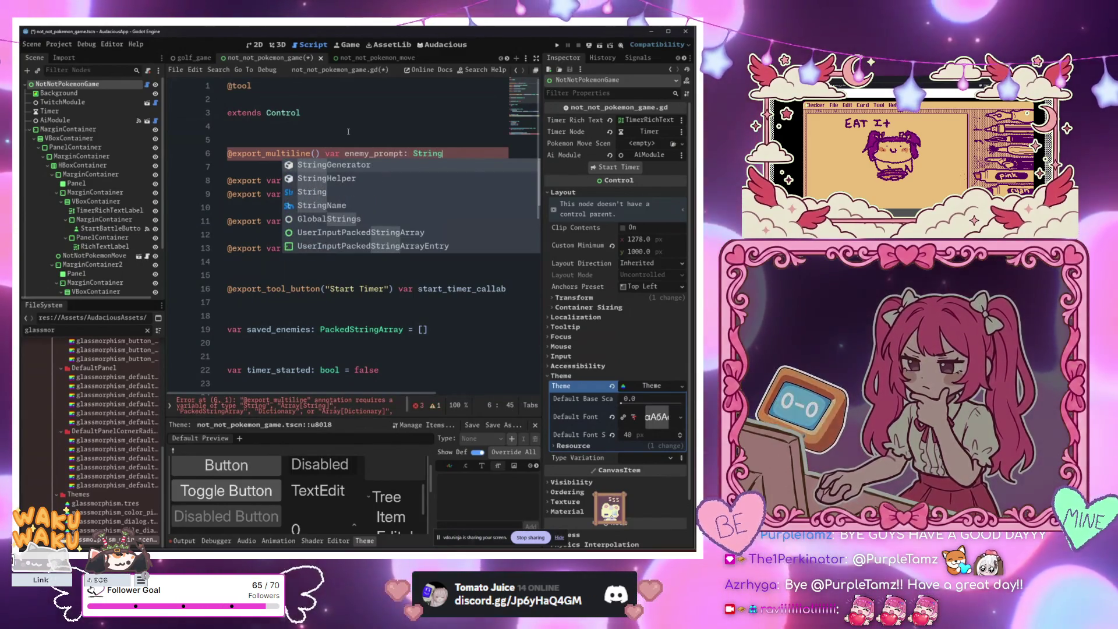
{"action": "key", "text": "Escape"}
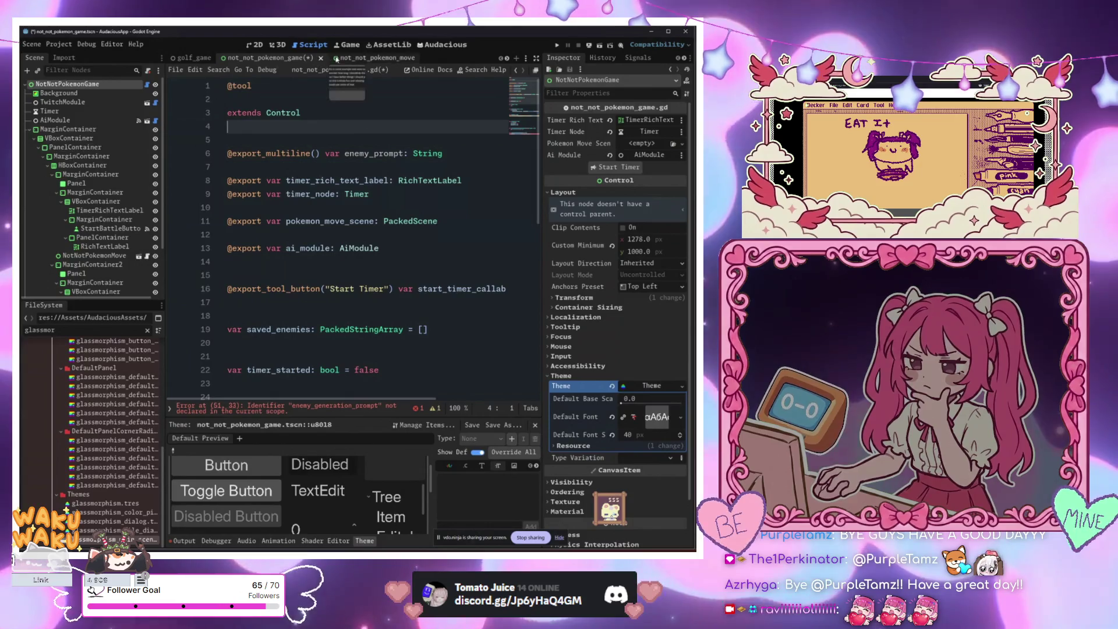
{"action": "left_click", "coordinate": [363, 58]}
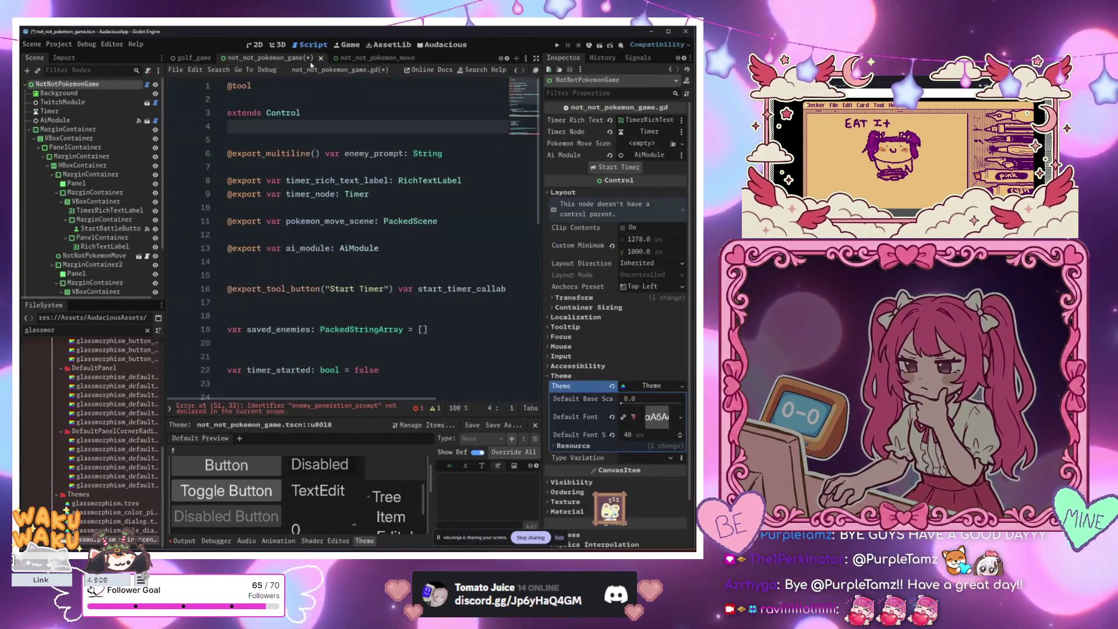
Save the game scene while flipping between the game and move scene tabs.
{"action": "key", "text": "ctrl+shift+Tab"}
{"action": "left_click", "coordinate": [325, 112]}
{"action": "key", "text": "ctrl+s"}
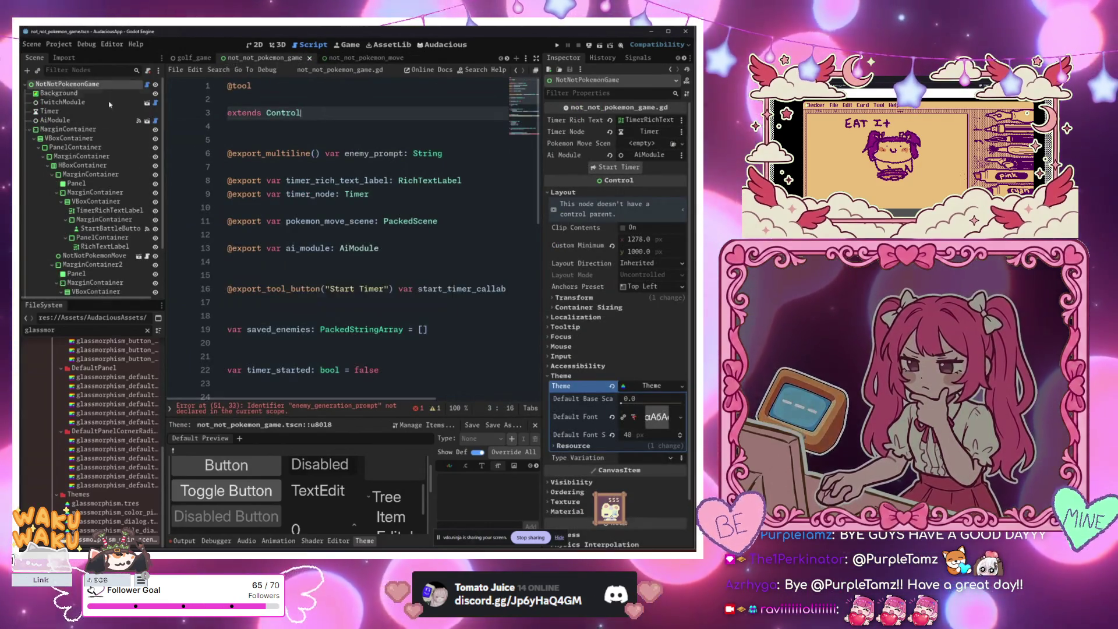
{"action": "left_click", "coordinate": [363, 60]}
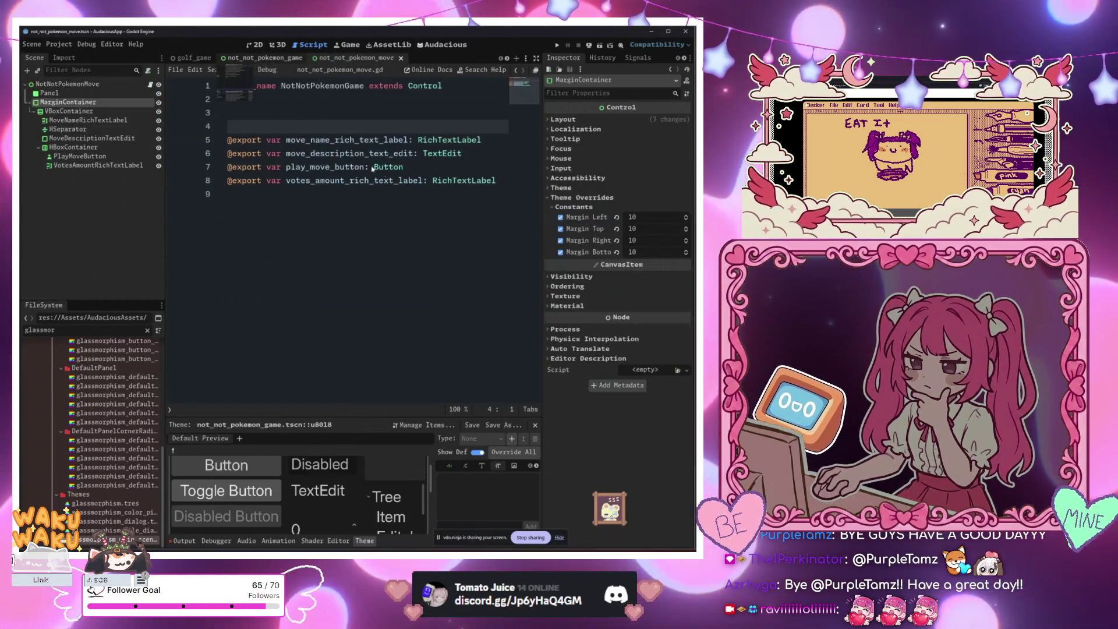
{"action": "left_click", "coordinate": [296, 58]}
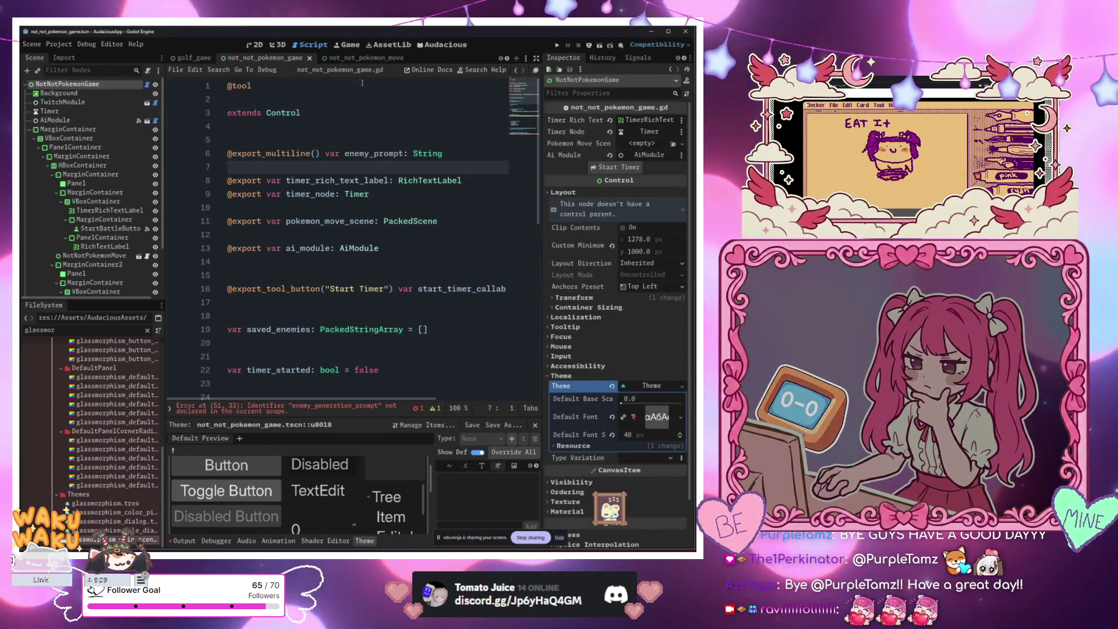
{"action": "left_click", "coordinate": [362, 59]}
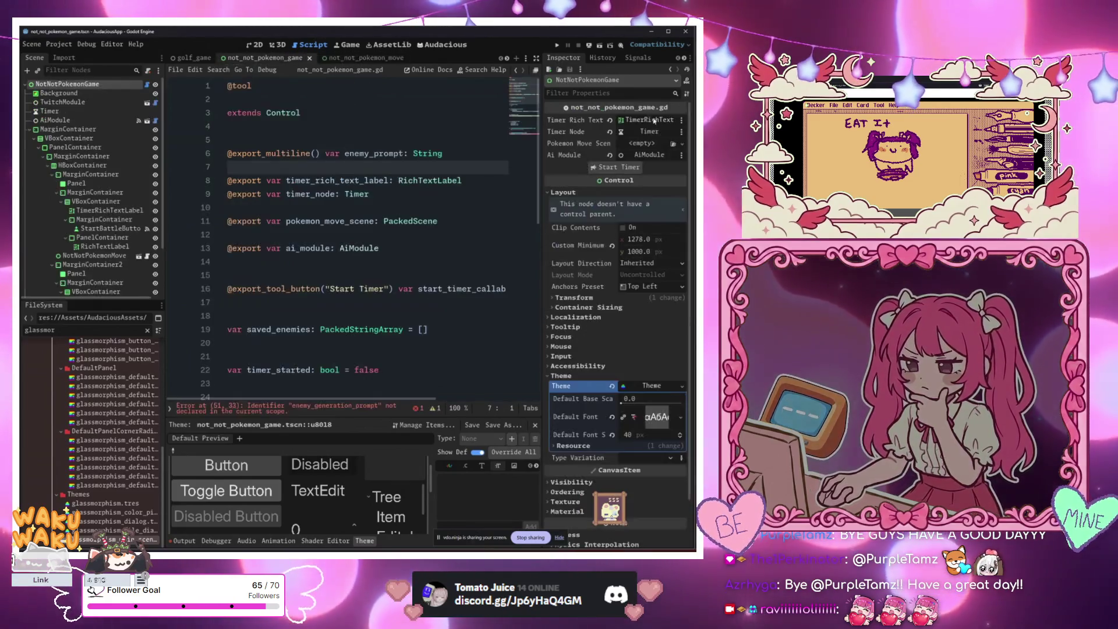
{"action": "key", "text": "ctrl+shift+Tab"}
{"action": "left_click", "coordinate": [441, 138]}
{"action": "key", "text": "ctrl+s"}
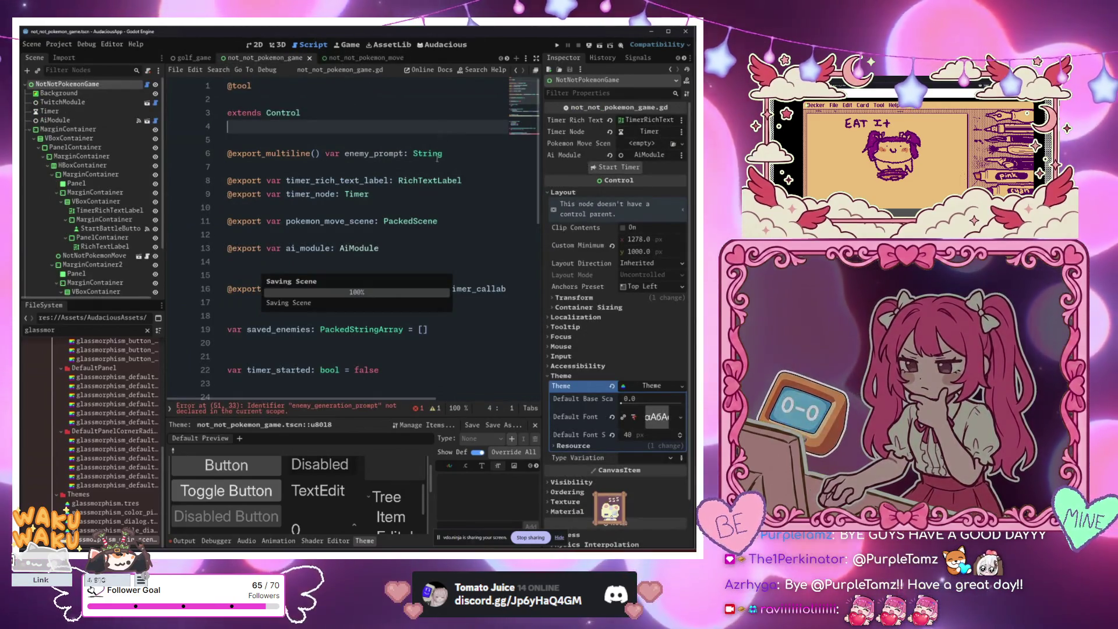
Return to the game scene, select the NotNotPokemonGame root node and jump to the line 51 error.
{"action": "key", "text": "ctrl+Tab"}
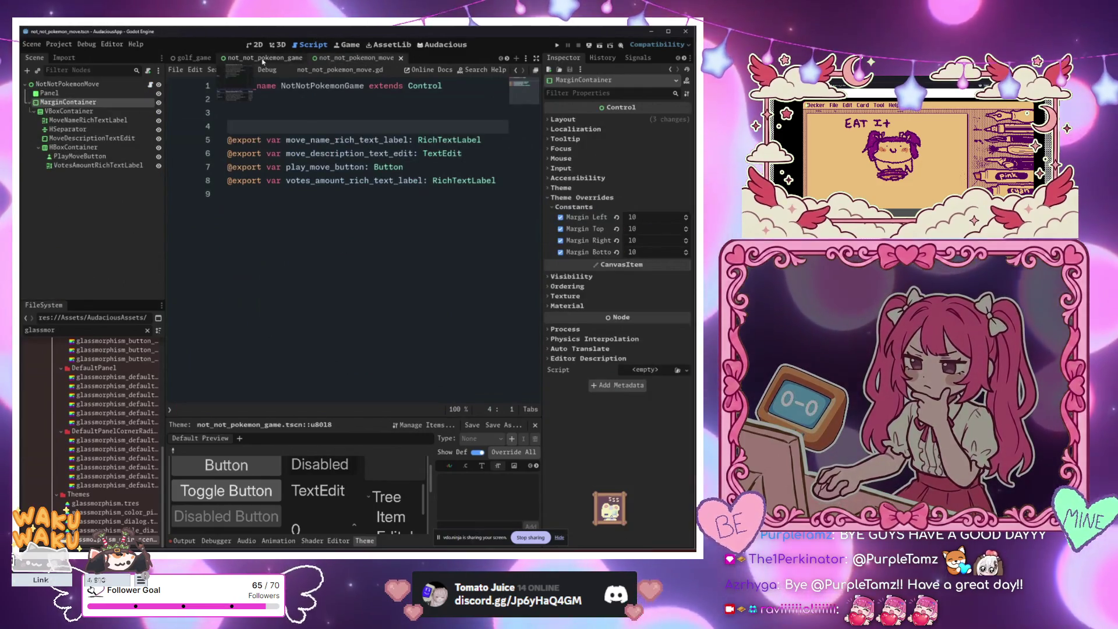
{"action": "left_click", "coordinate": [264, 59]}
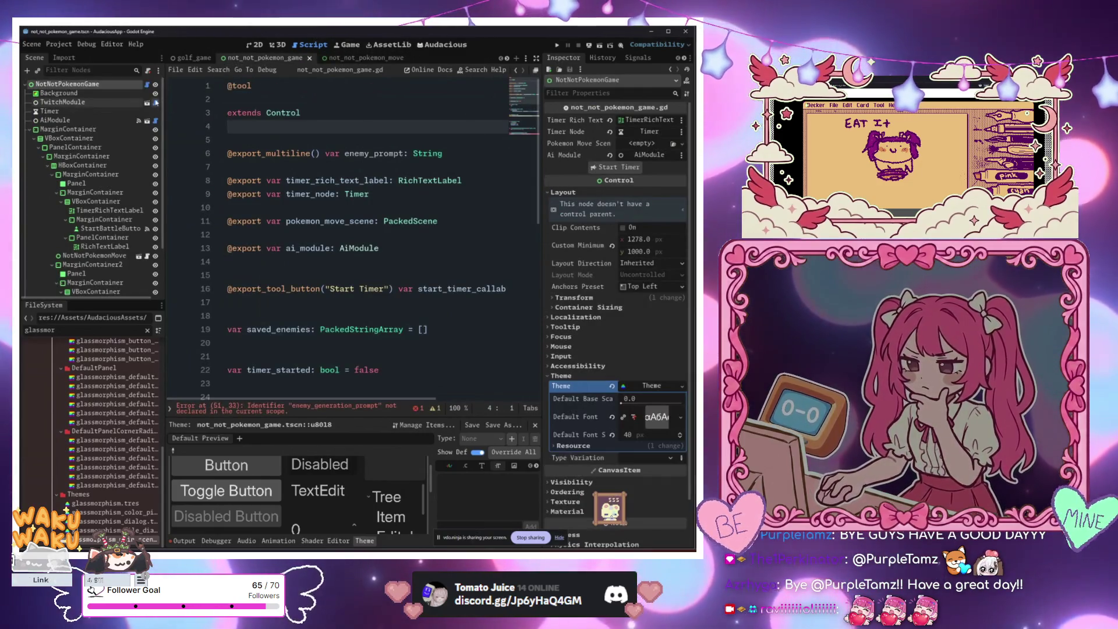
{"action": "key", "text": "ctrl+Tab"}
{"action": "key", "text": "ctrl+shift+Tab"}
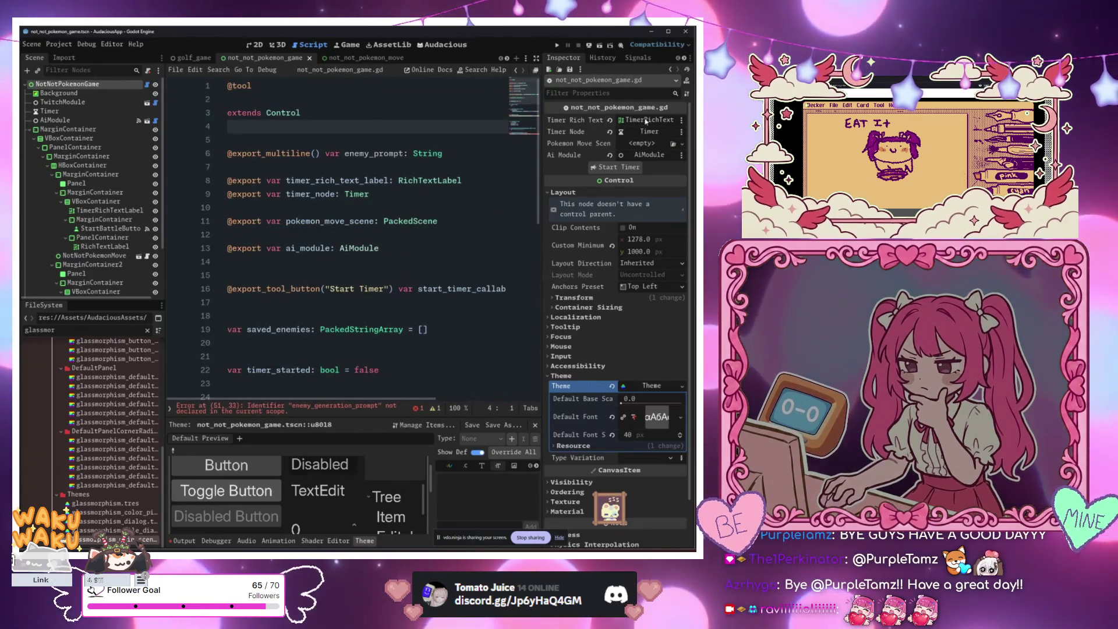
{"action": "left_click", "coordinate": [121, 93]}
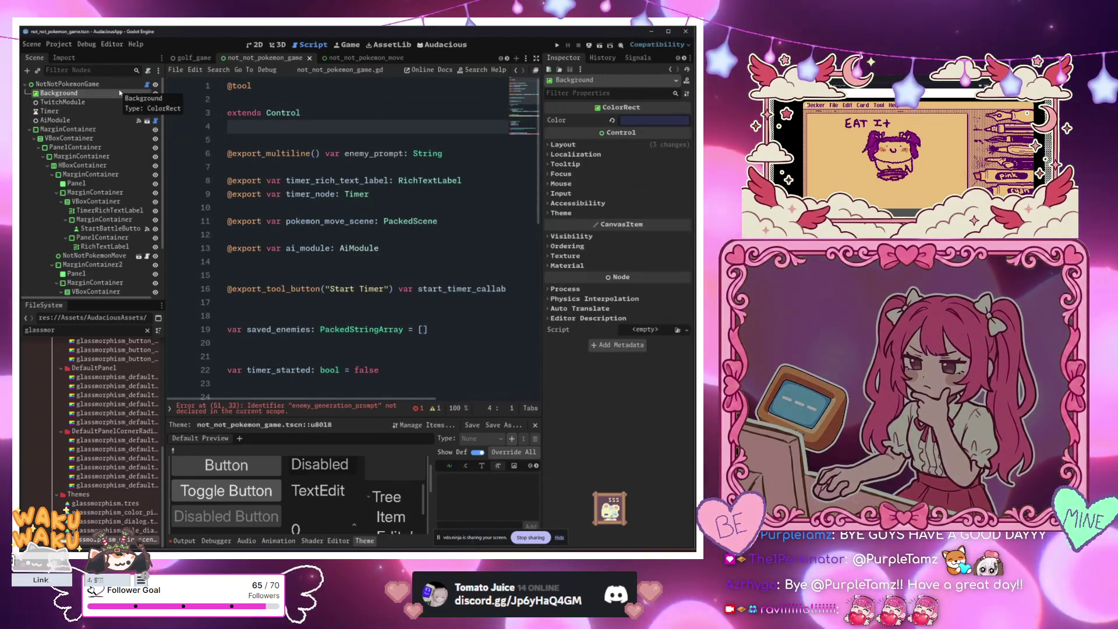
{"action": "left_click", "coordinate": [70, 85]}
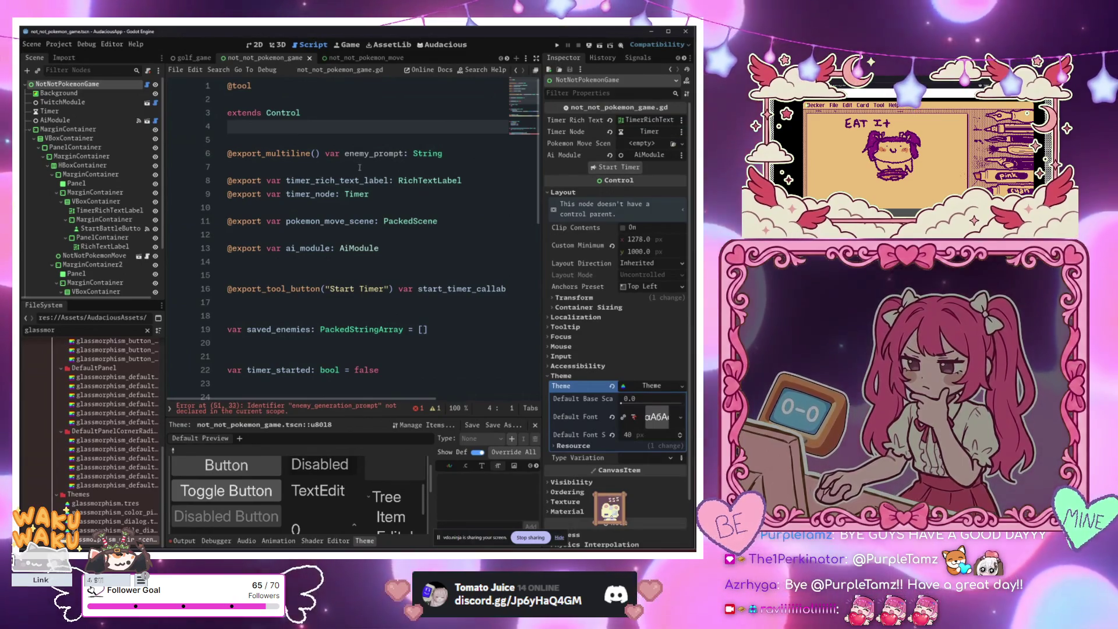
{"action": "left_click", "coordinate": [284, 406]}
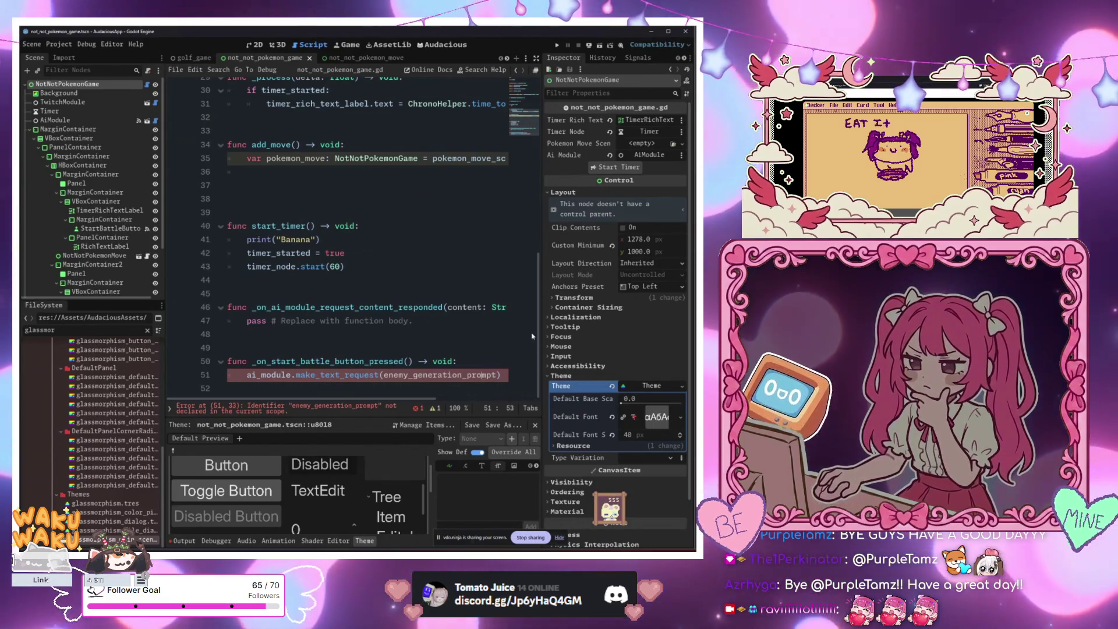
{"action": "scroll", "coordinate": [541, 151], "scroll_direction": "up", "scroll_amount": 10}
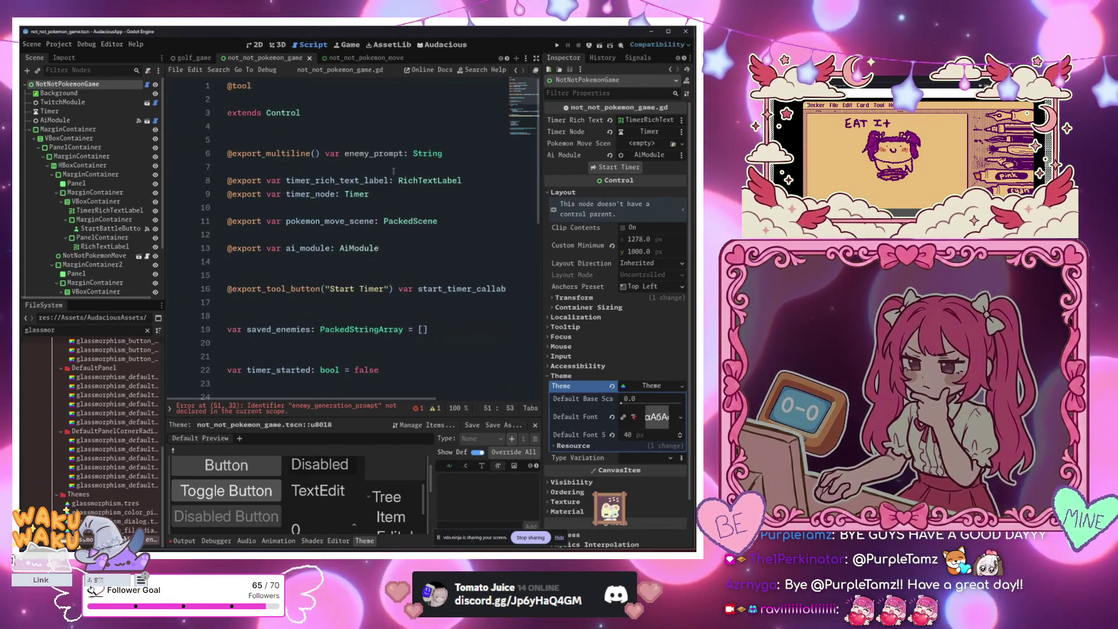
Rename the export to enemy_generation_prompt and save the script.
{"action": "left_click", "coordinate": [372, 154]}
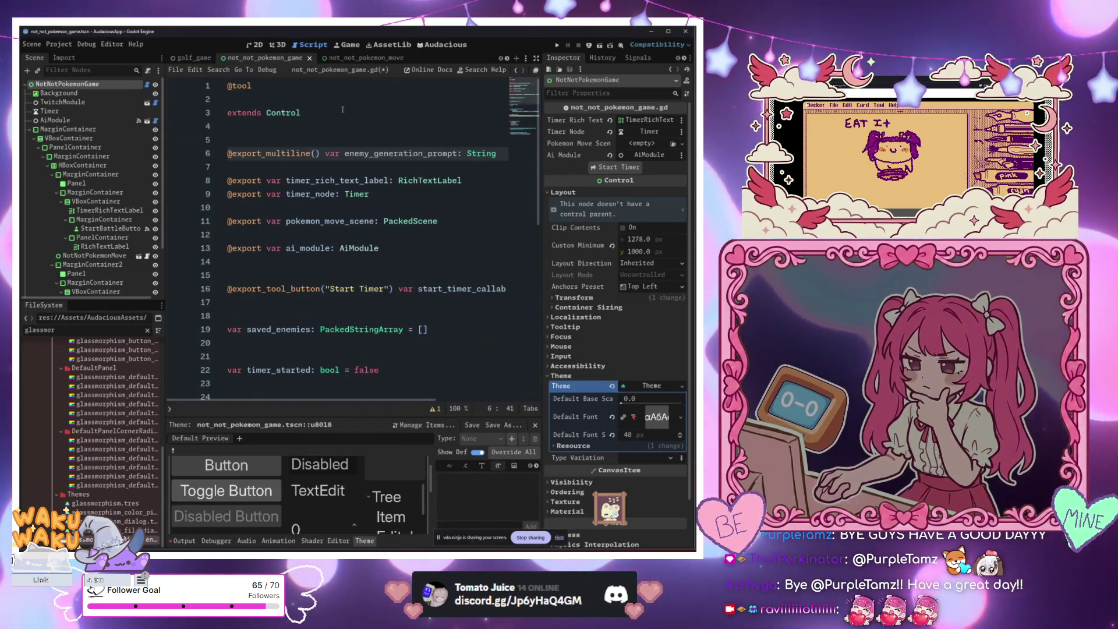
{"action": "key", "text": "ctrl+s"}
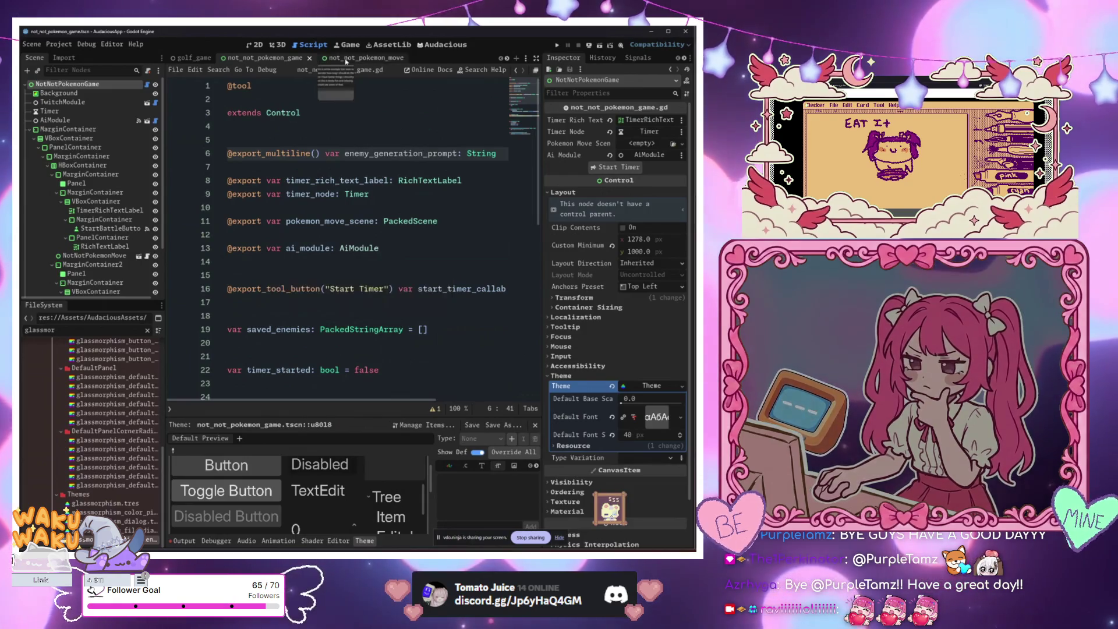
{"action": "left_click", "coordinate": [347, 59]}
{"action": "key", "text": "ctrl+shift+Tab"}
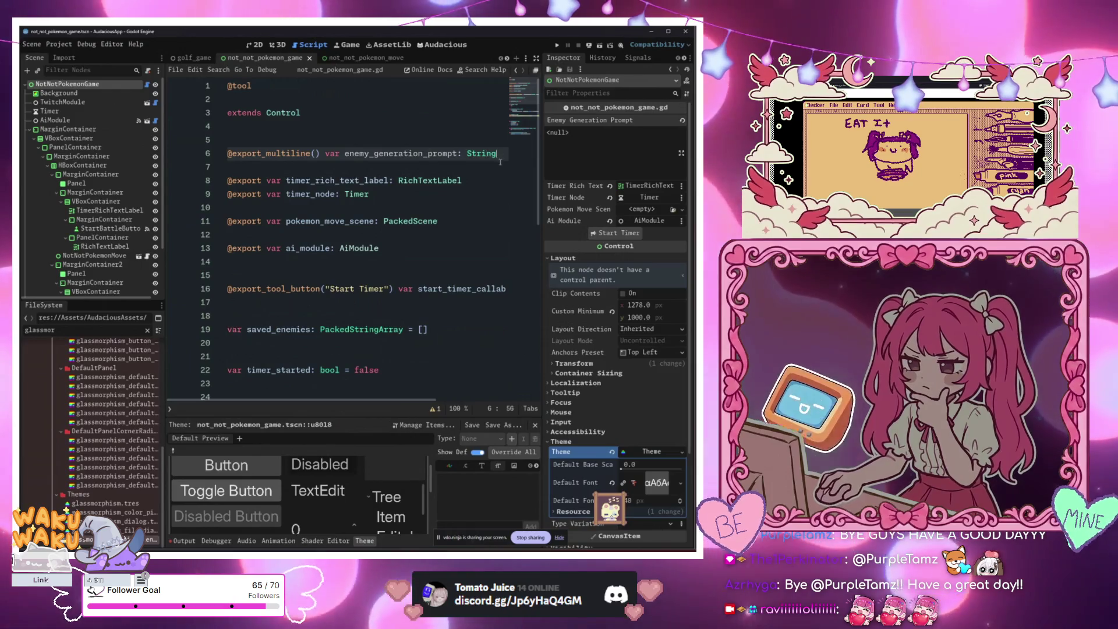
{"action": "type", "text": "= \"\"\""}
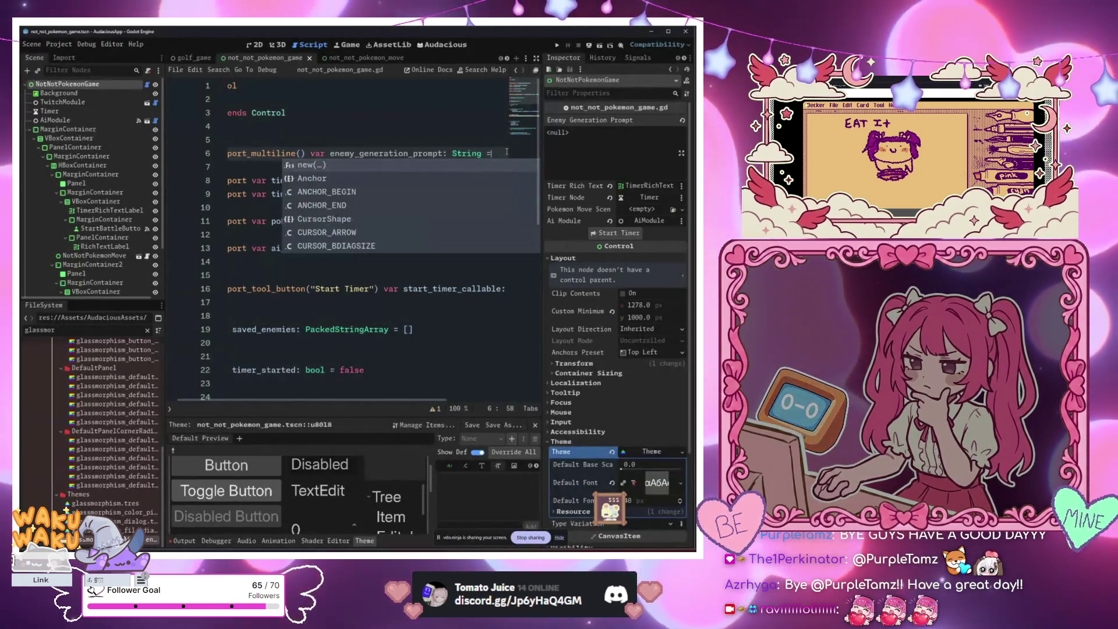
Give enemy_generation_prompt an empty string default and bring up its inspector text editor.
{"action": "key", "text": "Escape"}
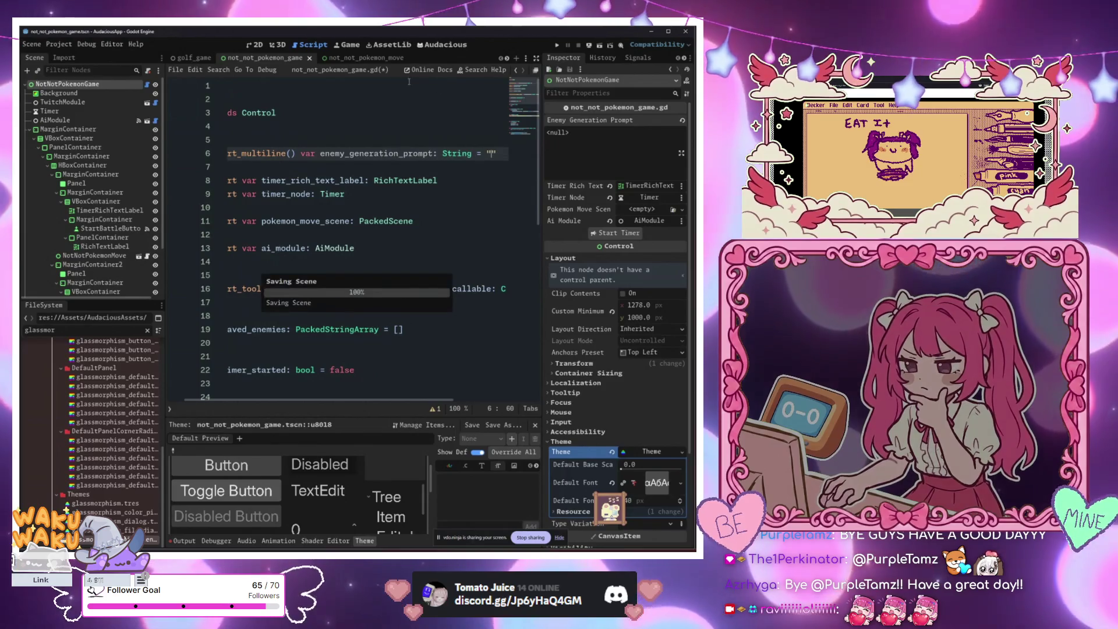
{"action": "left_click", "coordinate": [354, 57]}
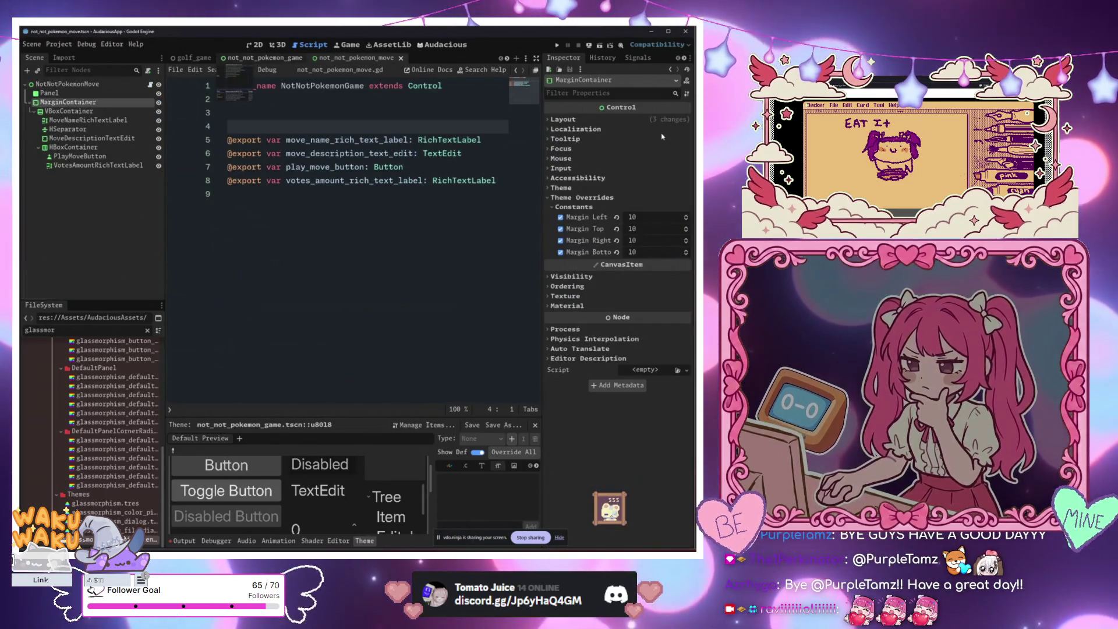
{"action": "key", "text": "ctrl+shift+Tab"}
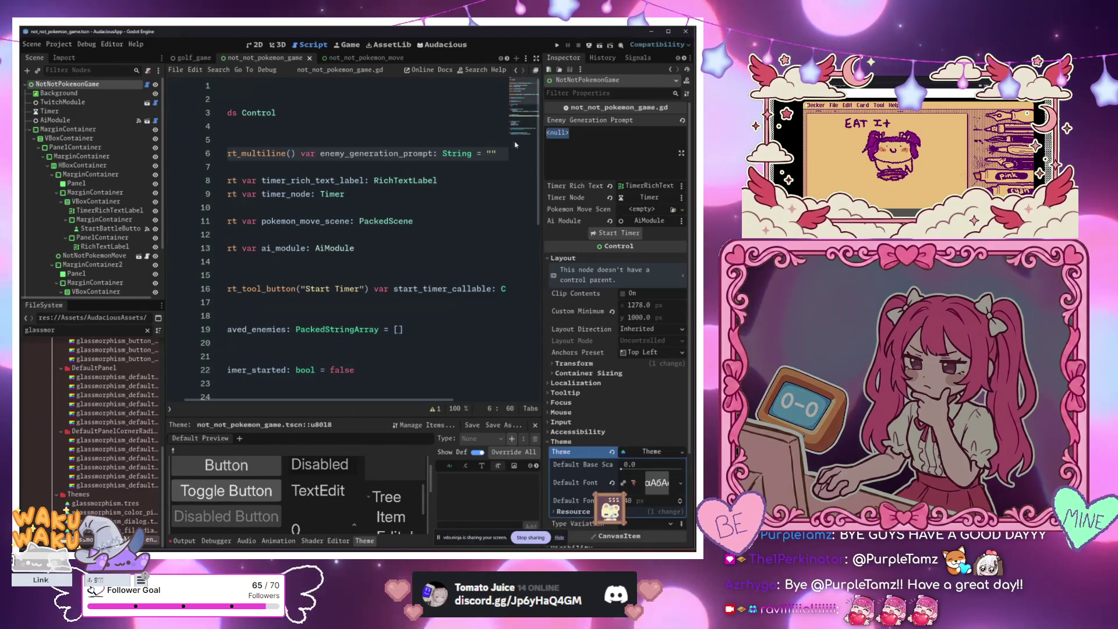
{"action": "left_click", "coordinate": [682, 153]}
Write the prompt's role sentence and the task of inventing wacky enemies for the game.
{"action": "mouse_move", "coordinate": [426, 124]}
{"action": "left_mouse_down"}
{"action": "mouse_move", "coordinate": [235, 106]}
{"action": "mouse_move", "coordinate": [235, 130]}
{"action": "left_mouse_up"}
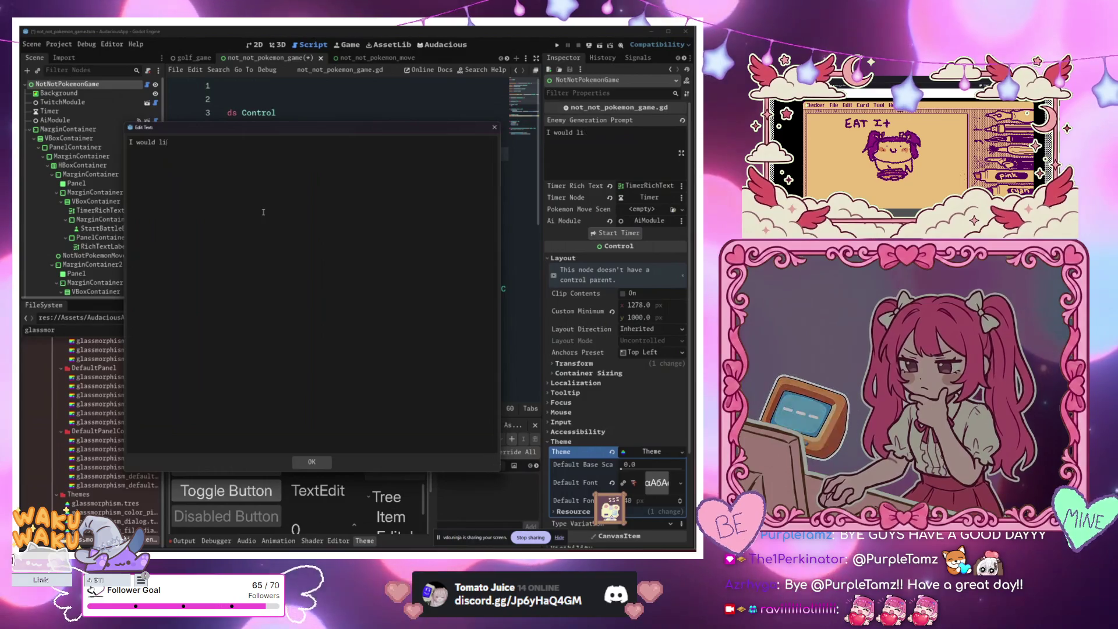
{"action": "type", "text": "You are a "}
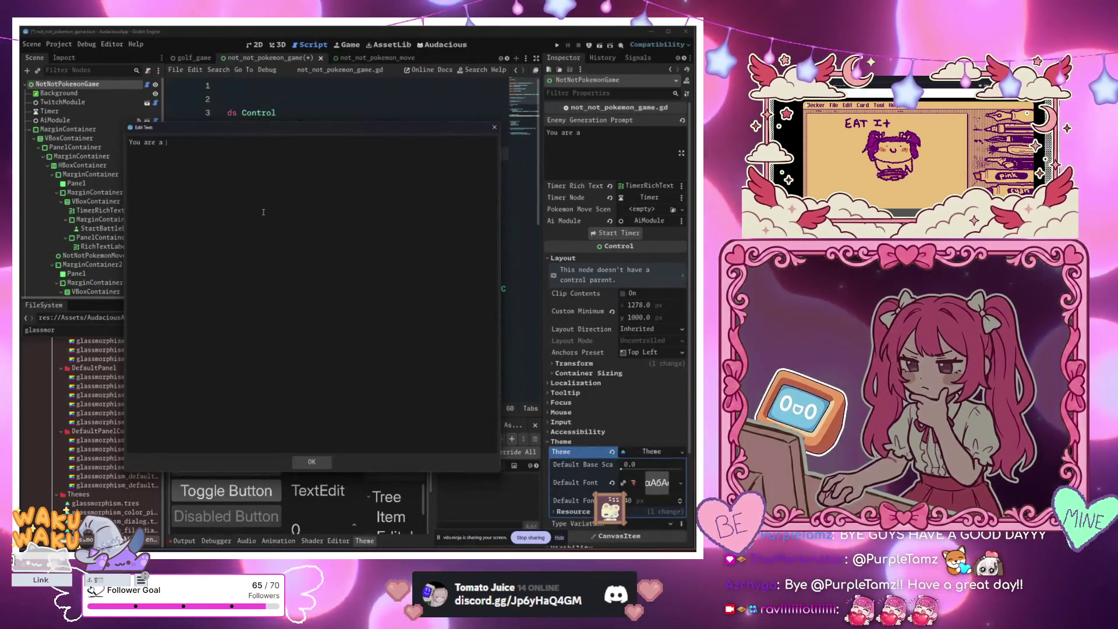
{"action": "type", "text": "E"}
{"action": "key", "text": "BackSpace"}
{"action": "key", "text": "BackSpace"}
{"action": "key", "text": "BackSpace"}
{"action": "type", "text": "C"}
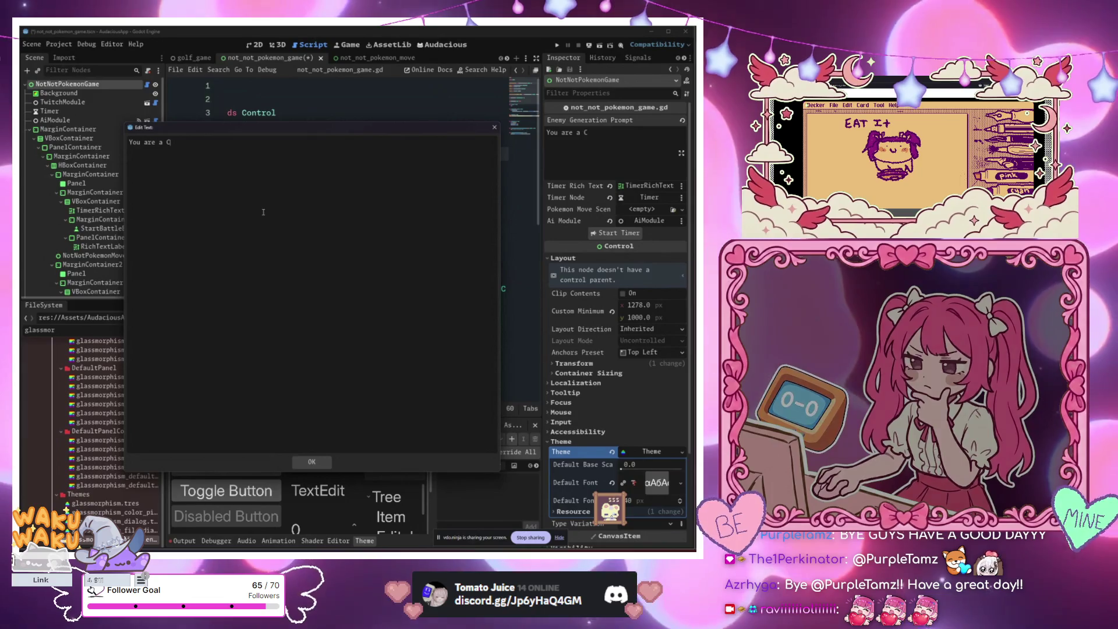
{"action": "type", "text": "reative Ene"}
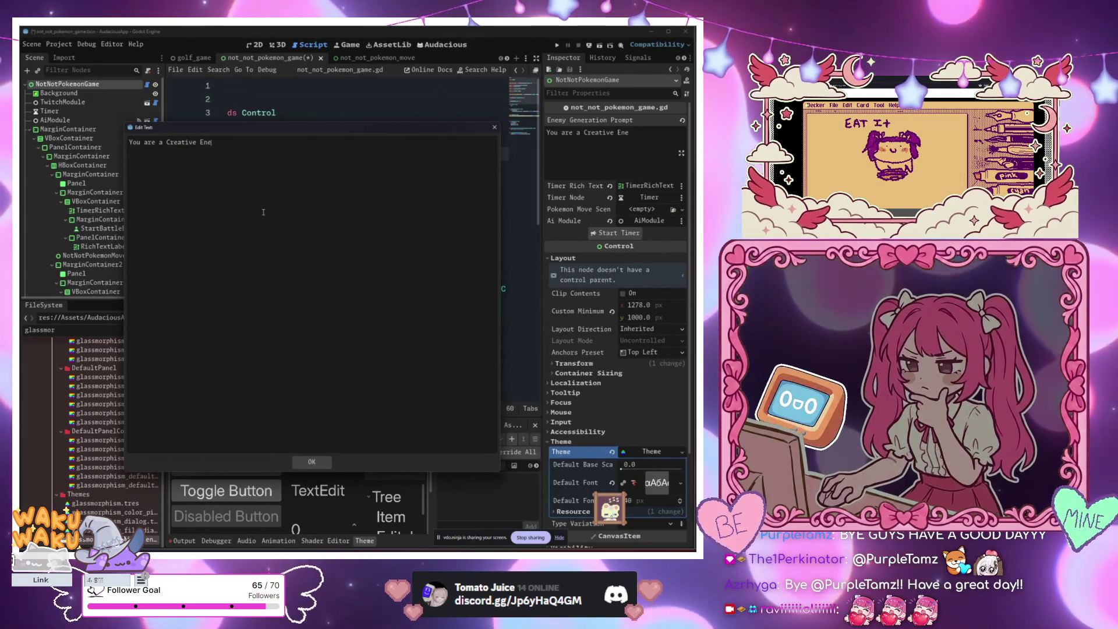
{"action": "type", "text": "my Genera"}
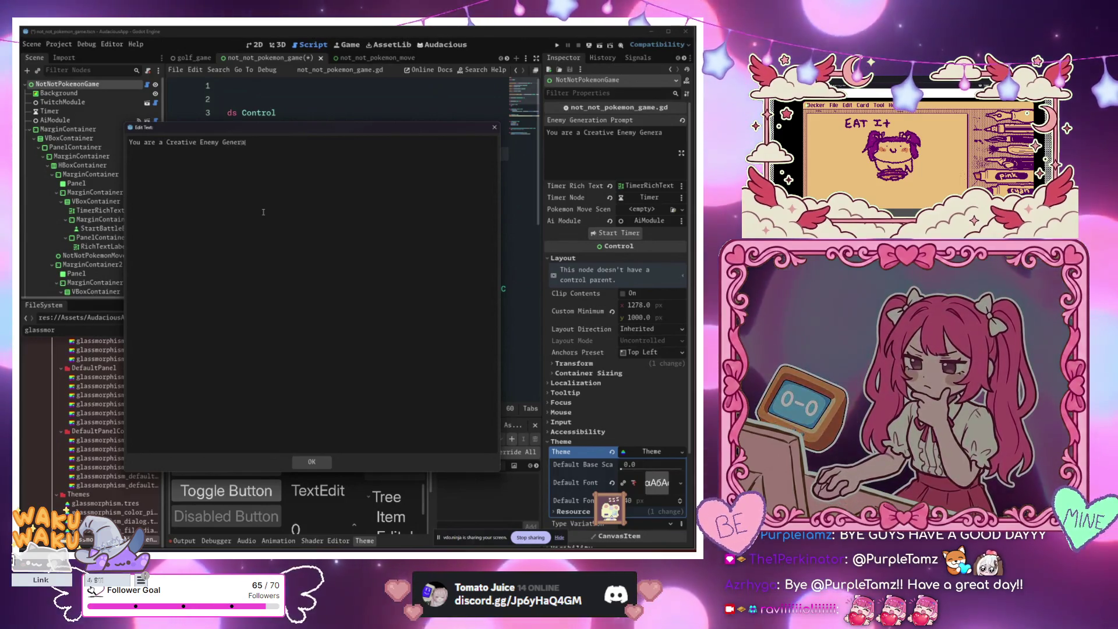
{"action": "type", "text": "ting "}
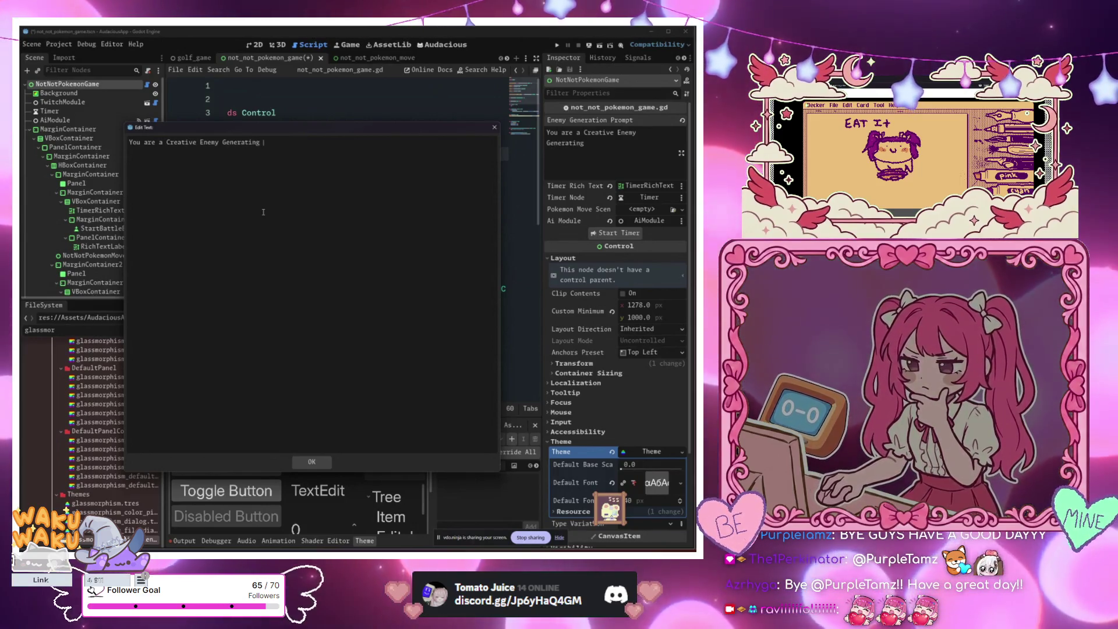
{"action": "type", "text": "Pro"}
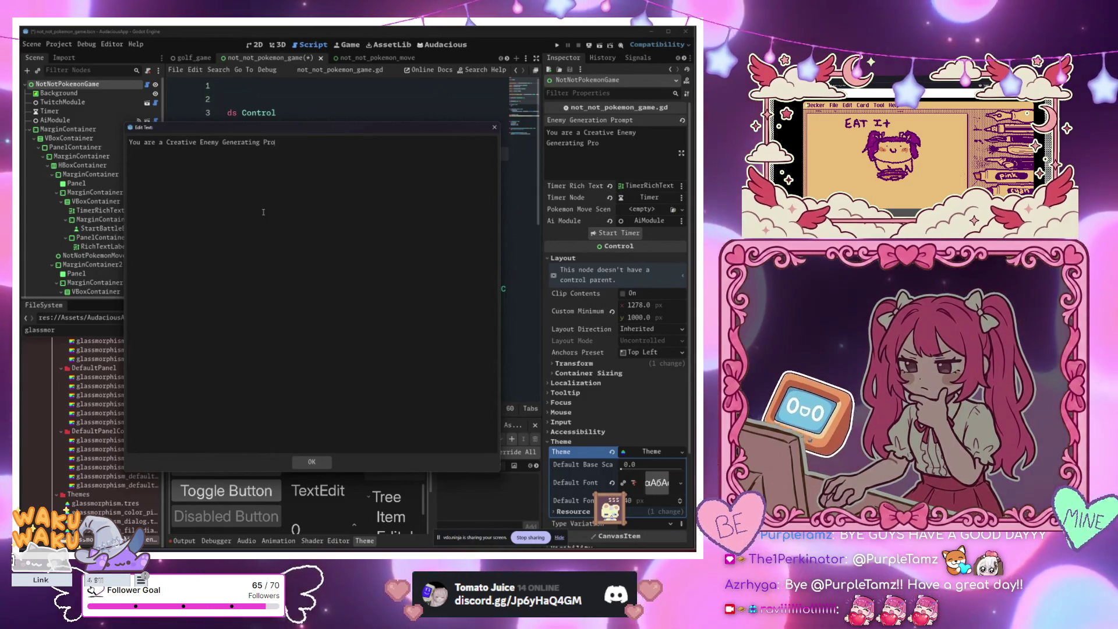
{"action": "type", "text": "f"}
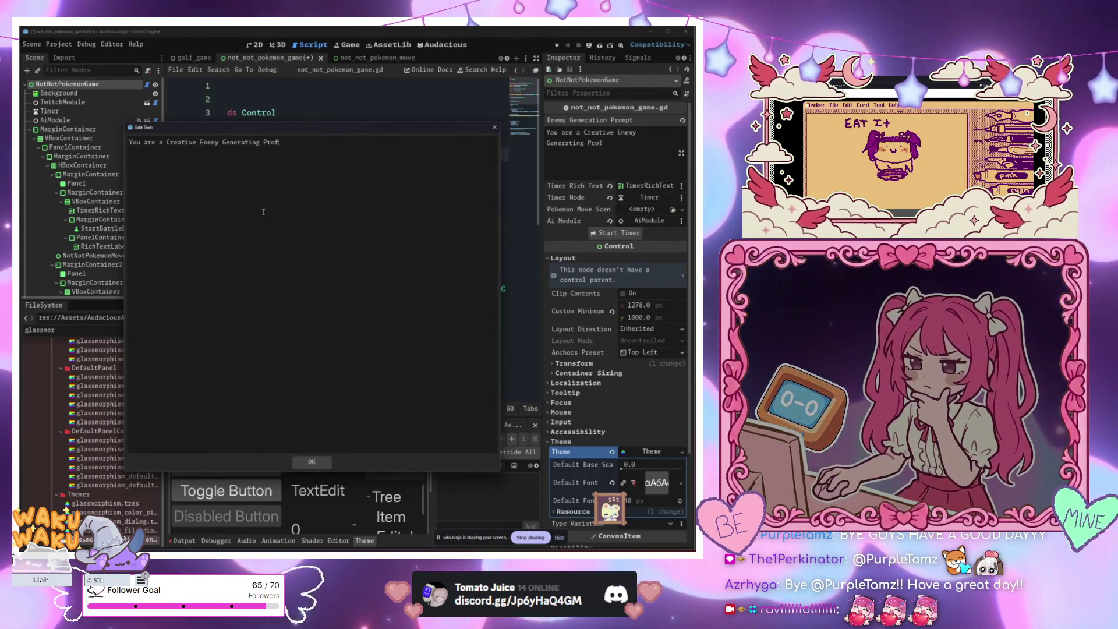
{"action": "type", "text": "essional."}
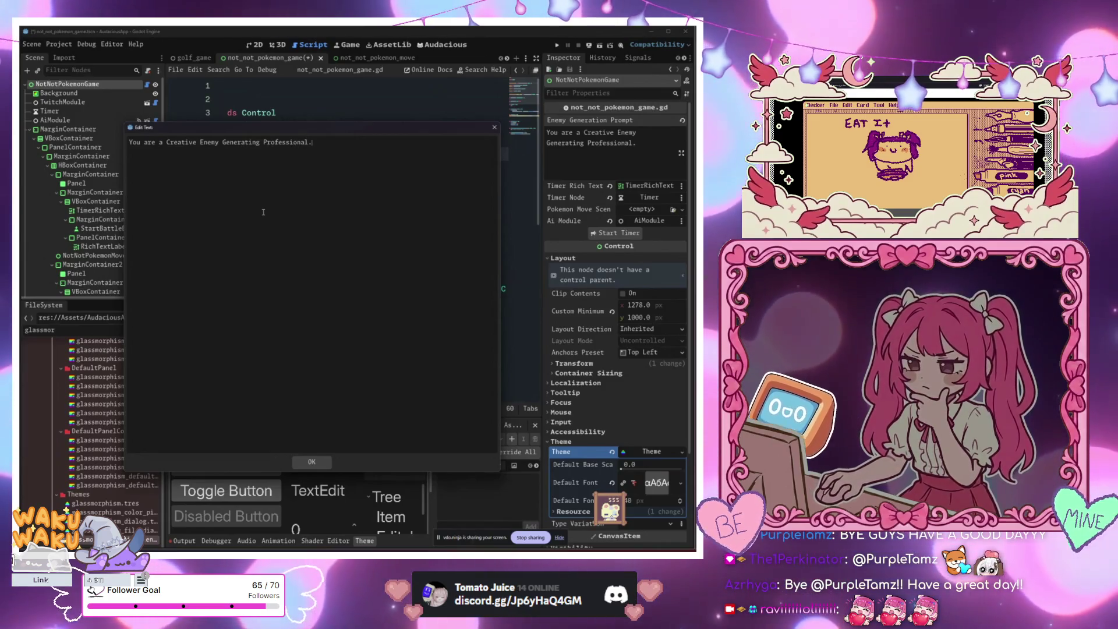
{"action": "key", "text": "Return"}
{"action": "key", "text": "Return"}
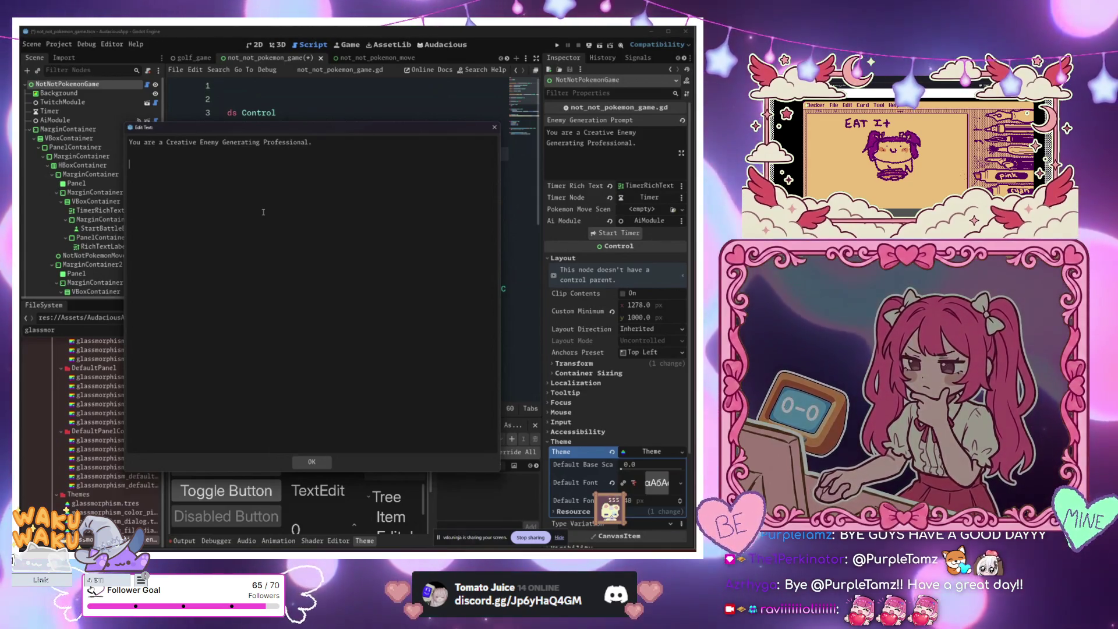
{"action": "type", "text": "Your task is to come u"}
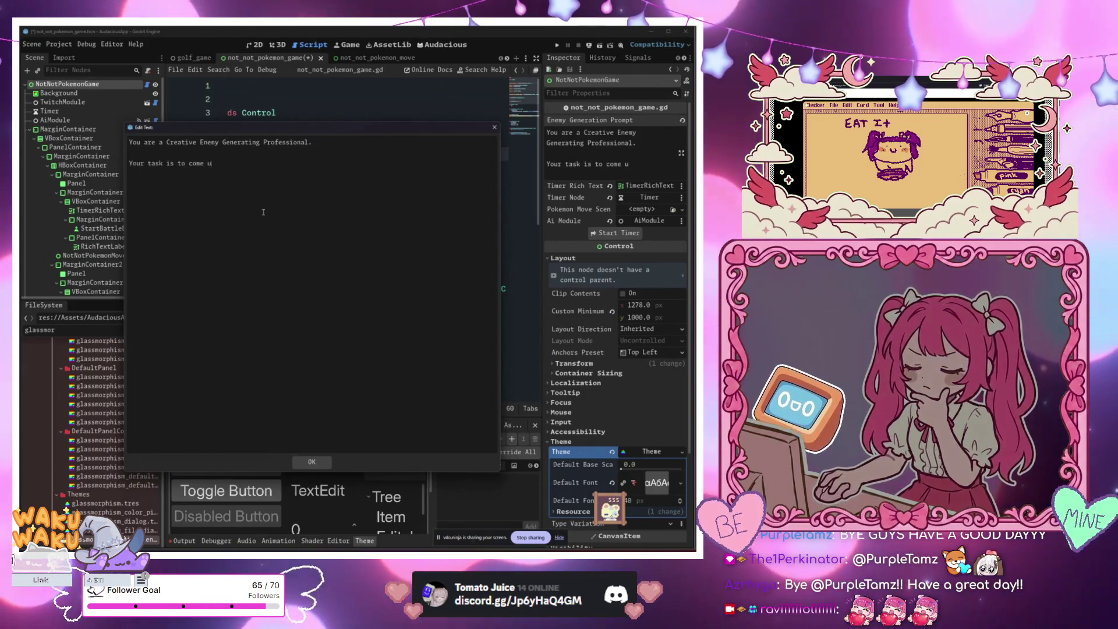
{"action": "type", "text": "p with some wa"}
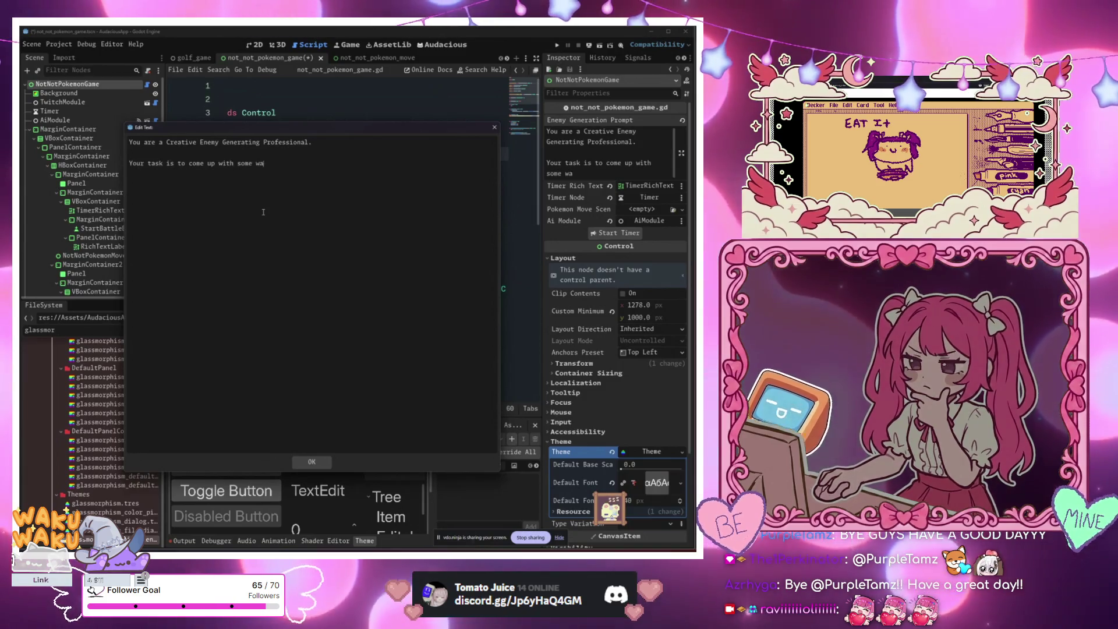
{"action": "type", "text": "cky enemie"}
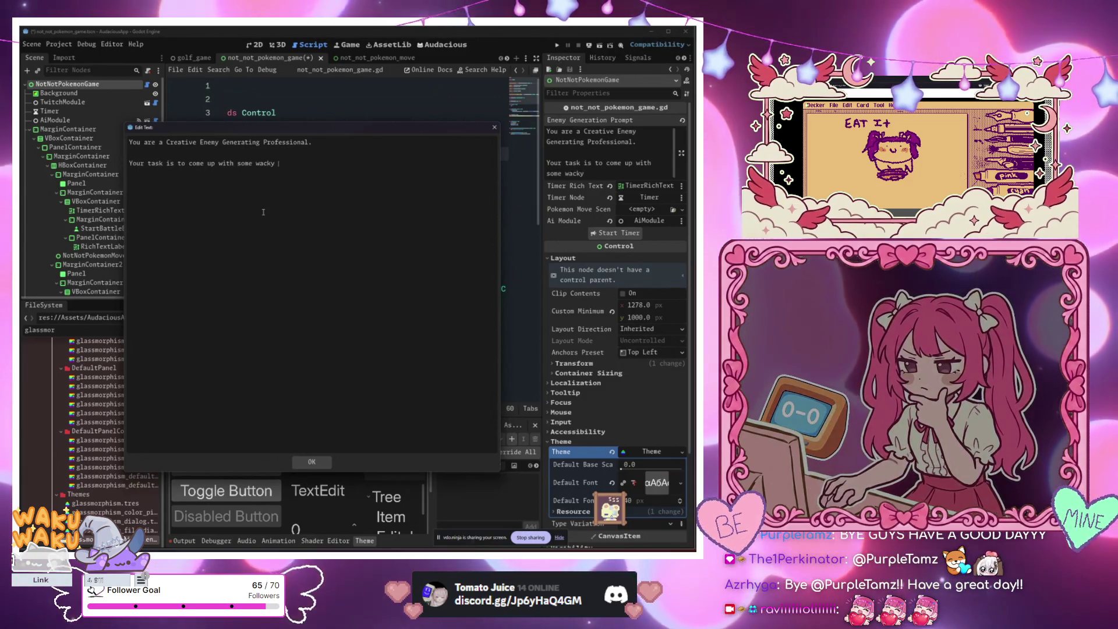
{"action": "type", "text": "s for a game"}
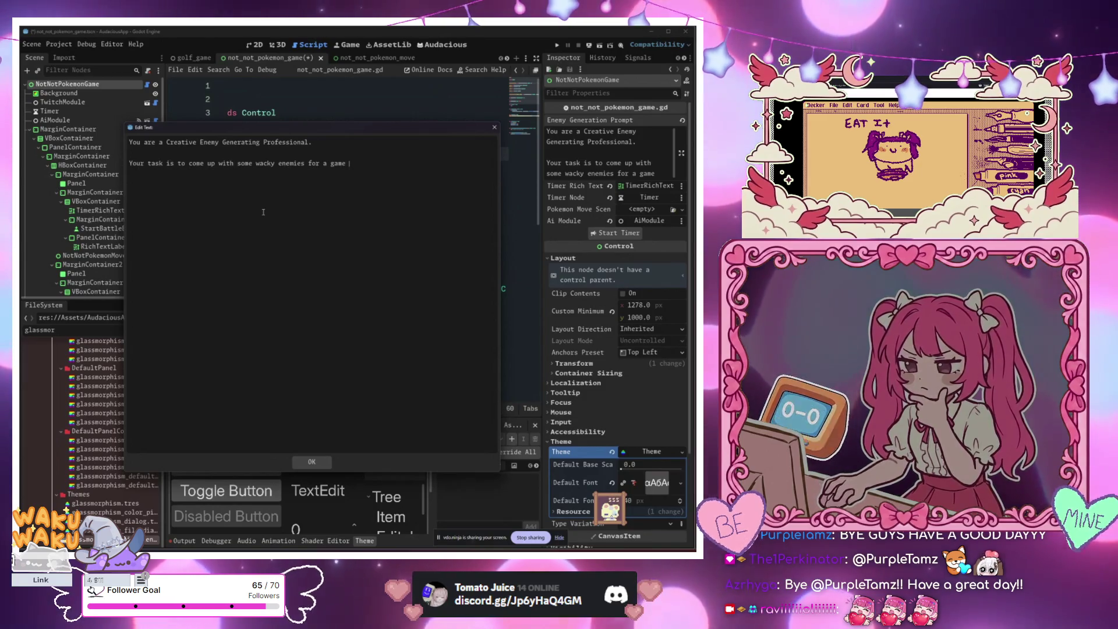
{"action": "key", "text": "BackSpace"}
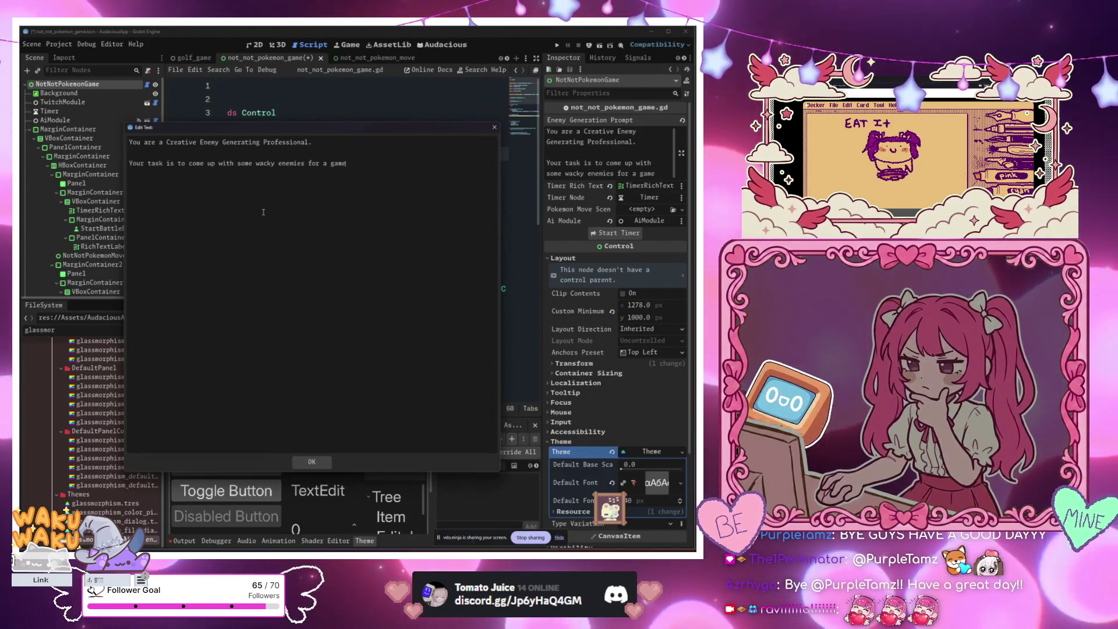
{"action": "type", "text": "."}
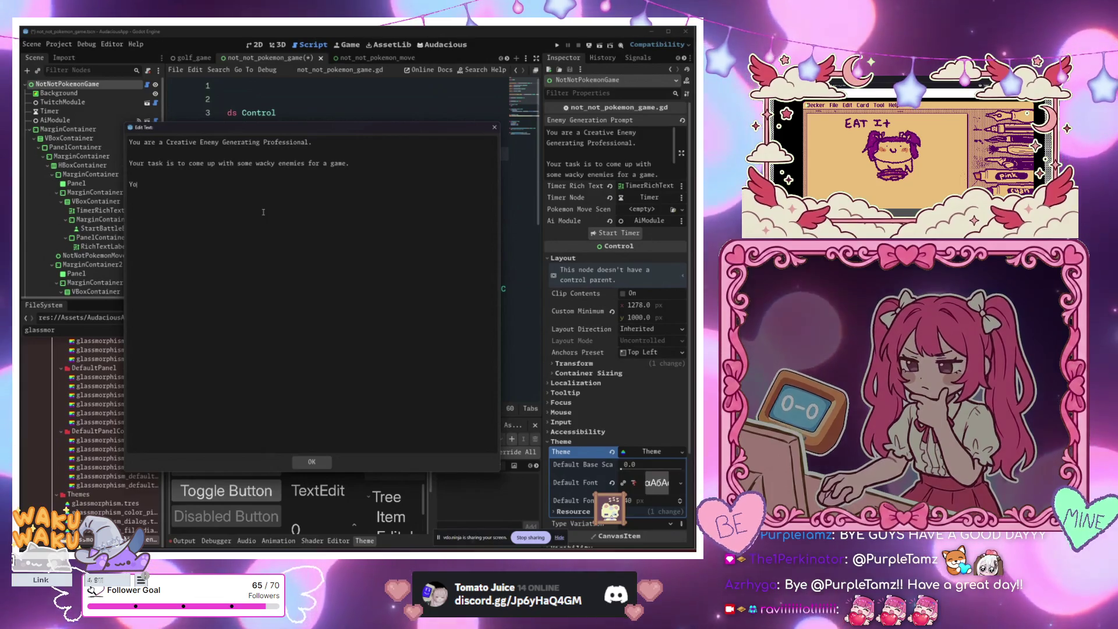
{"action": "key", "text": "Return"}
{"action": "key", "text": "Return"}
{"action": "type", "text": "You meed to create a enemy name an"}
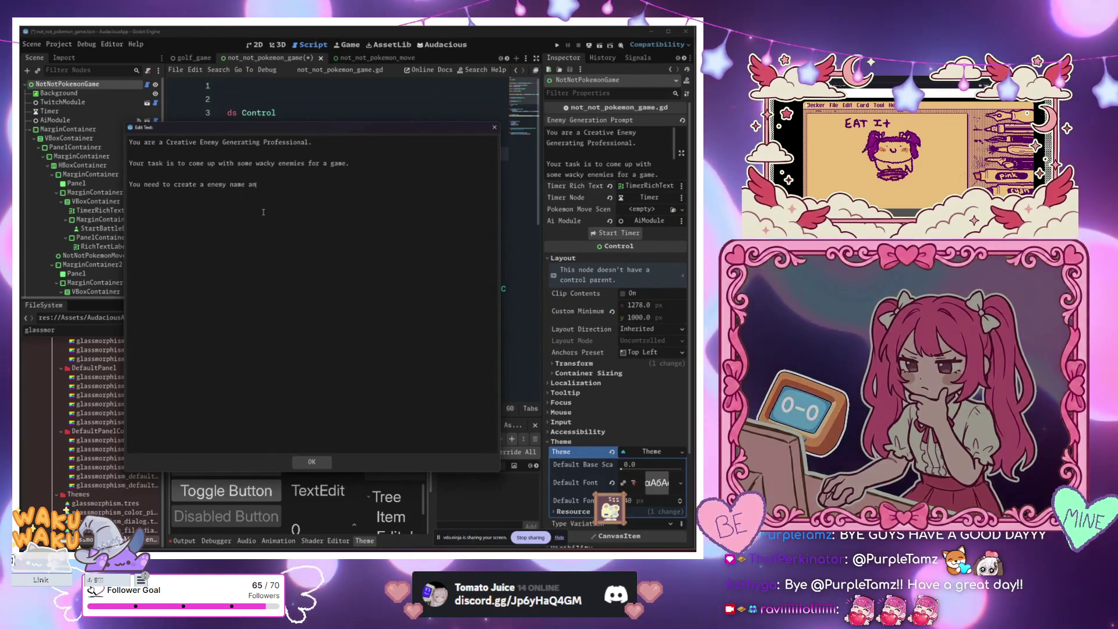
{"action": "type", "text": " a fun descr"}
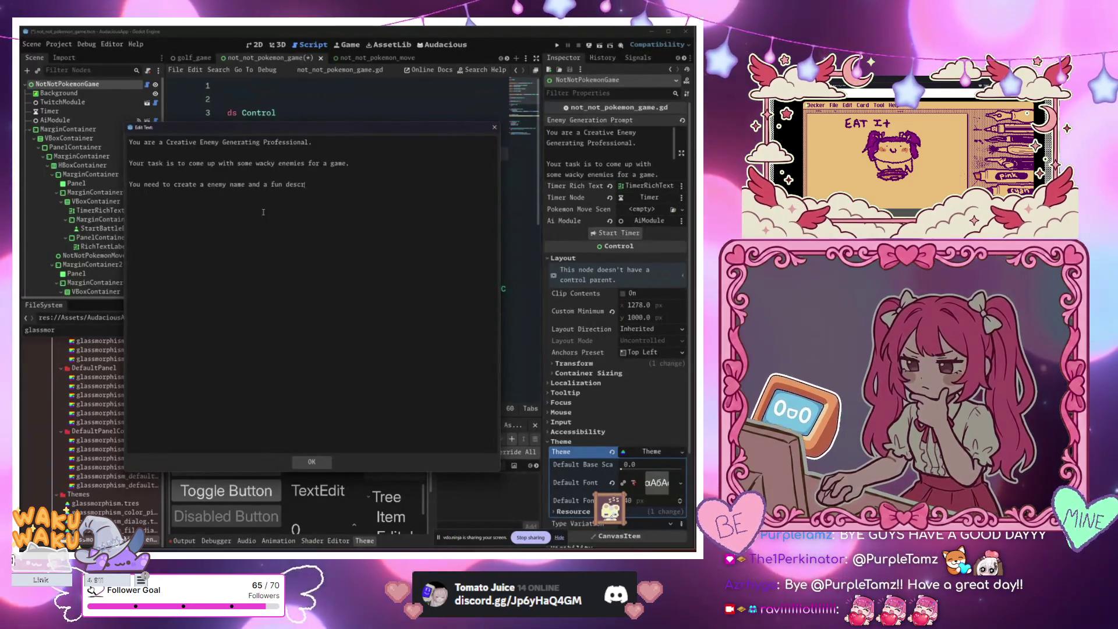
{"action": "type", "text": "for it."}
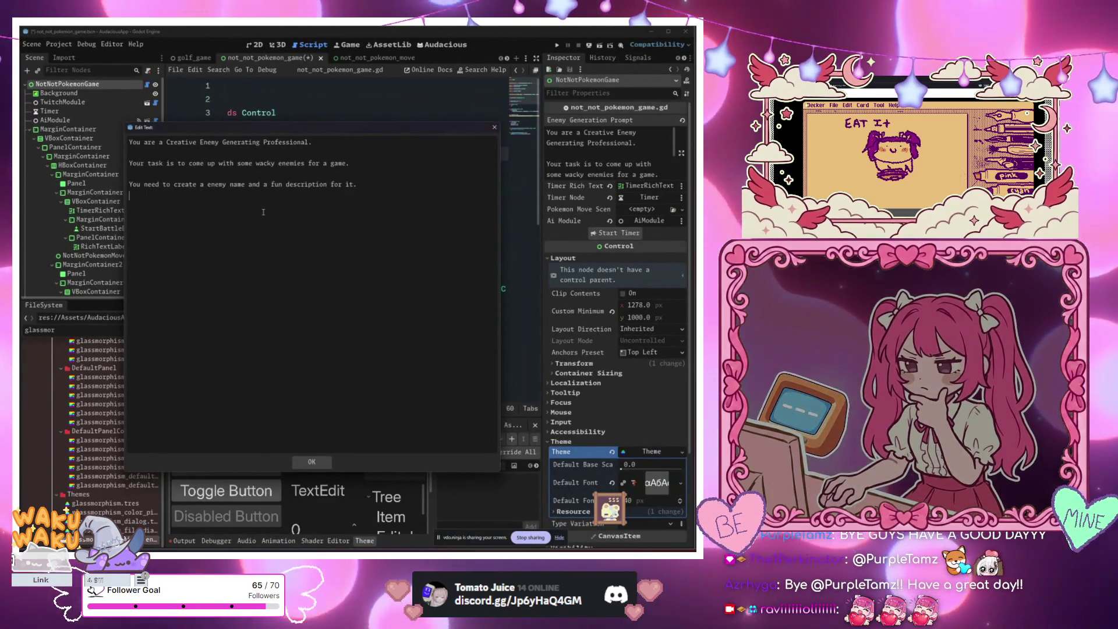
Add paragraphs asking for a name and fun description, with the name in {} format.
{"action": "key", "text": "Return"}
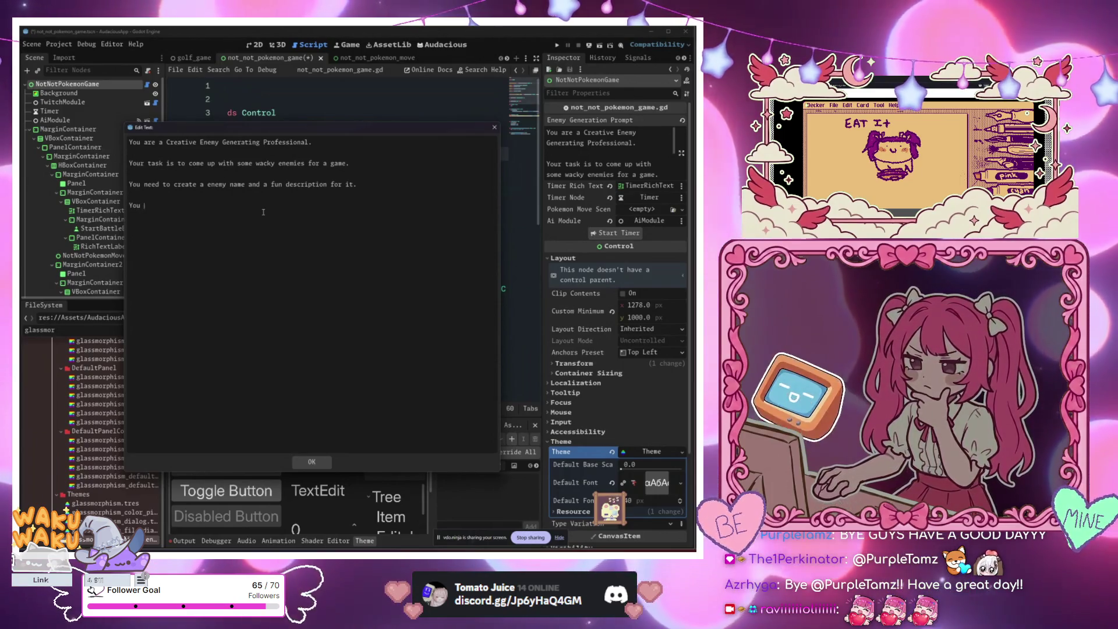
{"action": "type", "text": "u must format the "}
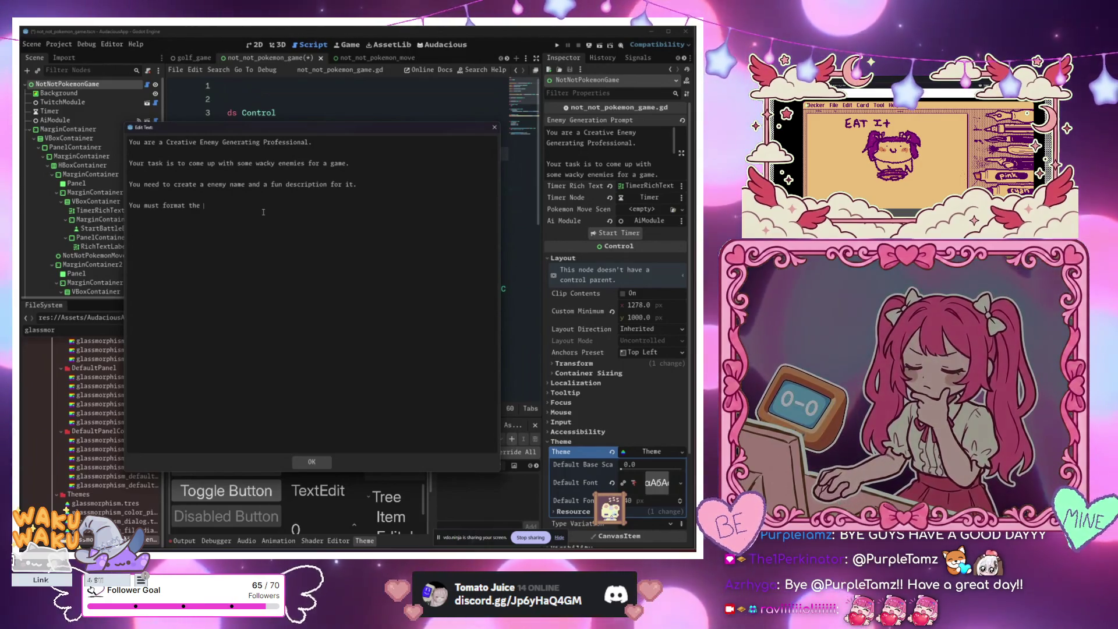
{"action": "type", "text": "respon"}
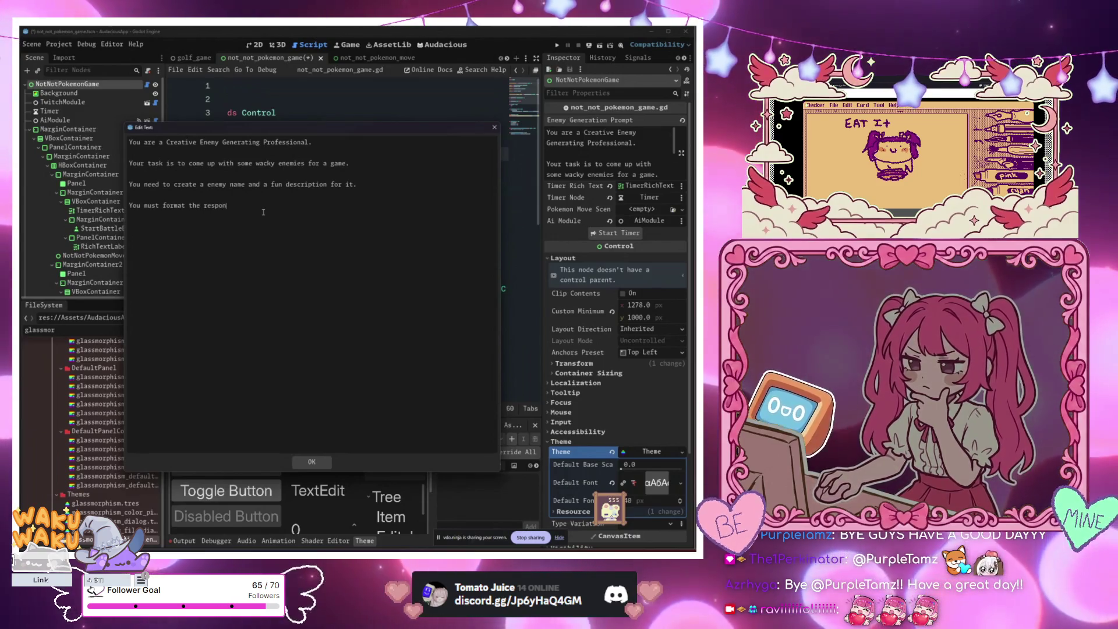
{"action": "type", "text": "se as"}
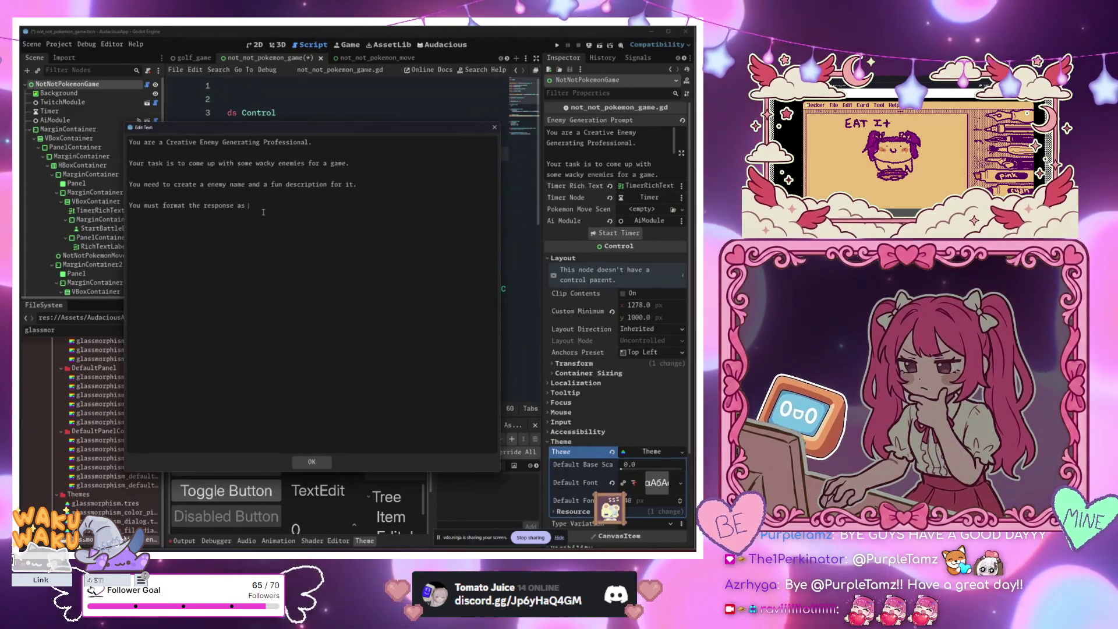
{"action": "type", "text": " follow"}
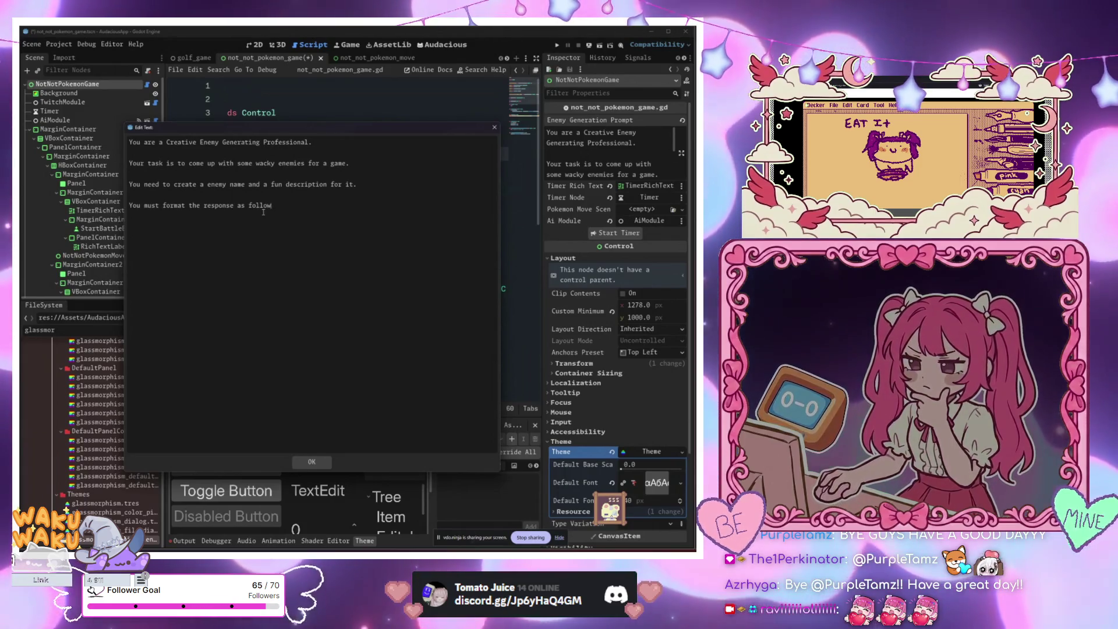
{"action": "key", "text": "BackSpace"}
{"action": "key", "text": "BackSpace"}
{"action": "key", "text": "BackSpace"}
{"action": "key", "text": "BackSpace"}
{"action": "key", "text": "BackSpace"}
{"action": "key", "text": "BackSpace"}
{"action": "type", "text": "like the "}
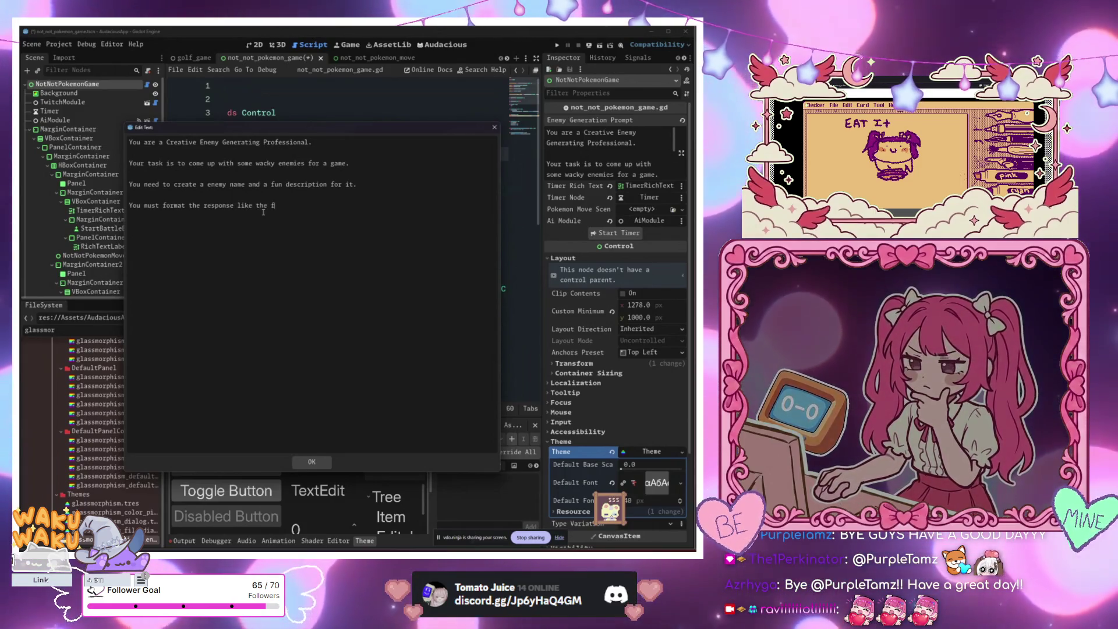
{"action": "type", "text": "following example where the name is in "}
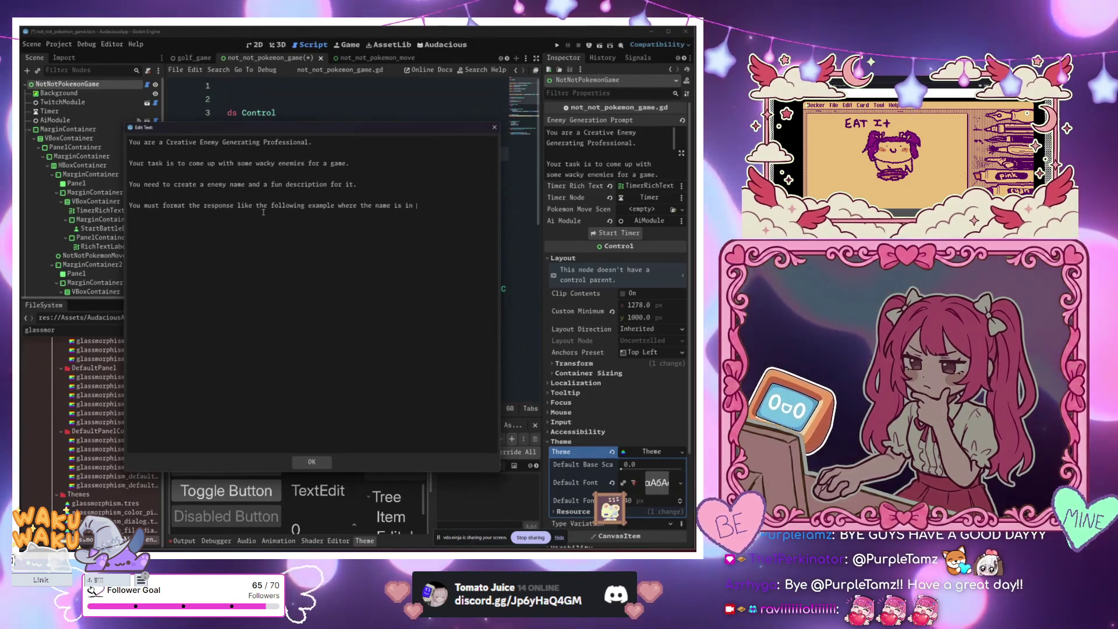
{"action": "type", "text": "{} and"}
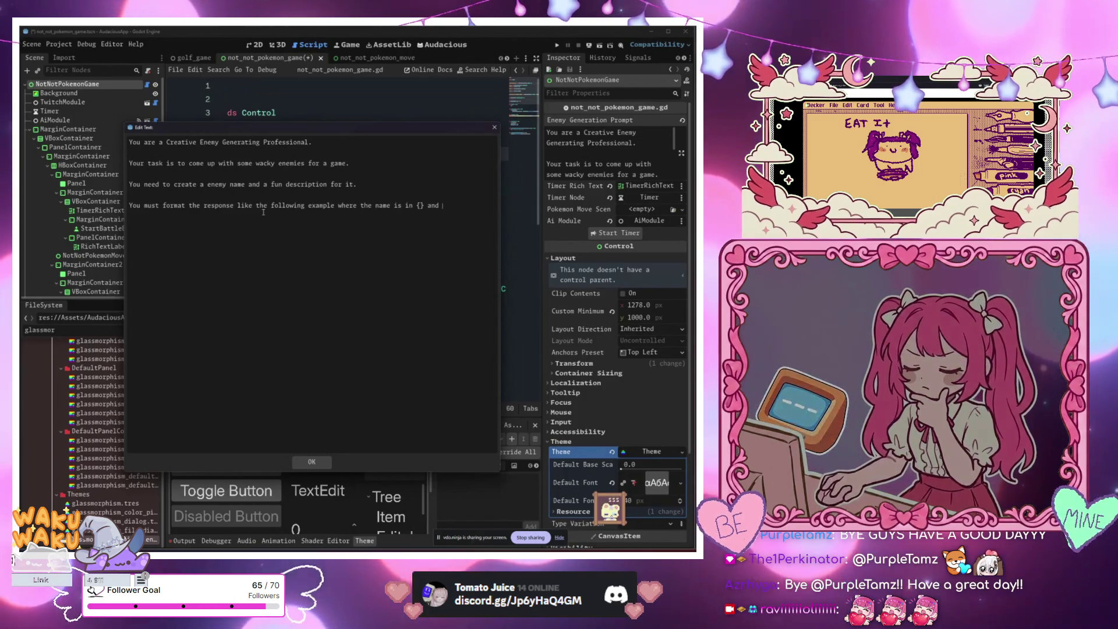
{"action": "type", "text": " the rest of"}
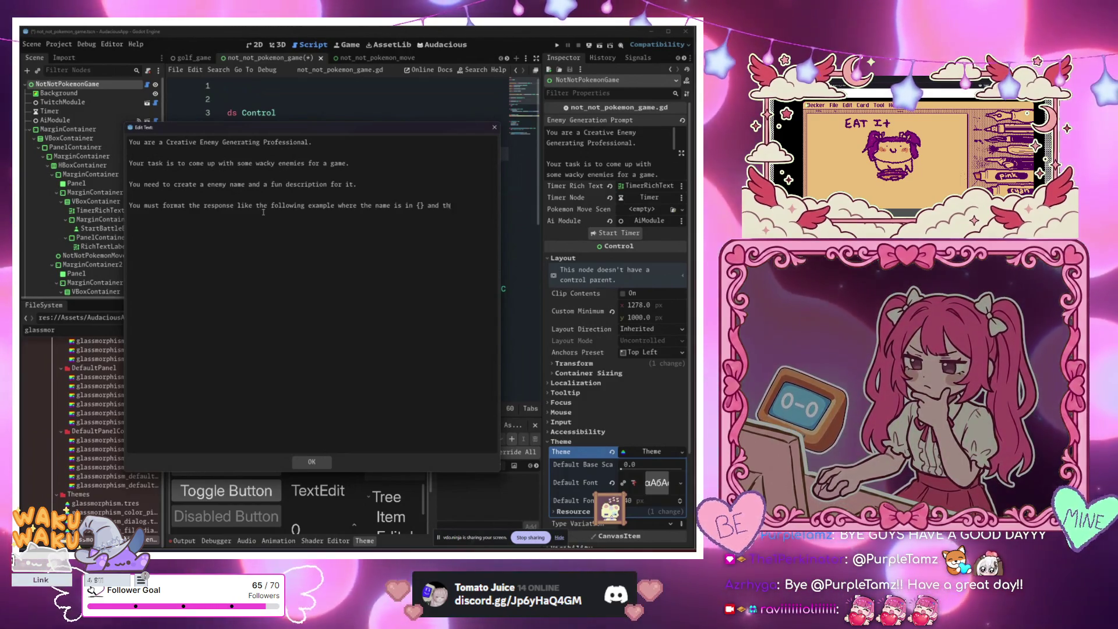
{"action": "type", "text": " the response "}
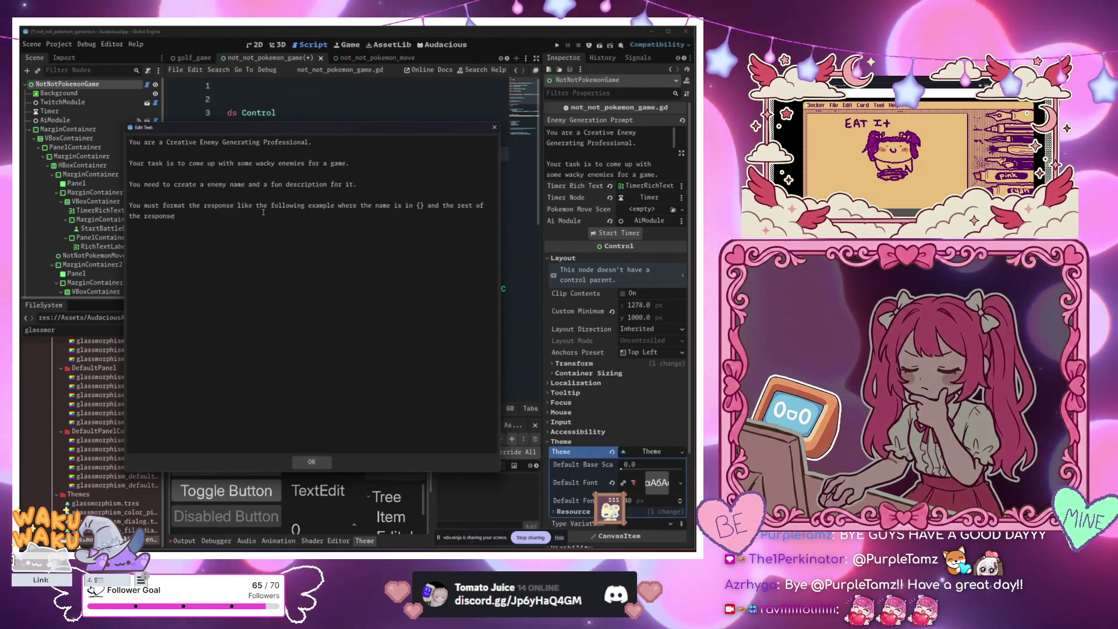
{"action": "type", "text": "is just th"}
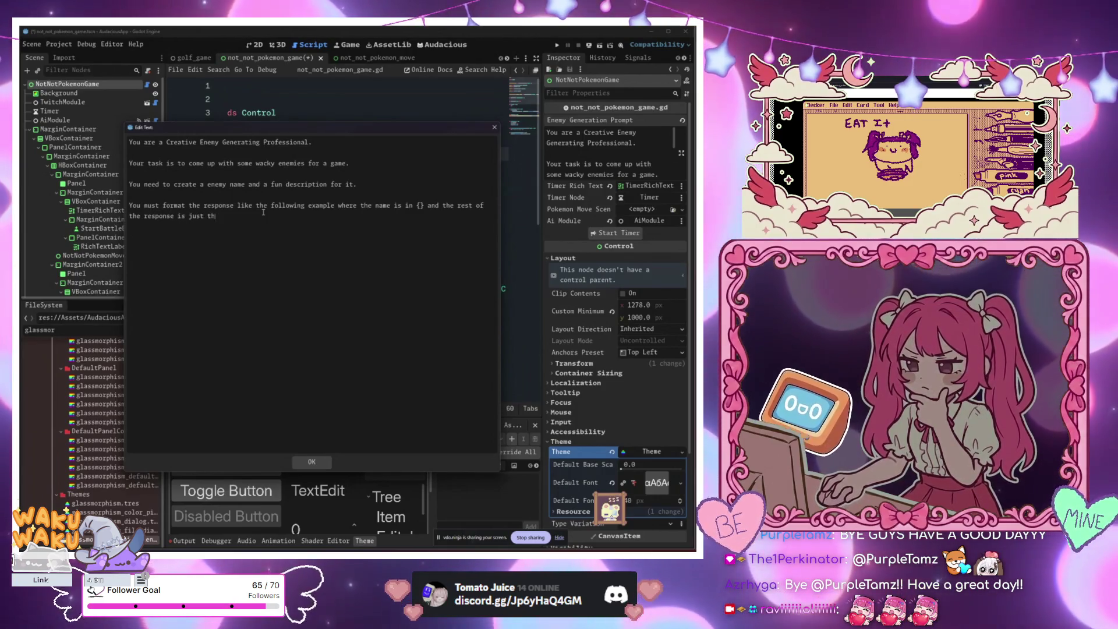
{"action": "type", "text": "e Description.  "}
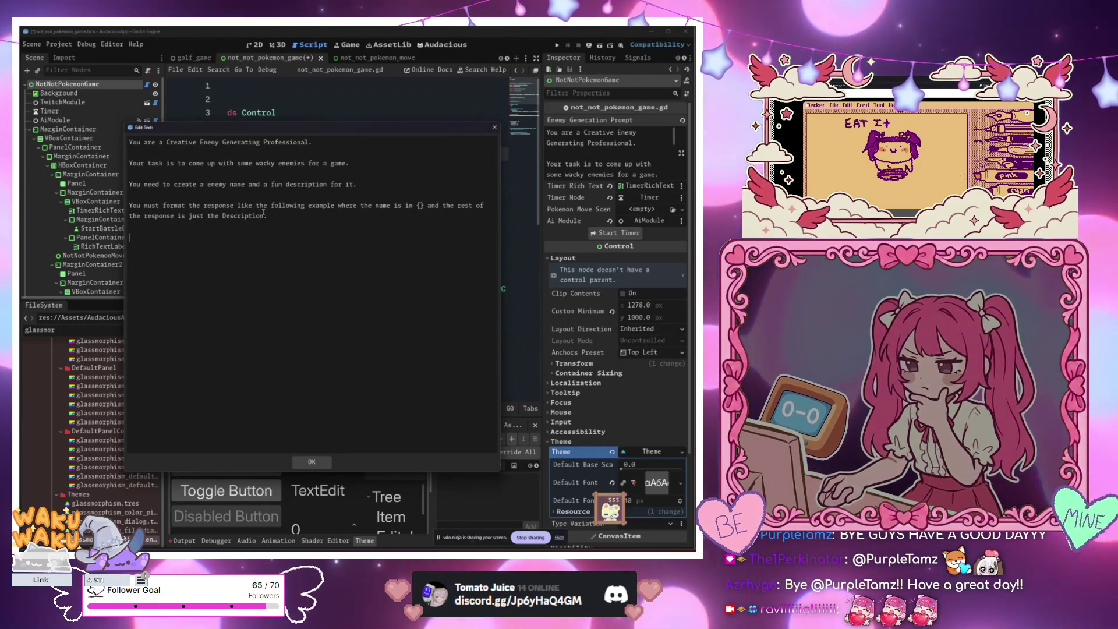
{"action": "type", "text": "Ex"}
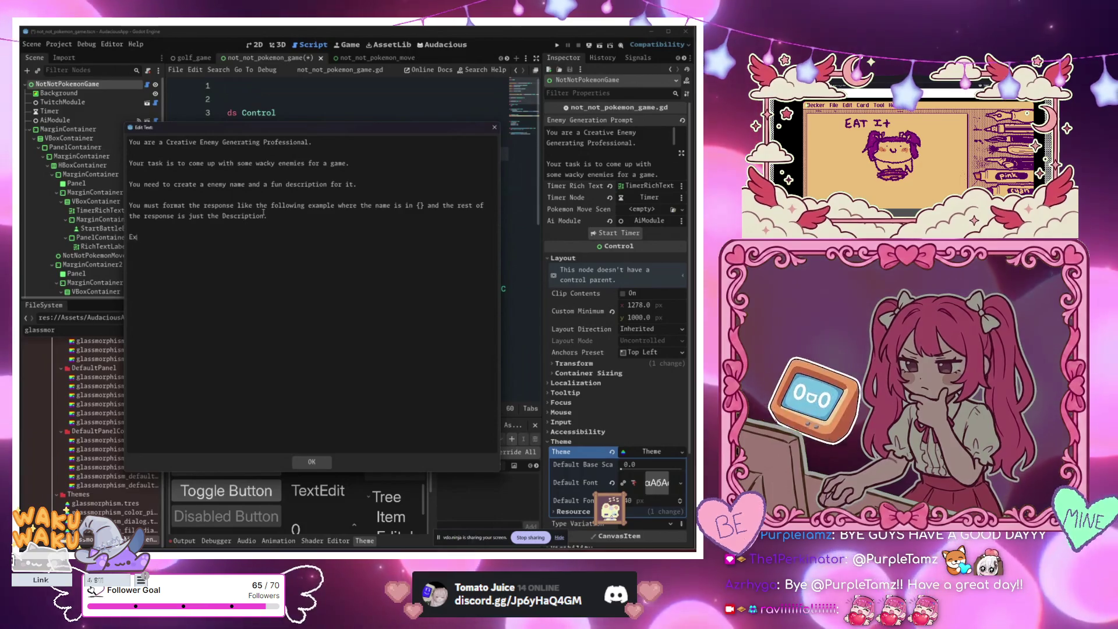
{"action": "type", "text": "ample: "}
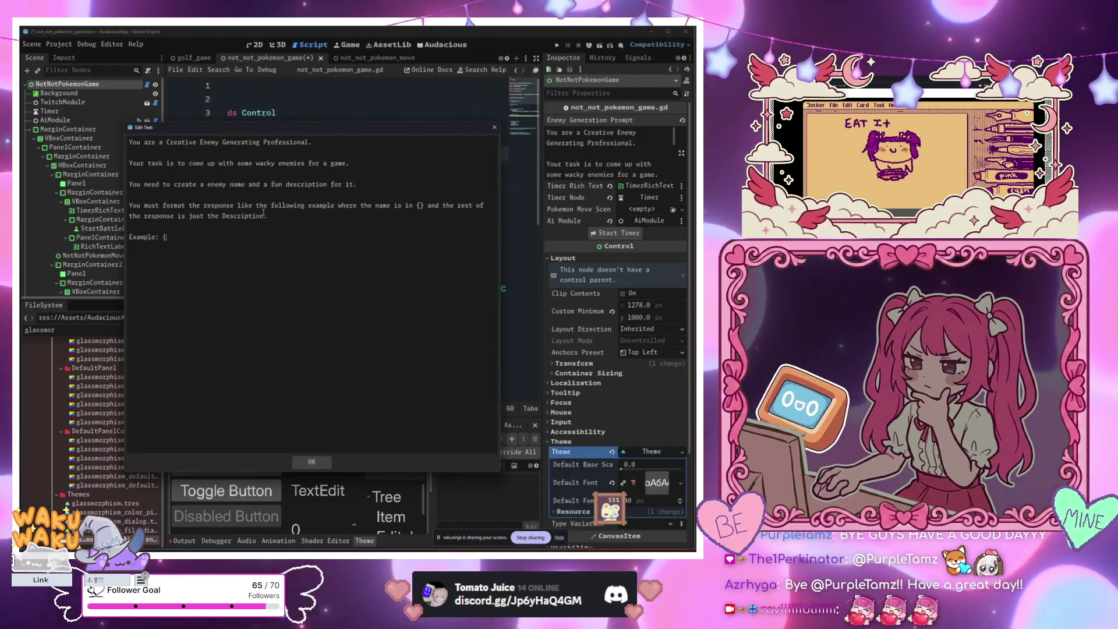
{"action": "type", "text": "{Melon "}
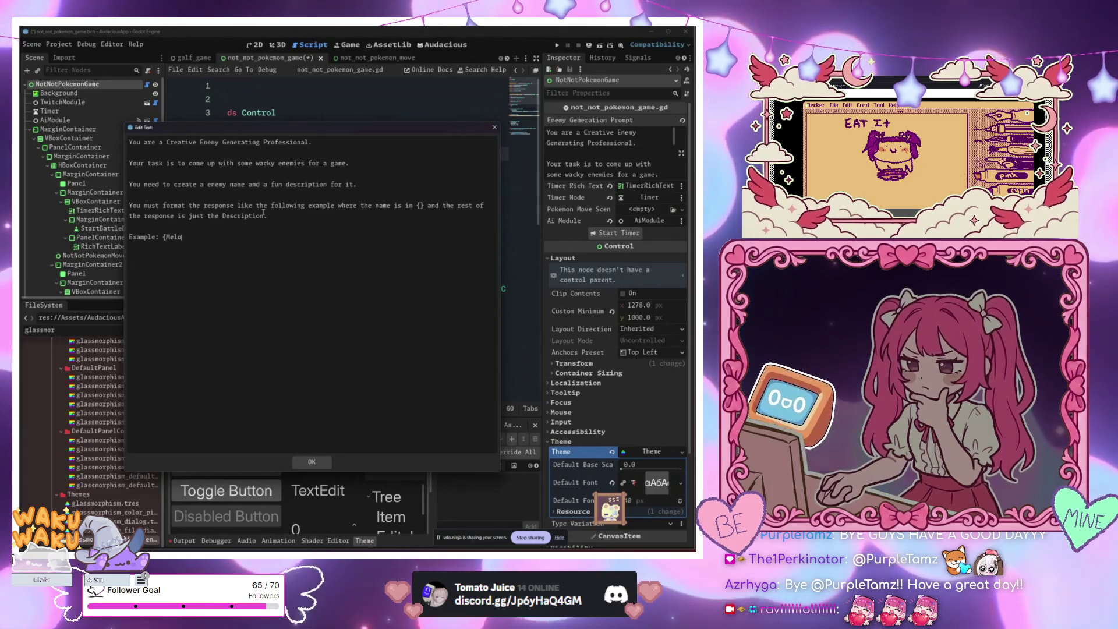
{"action": "type", "text": "Lord} The melon lord h"}
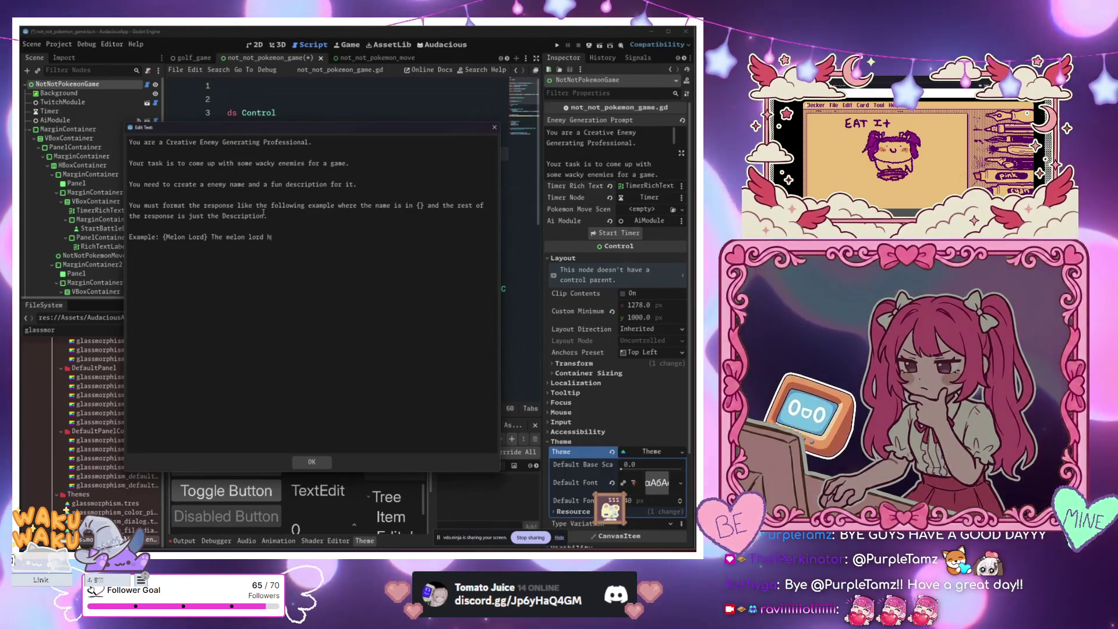
{"action": "type", "text": "as"}
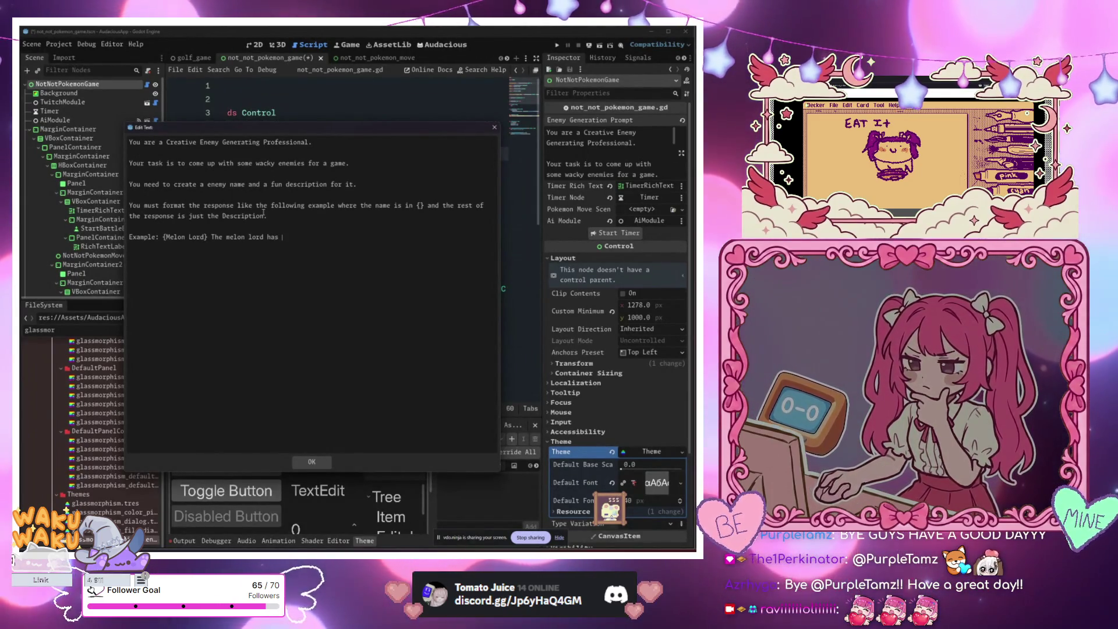
Reword the Melon Lord example: slain in dark times, risen from the dead to feed its unquenchable vengeance.
{"action": "key", "text": "BackSpace"}
{"action": "key", "text": "BackSpace"}
{"action": "key", "text": "BackSpace"}
{"action": "type", "text": "was sla"}
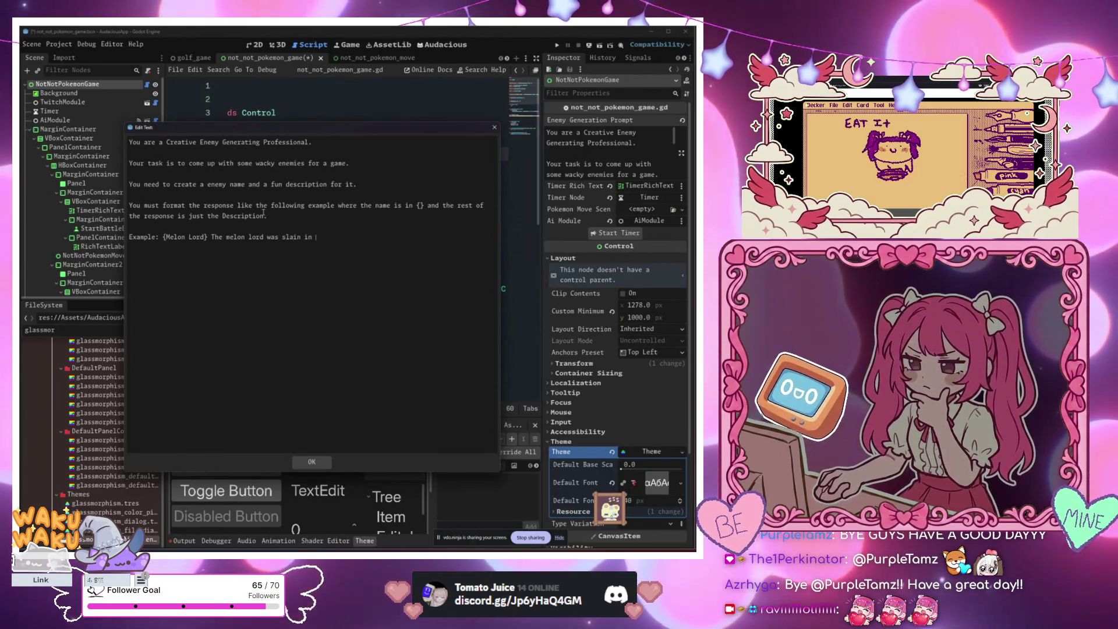
{"action": "type", "text": "in in dark times "}
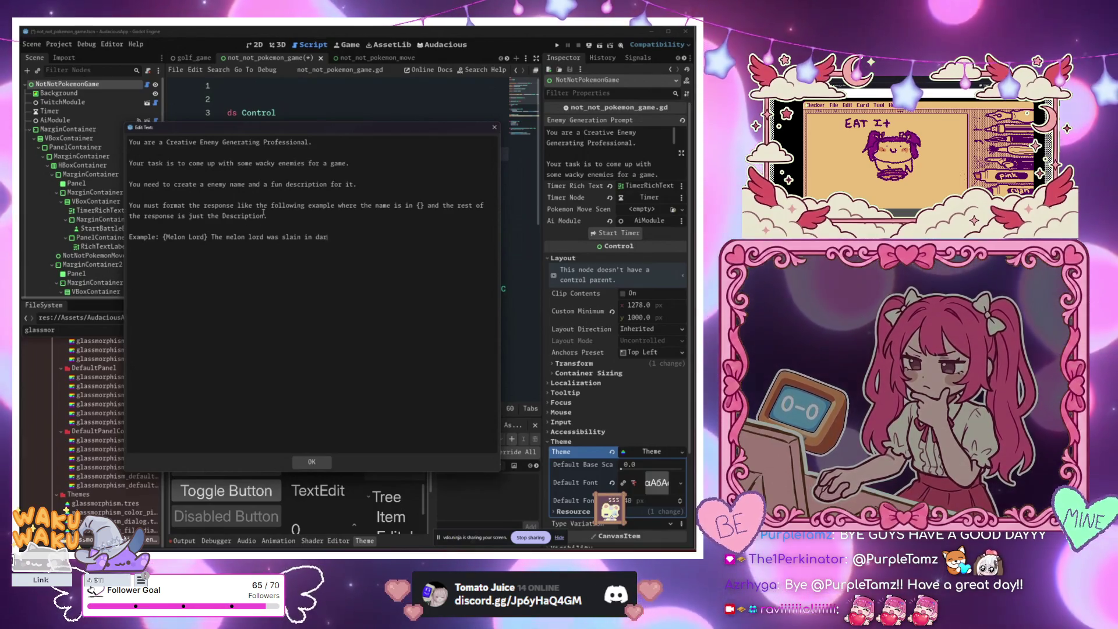
{"action": "type", "text": "but has rosen back"}
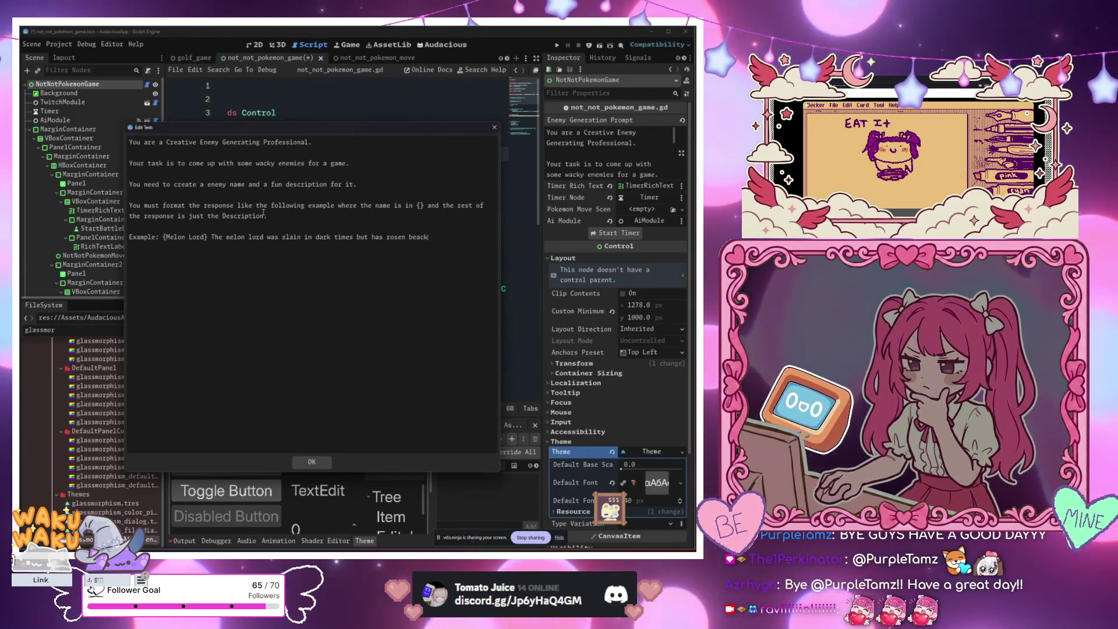
{"action": "type", "text": " from th"}
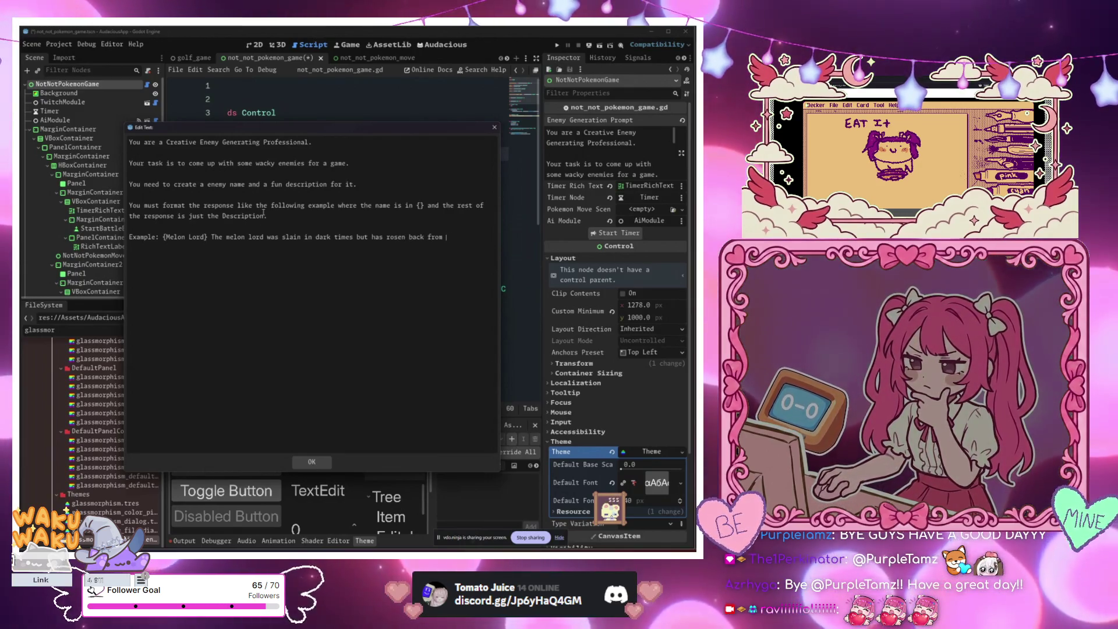
{"action": "type", "text": "e dead to "}
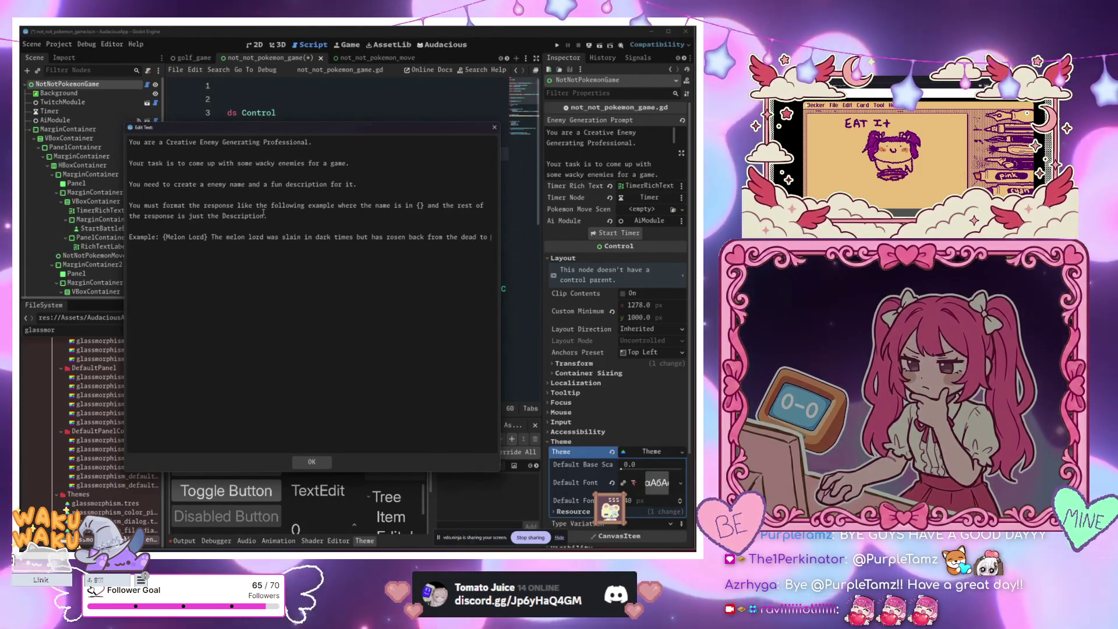
{"action": "type", "text": "feed it"}
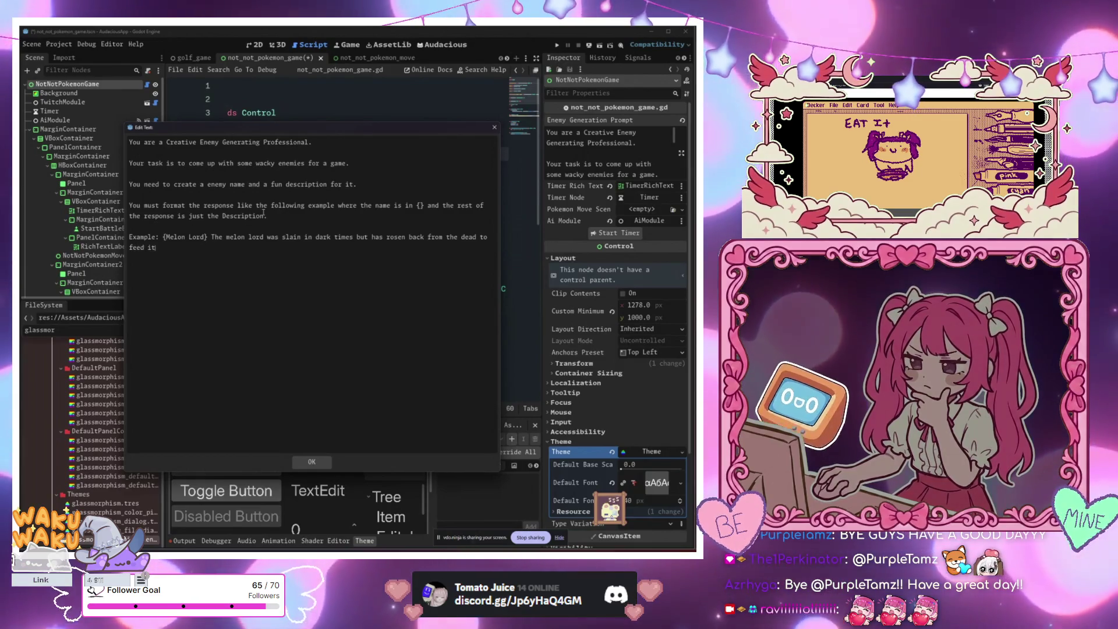
{"action": "type", "text": "'s unquenchable"}
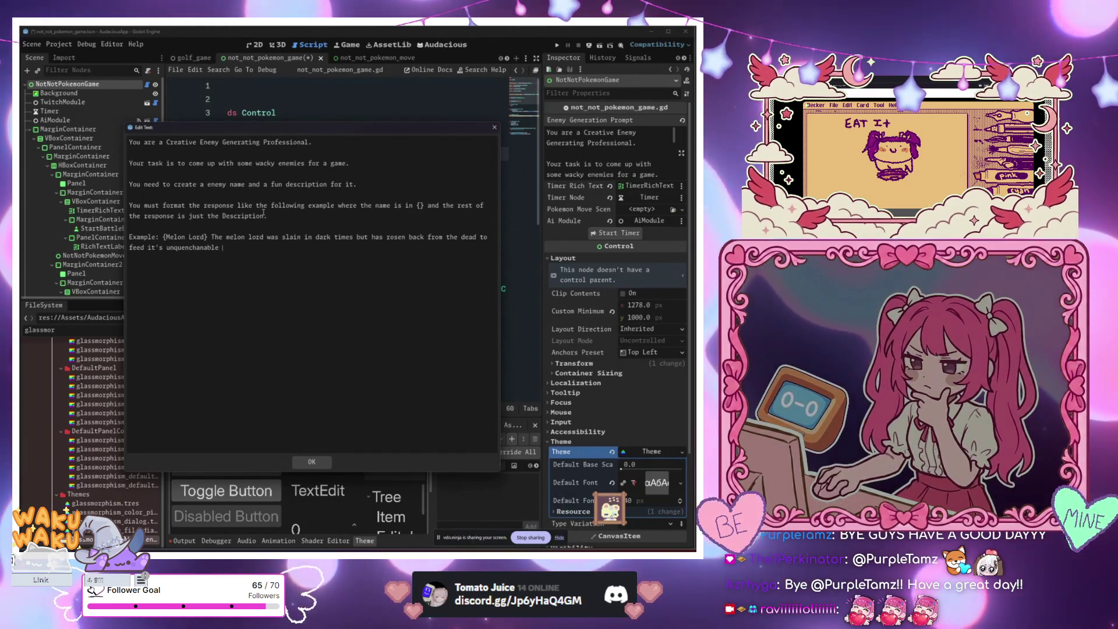
{"action": "type", "text": "nable vengeance"}
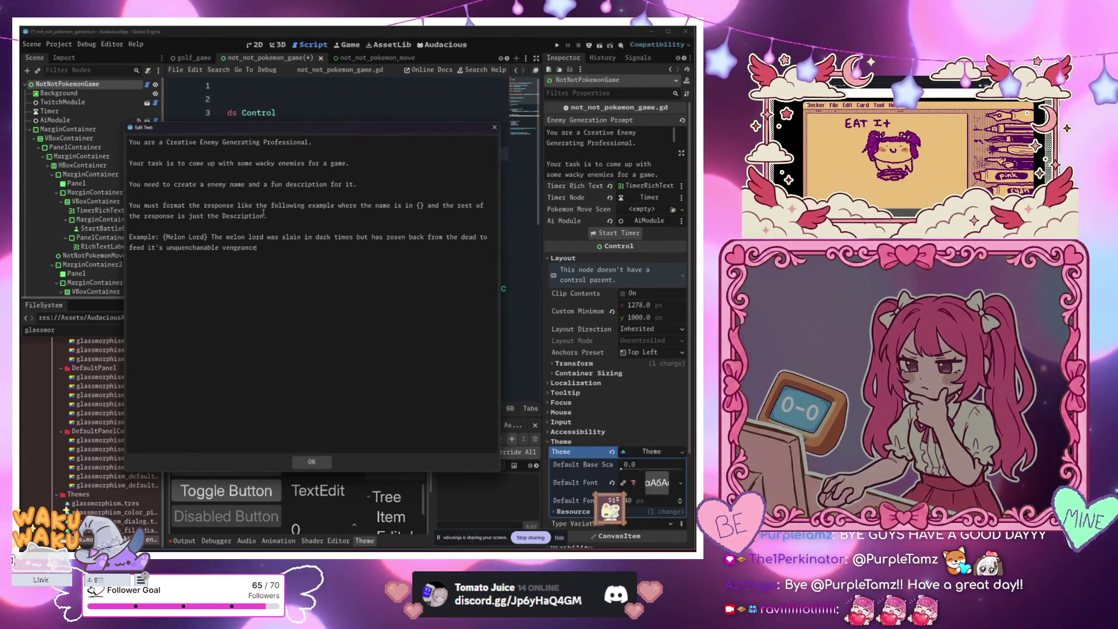
{"action": "key", "text": "Return"}
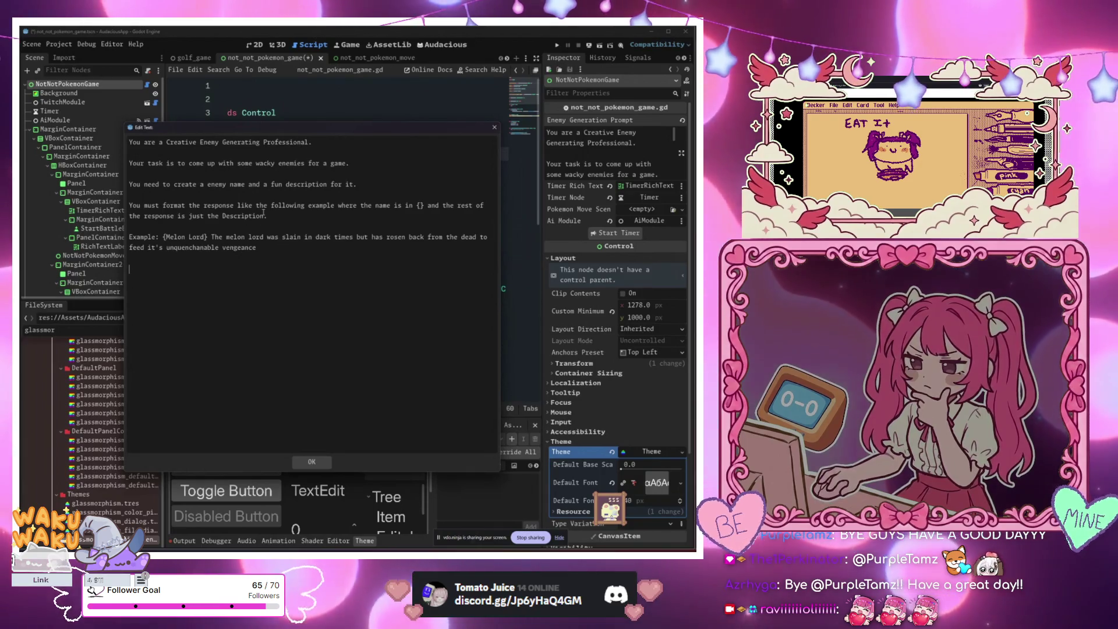
{"action": "key", "text": "Up"}
{"action": "key", "text": "Up"}
{"action": "key", "text": "Up"}
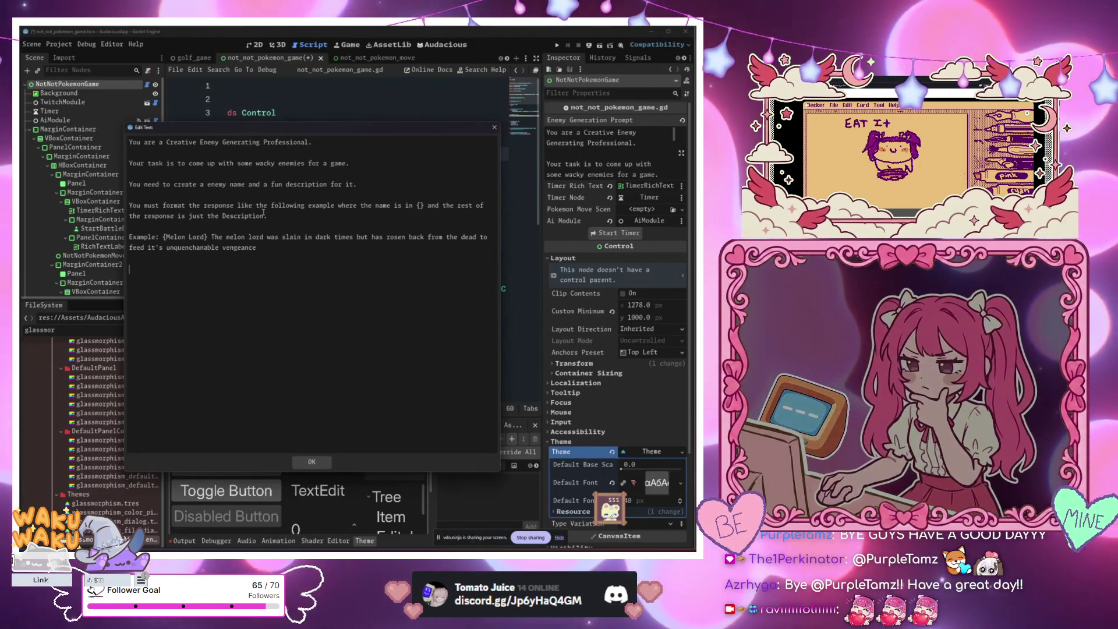
Add a space after '{' in the Melon Lord example, drop the extra spacing-rule line, and commit the prompt.
{"action": "left_click", "coordinate": [230, 267]}
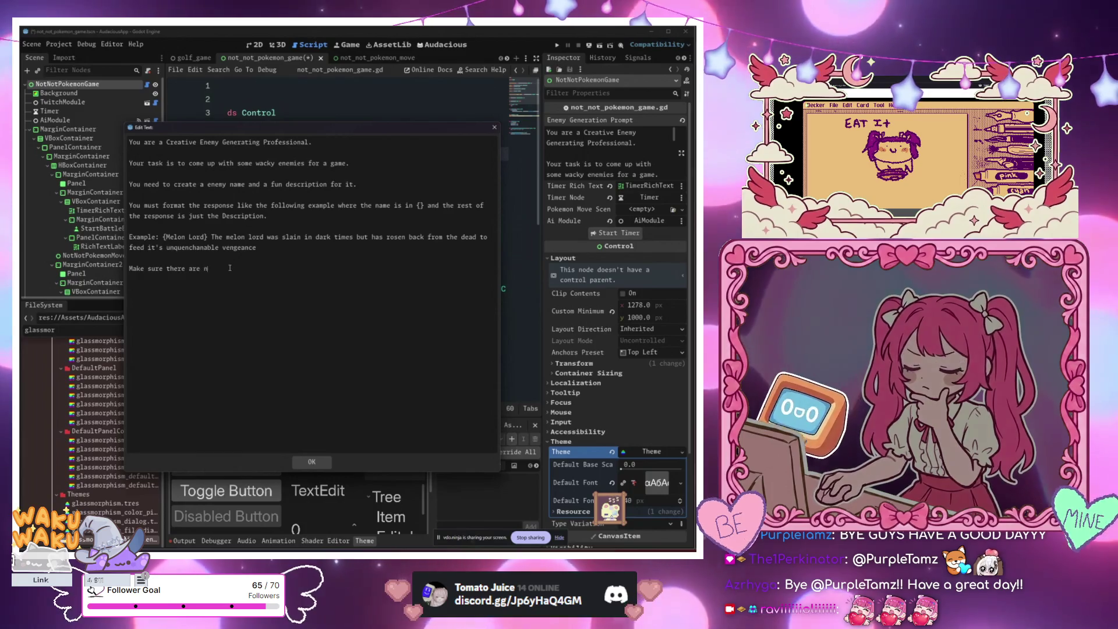
{"action": "type", "text": "ces bewtw"}
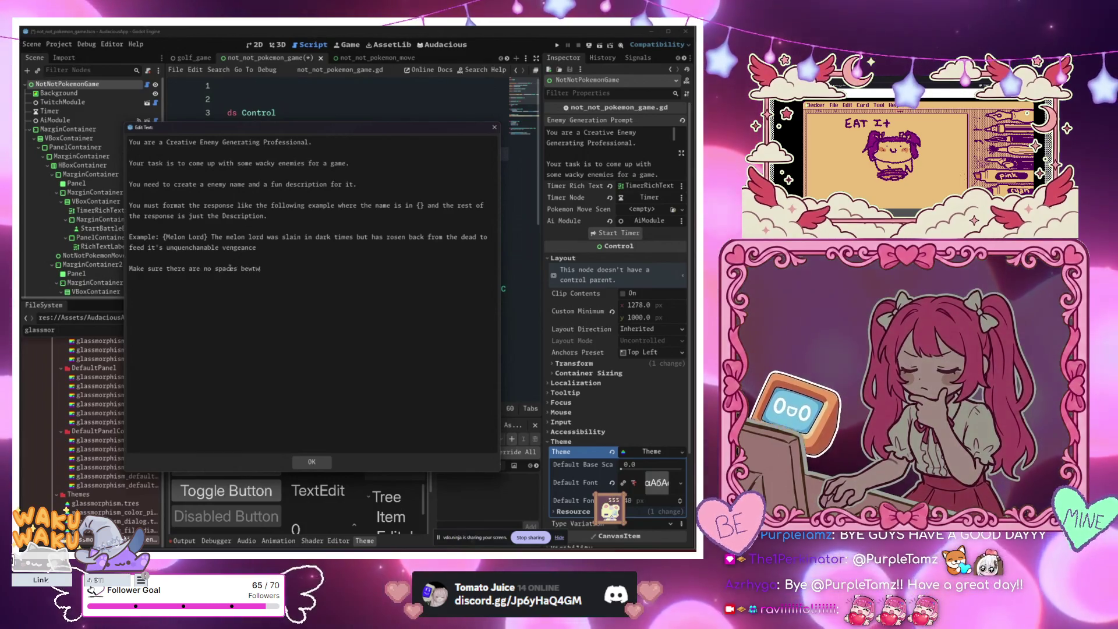
{"action": "type", "text": "een the name and the curly"}
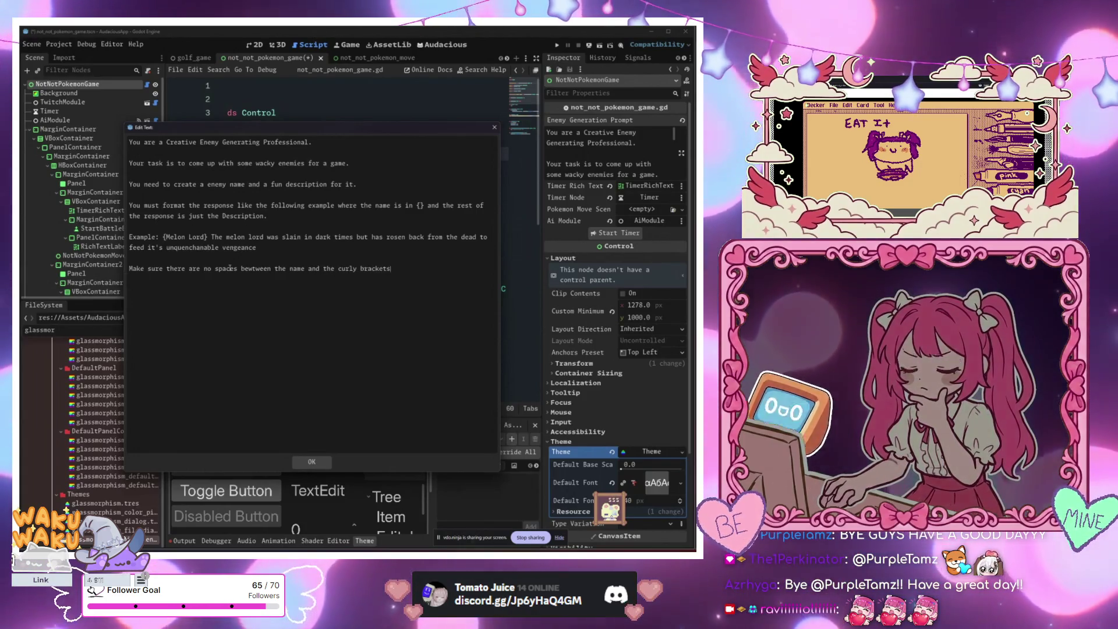
{"action": "type", "text": "brackets."}
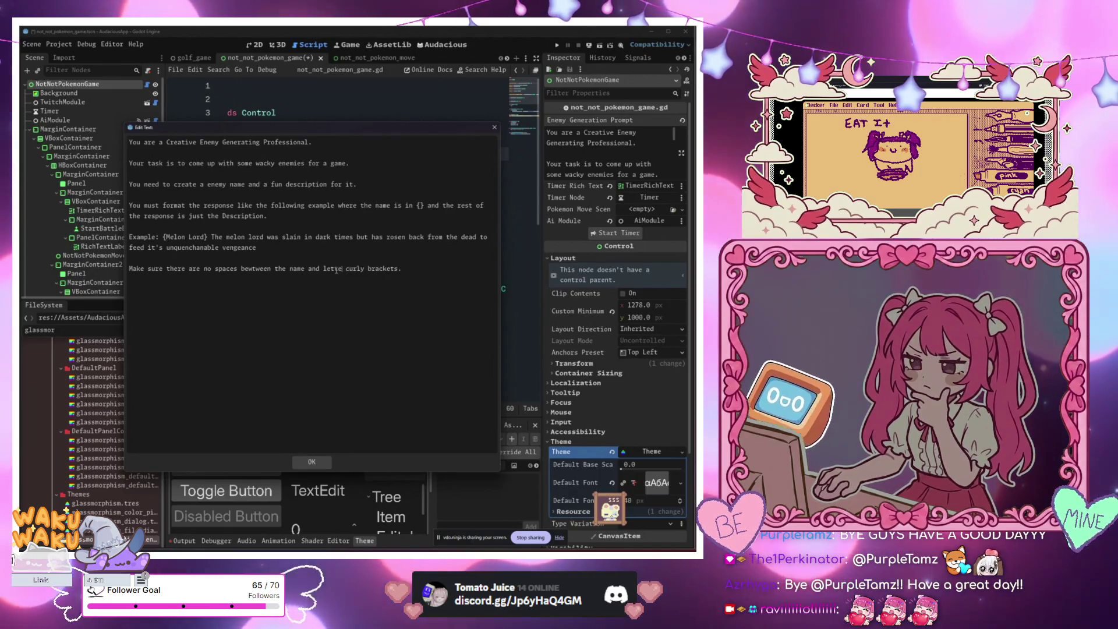
{"action": "type", "text": "nd"}
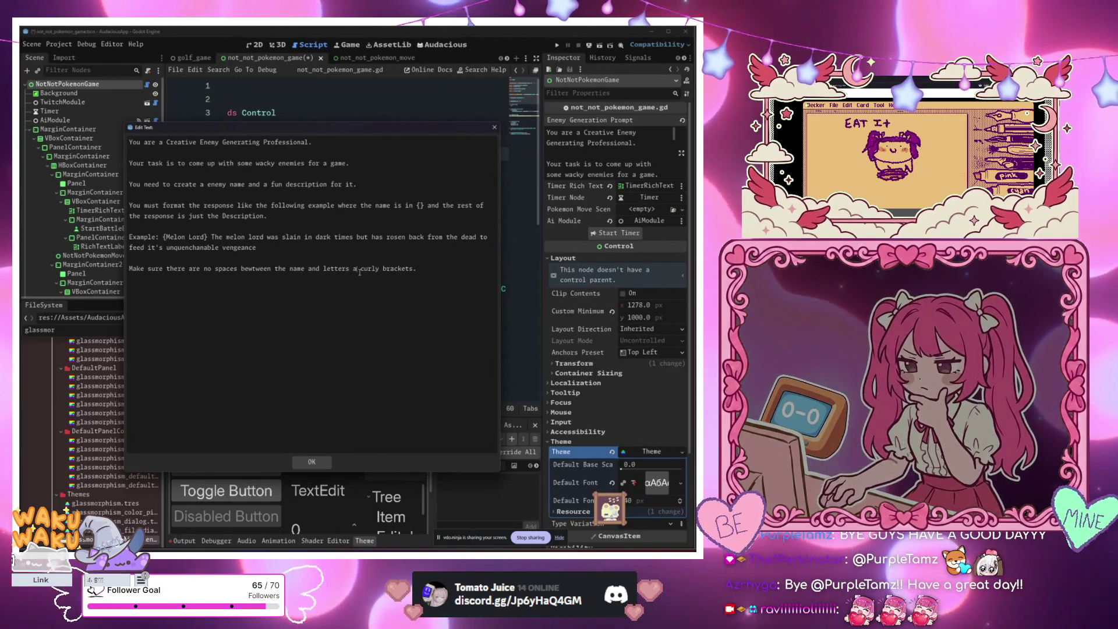
{"action": "key", "text": "Return"}
{"action": "key", "text": "Return"}
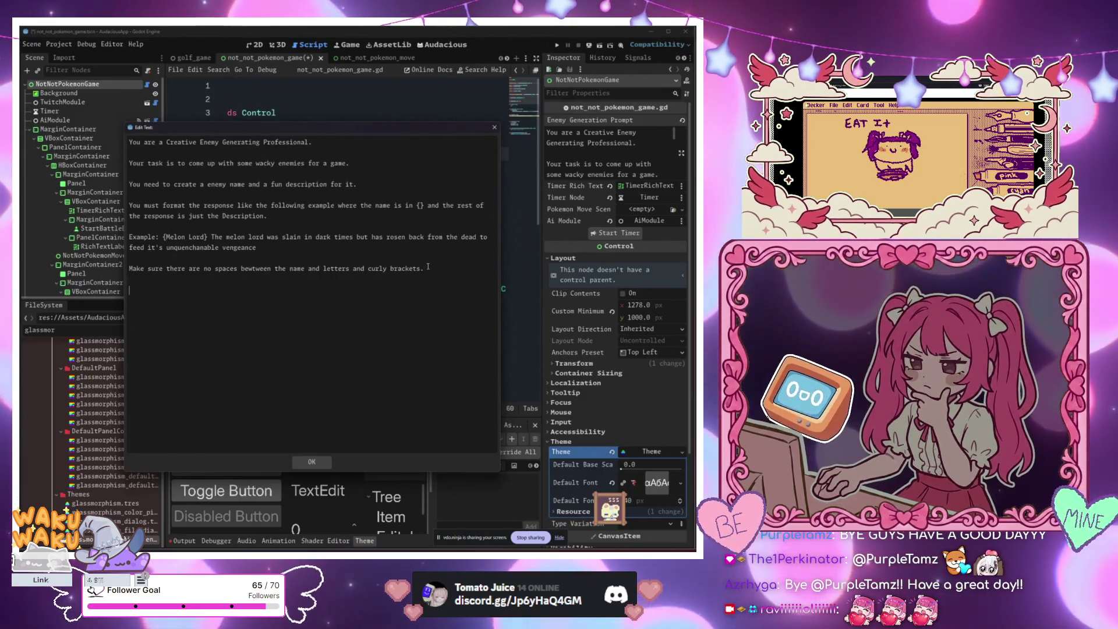
{"action": "left_click", "coordinate": [165, 237]}
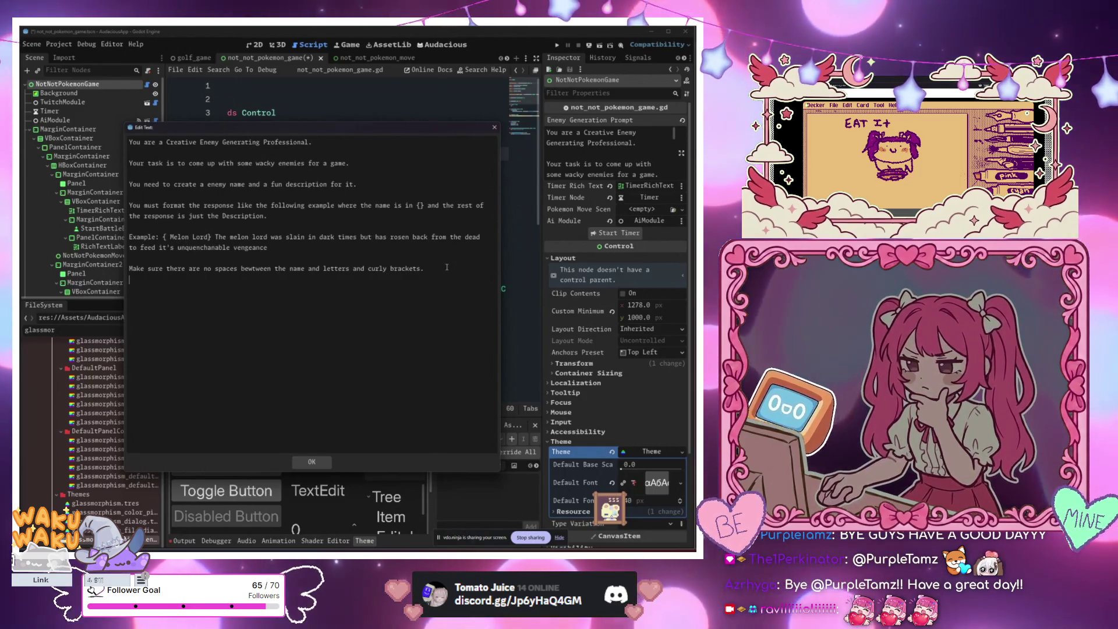
{"action": "left_click_drag", "start_coordinate": [424, 280], "coordinate": [129, 274]}
{"action": "key", "text": "BackSpace"}
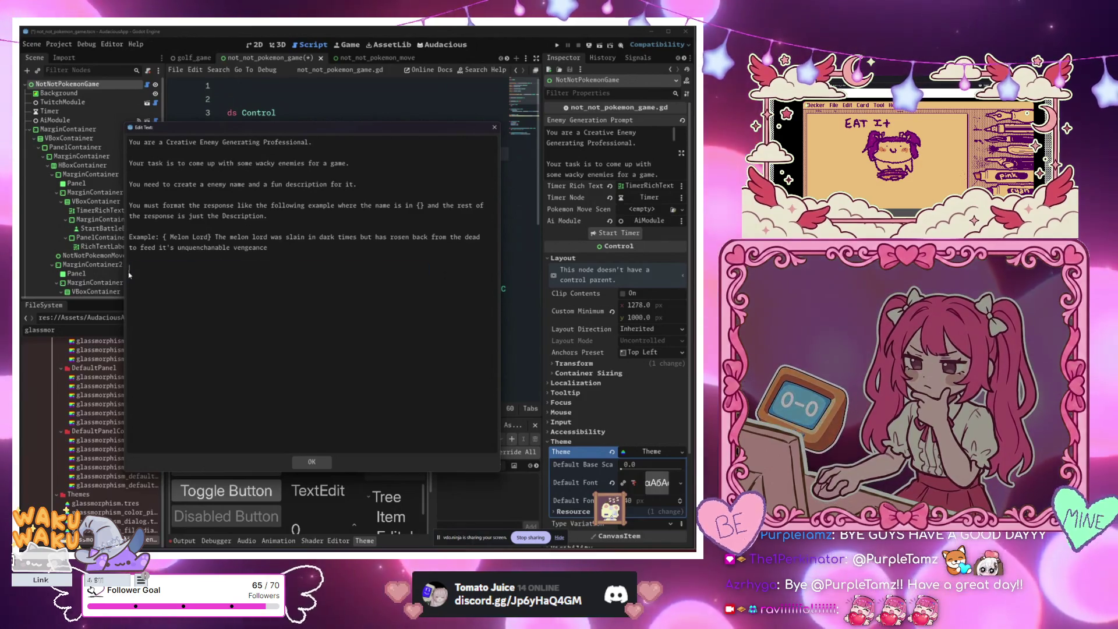
{"action": "left_click", "coordinate": [311, 462]}
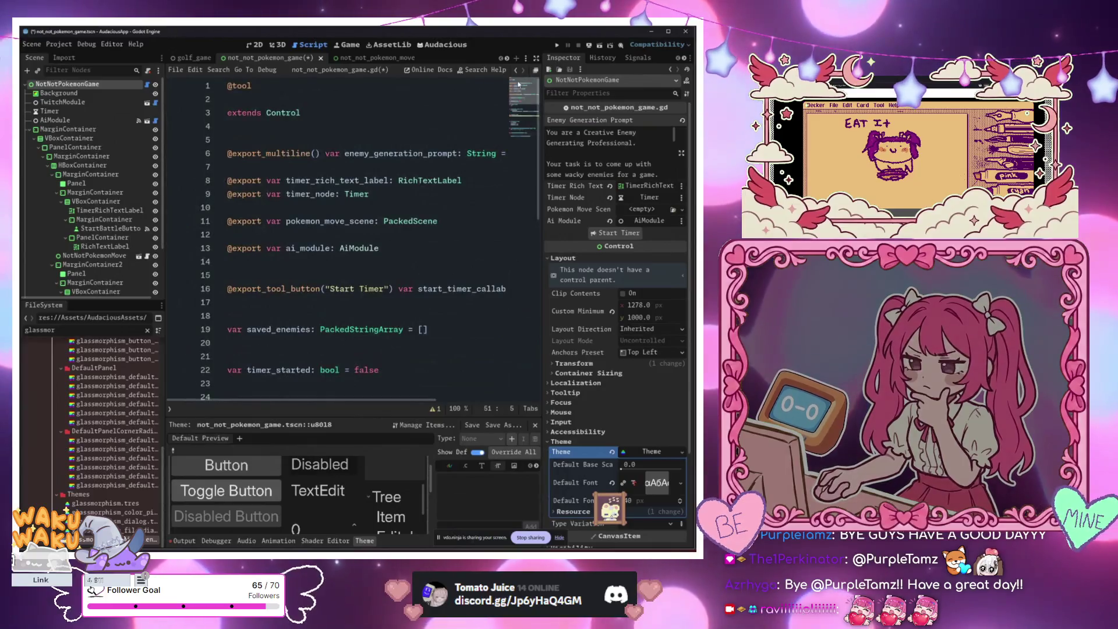
Move through the declarations to the empty first line of _on_start_battle_button_pressed, checking saved_enemies.
{"action": "left_click", "coordinate": [408, 188]}
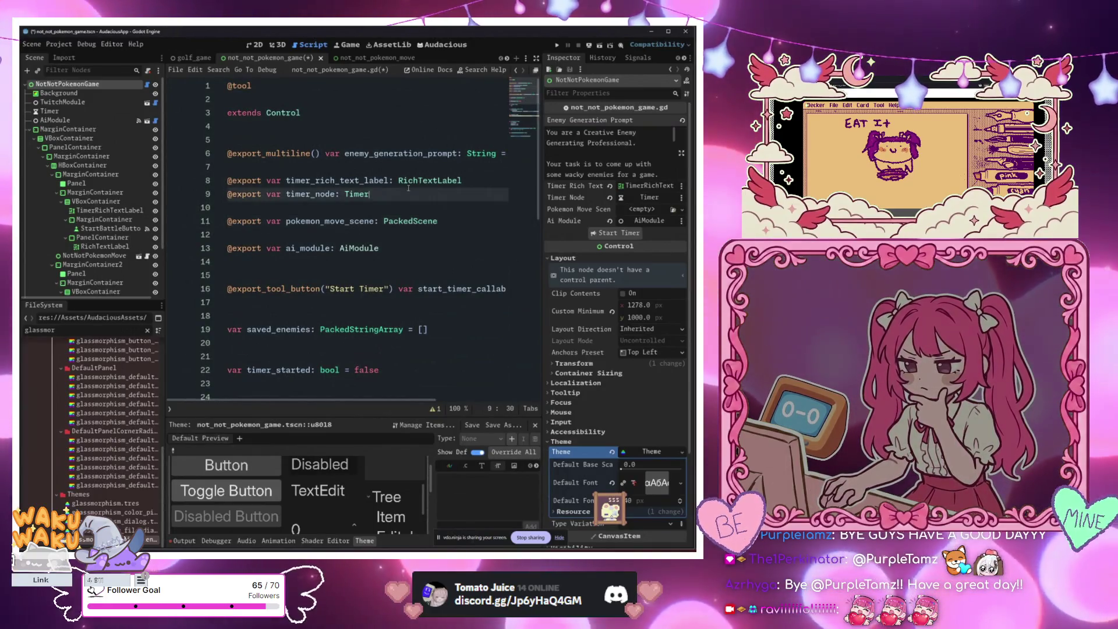
{"action": "left_click", "coordinate": [294, 340]}
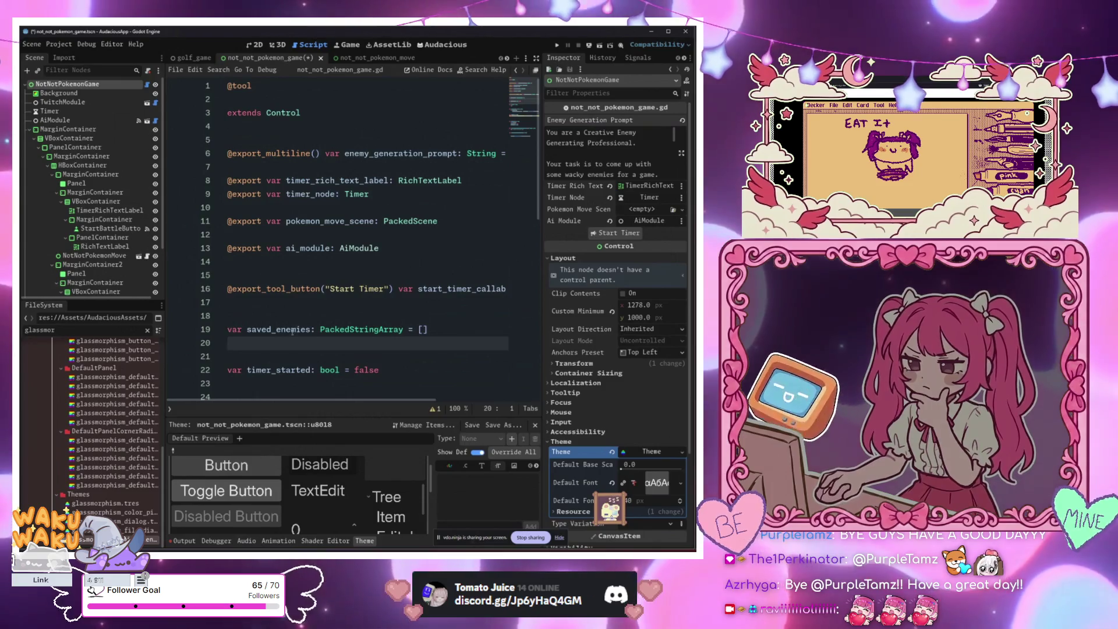
{"action": "left_click", "coordinate": [438, 332]}
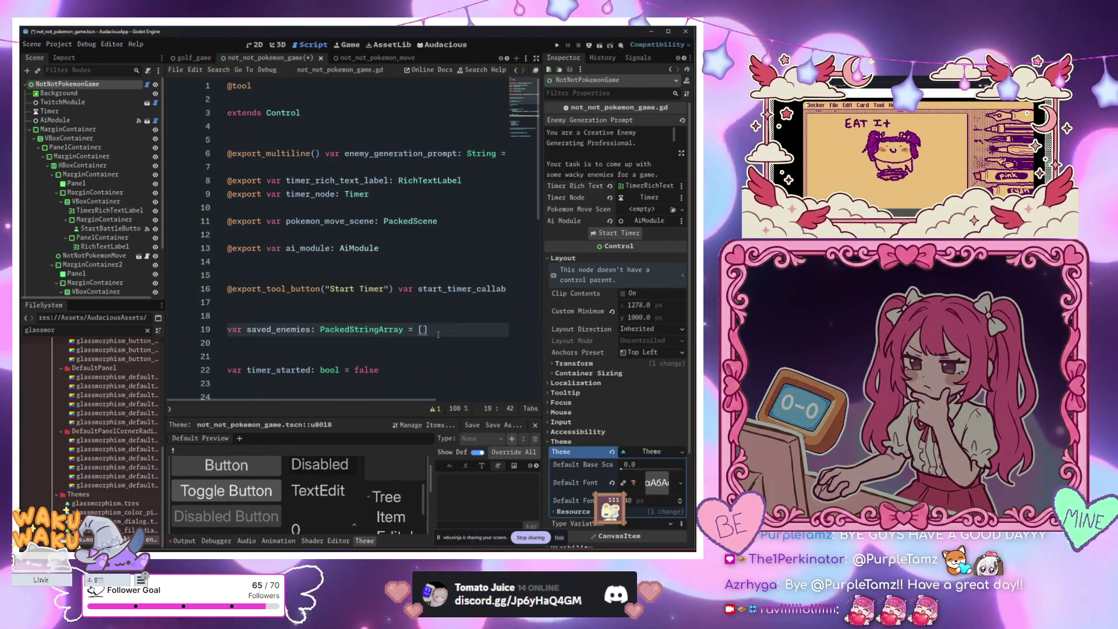
{"action": "scroll", "coordinate": [438, 333], "scroll_direction": "down", "scroll_amount": 2}
{"action": "scroll", "coordinate": [393, 341], "scroll_direction": "down", "scroll_amount": 7}
{"action": "scroll", "coordinate": [350, 349], "scroll_direction": "down", "scroll_amount": 2}
{"action": "left_click", "coordinate": [294, 359]}
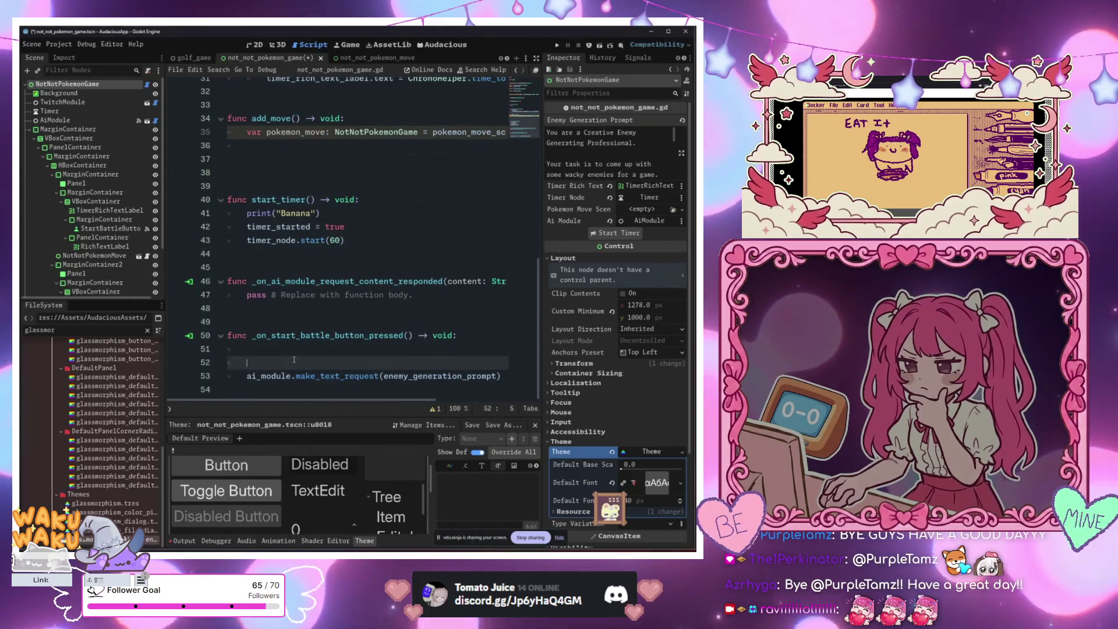
{"action": "key", "text": "Up"}
{"action": "scroll", "coordinate": [298, 353], "scroll_direction": "up", "scroll_amount": 4}
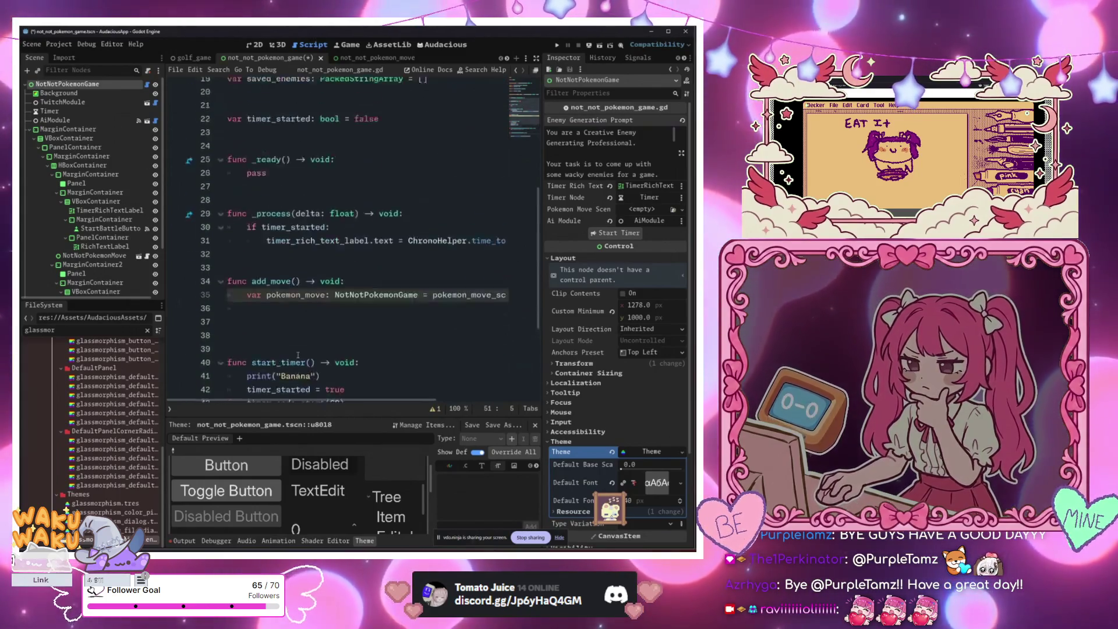
{"action": "scroll", "coordinate": [298, 354], "scroll_direction": "up", "scroll_amount": 3}
{"action": "scroll", "coordinate": [298, 354], "scroll_direction": "down", "scroll_amount": 5}
{"action": "scroll", "coordinate": [302, 358], "scroll_direction": "down", "scroll_amount": 2}
{"action": "scroll", "coordinate": [305, 362], "scroll_direction": "up", "scroll_amount": 3}
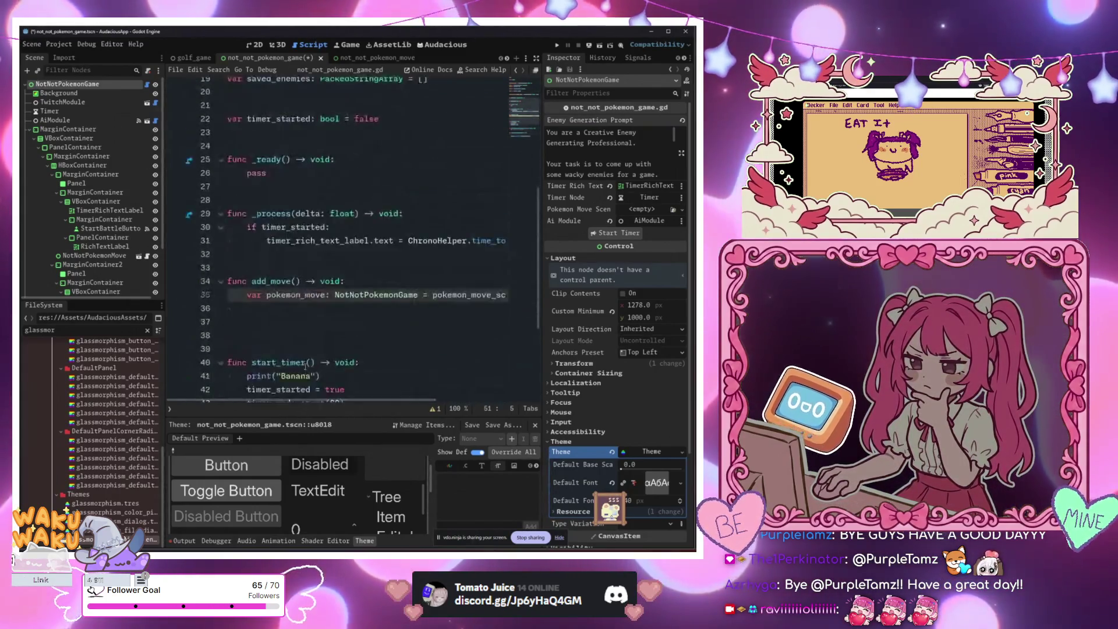
{"action": "scroll", "coordinate": [304, 362], "scroll_direction": "up", "scroll_amount": 4}
{"action": "left_click", "coordinate": [290, 241]}
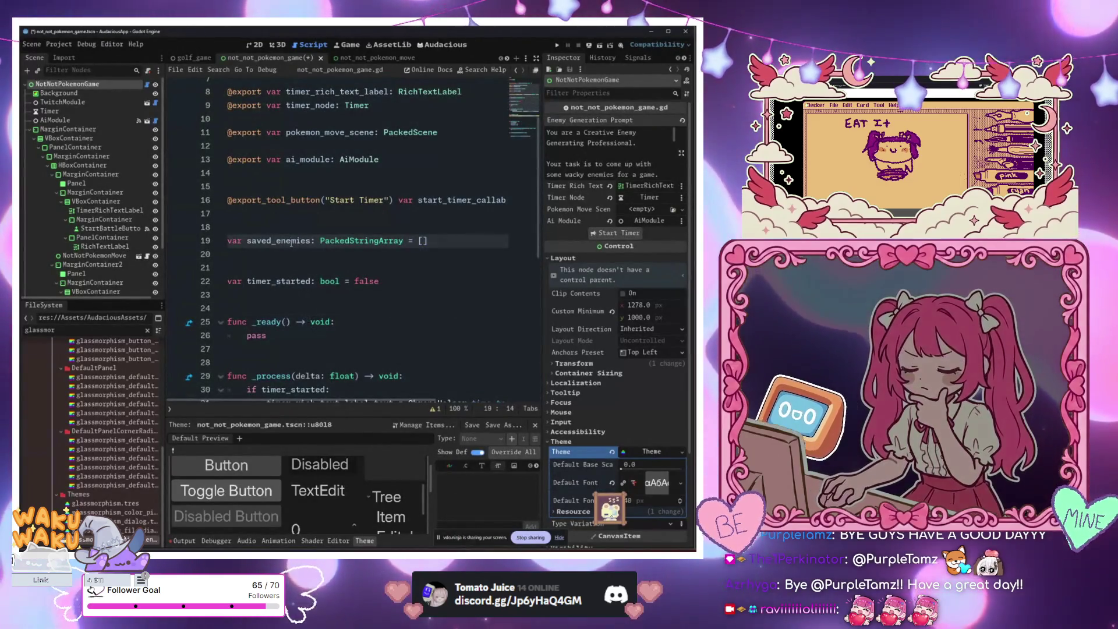
{"action": "mouse_move", "coordinate": [256, 199]}
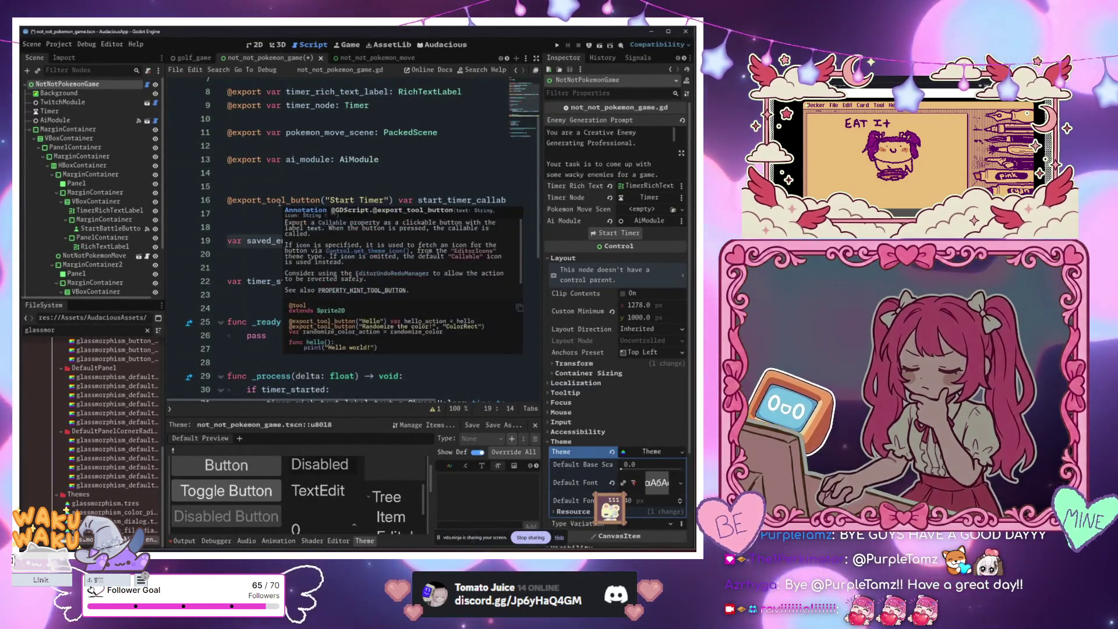
{"action": "scroll", "coordinate": [314, 284], "scroll_direction": "down", "scroll_amount": 8}
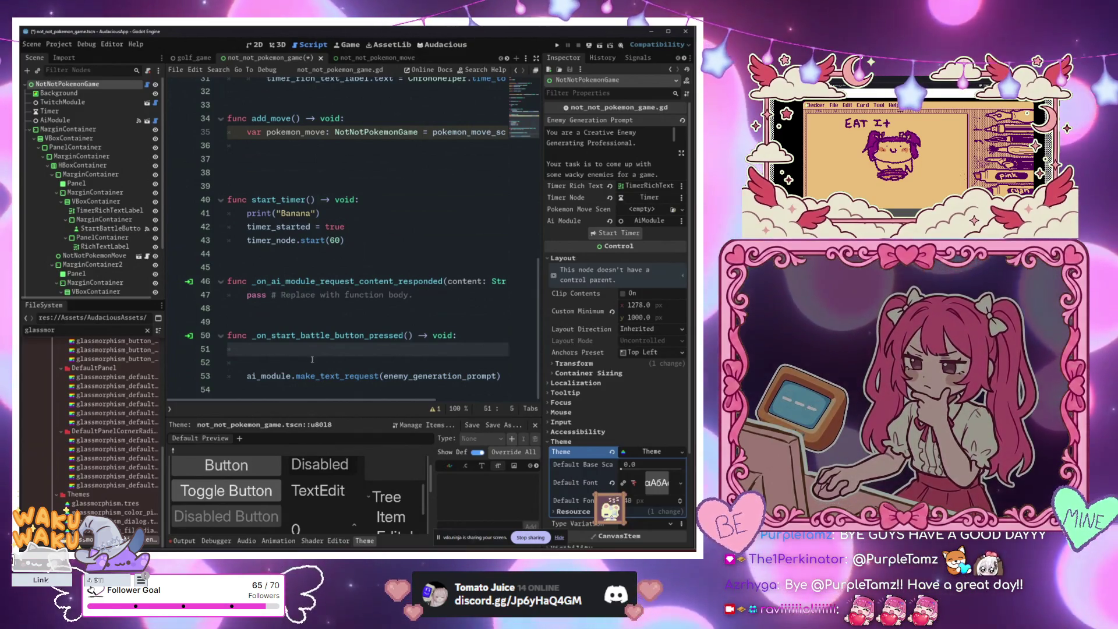
{"action": "type", "text": "var past_enemies_"}
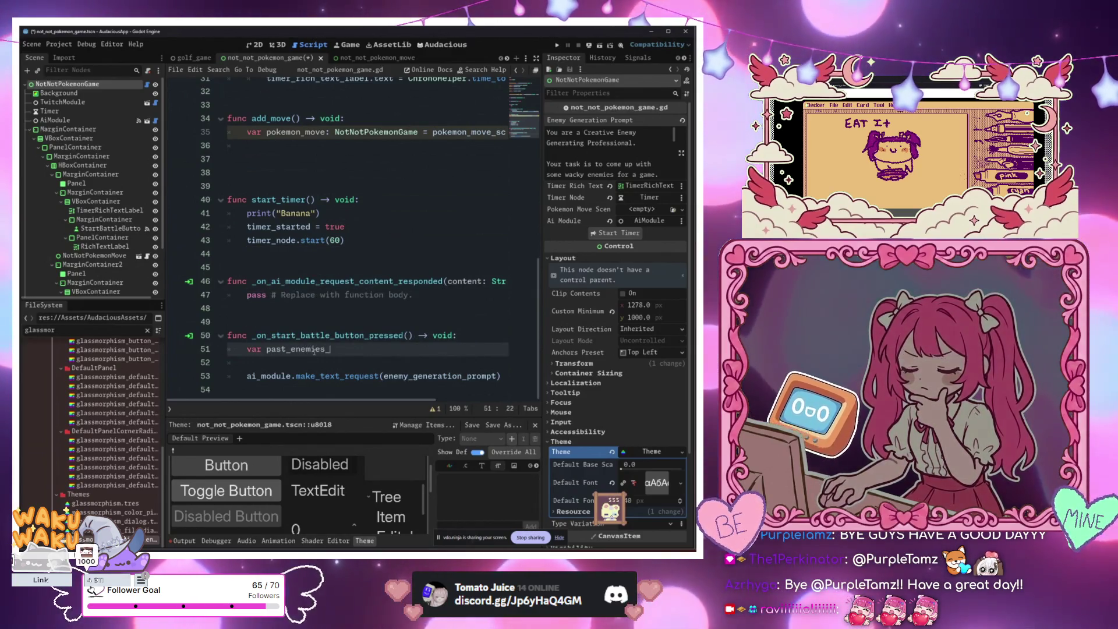
{"action": "type", "text": "pro"}
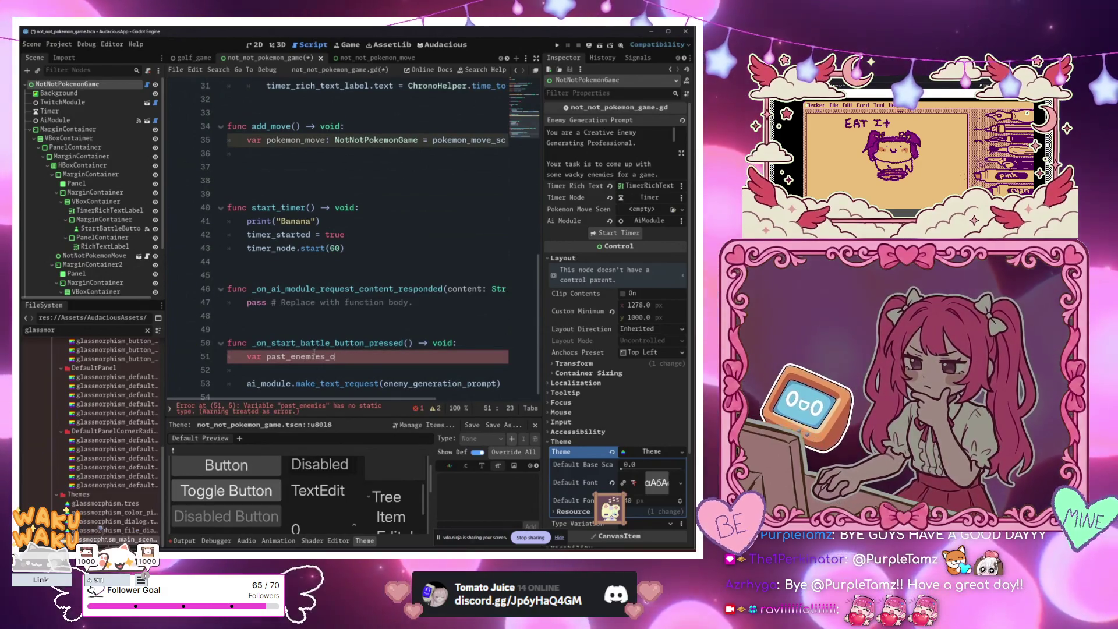
{"action": "type", "text": "mp"}
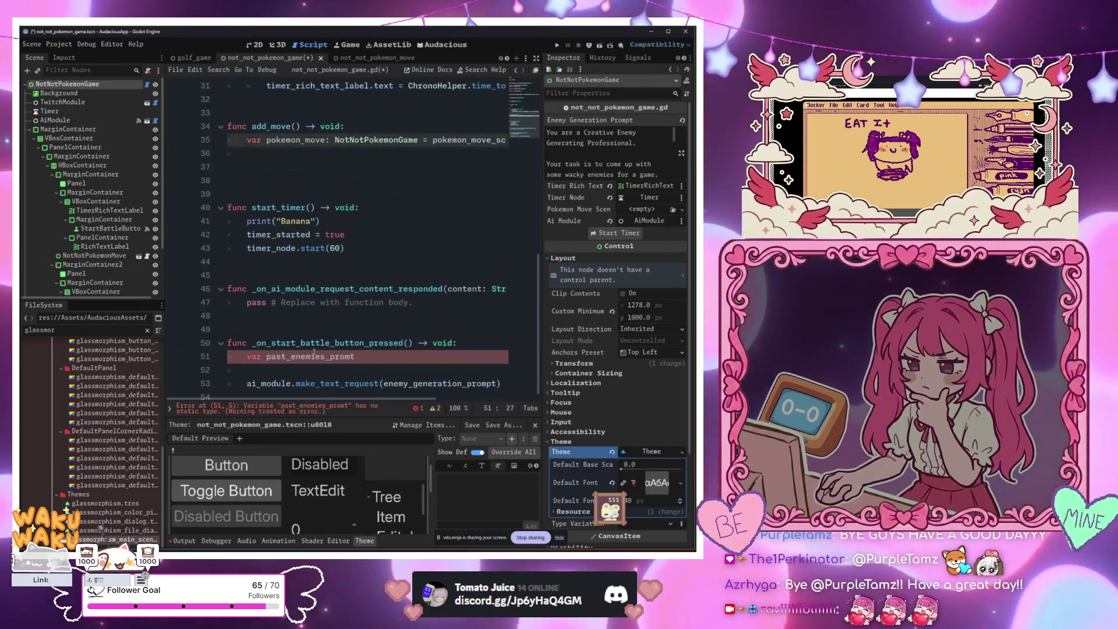
{"action": "type", "text": "t: S"}
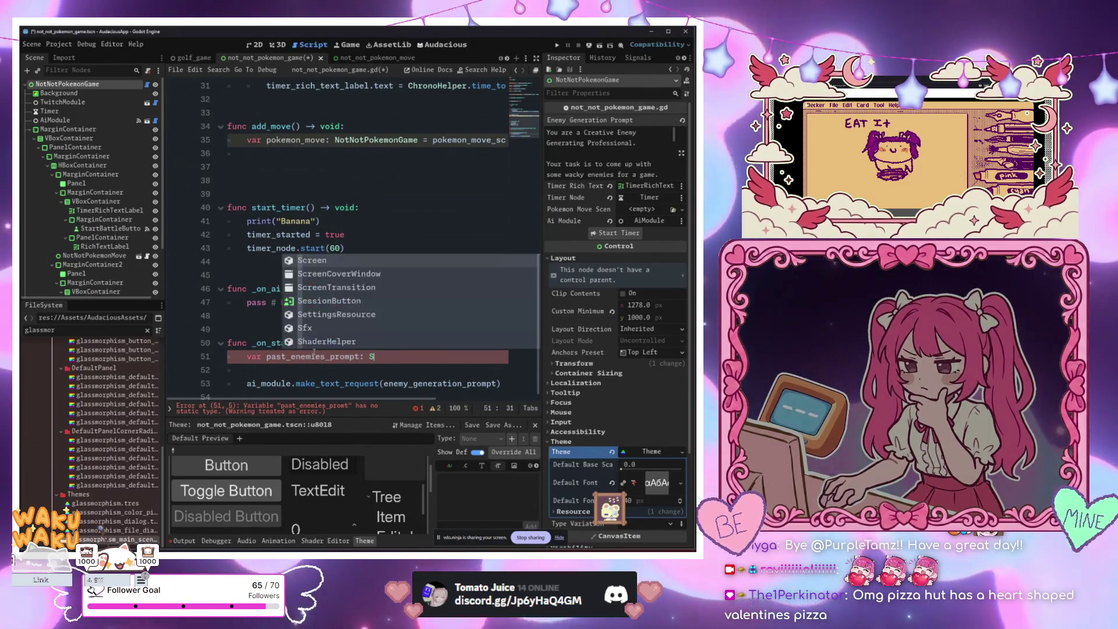
{"action": "type", "text": "tring ="}
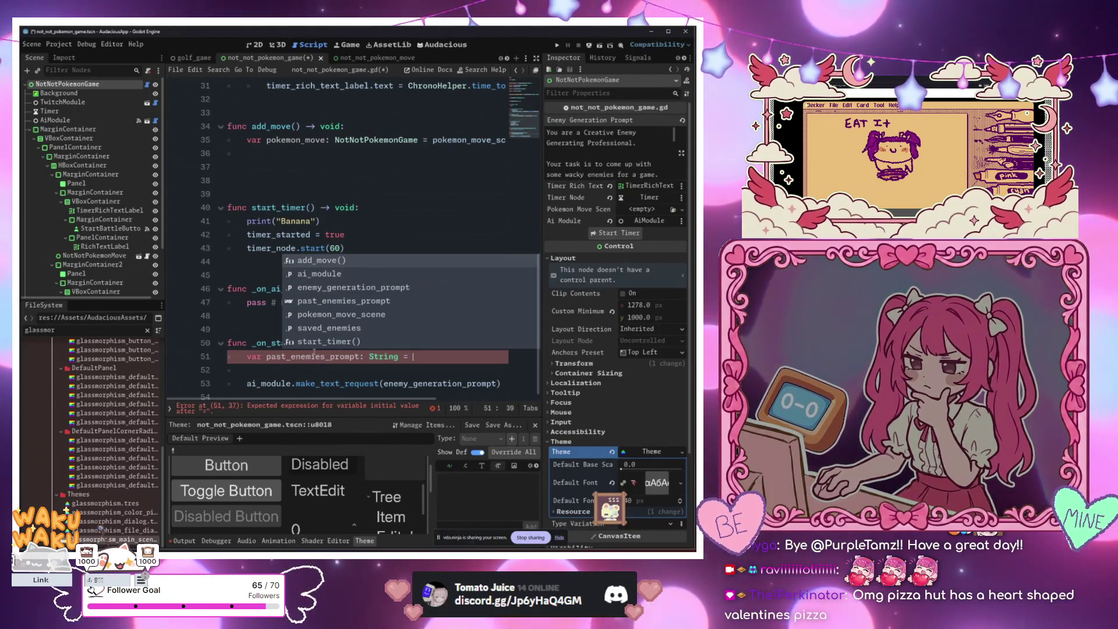
{"action": "type", "text": "\"The"}
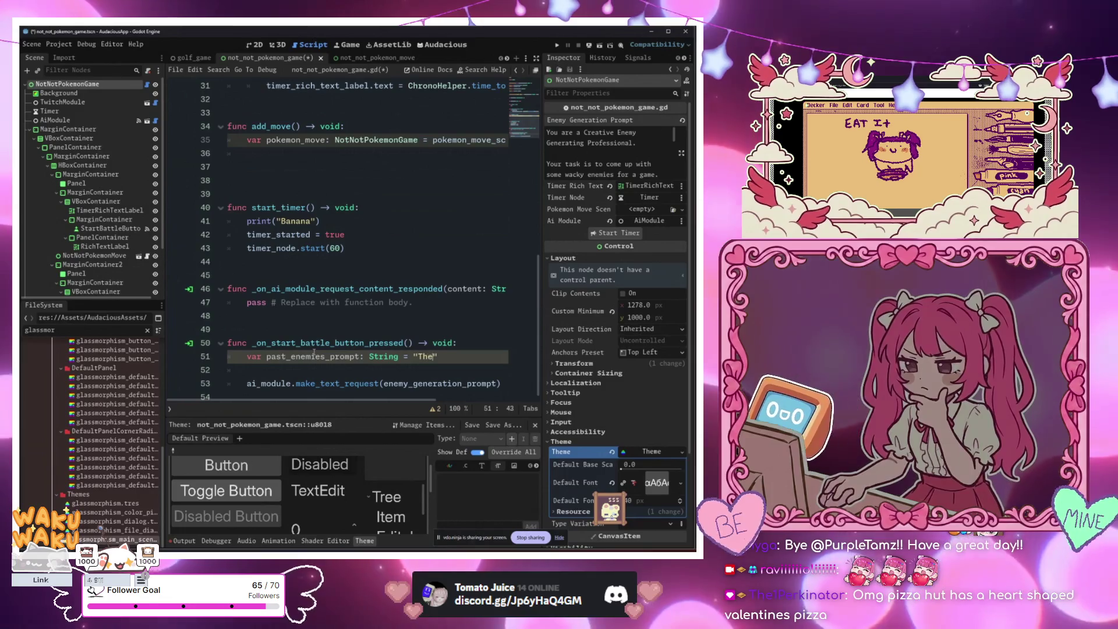
{"action": "type", "text": "ere the past"}
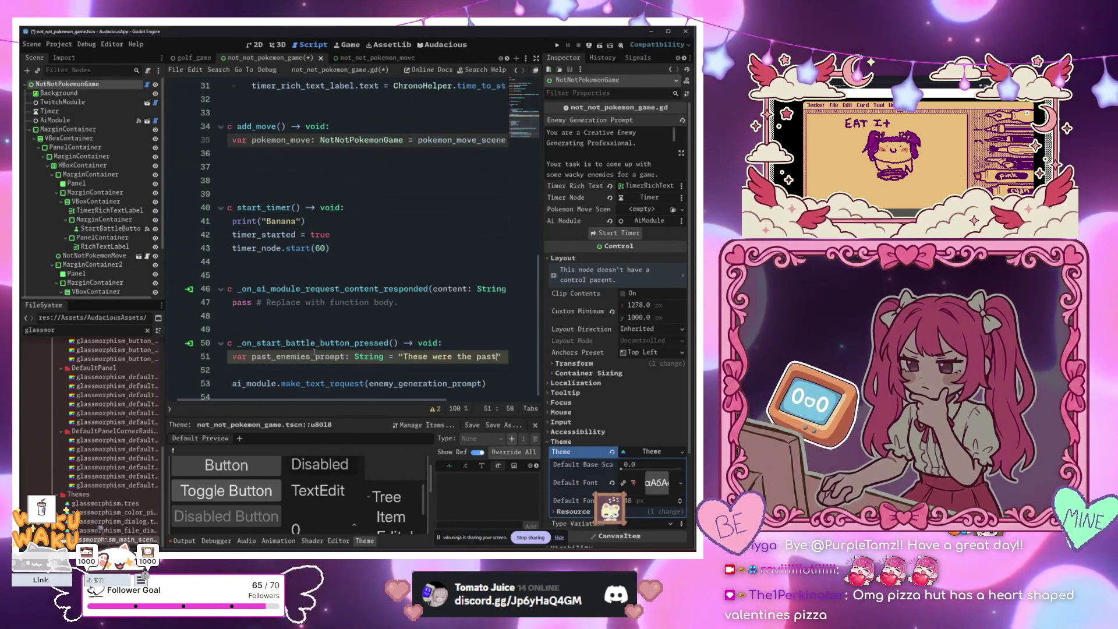
{"action": "type", "text": " enemies you've"}
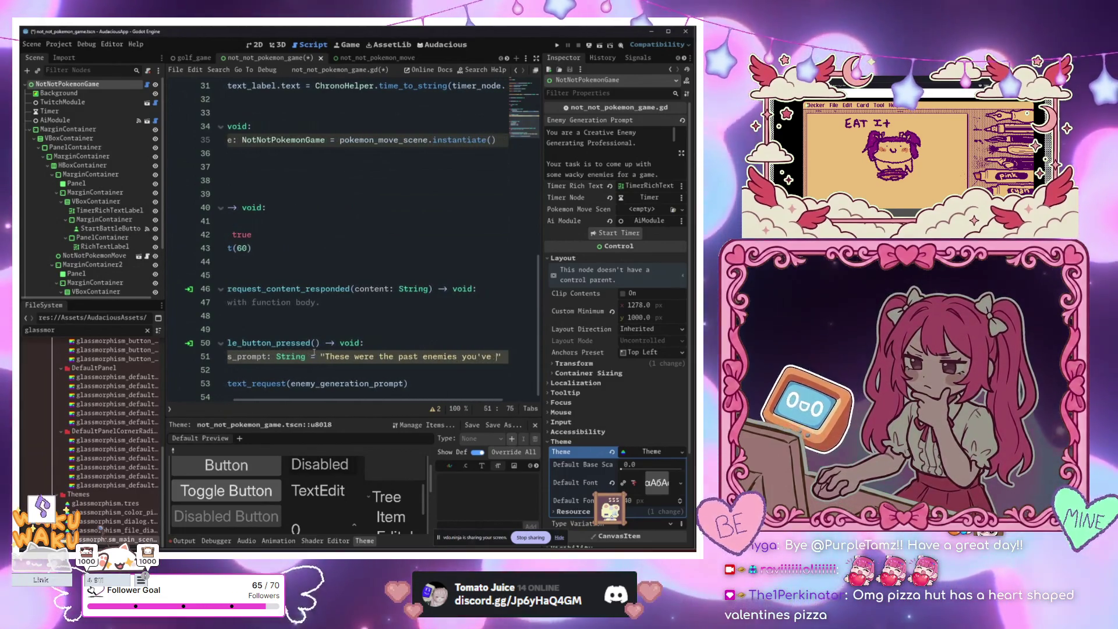
{"action": "type", "text": " created. "}
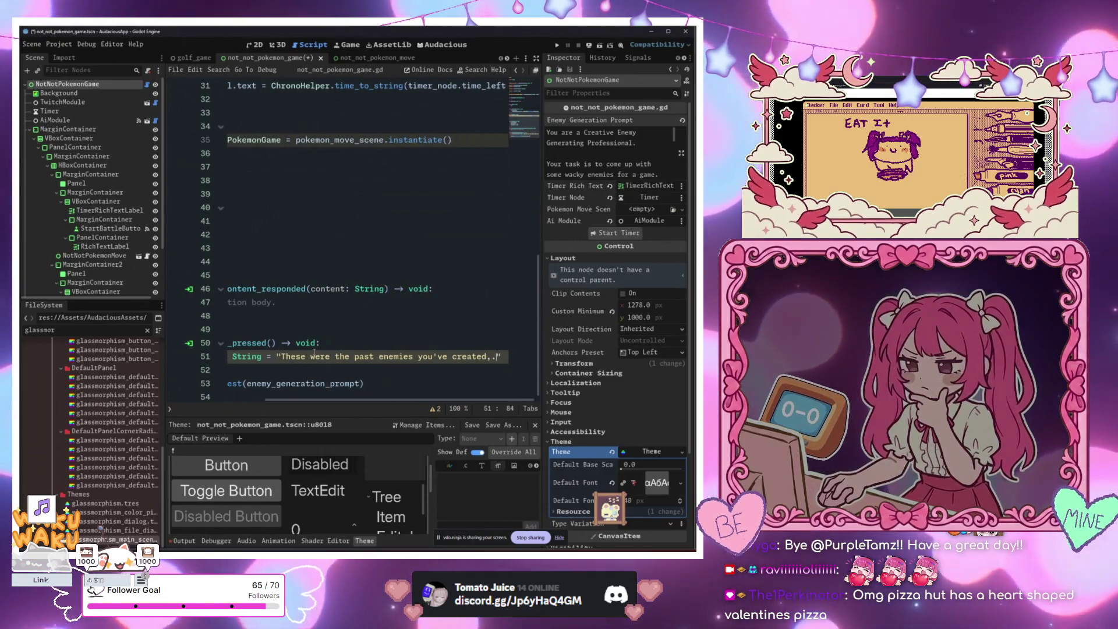
{"action": "type", "text": "Make su"}
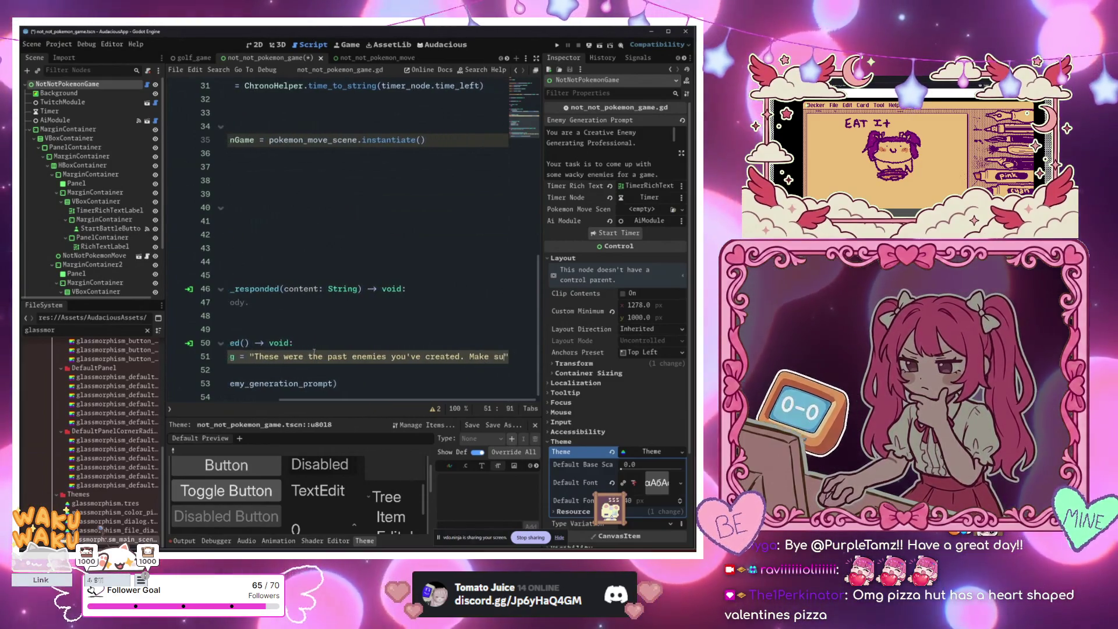
{"action": "type", "text": "re not to duplicate"}
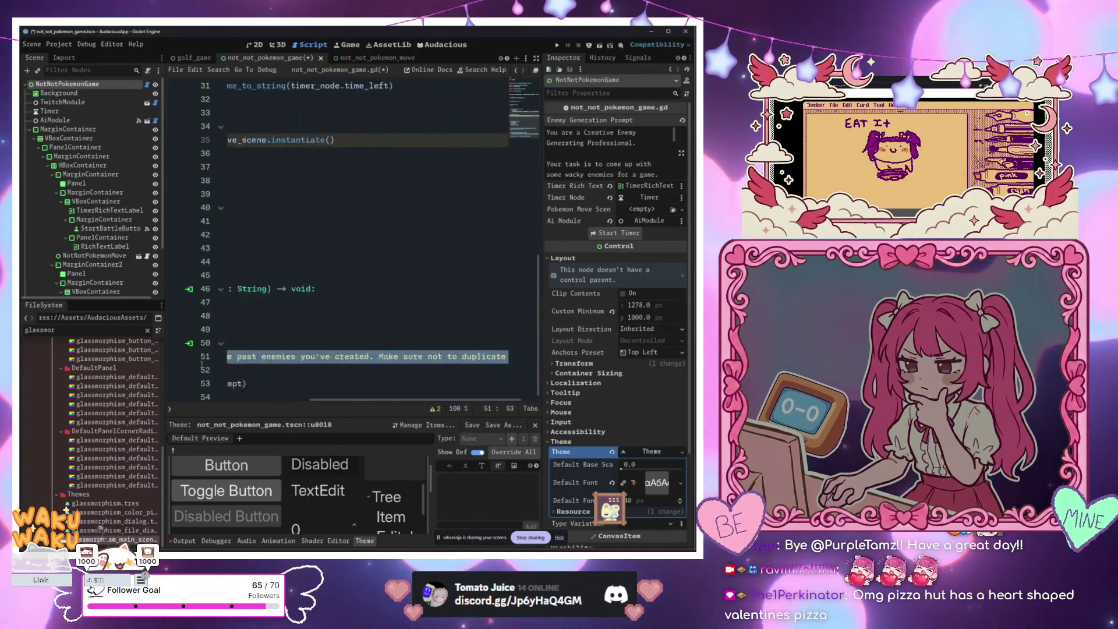
{"action": "left_click_drag", "start_coordinate": [176, 365], "coordinate": [180, 363]}
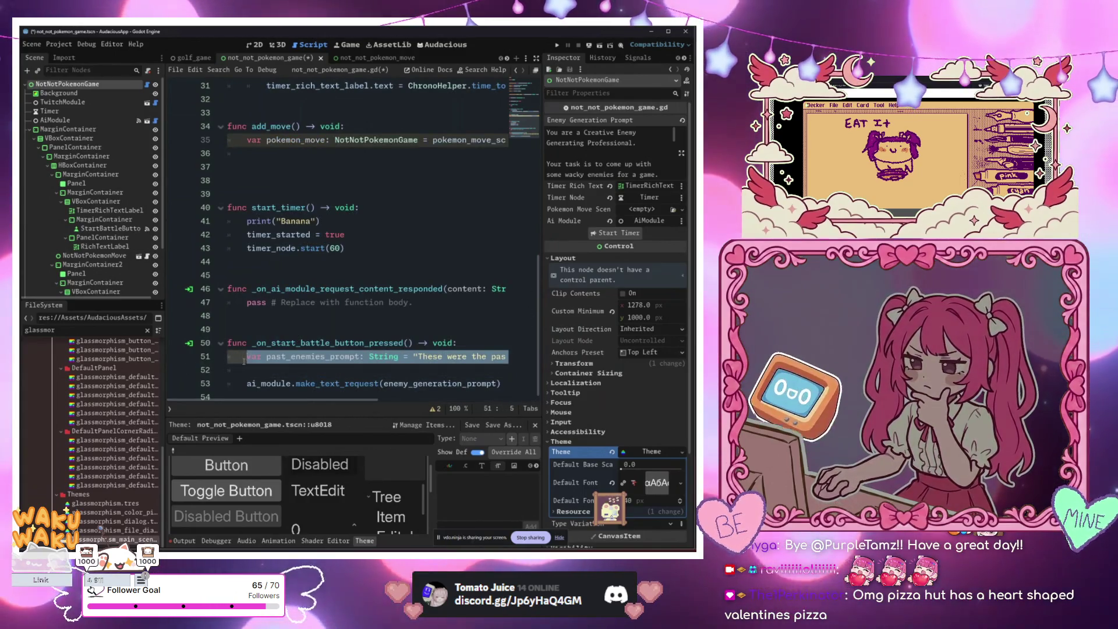
{"action": "key", "text": "ctrl+x"}
{"action": "scroll", "coordinate": [289, 262], "scroll_direction": "up", "scroll_amount": 4}
{"action": "scroll", "coordinate": [305, 218], "scroll_direction": "up", "scroll_amount": 6}
{"action": "left_click", "coordinate": [330, 166]}
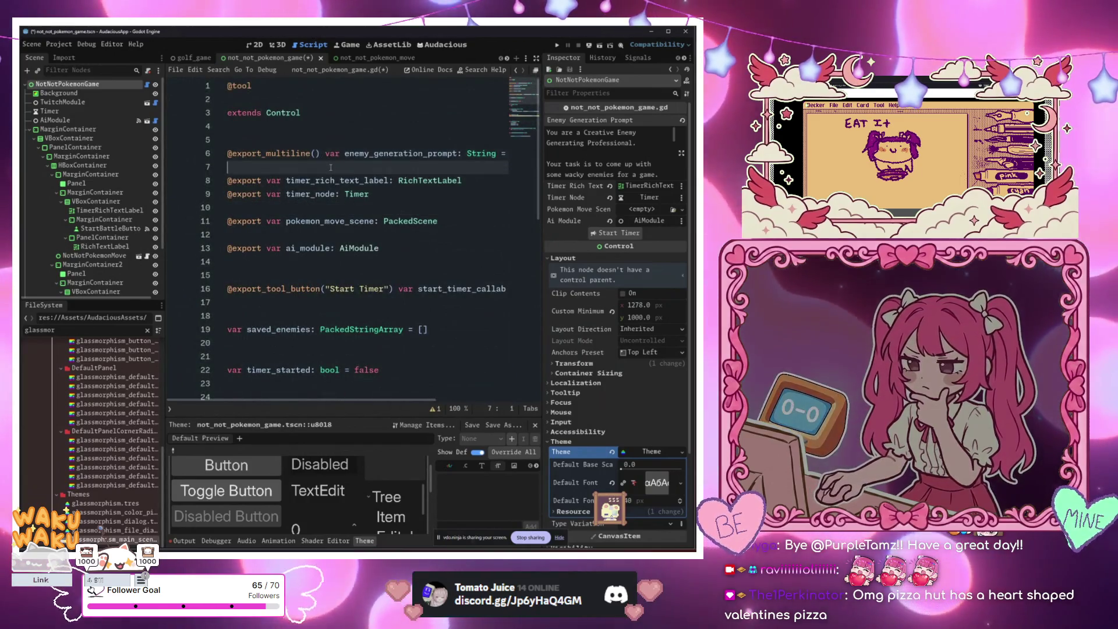
{"action": "key", "text": "Return"}
{"action": "type", "text": "@"}
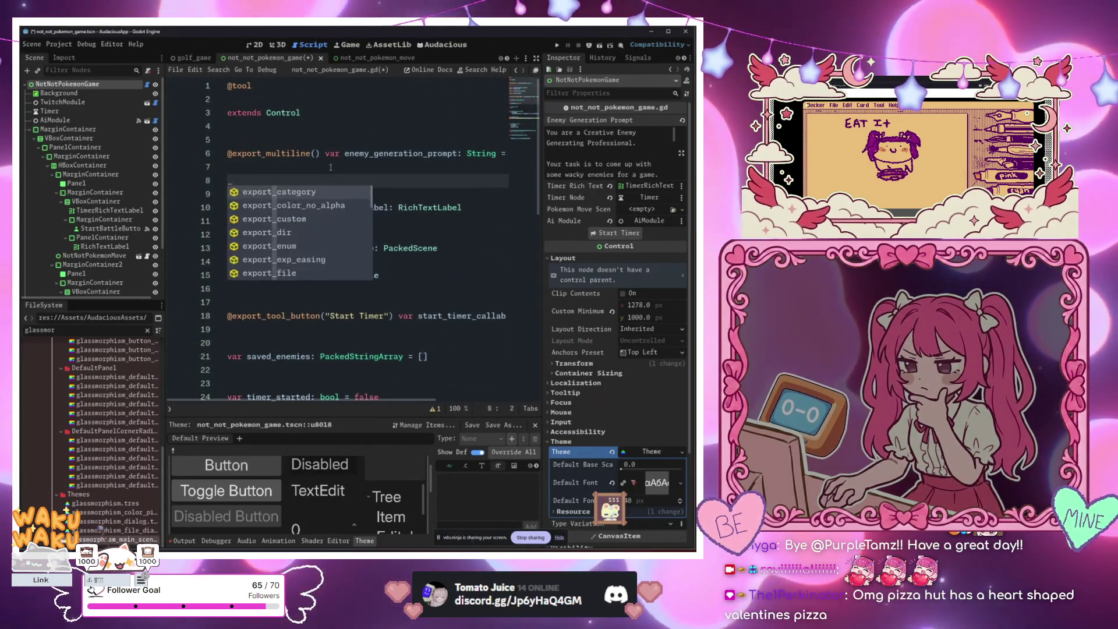
{"action": "type", "text": "export_"}
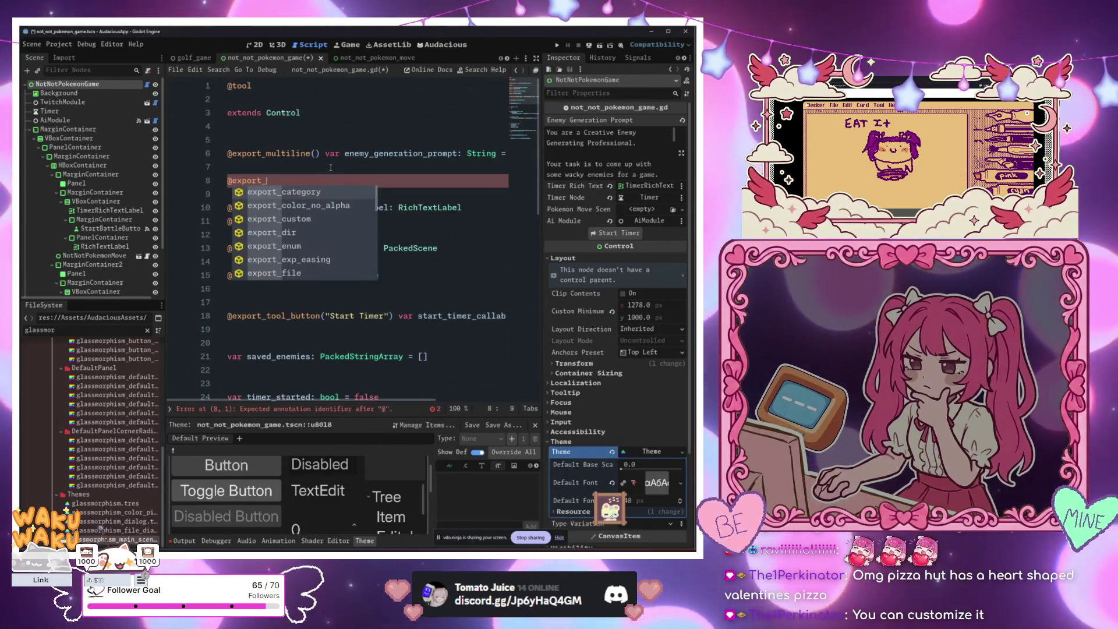
{"action": "type", "text": "mu"}
{"action": "key", "text": "Return"}
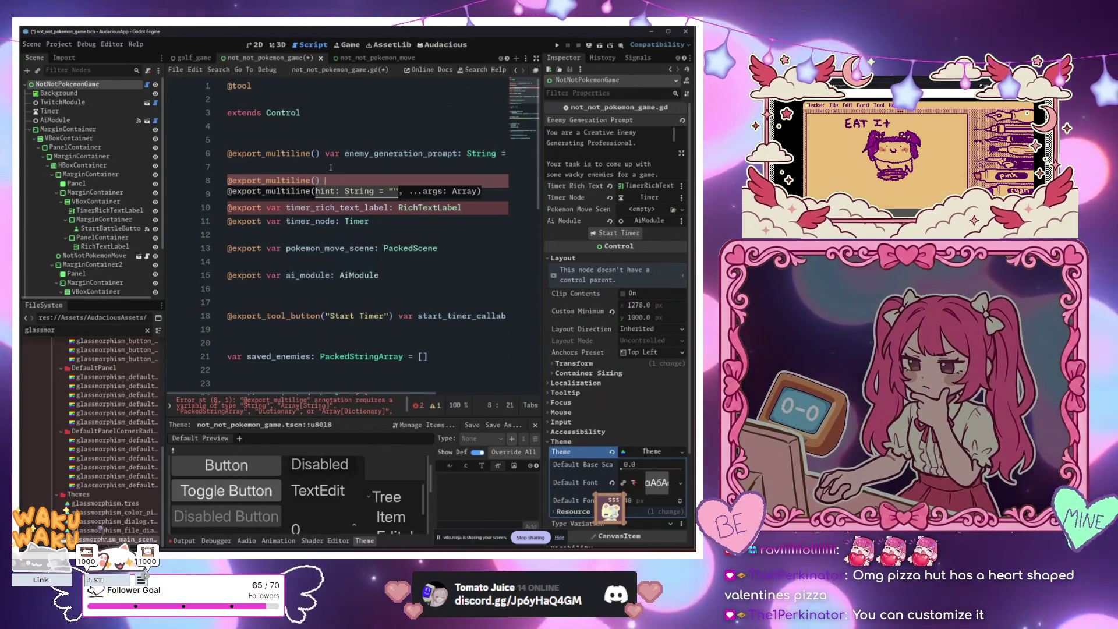
{"action": "type", "text": "var"}
{"action": "key", "text": "ctrl+v"}
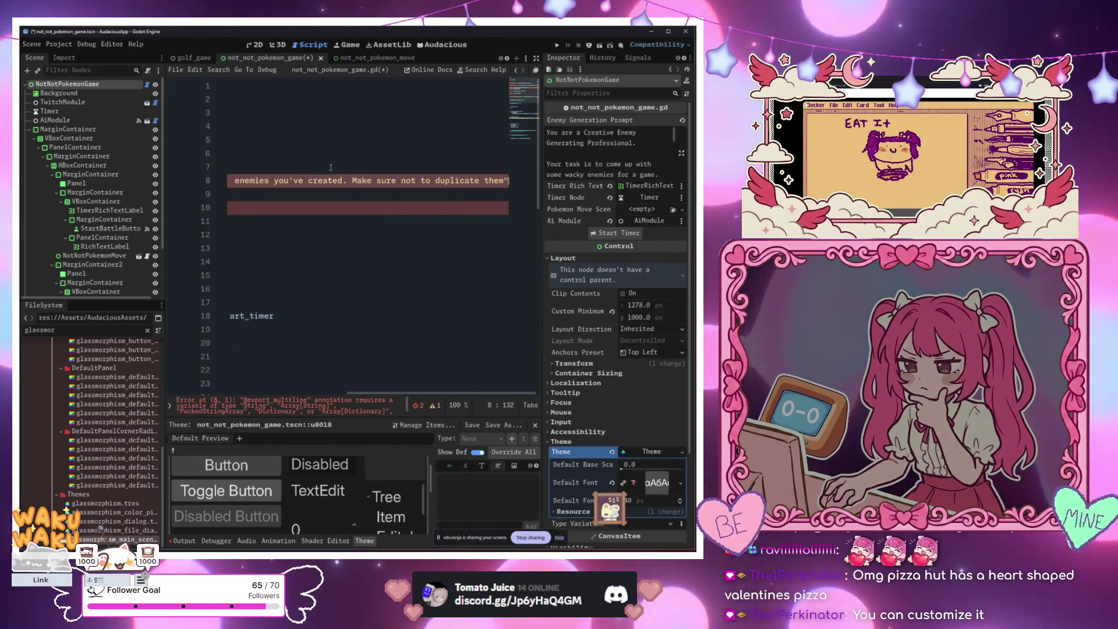
{"action": "key", "text": "Down"}
{"action": "key", "text": "Down"}
{"action": "key", "text": "Down"}
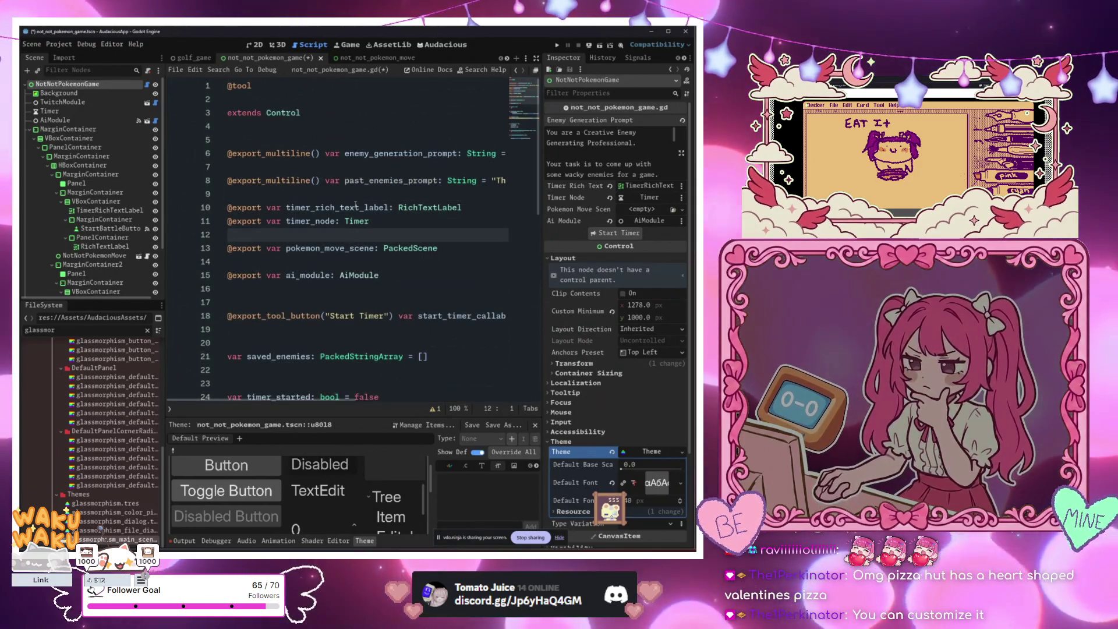
{"action": "left_click", "coordinate": [363, 59]}
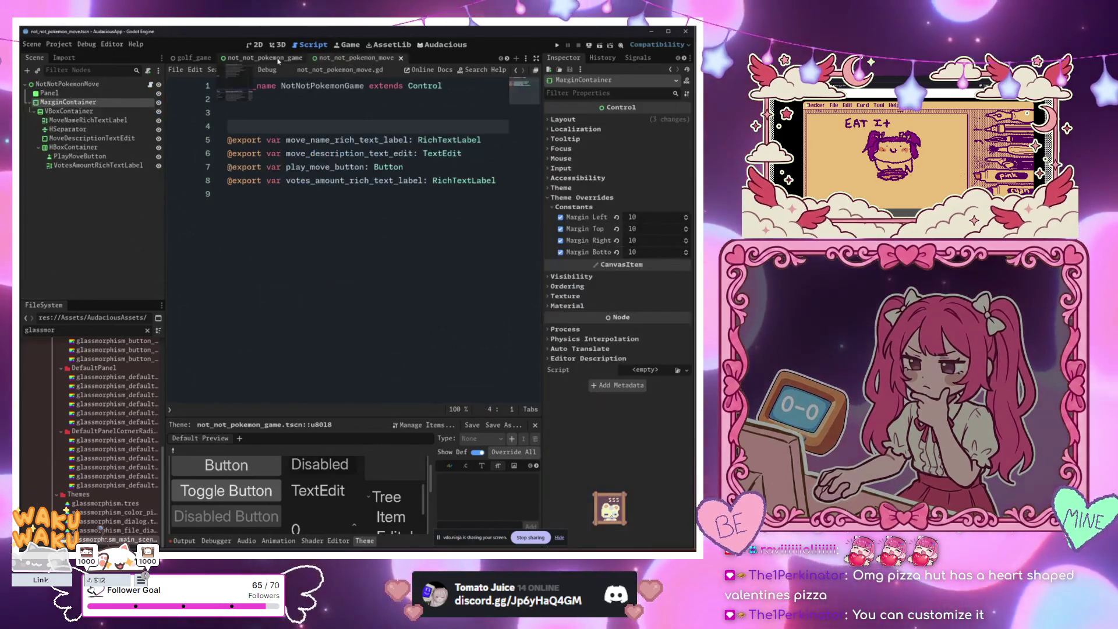
Paste the past-enemies text into the Past Enemies Prompt inspector field and delete the default from line 8.
{"action": "left_click", "coordinate": [278, 59]}
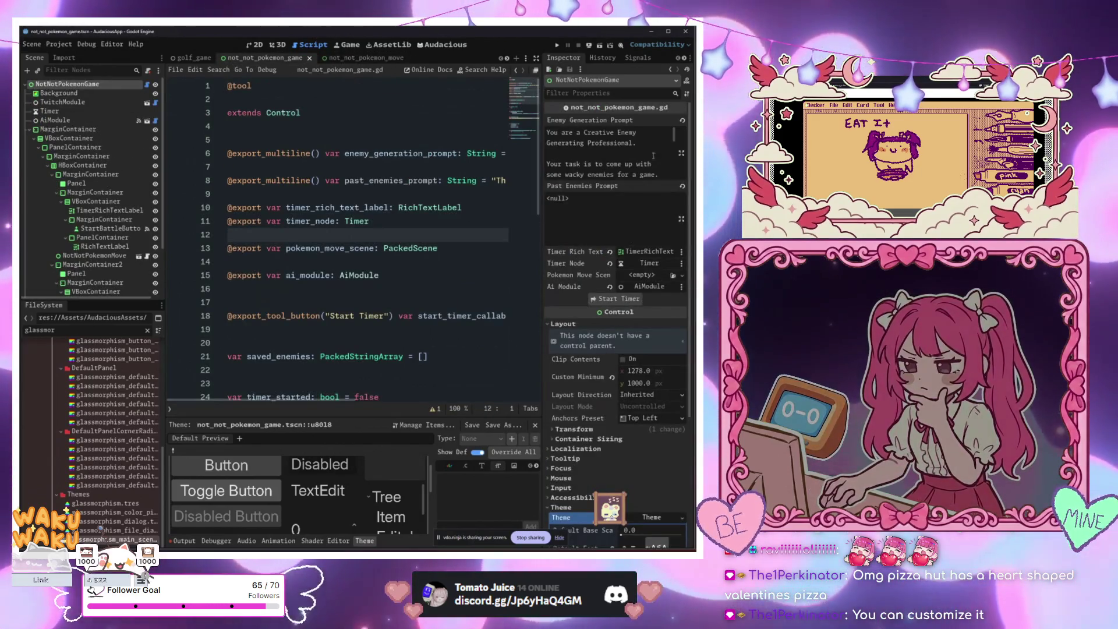
{"action": "left_click", "coordinate": [588, 211]}
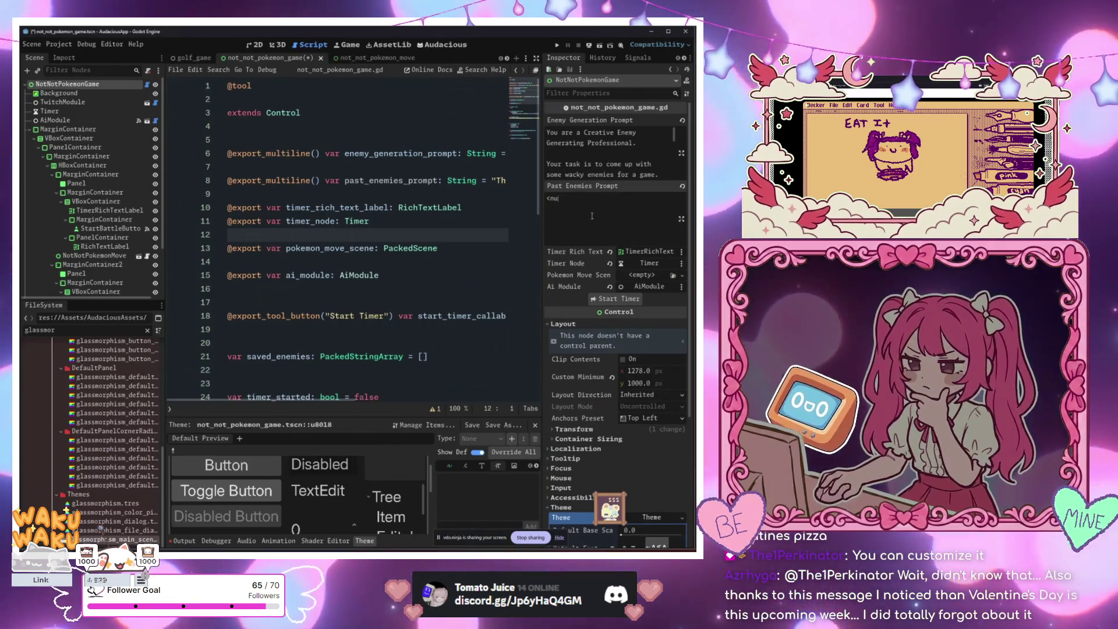
{"action": "key", "text": "ctrl+v"}
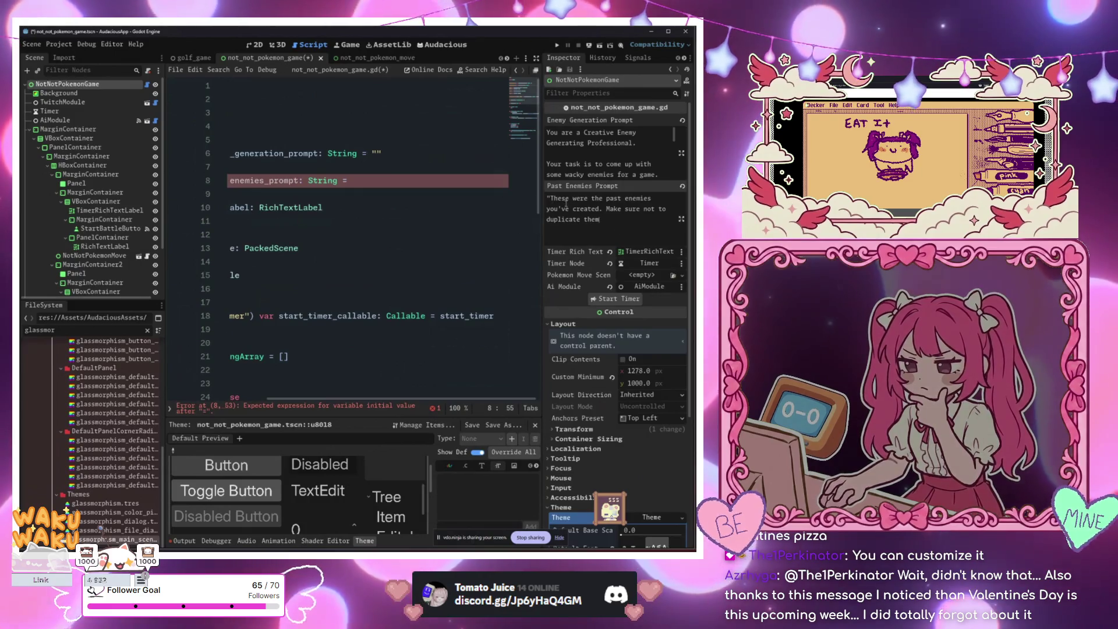
{"action": "key", "text": "BackSpace"}
{"action": "key", "text": "BackSpace"}
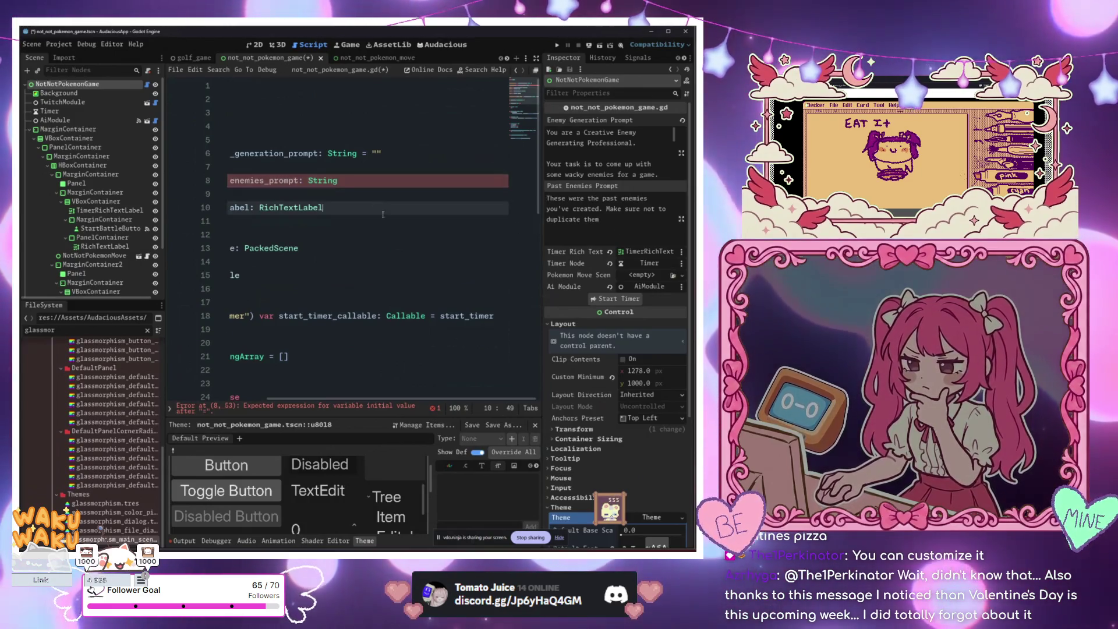
{"action": "key", "text": "Down"}
{"action": "key", "text": "Down"}
{"action": "scroll", "coordinate": [345, 199], "scroll_direction": "down", "scroll_amount": 10}
{"action": "left_click", "coordinate": [244, 256]}
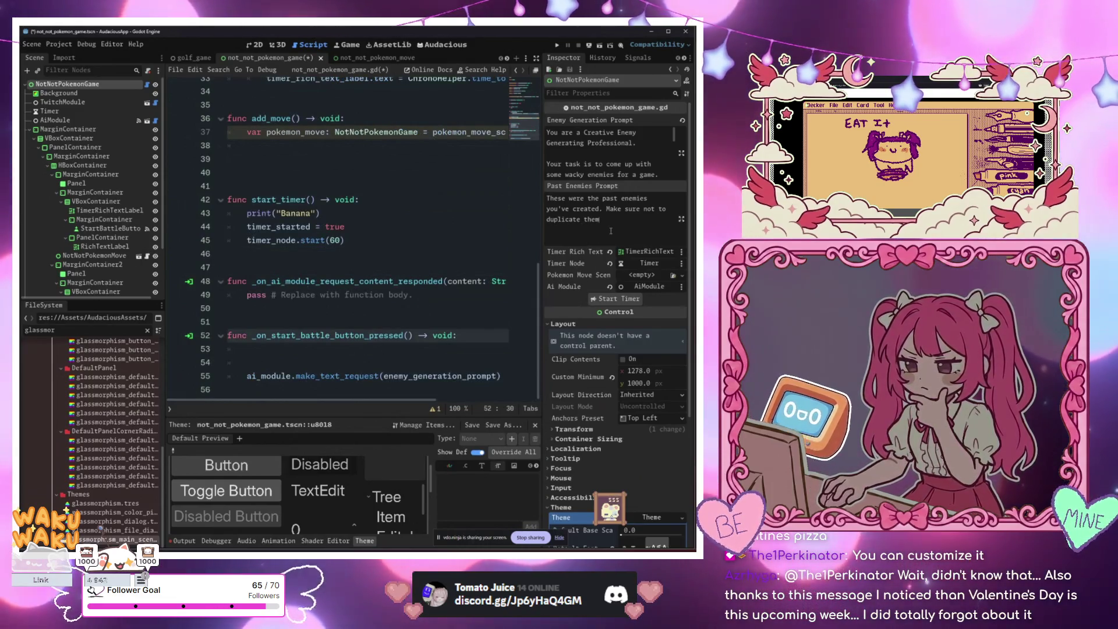
{"action": "type", "text": "."}
Append + past_enemies_prompt + past_enemies_string to the make_text_request prompt argument on line 55.
{"action": "left_click", "coordinate": [375, 364]}
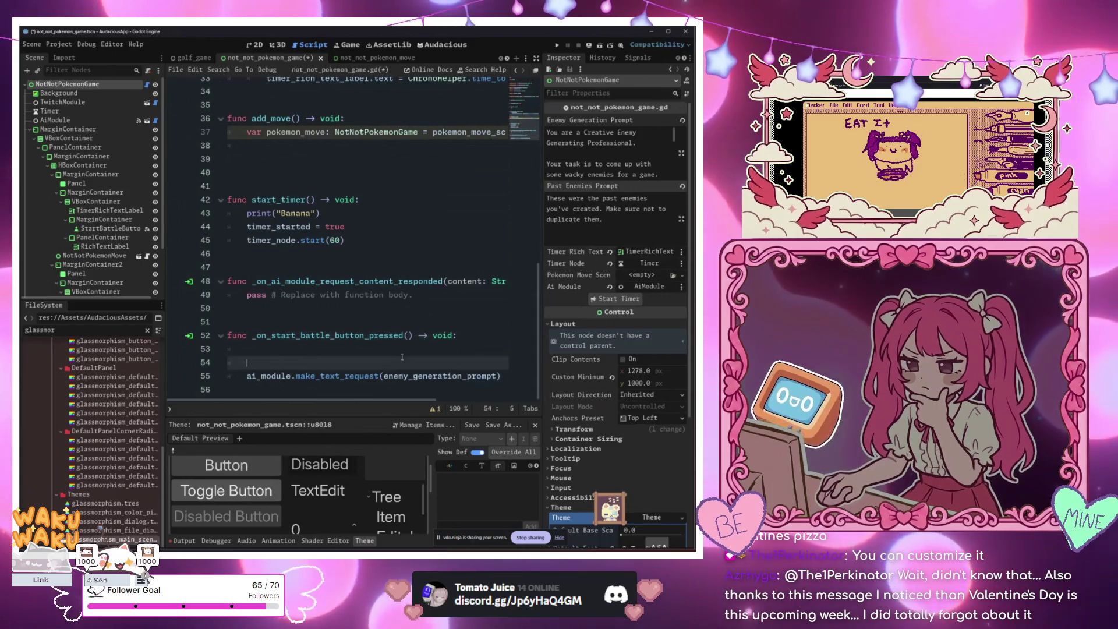
{"action": "left_click", "coordinate": [496, 375]}
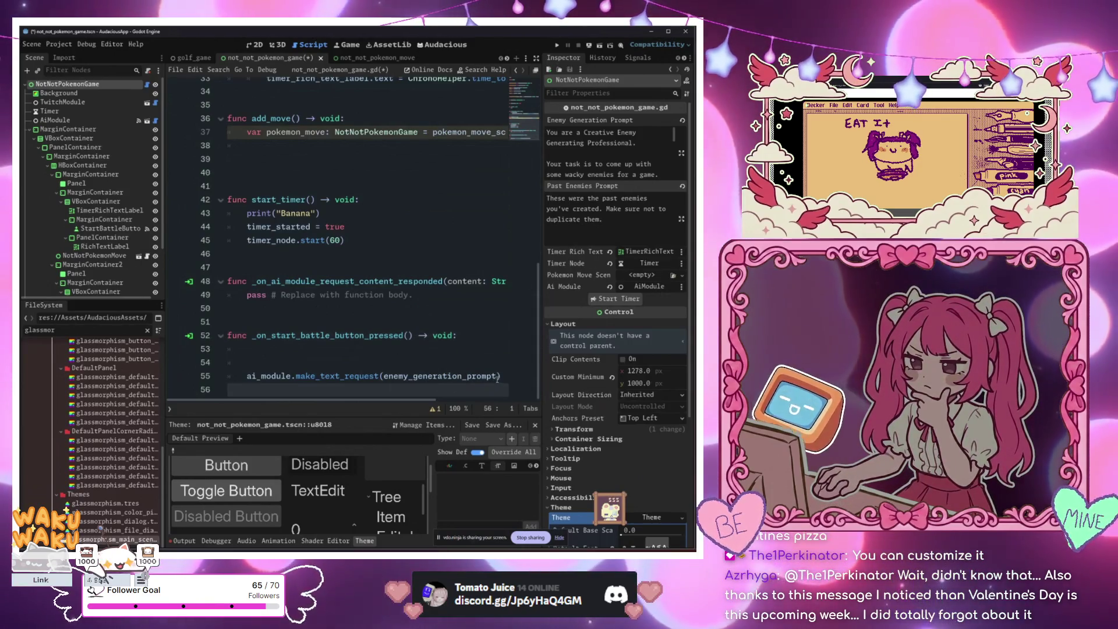
{"action": "type", "text": "+ past"}
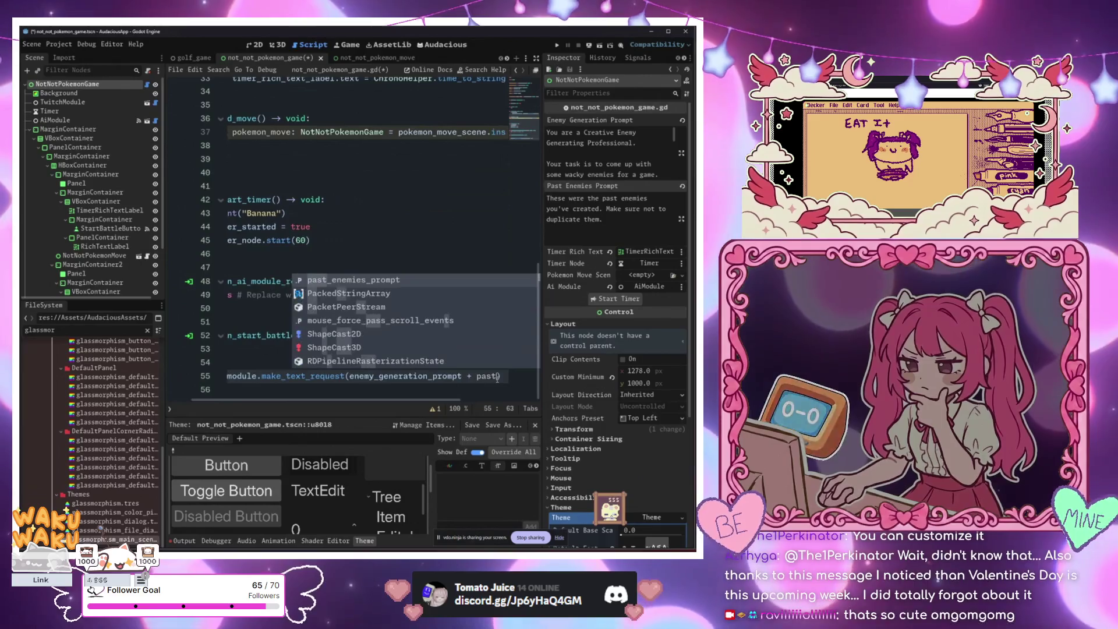
{"action": "key", "text": "Return"}
{"action": "type", "text": "+ pas"}
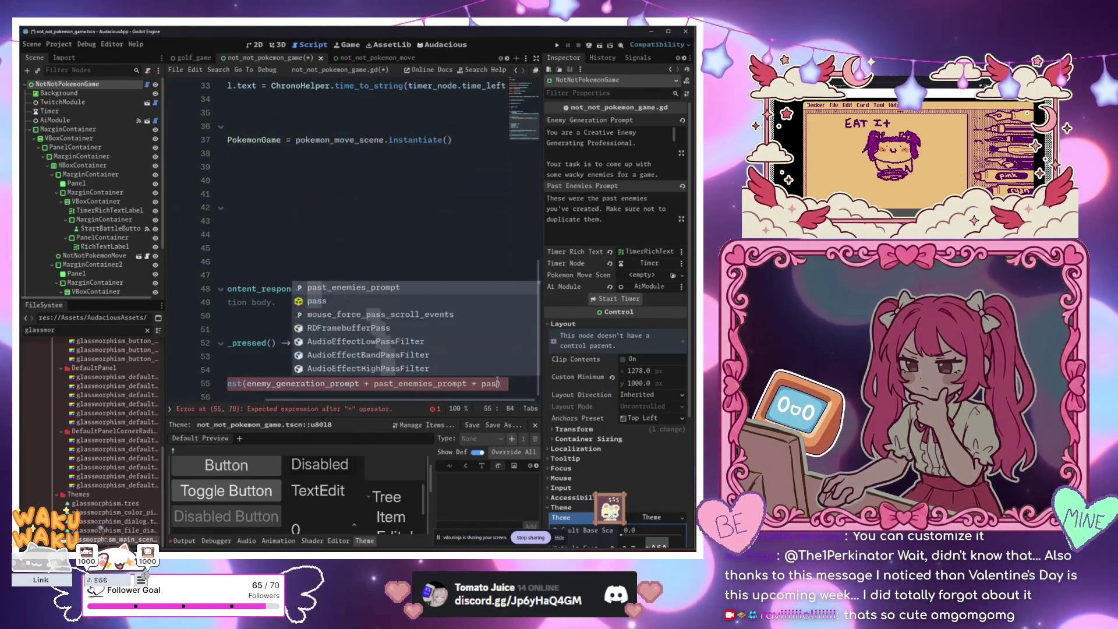
{"action": "type", "text": "t"}
{"action": "key", "text": "Return"}
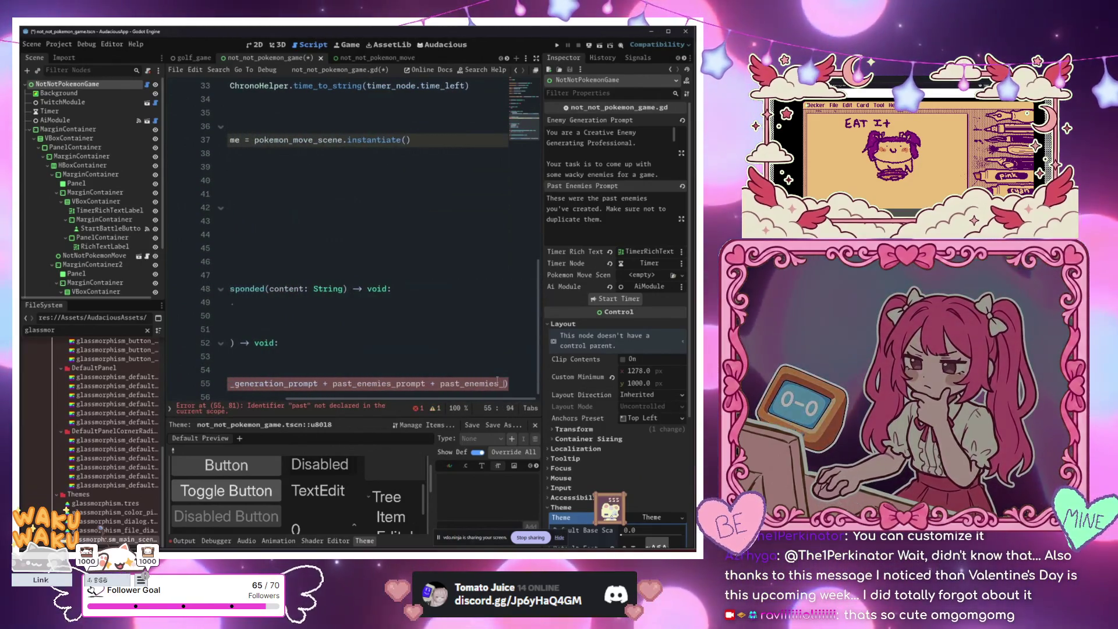
{"action": "type", "text": "string"}
{"action": "left_click", "coordinate": [253, 357]}
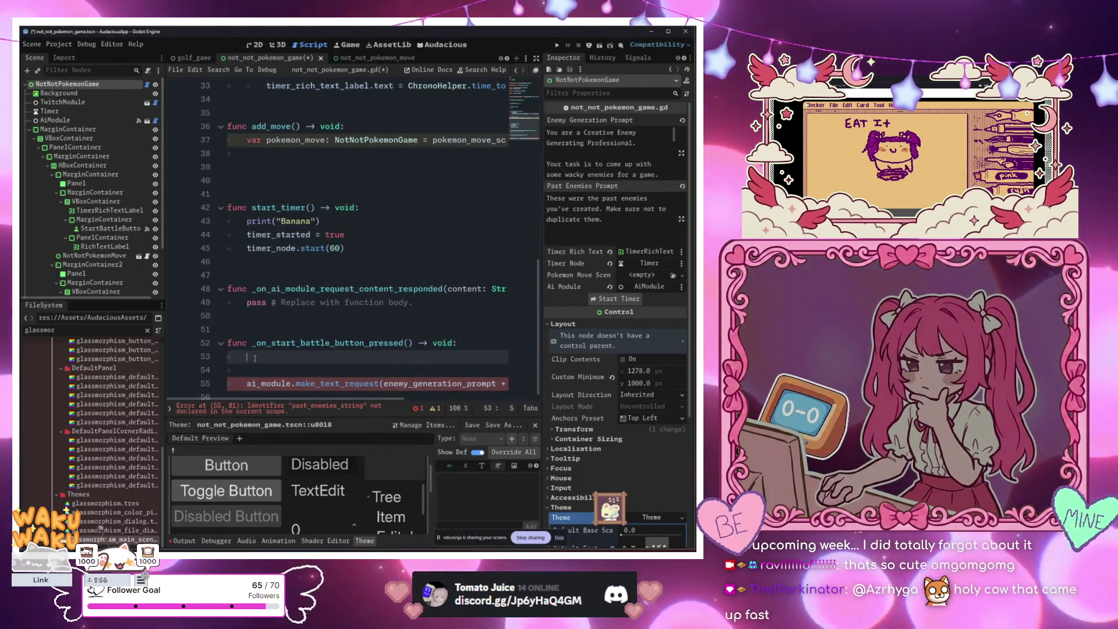
{"action": "type", "text": "var pas"}
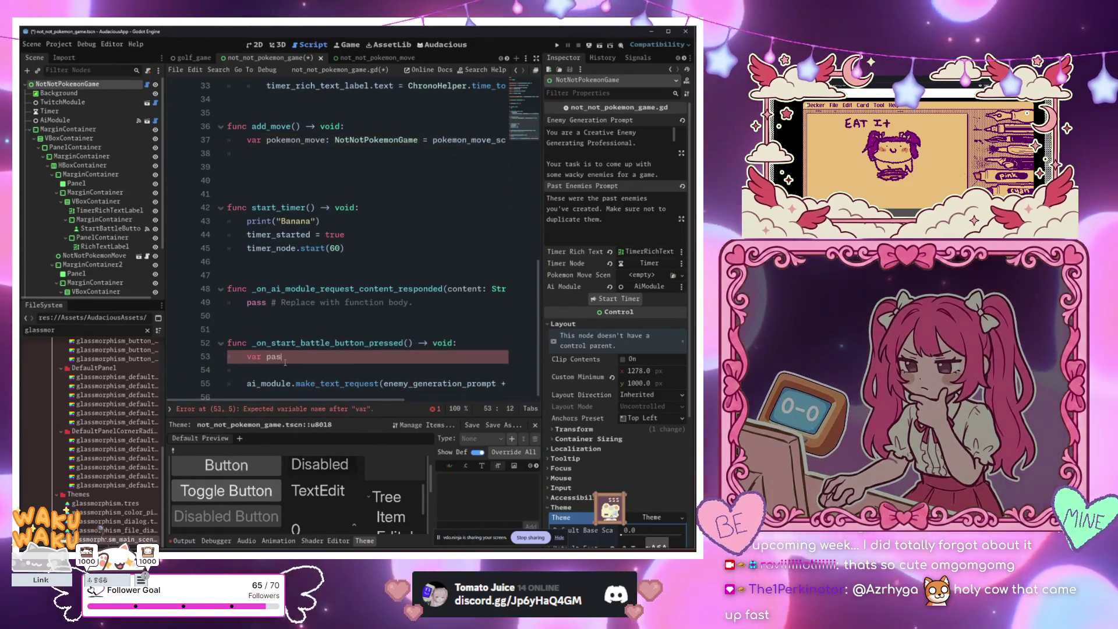
{"action": "type", "text": "t_enemies_string: "}
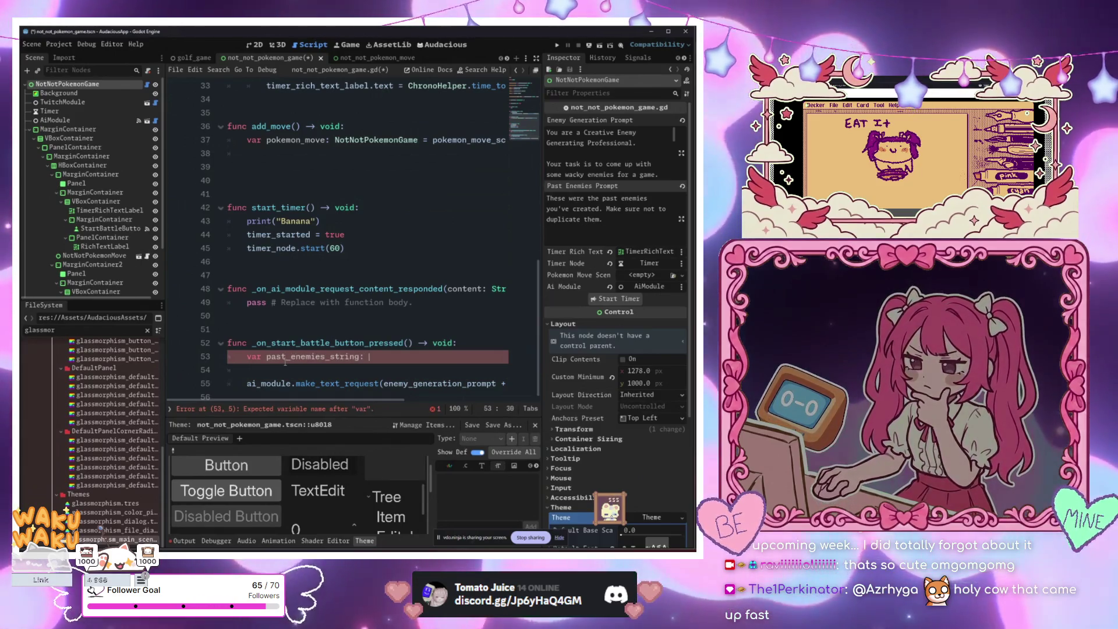
{"action": "type", "text": "String = get_"}
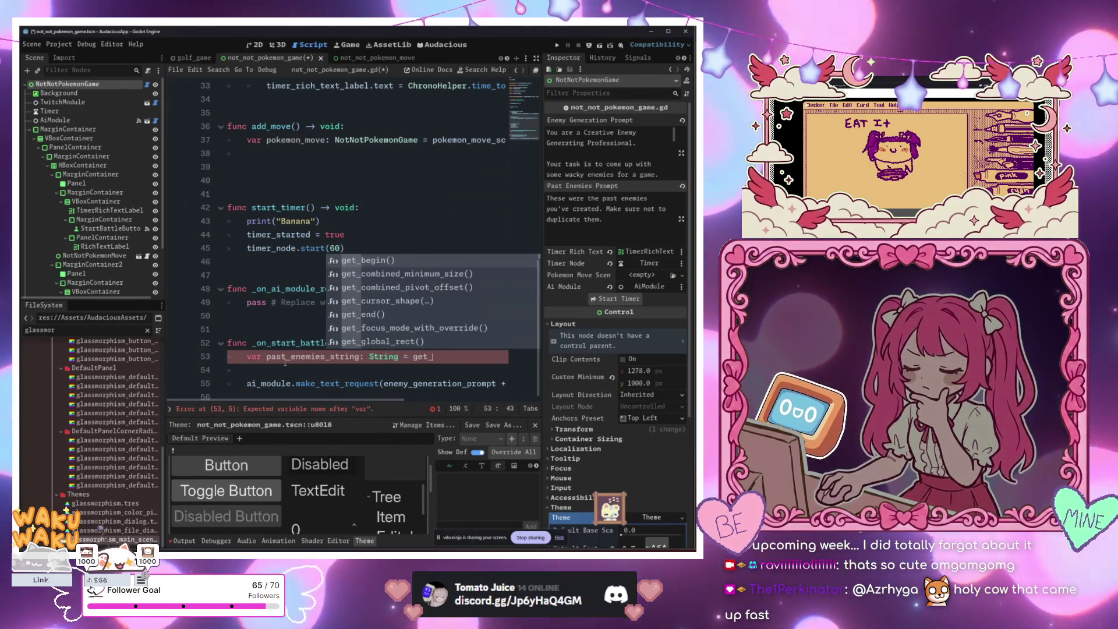
{"action": "type", "text": "past_enemies_str"}
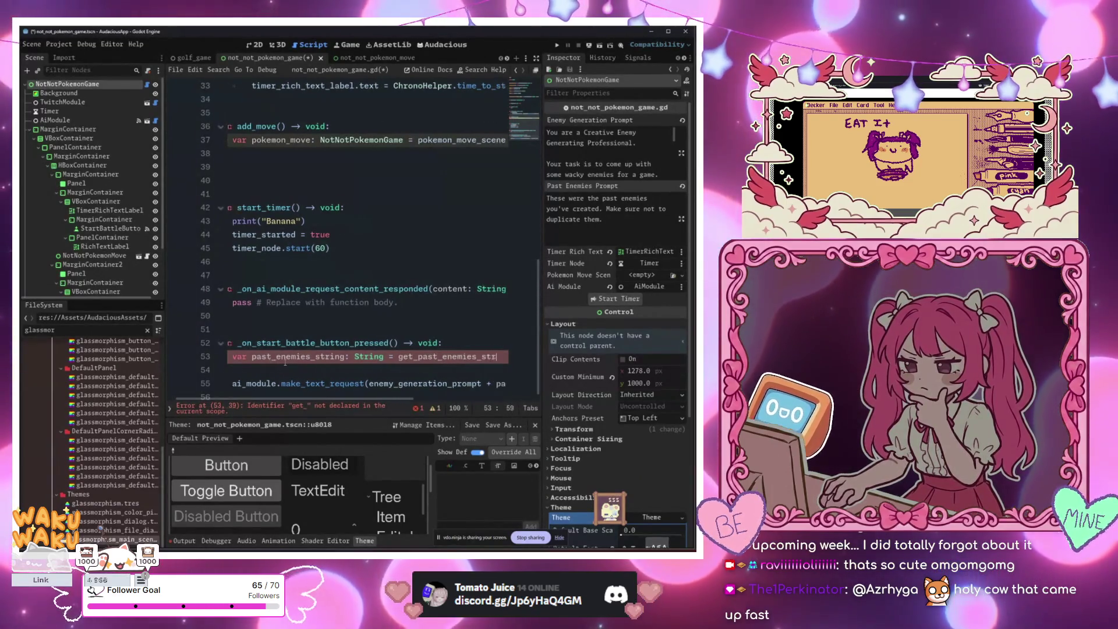
{"action": "type", "text": "ing()"}
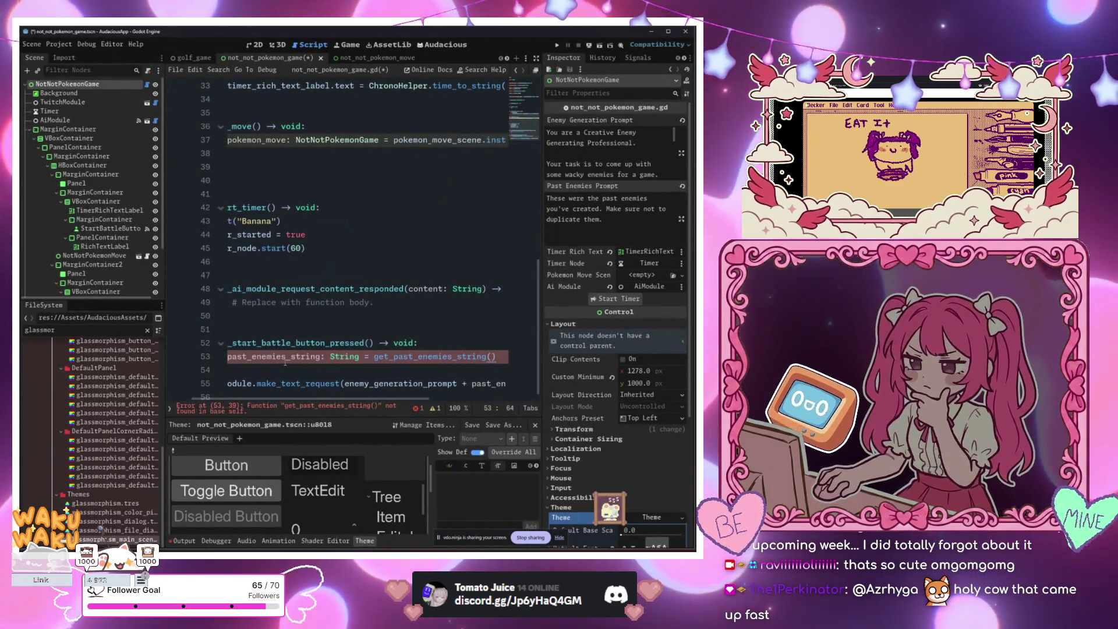
Assign past_enemies_string from get_past_enemies_string() and start func get_past_enemies_string() -> String.
{"action": "key", "text": "Down"}
{"action": "key", "text": "Down"}
{"action": "key", "text": "Down"}
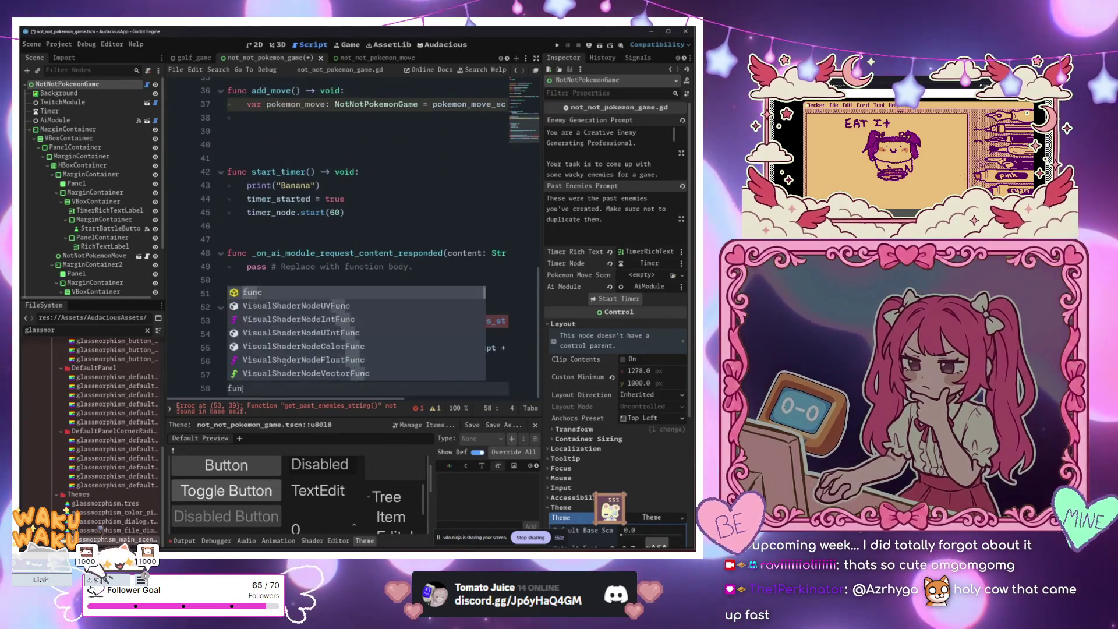
{"action": "key", "text": "Return"}
{"action": "key", "text": "Return"}
{"action": "type", "text": "func "}
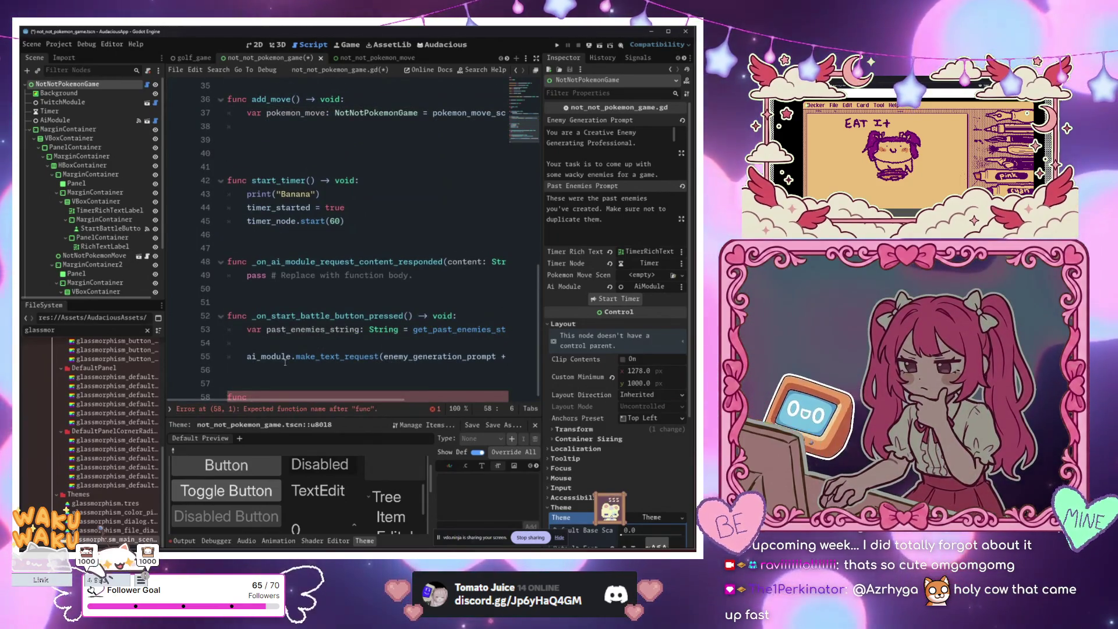
{"action": "type", "text": "get_past_"}
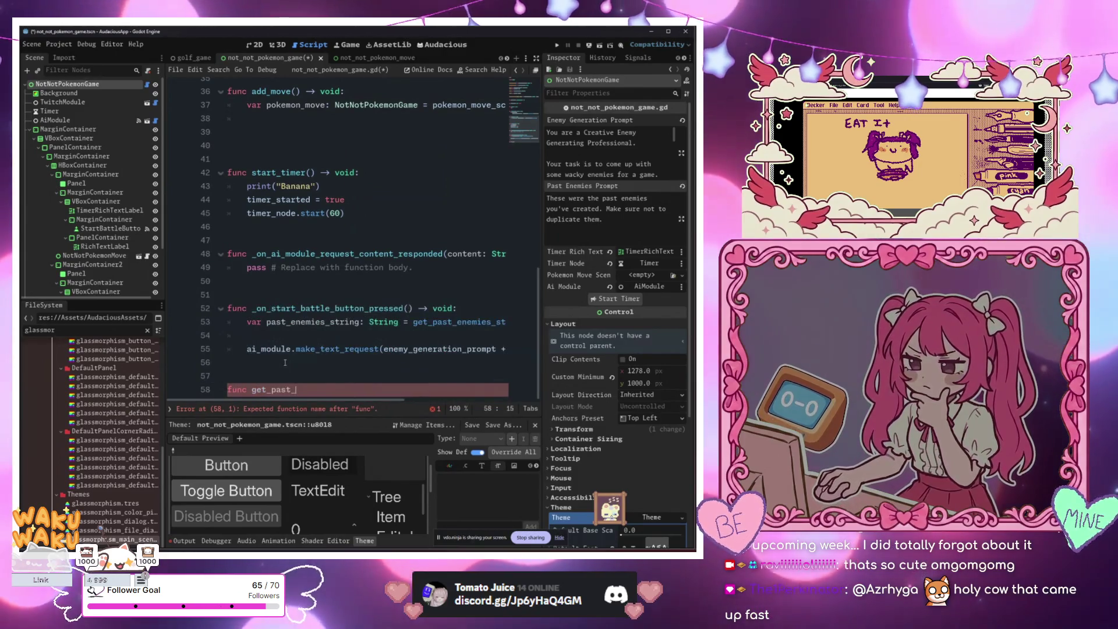
{"action": "type", "text": "enemies_string("}
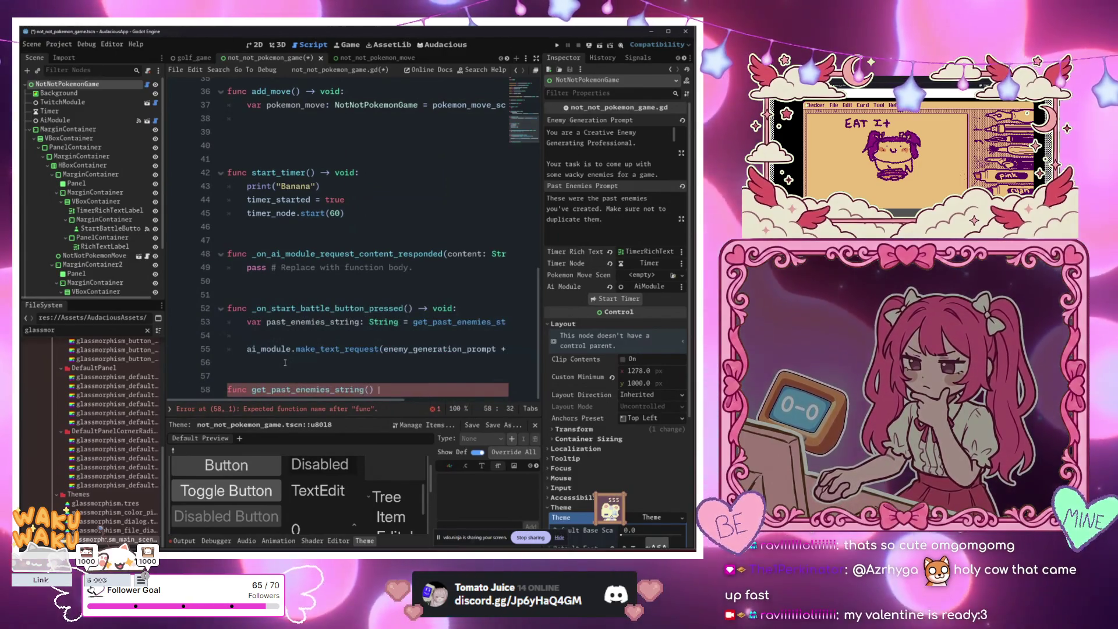
{"action": "type", "text": ") -> String:"}
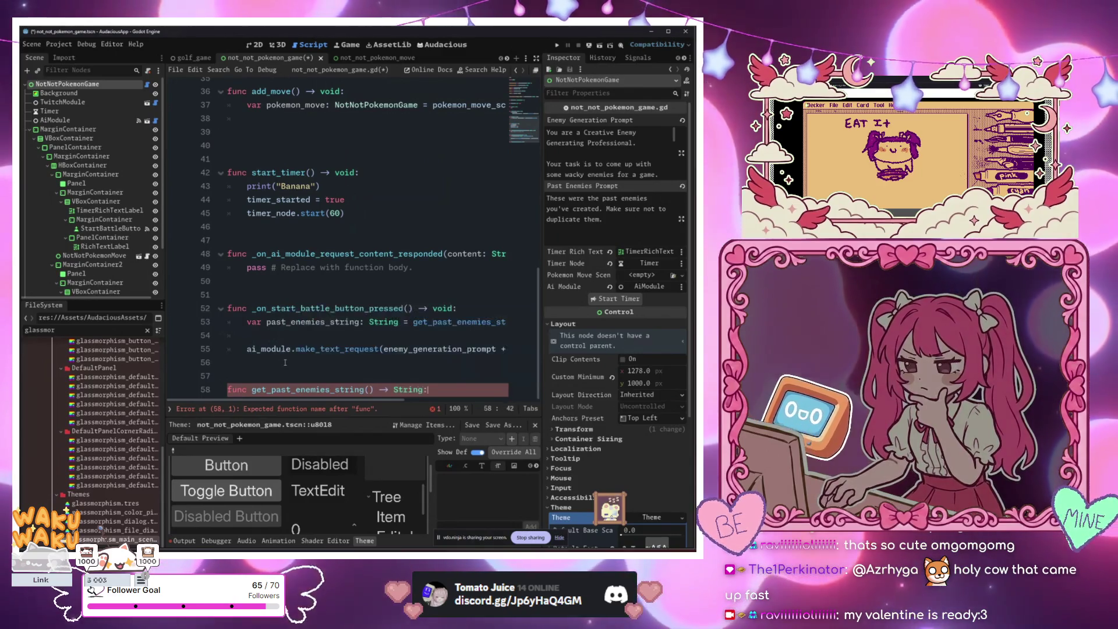
{"action": "key", "text": "Return"}
{"action": "type", "text": "reutnr"}
{"action": "key", "text": "BackSpace"}
{"action": "key", "text": "BackSpace"}
{"action": "key", "text": "BackSpace"}
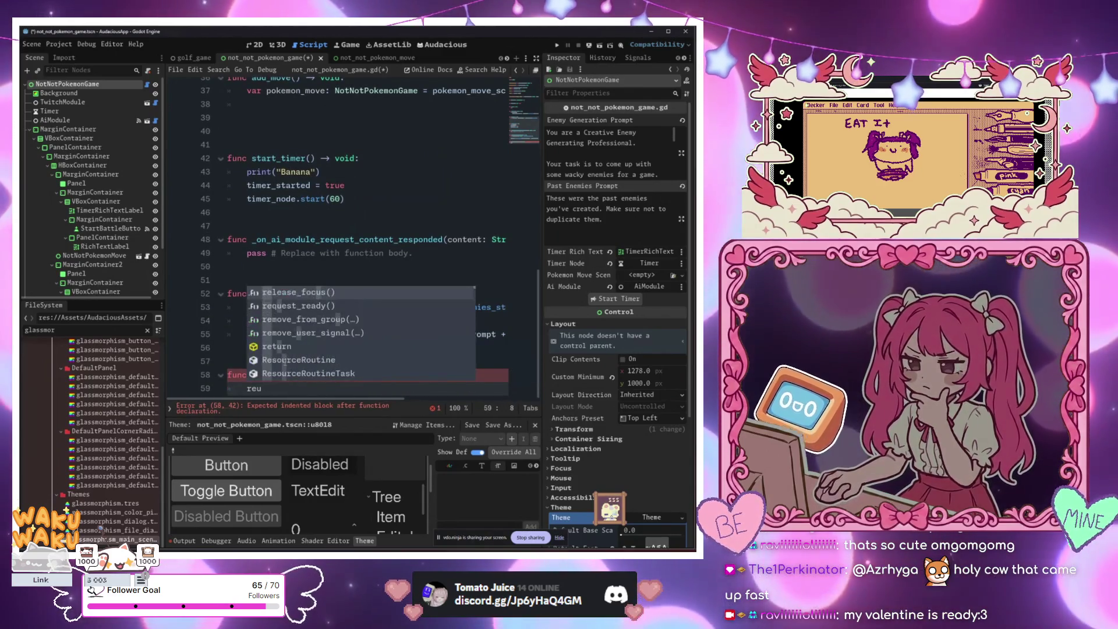
{"action": "type", "text": "var returne"}
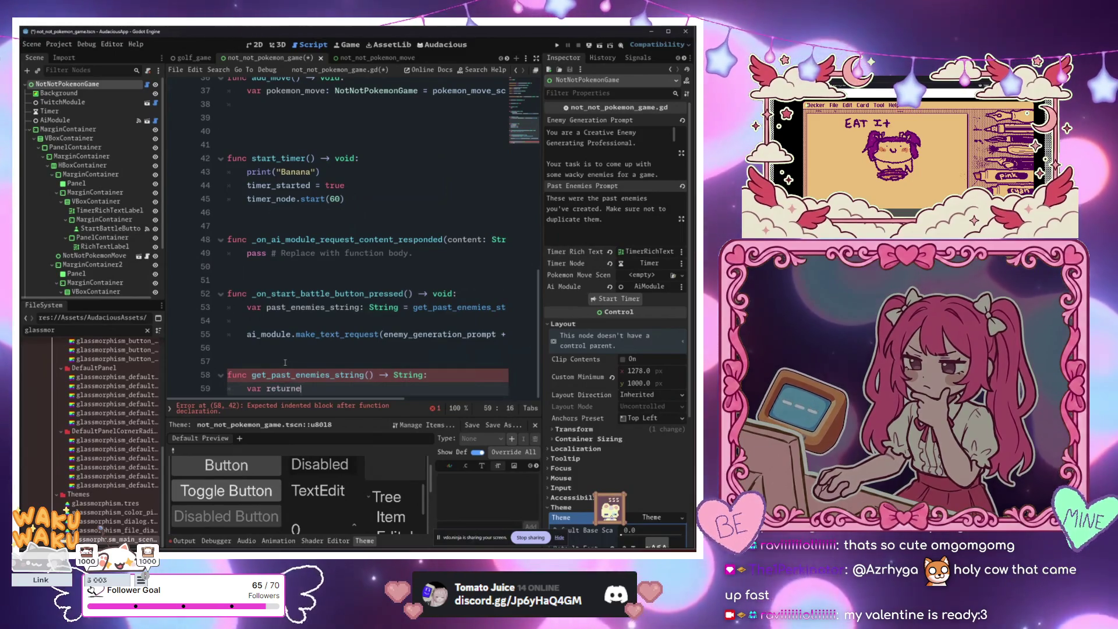
{"action": "type", "text": "String ="}
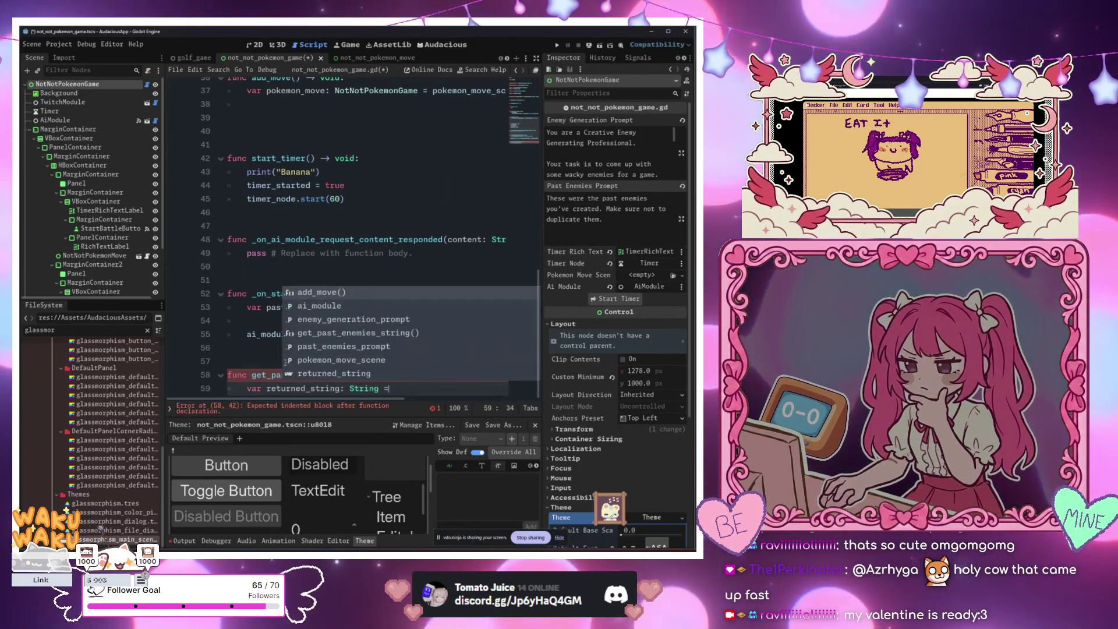
{"action": "type", "text": "\"\""}
Give the function var returned_string = "", a for loop start and return returned_string.
{"action": "key", "text": "Return"}
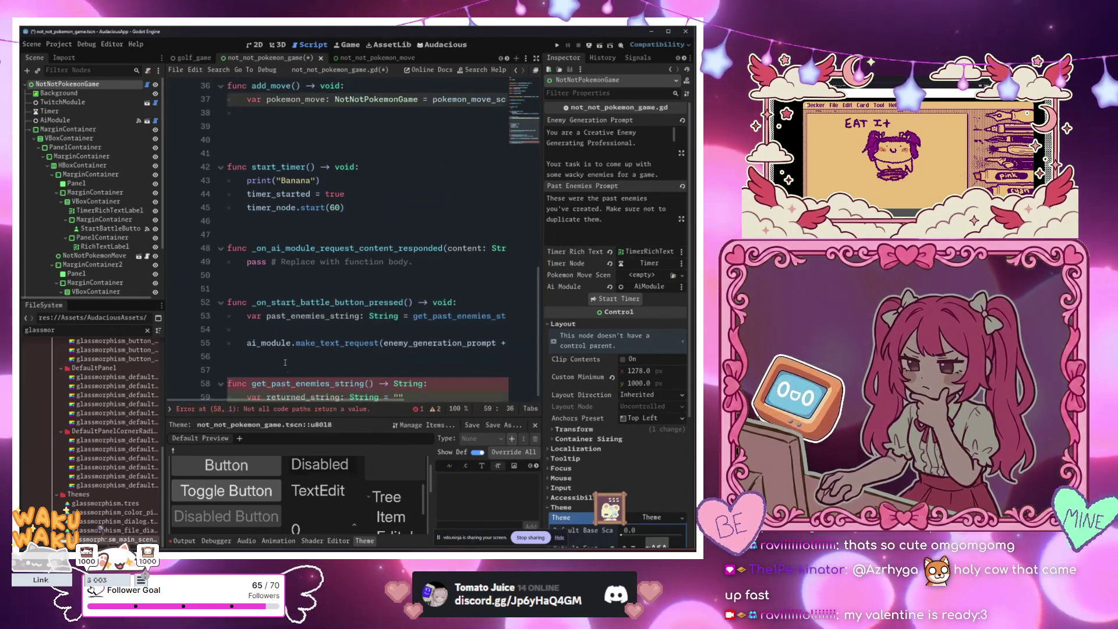
{"action": "key", "text": "Return"}
{"action": "key", "text": "Return"}
{"action": "key", "text": "Return"}
{"action": "type", "text": "retu"}
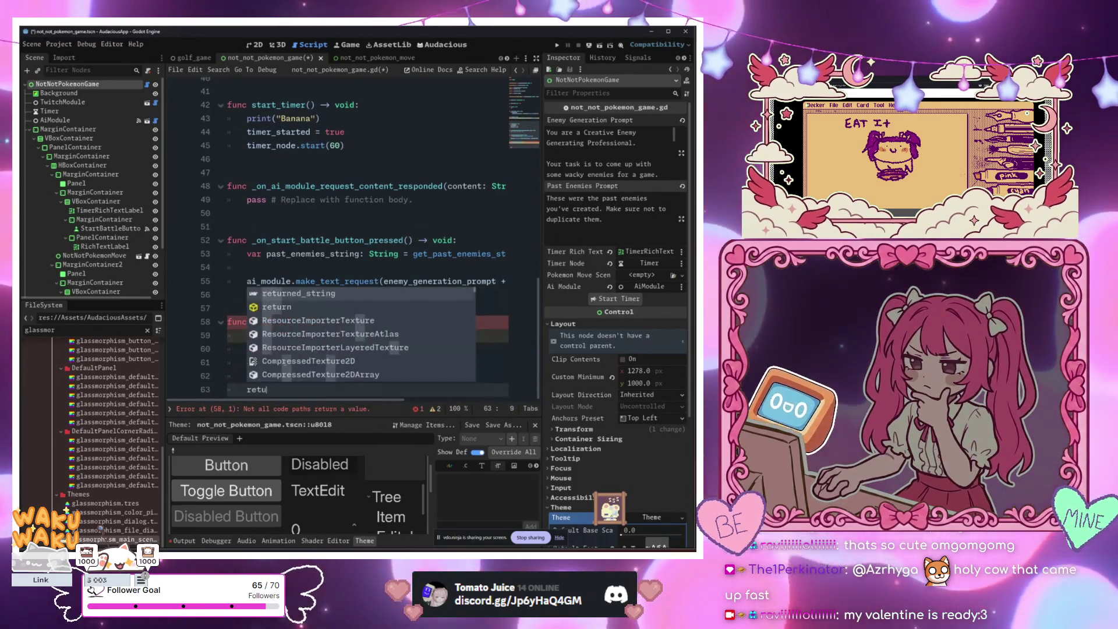
{"action": "type", "text": "rn re"}
{"action": "key", "text": "Return"}
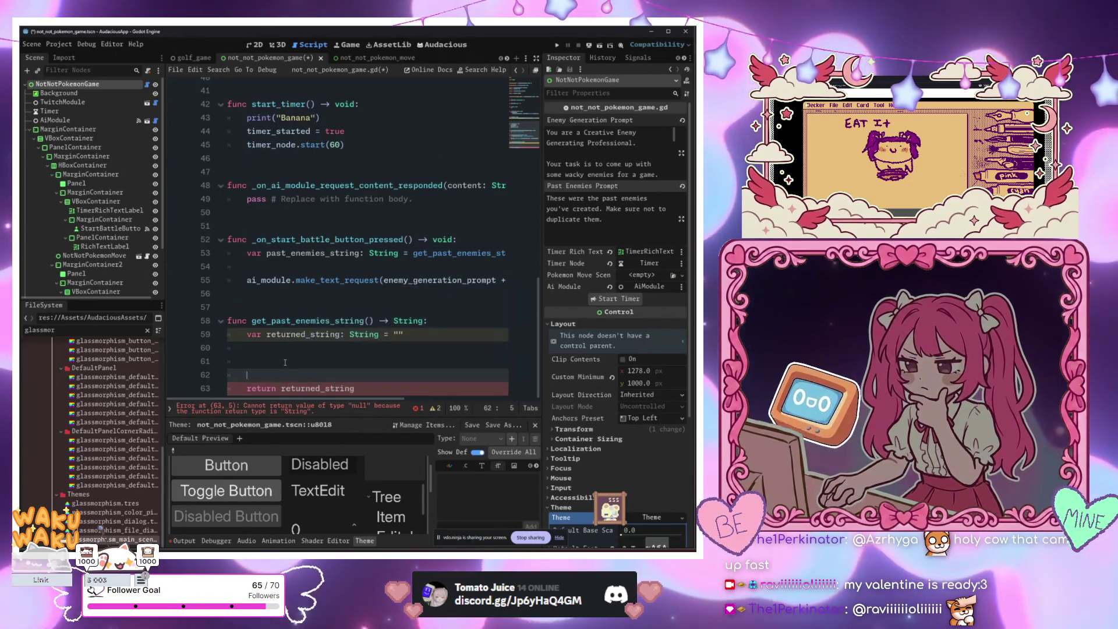
{"action": "key", "text": "Up"}
{"action": "key", "text": "Up"}
{"action": "type", "text": "for name"}
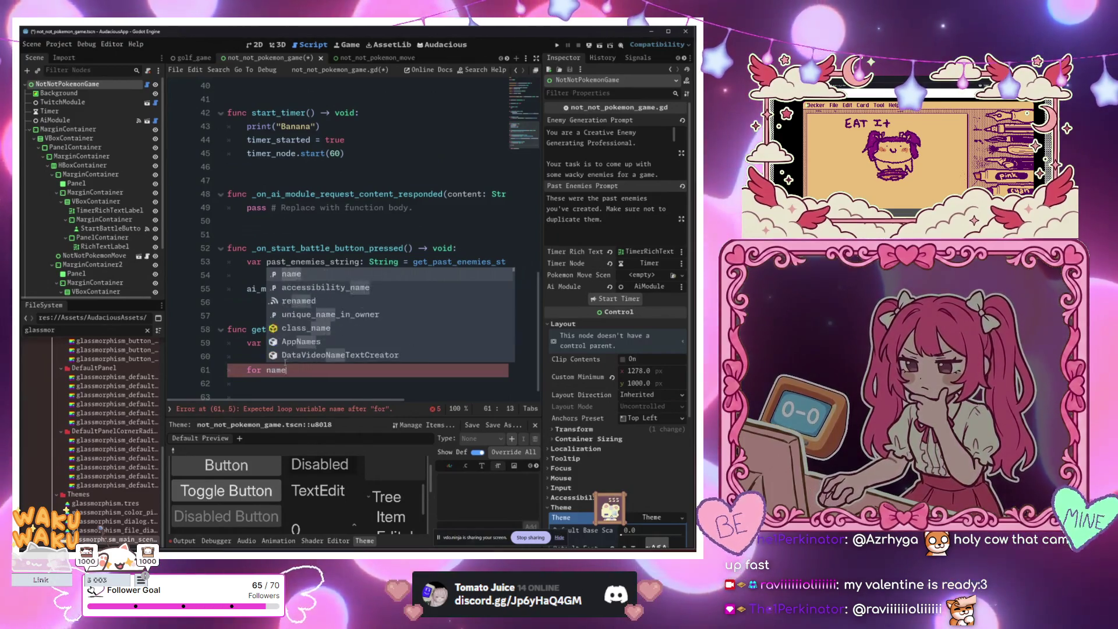
{"action": "type", "text": ": String in pa"}
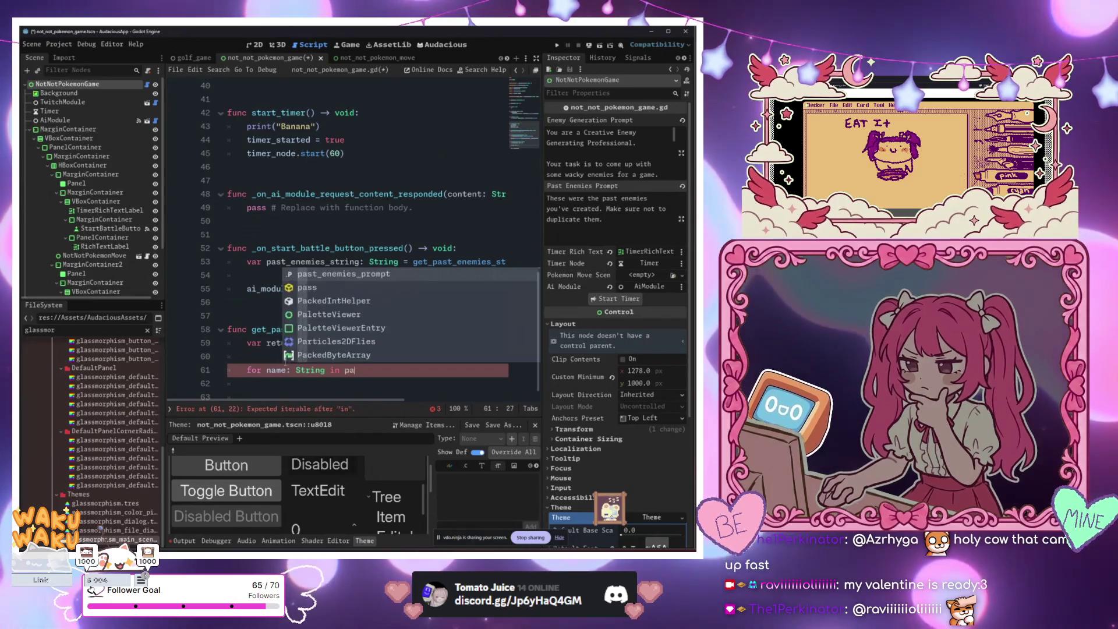
{"action": "type", "text": "st_enemies_promp"}
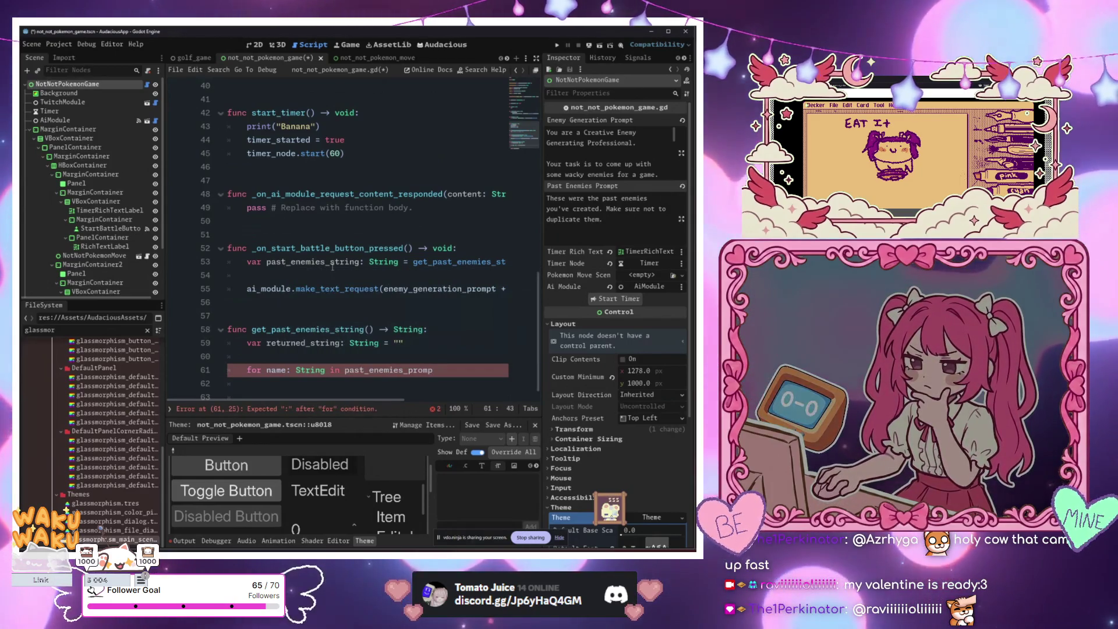
{"action": "scroll", "coordinate": [331, 266], "scroll_direction": "up", "scroll_amount": 7}
{"action": "scroll", "coordinate": [281, 235], "scroll_direction": "up", "scroll_amount": 6}
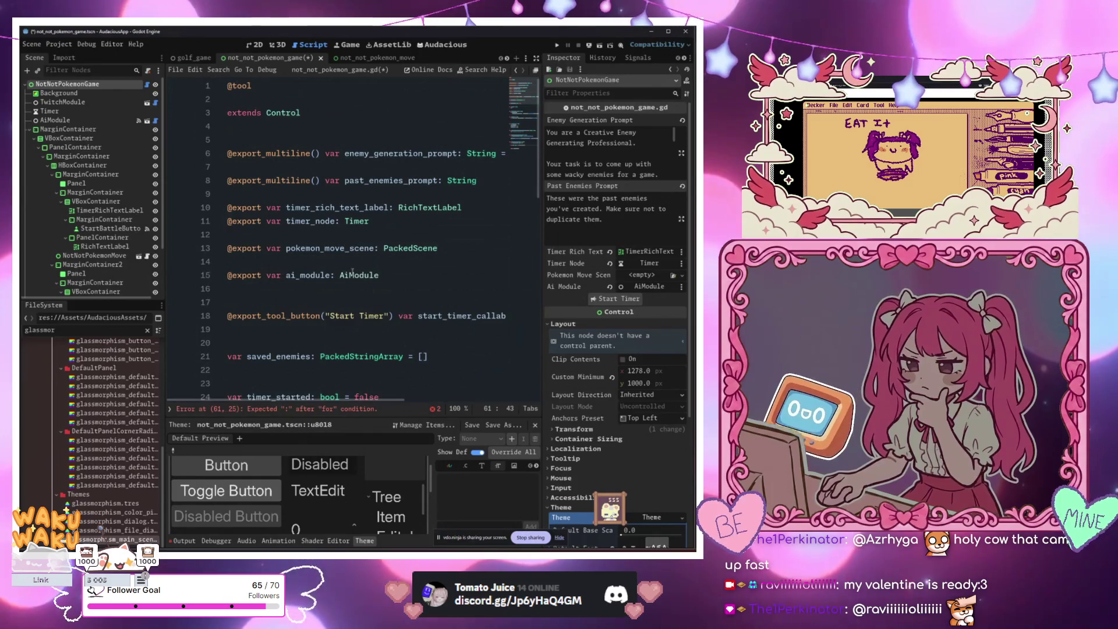
{"action": "scroll", "coordinate": [263, 367], "scroll_direction": "down", "scroll_amount": 5}
{"action": "scroll", "coordinate": [280, 341], "scroll_direction": "down", "scroll_amount": 5}
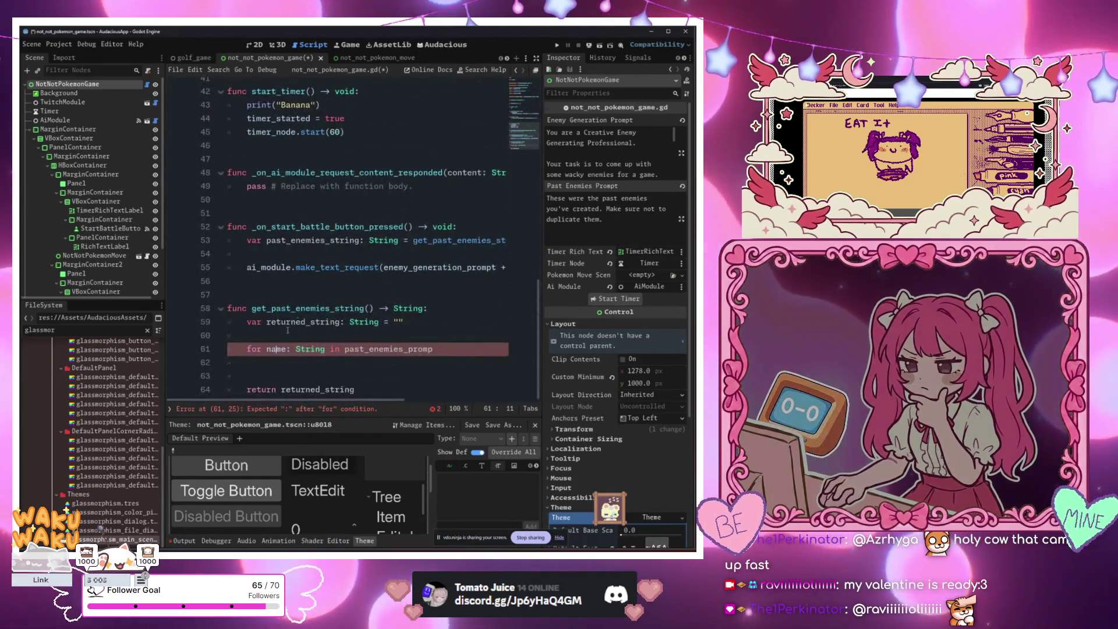
{"action": "scroll", "coordinate": [301, 307], "scroll_direction": "up", "scroll_amount": 8}
Rename saved_enemies to past_enemies and make the loop read 'for name: String in past_enemies:'.
{"action": "double_click", "coordinate": [261, 254]}
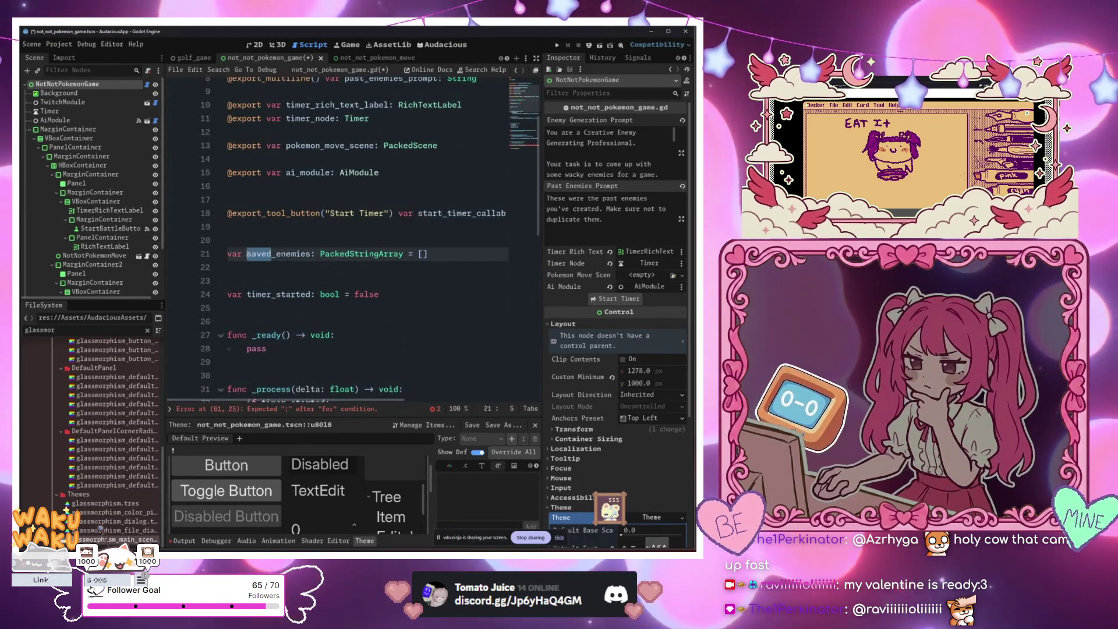
{"action": "type", "text": "past"}
{"action": "scroll", "coordinate": [297, 232], "scroll_direction": "down", "scroll_amount": 1}
{"action": "scroll", "coordinate": [297, 232], "scroll_direction": "down", "scroll_amount": 10}
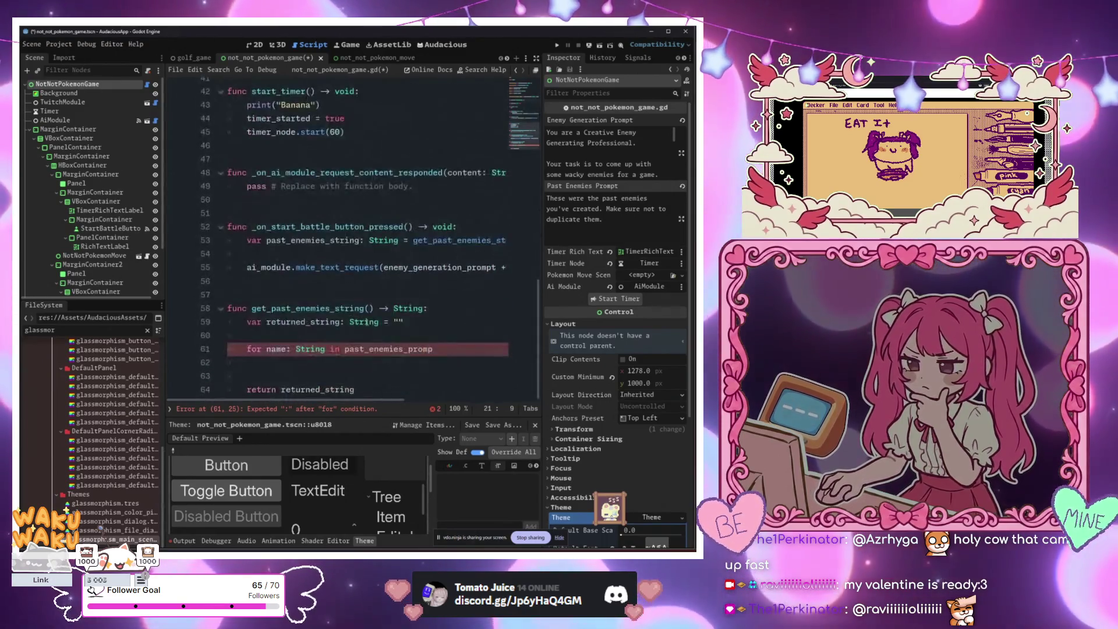
{"action": "left_click", "coordinate": [278, 349]}
{"action": "mouse_move", "coordinate": [311, 348]}
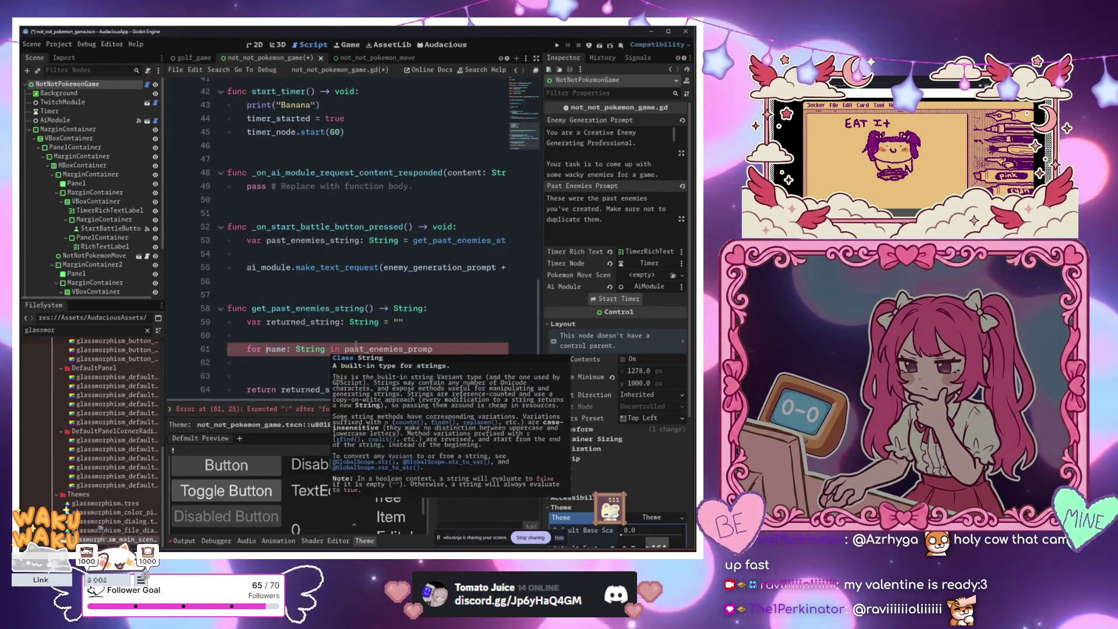
{"action": "left_click_drag", "start_coordinate": [433, 349], "coordinate": [400, 349]}
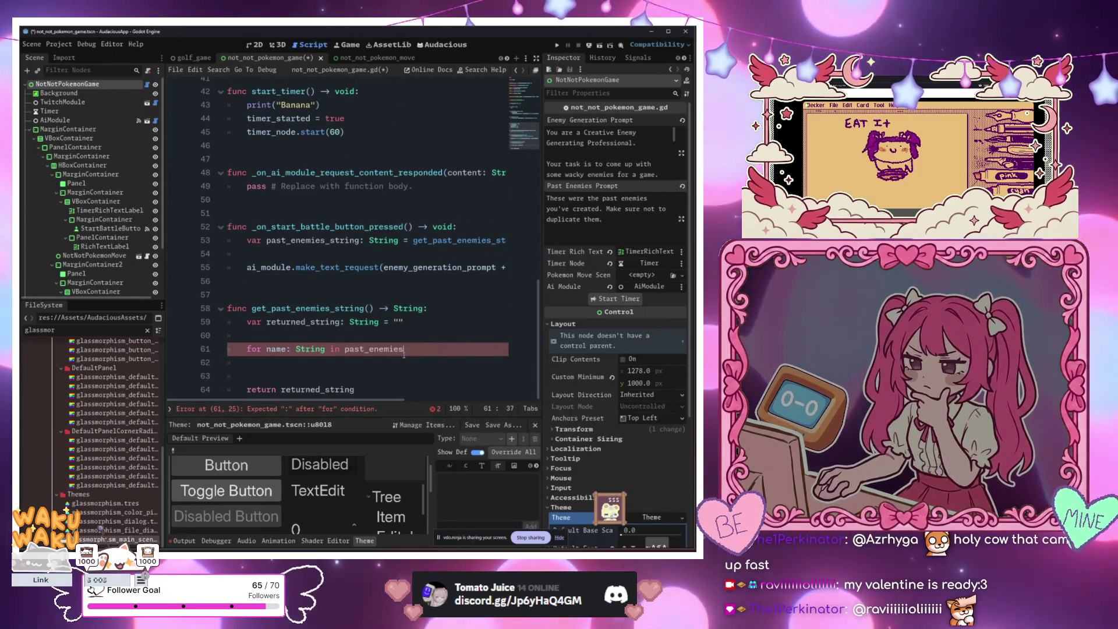
{"action": "type", "text": ":"}
{"action": "key", "text": "Return"}
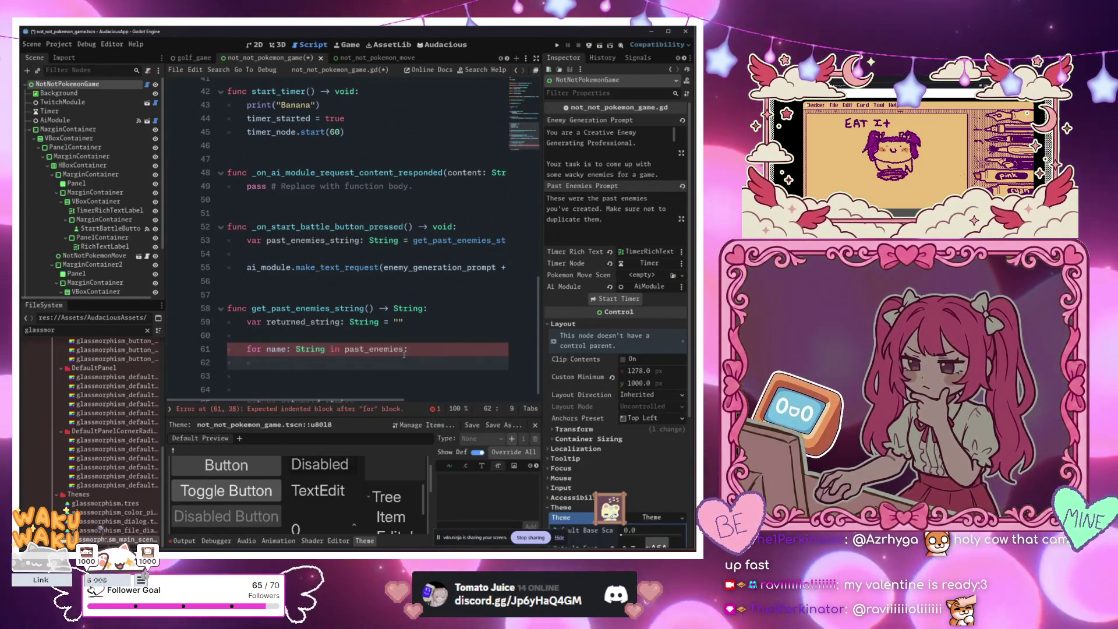
{"action": "type", "text": "return"}
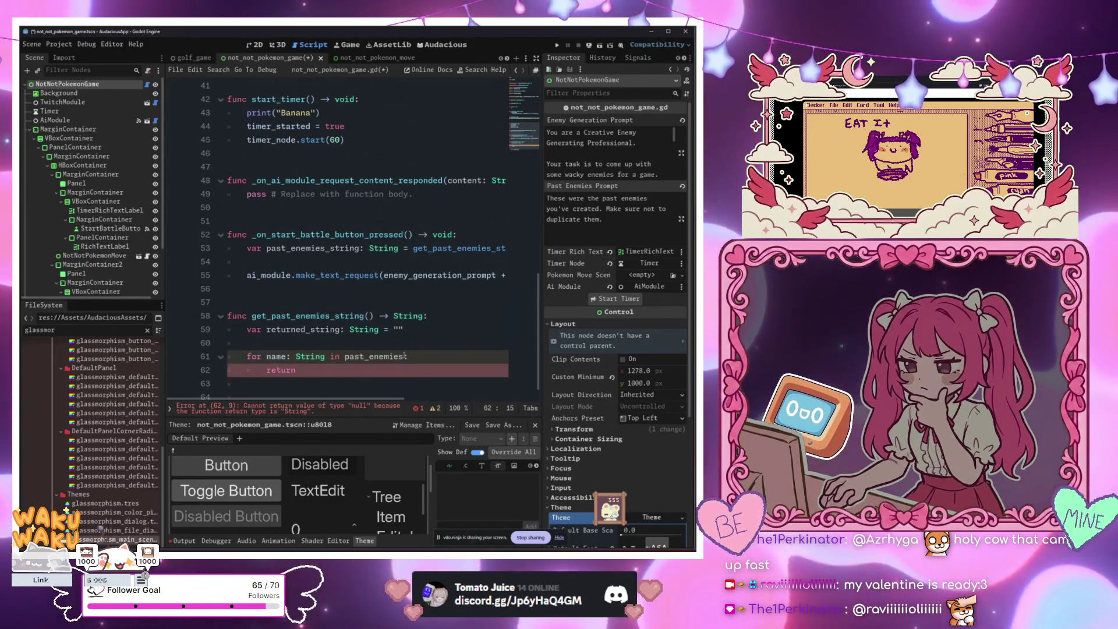
{"action": "type", "text": "e"}
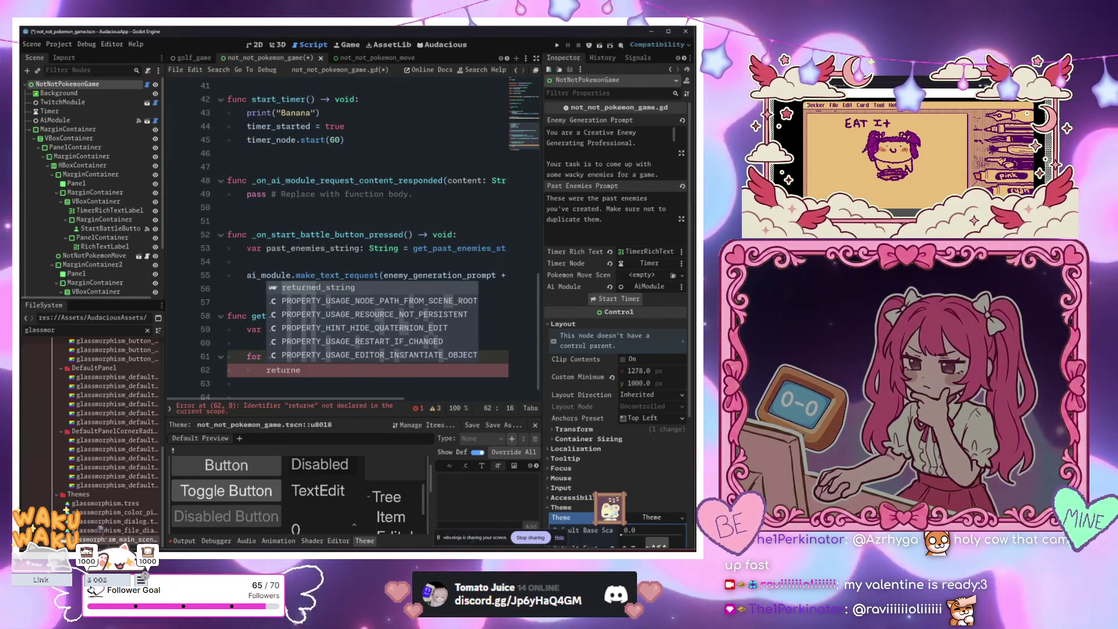
Write the loop body appending to returned_string.
{"action": "key", "text": "Return"}
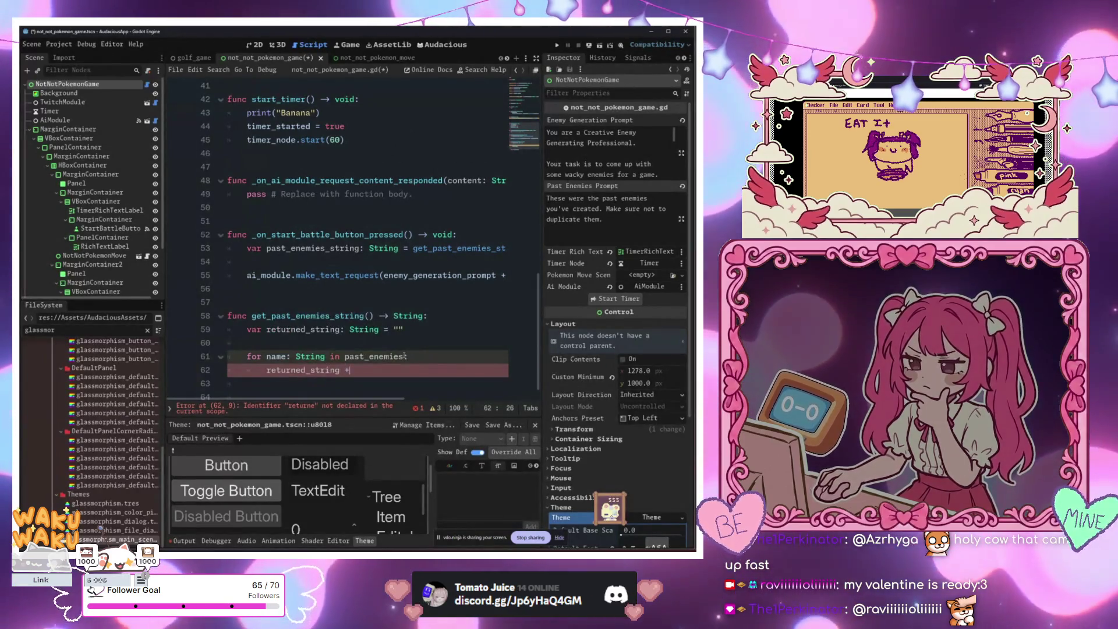
{"action": "type", "text": "+= app"}
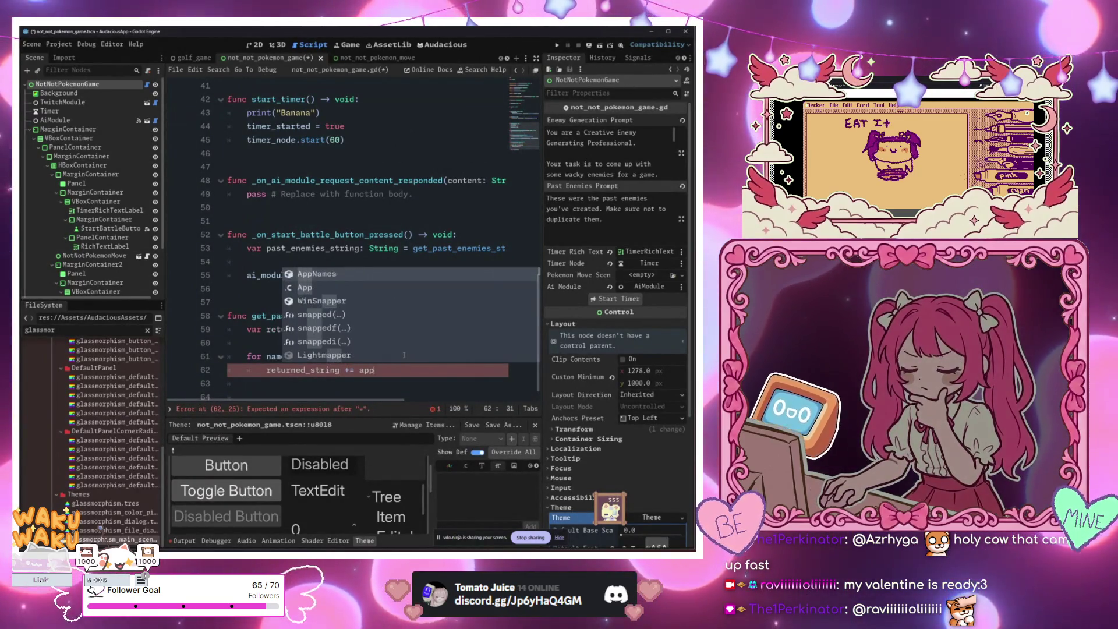
{"action": "key", "text": "BackSpace"}
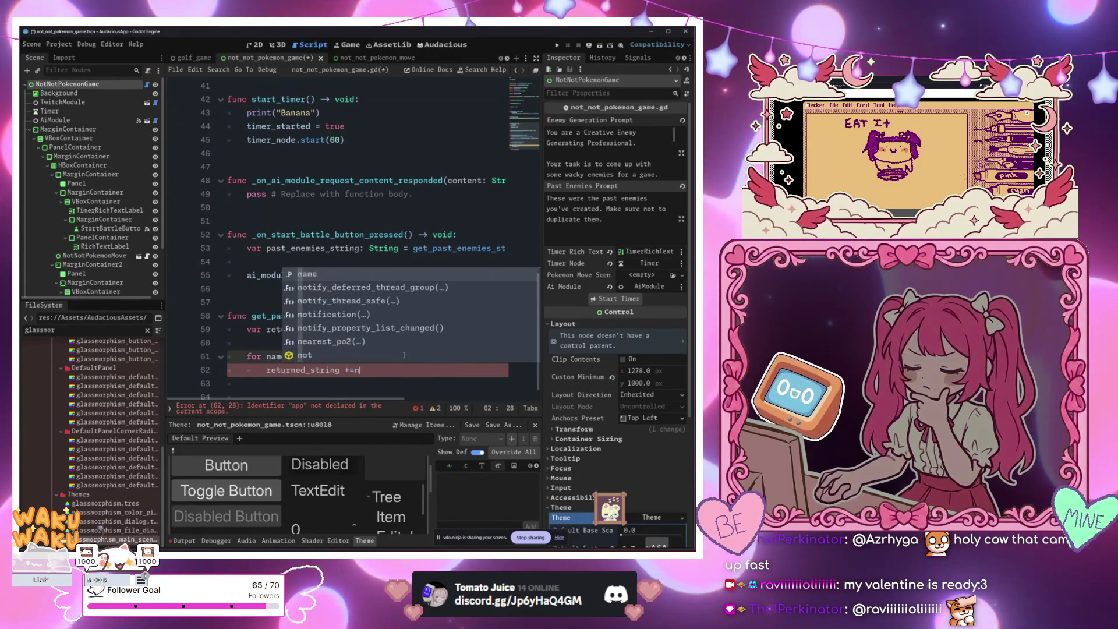
{"action": "type", "text": "name"}
{"action": "left_click", "coordinate": [271, 357]}
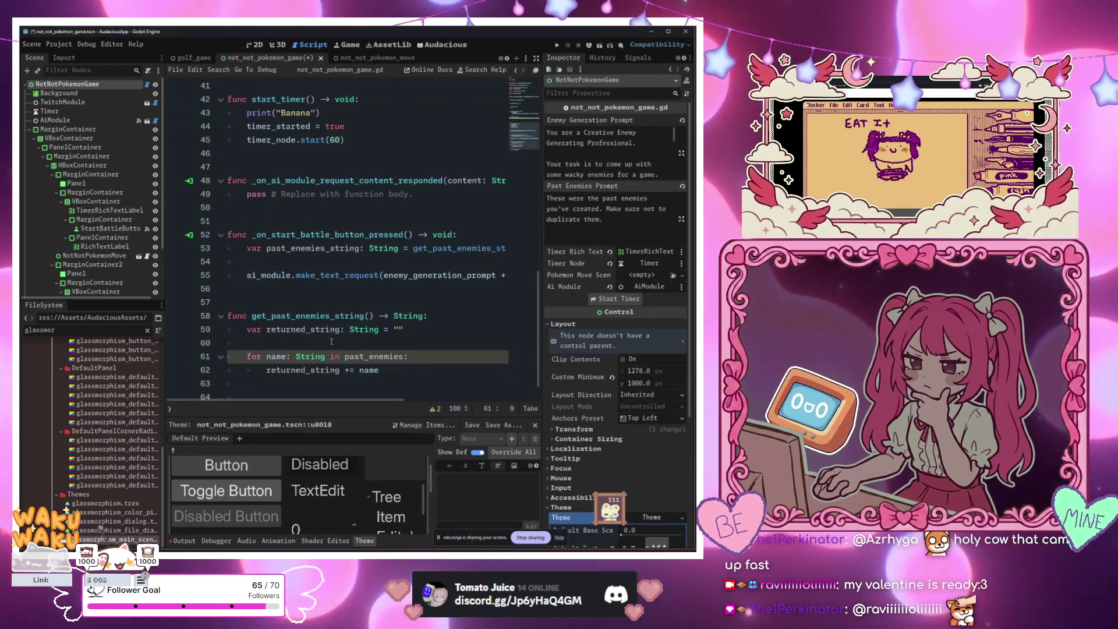
{"action": "type", "text": "enemy_"}
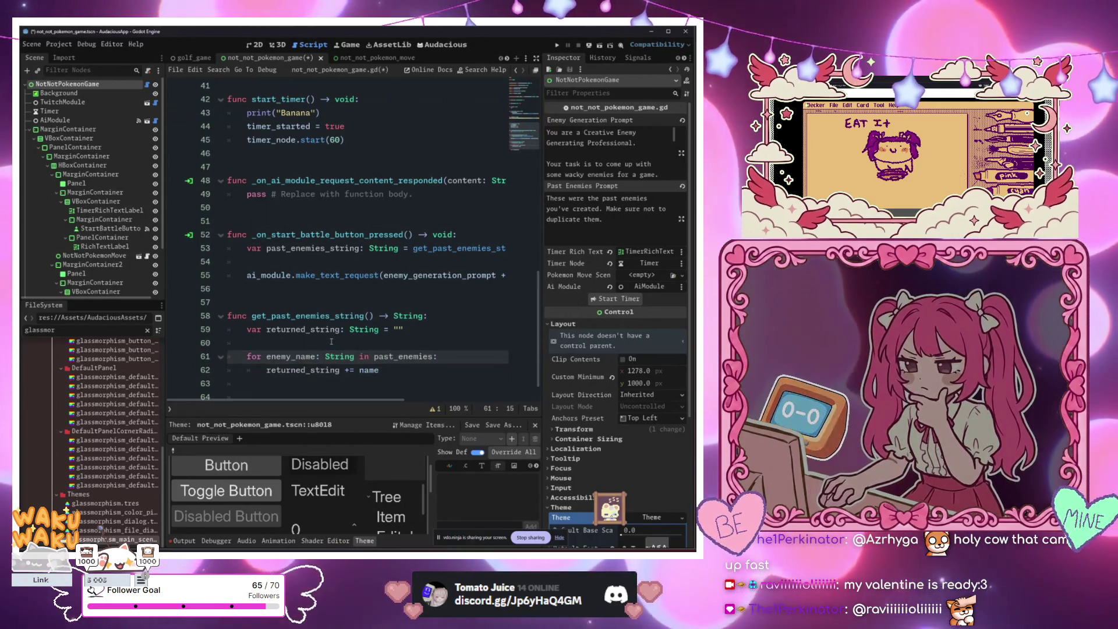
Rename the loop variable to enemy_name so line 62 reads returned_string += enemy_name.
{"action": "left_click", "coordinate": [357, 371]}
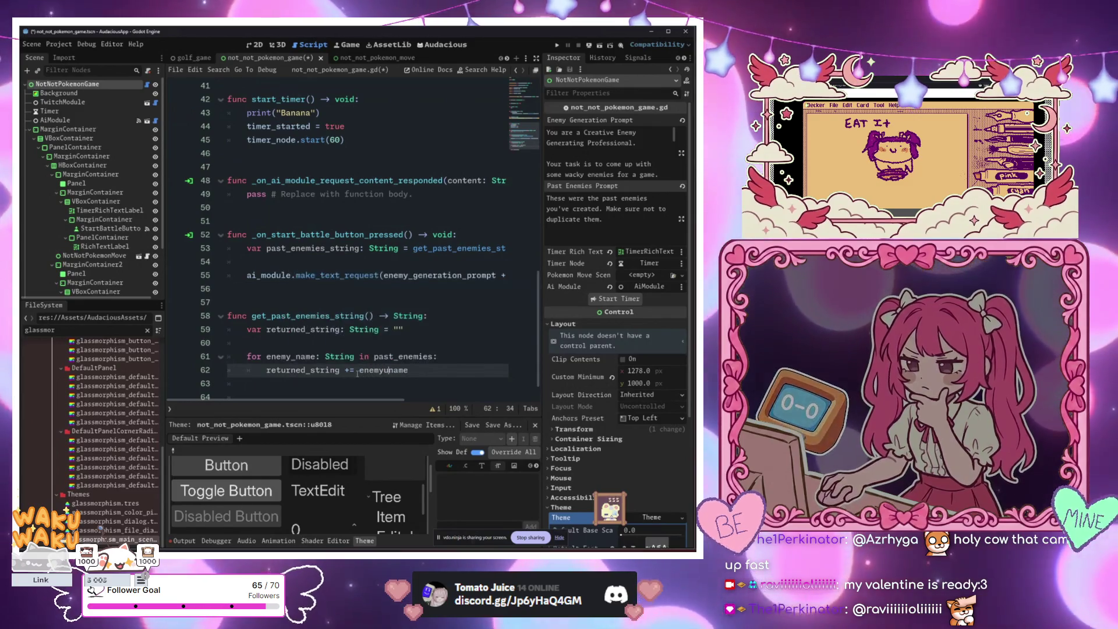
{"action": "type", "text": "enemyu"}
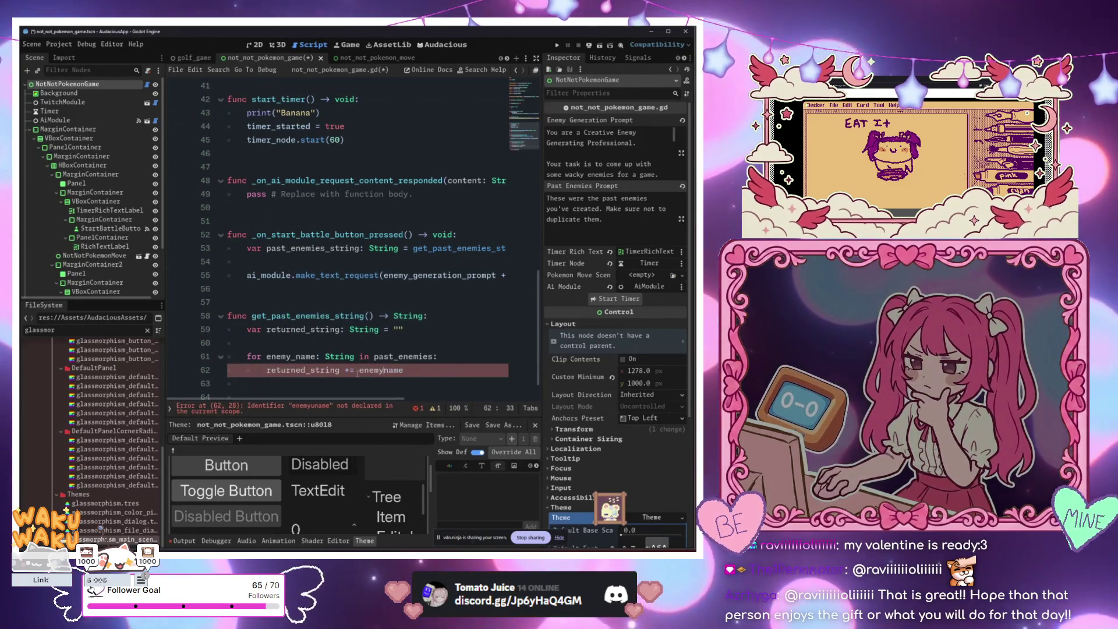
{"action": "type", "text": "_"}
{"action": "key", "text": "End"}
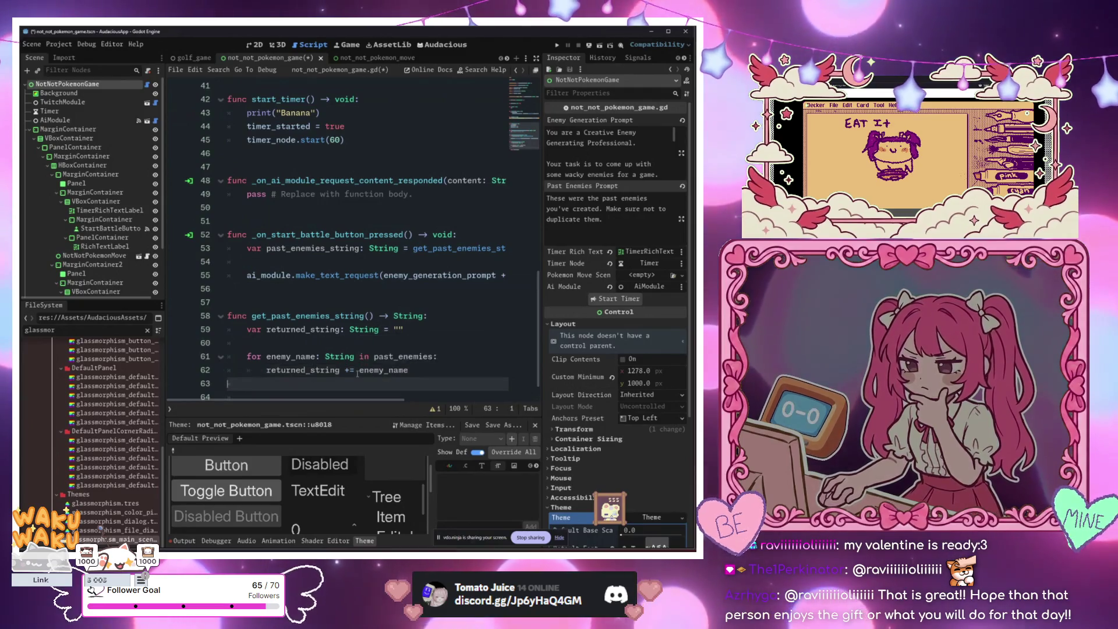
{"action": "type", "text": "+ \""}
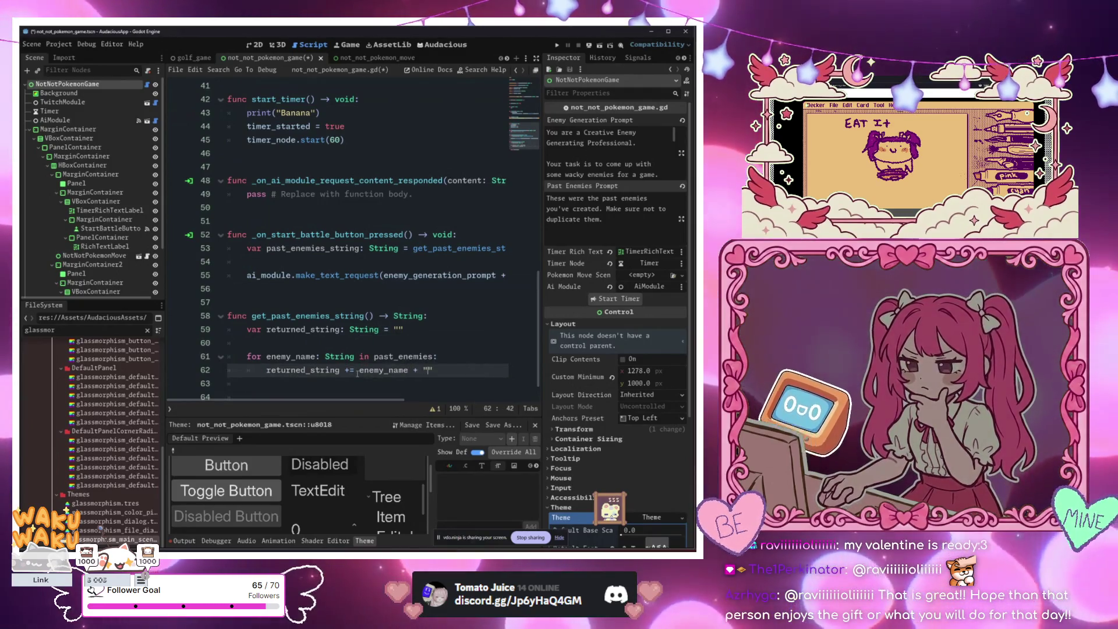
{"action": "type", "text": " /"}
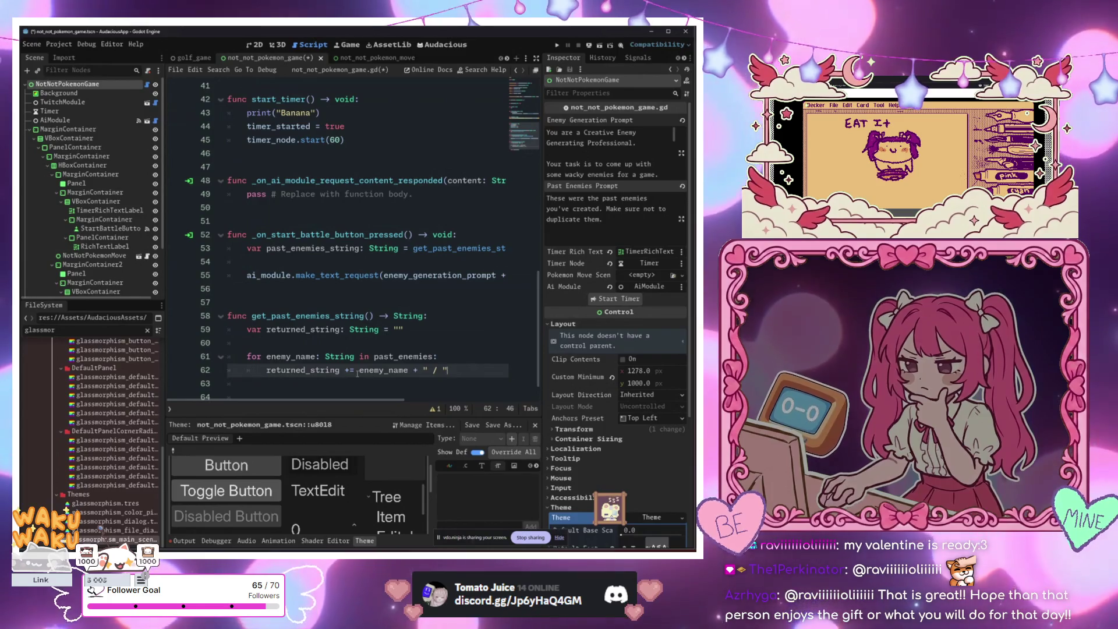
{"action": "key", "text": "BackSpace"}
{"action": "key", "text": "BackSpace"}
{"action": "key", "text": "BackSpace"}
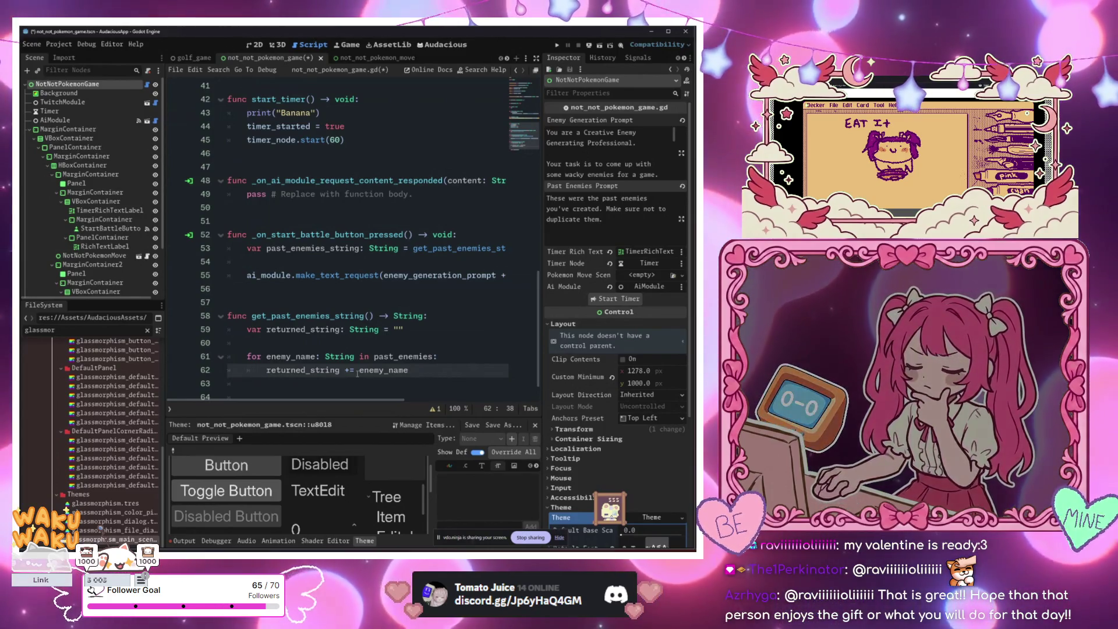
{"action": "left_click", "coordinate": [397, 341]}
Declare var index: int above the loop and insert str(index) + before enemy_name on line 63.
{"action": "key", "text": "Return"}
{"action": "type", "text": "var ind"}
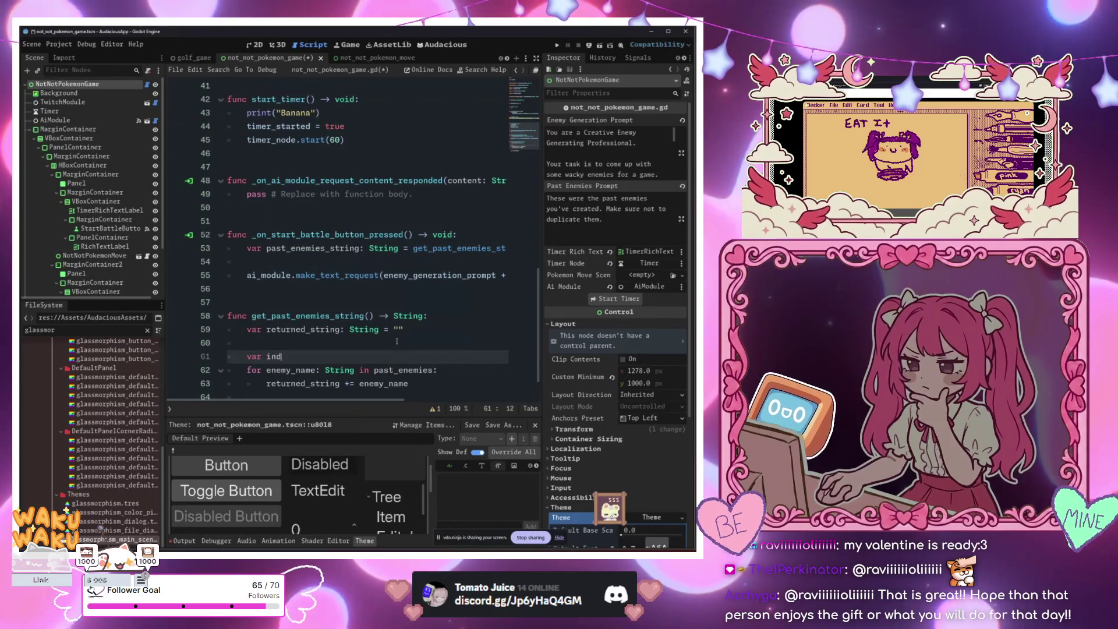
{"action": "type", "text": "ex: int ="}
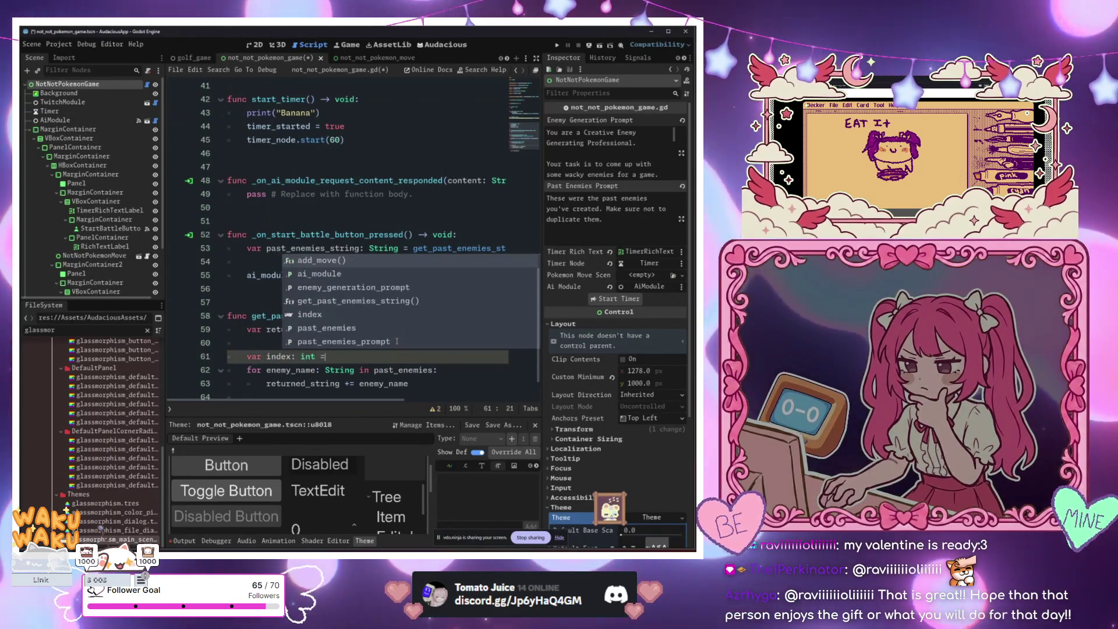
{"action": "type", "text": " 0"}
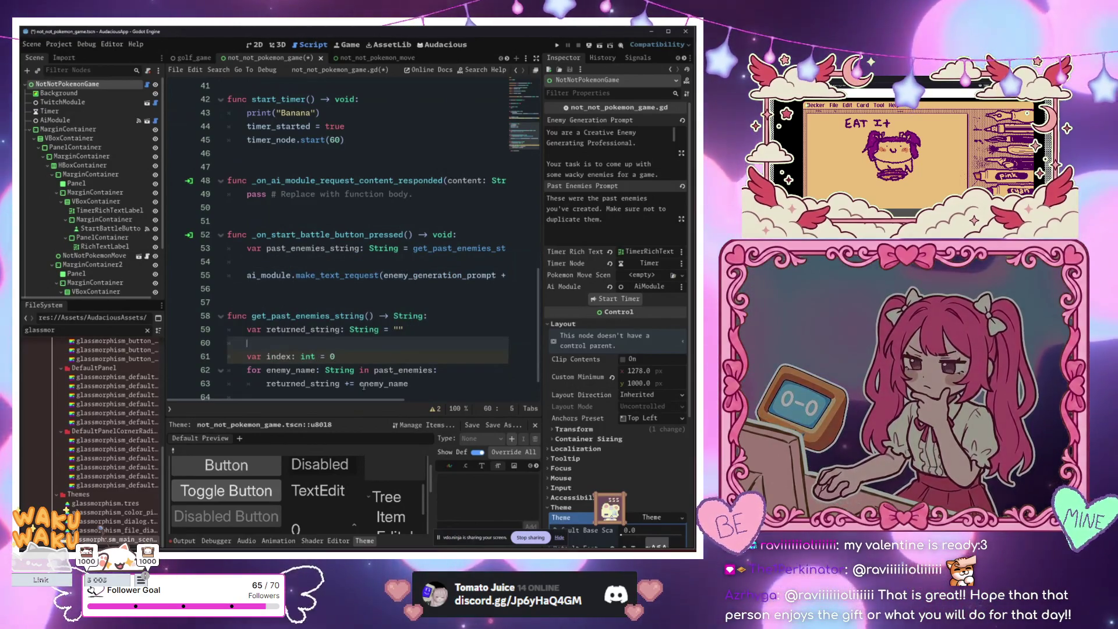
{"action": "left_click", "coordinate": [360, 385]}
{"action": "scroll", "coordinate": [376, 379], "scroll_direction": "down", "scroll_amount": 1}
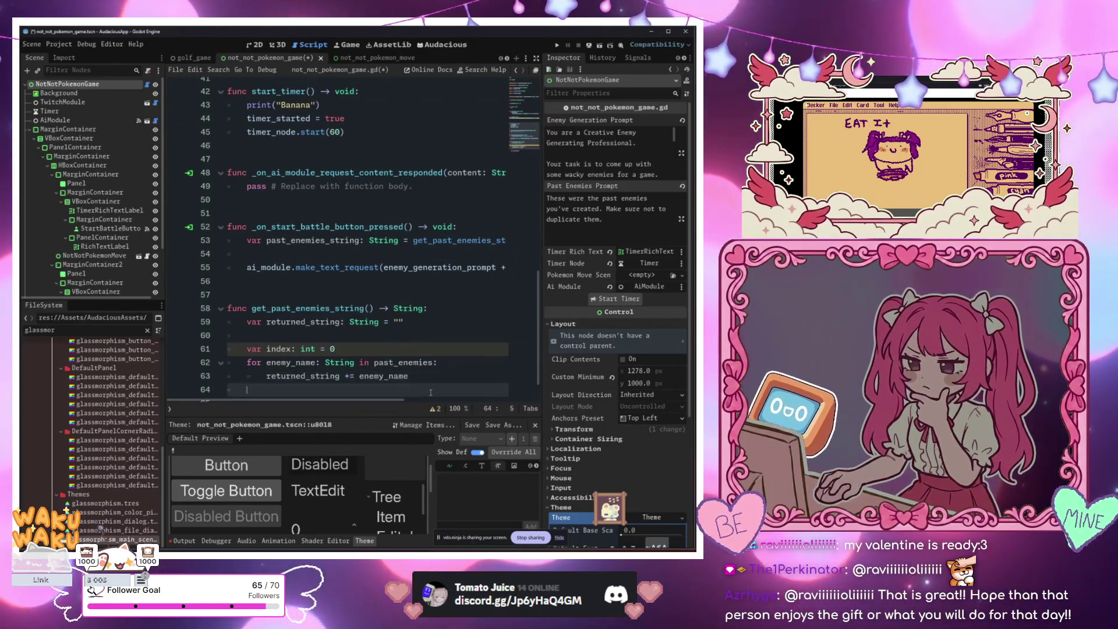
{"action": "left_click", "coordinate": [428, 376]}
{"action": "type", "text": "+ \" / \\n"}
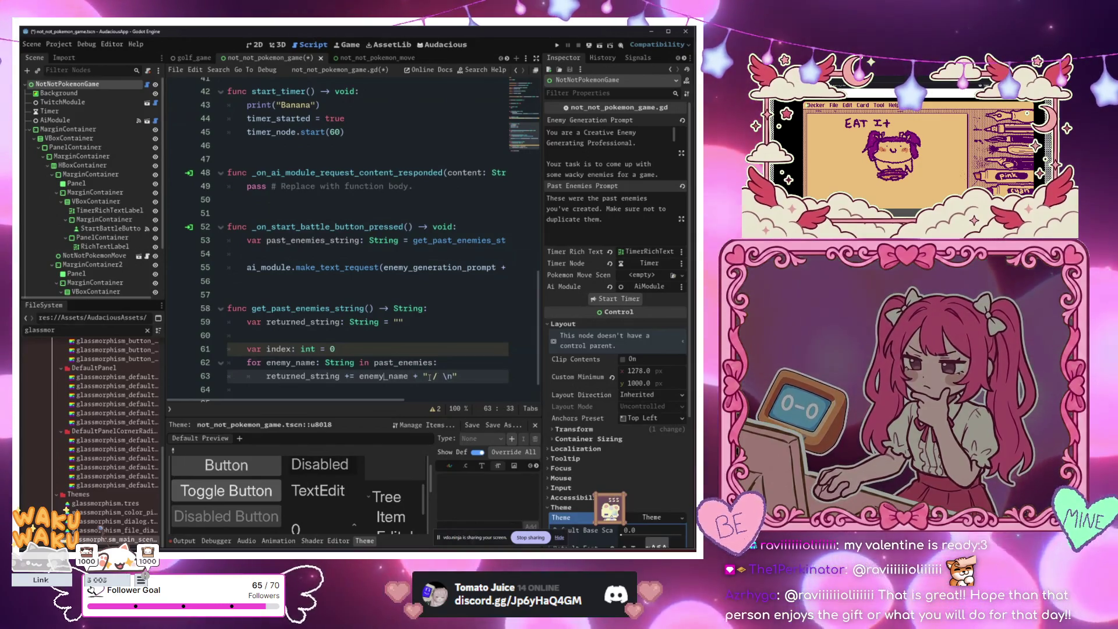
{"action": "left_click", "coordinate": [359, 376]}
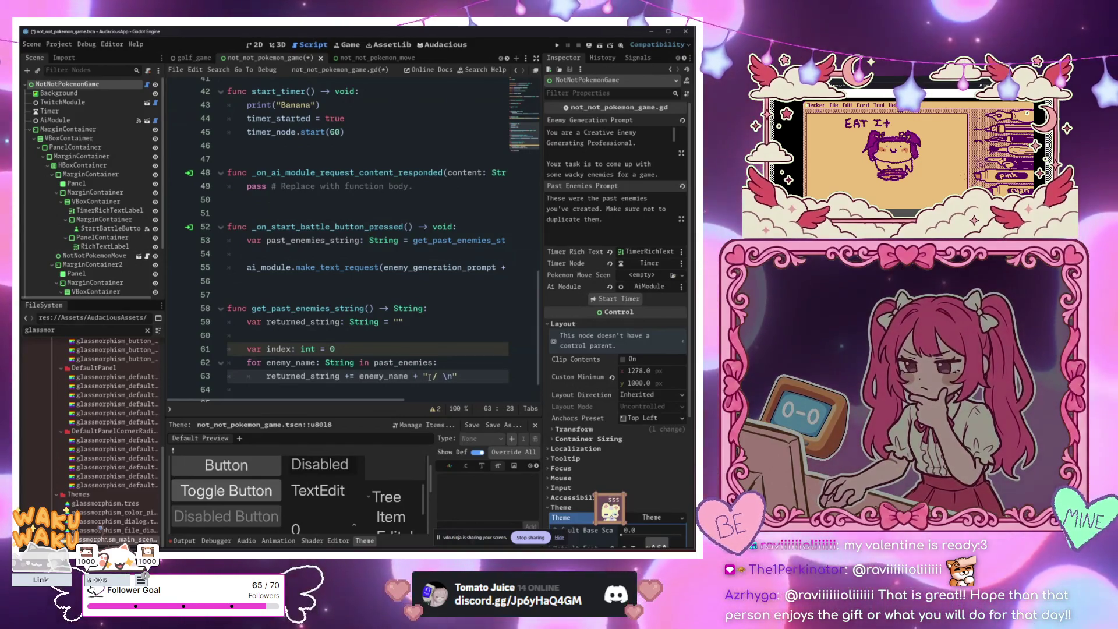
{"action": "type", "text": "str("}
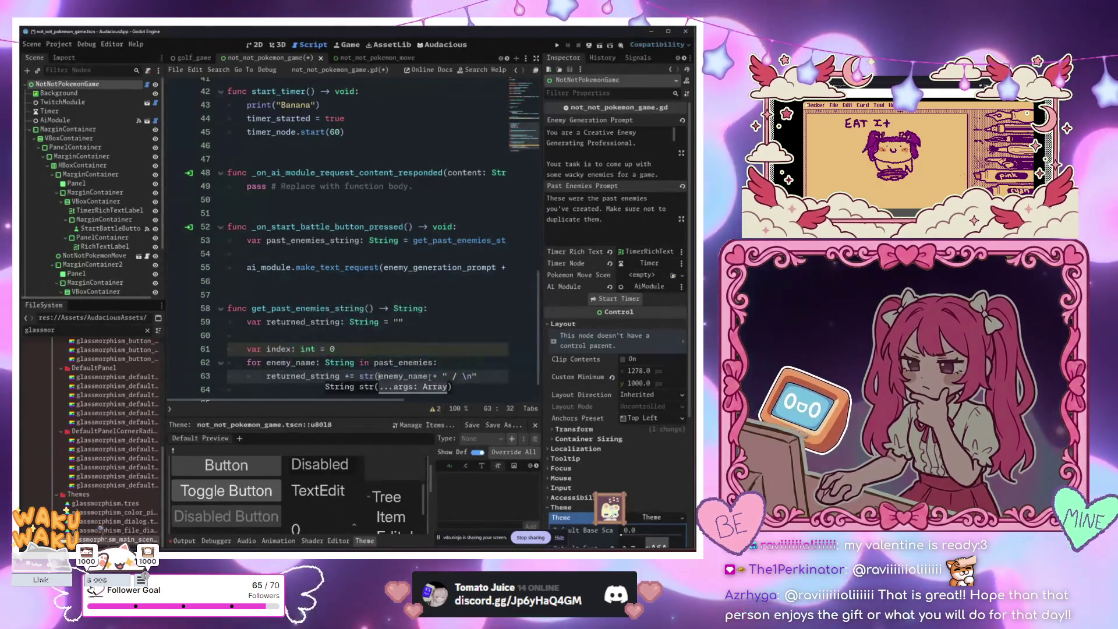
{"action": "type", "text": "i"}
{"action": "type", "text": "ndex"}
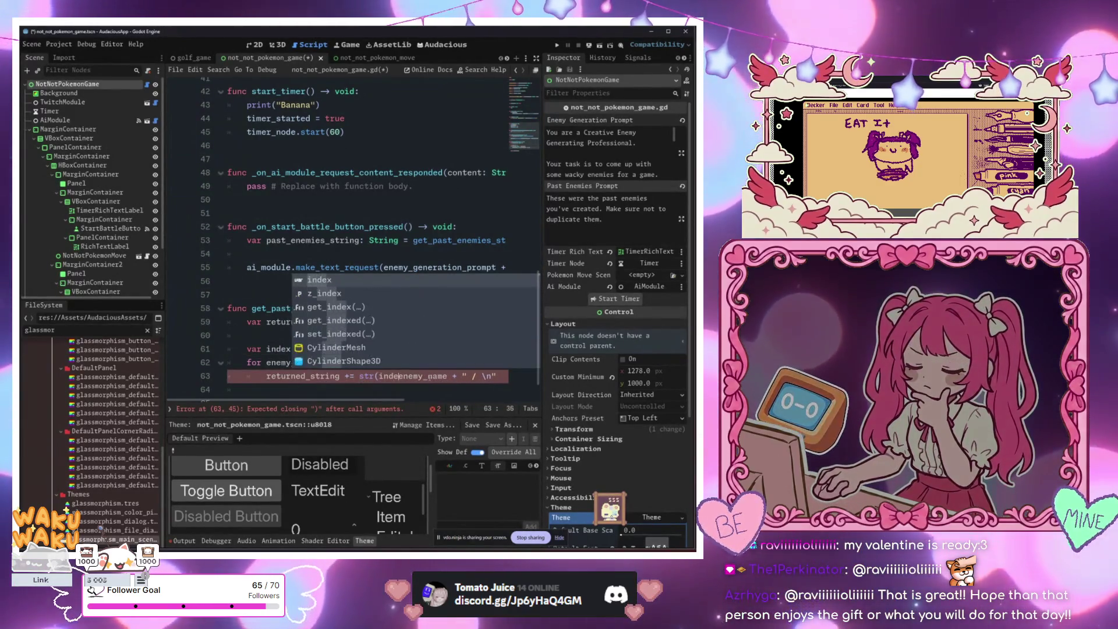
{"action": "type", "text": ") +"}
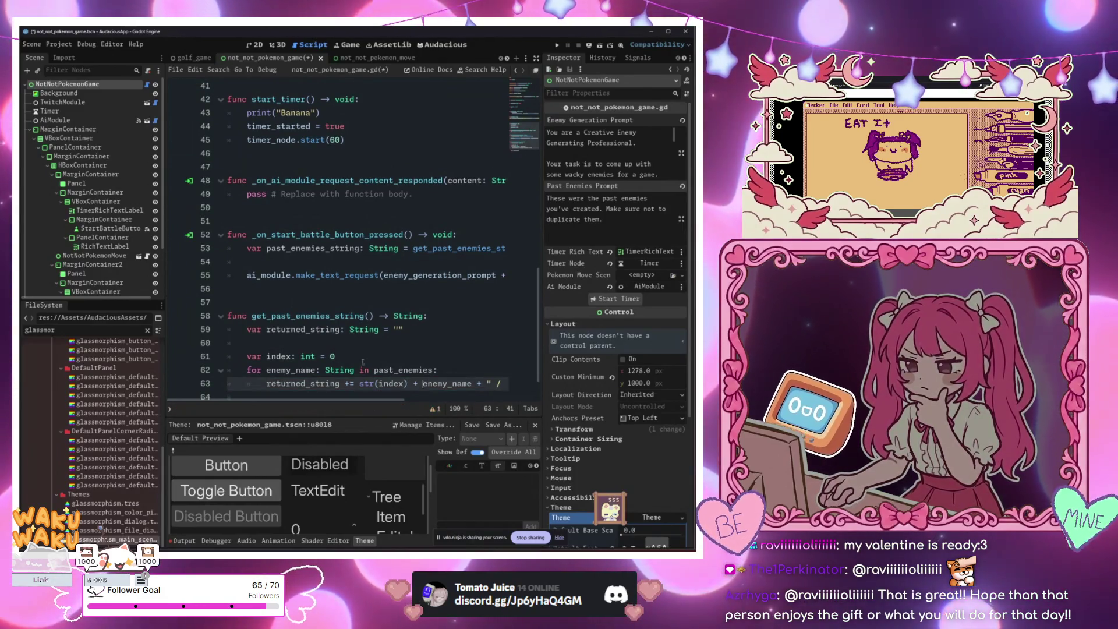
Start index at 1 instead of 0 and add index += 1 on line 64.
{"action": "left_click", "coordinate": [360, 362]}
{"action": "key", "text": "BackSpace"}
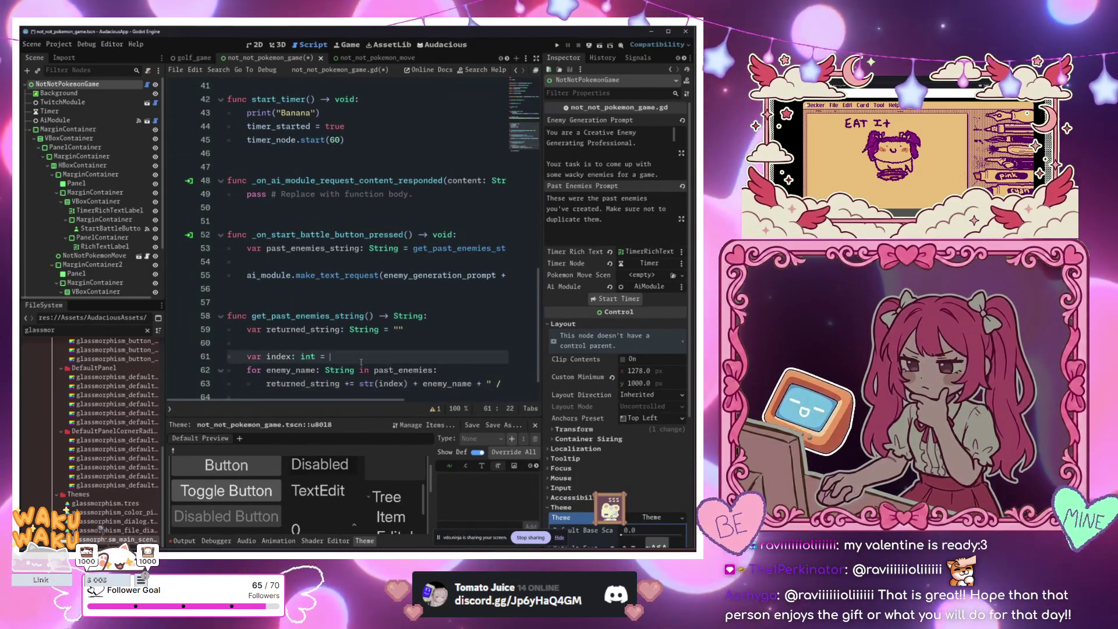
{"action": "scroll", "coordinate": [361, 362], "scroll_direction": "down", "scroll_amount": 1}
{"action": "left_click", "coordinate": [381, 350]}
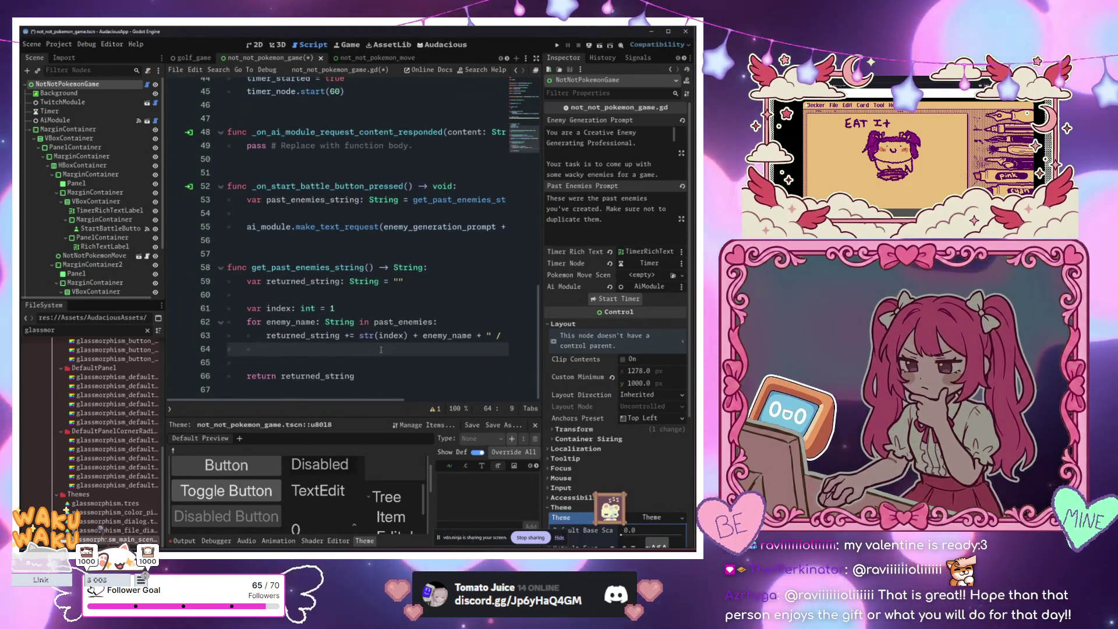
{"action": "type", "text": "index +"}
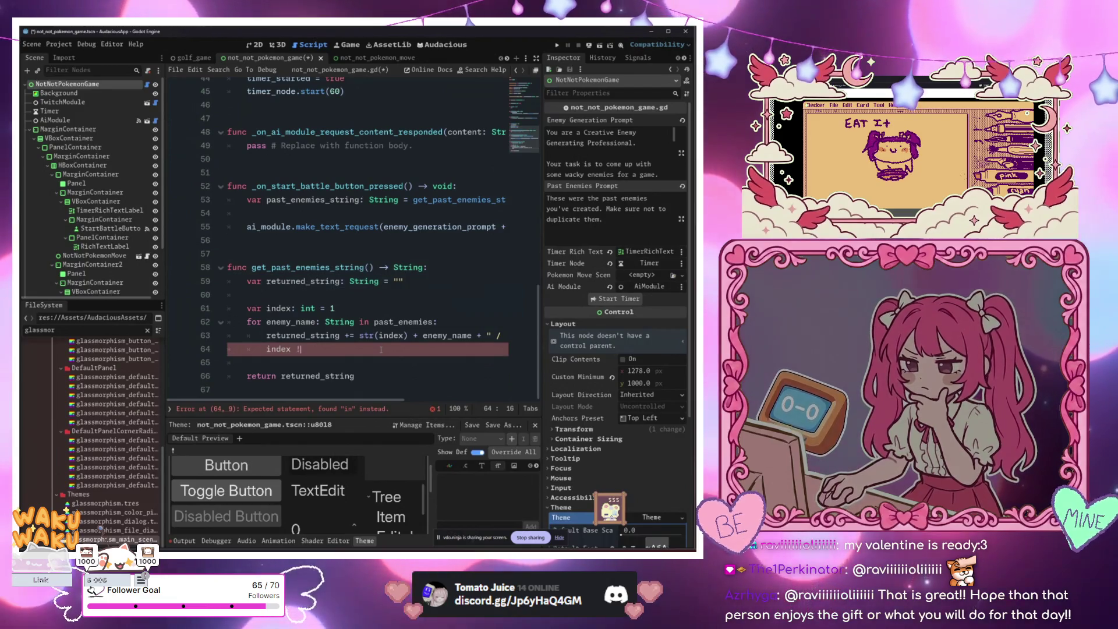
{"action": "type", "text": "="}
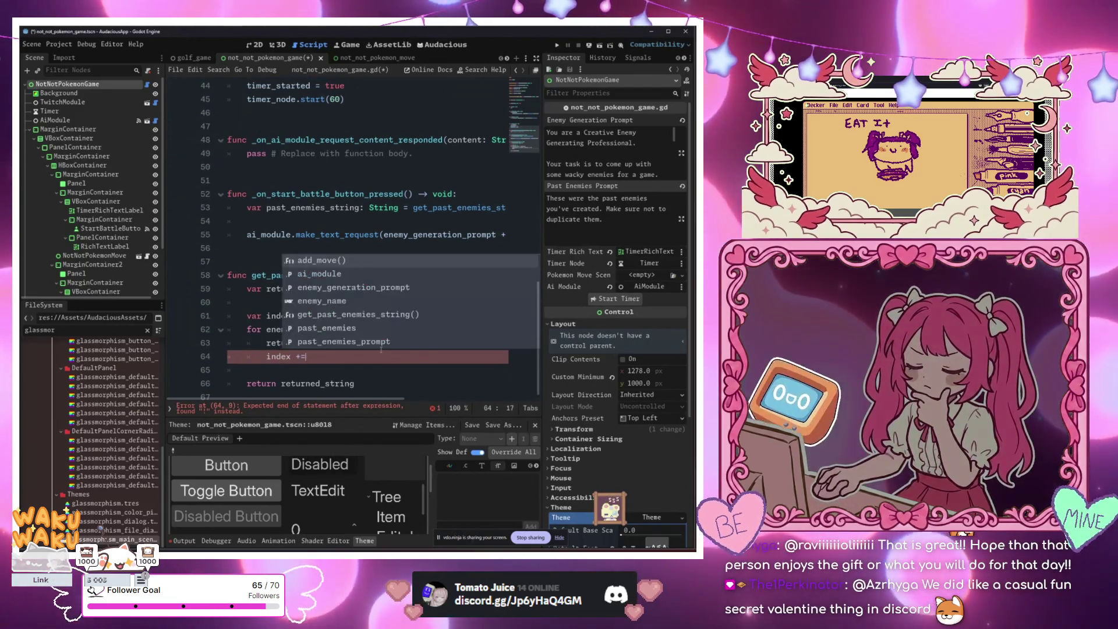
{"action": "type", "text": " 1"}
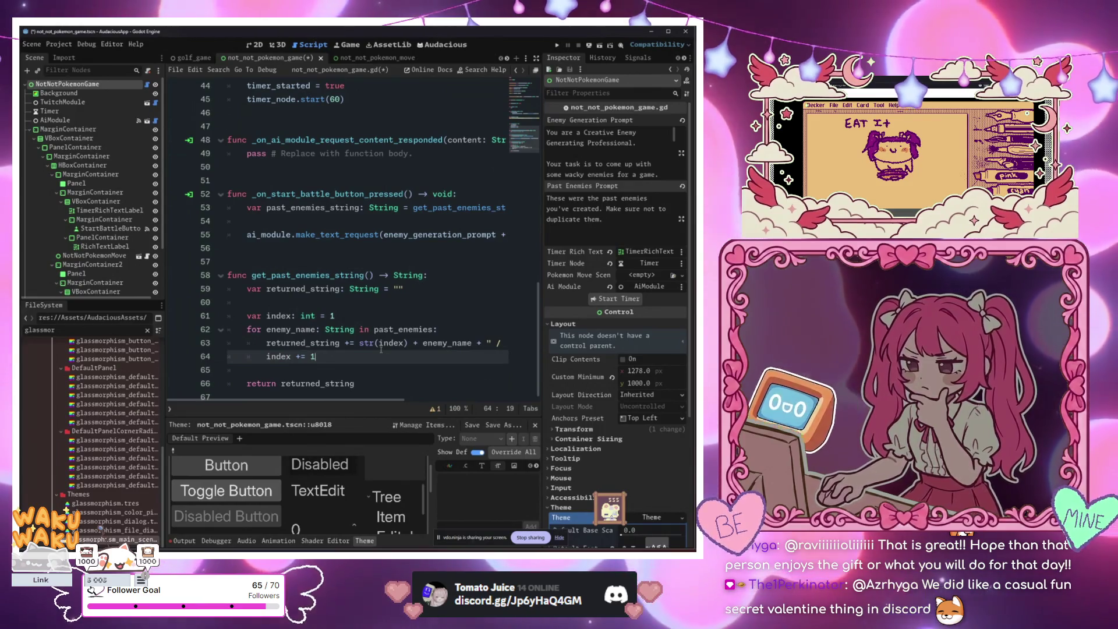
{"action": "left_click", "coordinate": [381, 364]}
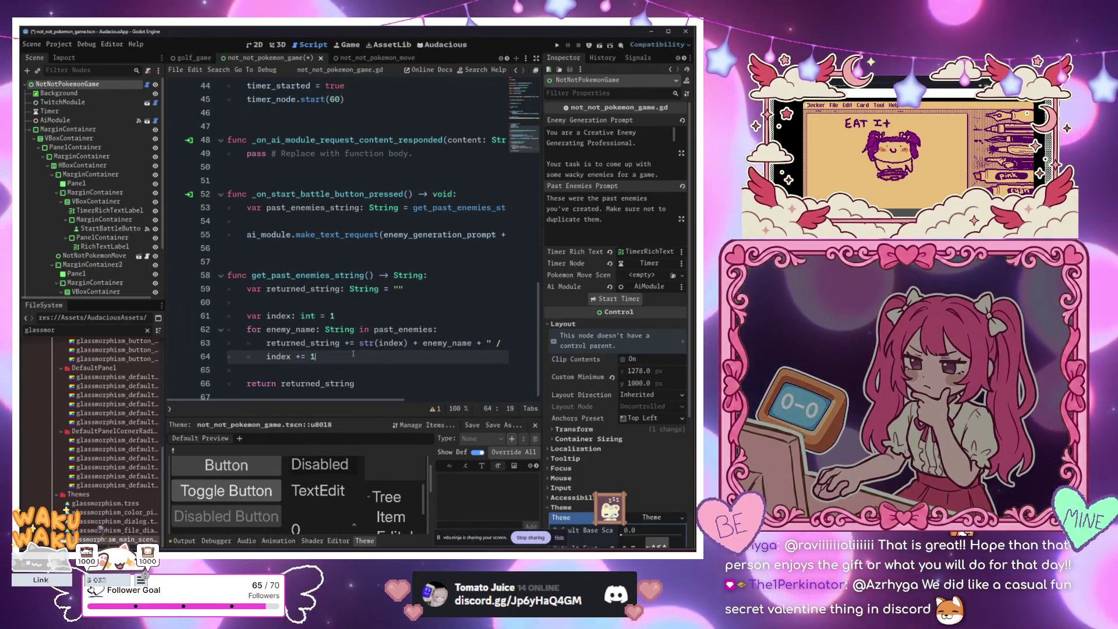
{"action": "left_click_drag", "start_coordinate": [316, 349], "coordinate": [367, 342]}
{"action": "key", "text": "ctrl+s"}
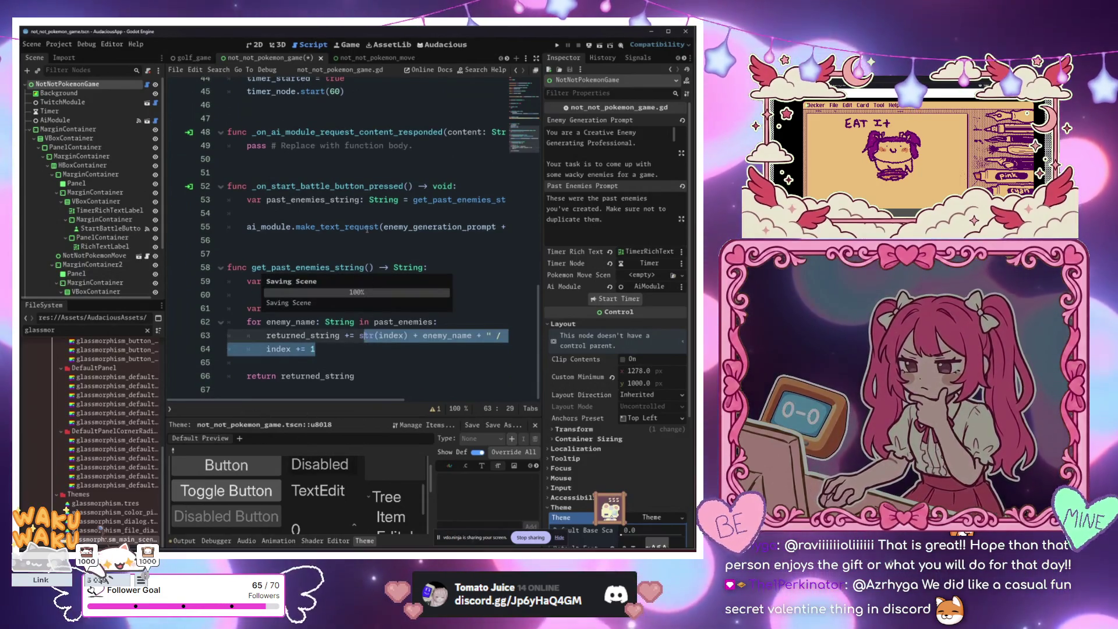
{"action": "left_click", "coordinate": [368, 228]}
{"action": "left_click", "coordinate": [374, 187]}
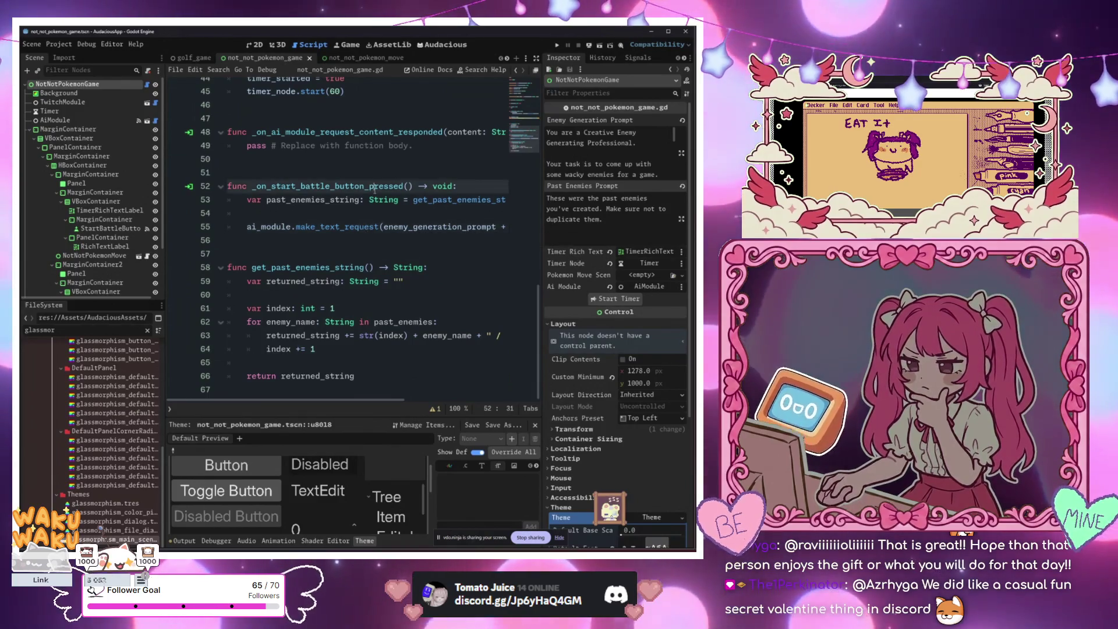
{"action": "left_click", "coordinate": [382, 200]}
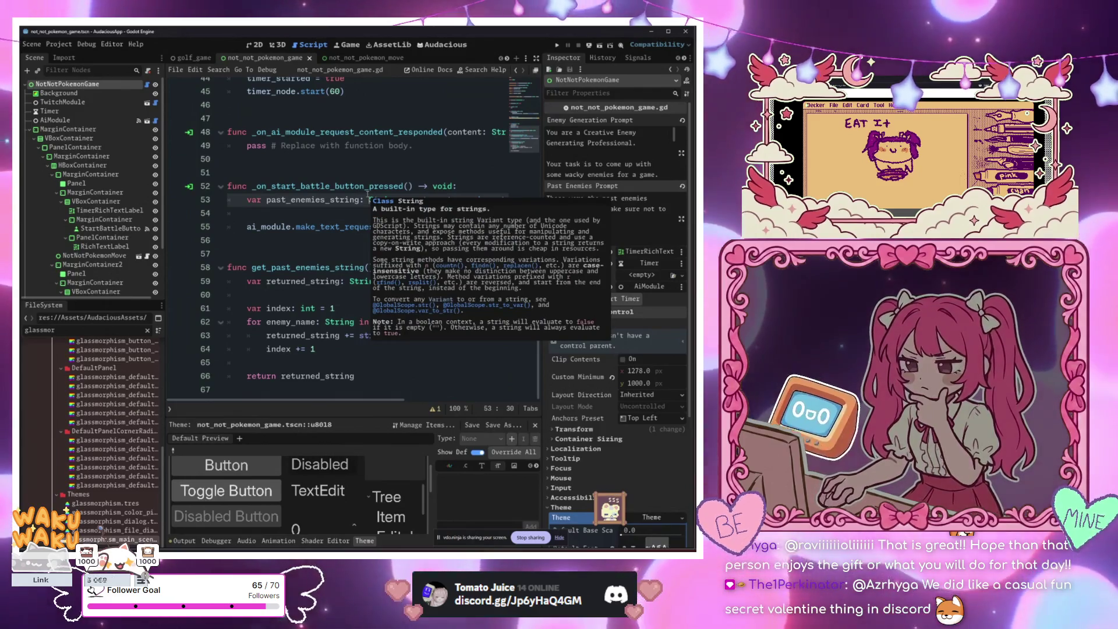
{"action": "left_click", "coordinate": [387, 226]}
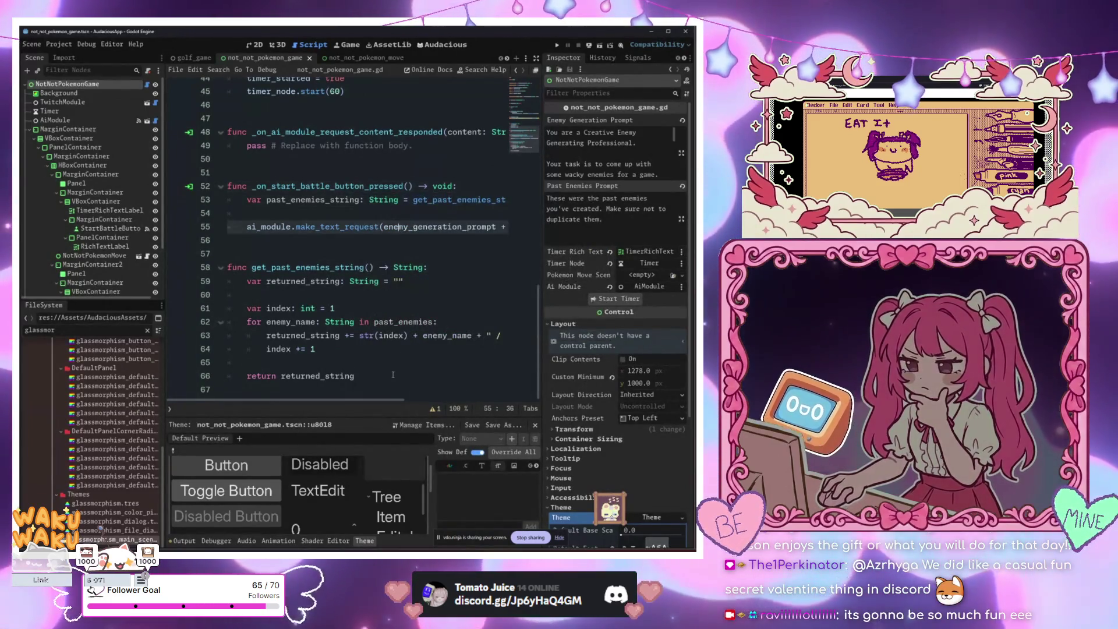
{"action": "left_click", "coordinate": [386, 377]}
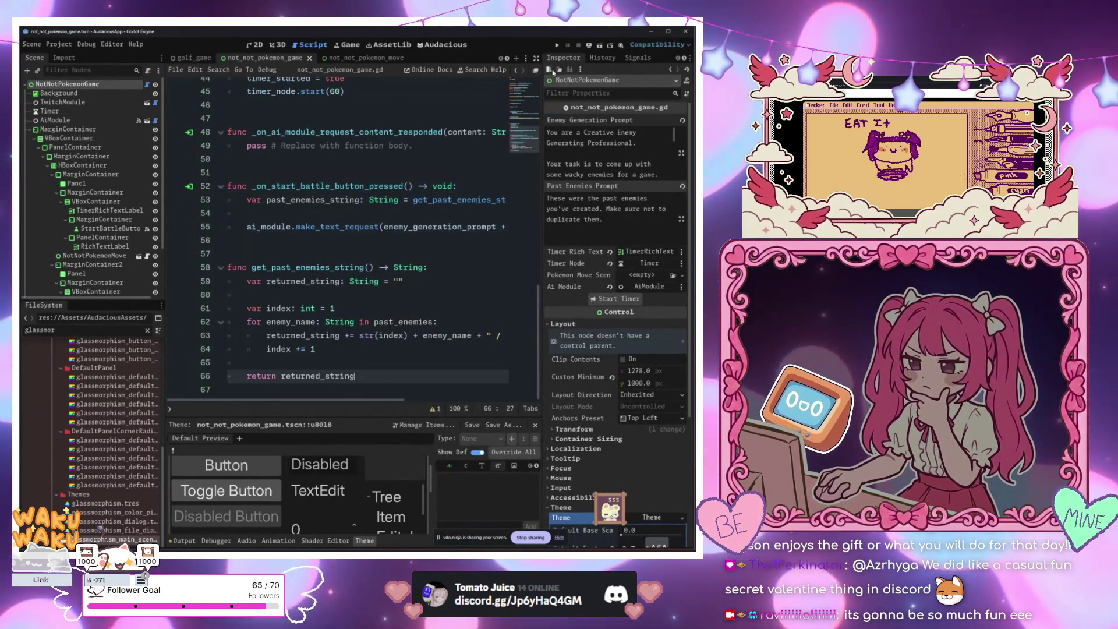
{"action": "left_click", "coordinate": [564, 44]}
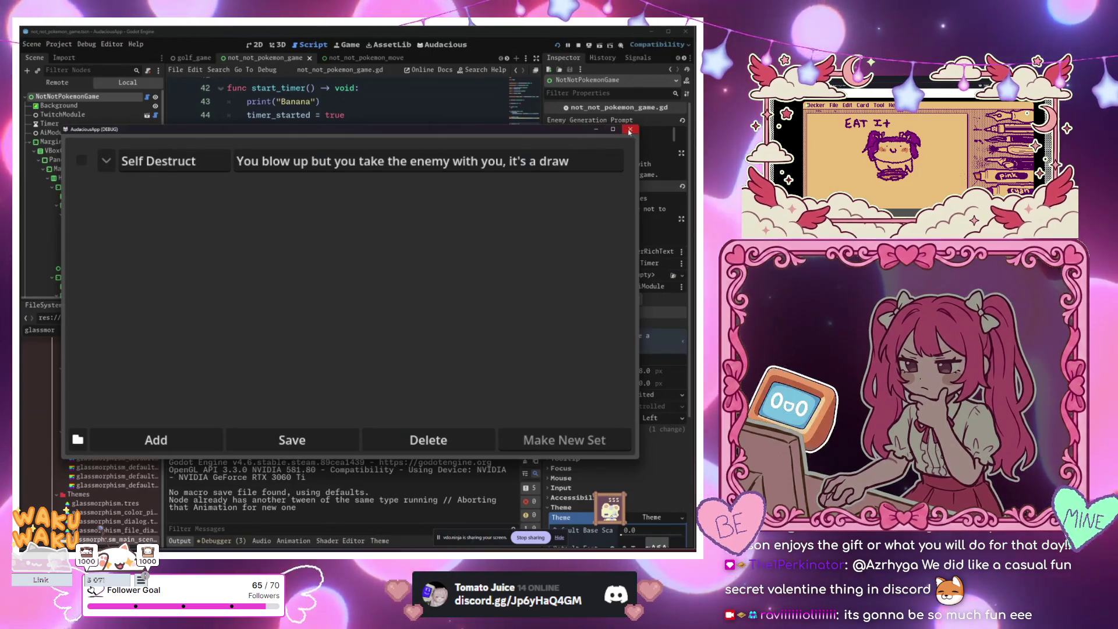
{"action": "left_click", "coordinate": [629, 131]}
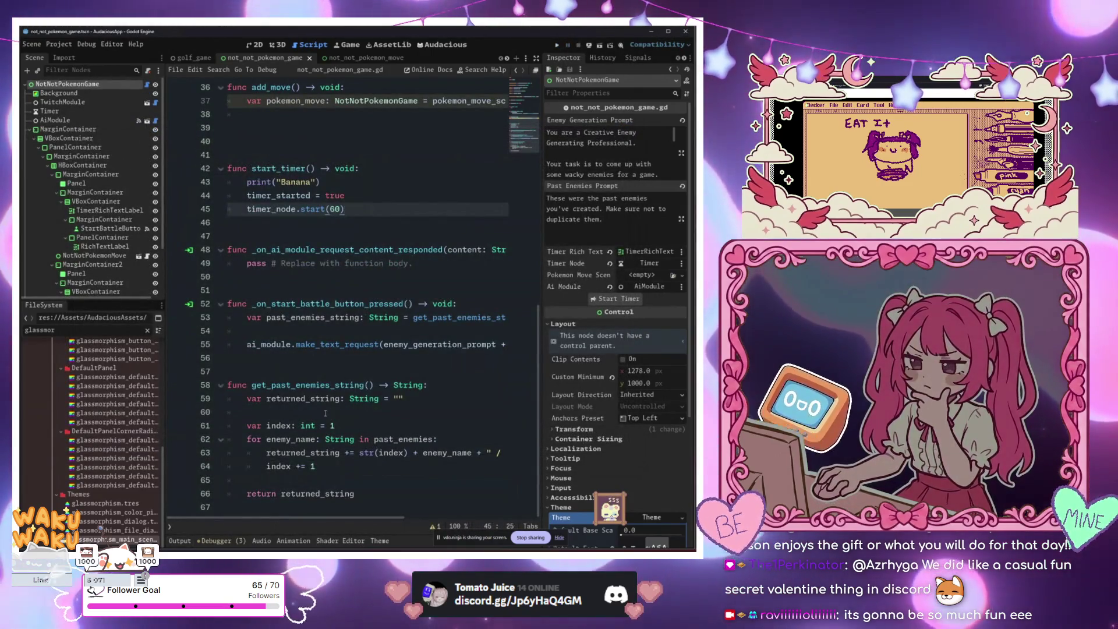
{"action": "scroll", "coordinate": [298, 426], "scroll_direction": "up", "scroll_amount": 7}
{"action": "scroll", "coordinate": [323, 437], "scroll_direction": "up", "scroll_amount": 5}
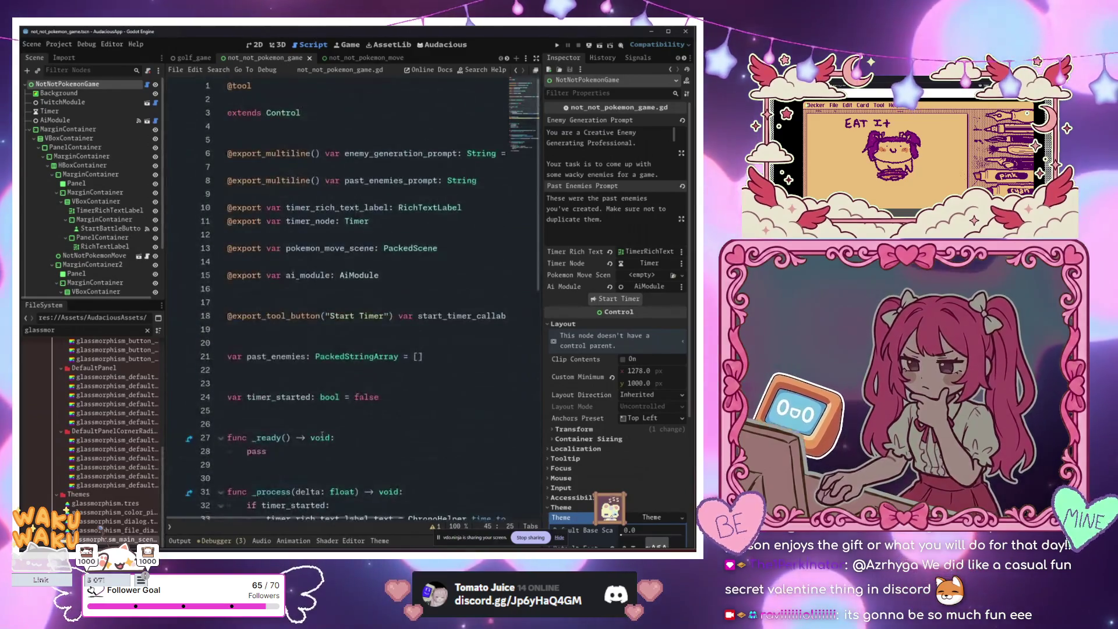
{"action": "scroll", "coordinate": [346, 249], "scroll_direction": "down", "scroll_amount": 6}
{"action": "scroll", "coordinate": [364, 465], "scroll_direction": "down", "scroll_amount": 6}
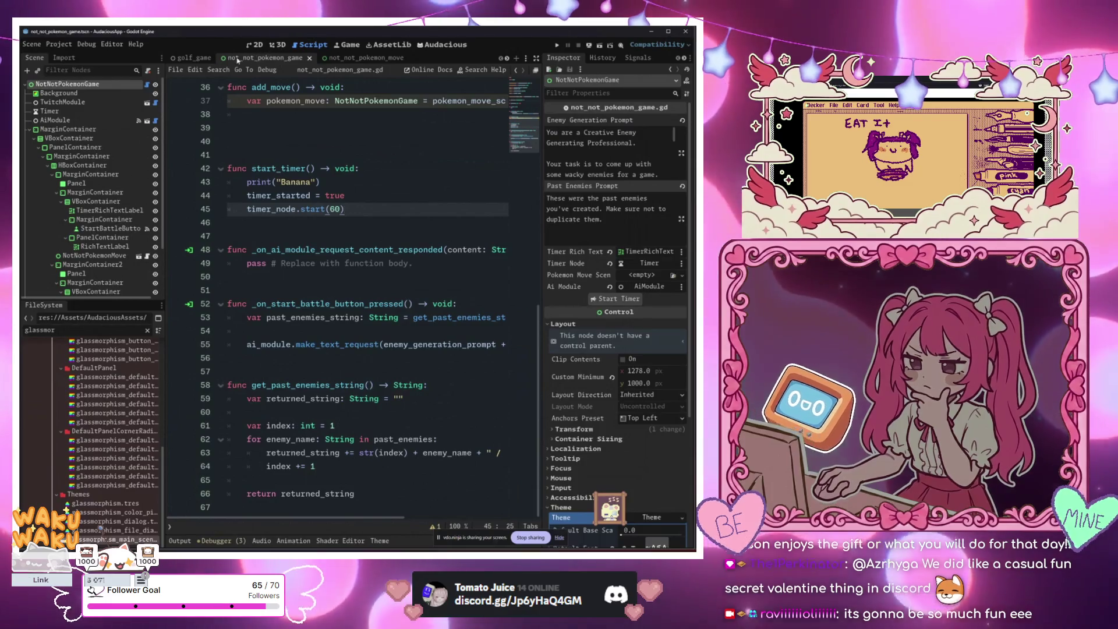
{"action": "right_click", "coordinate": [260, 57]}
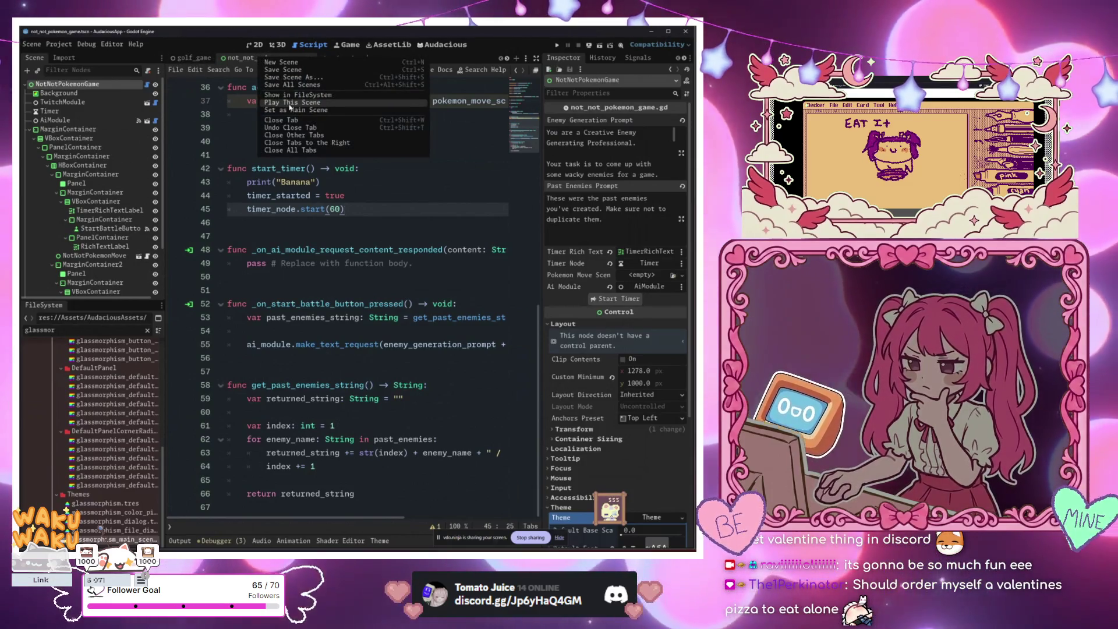
{"action": "left_click", "coordinate": [269, 54]}
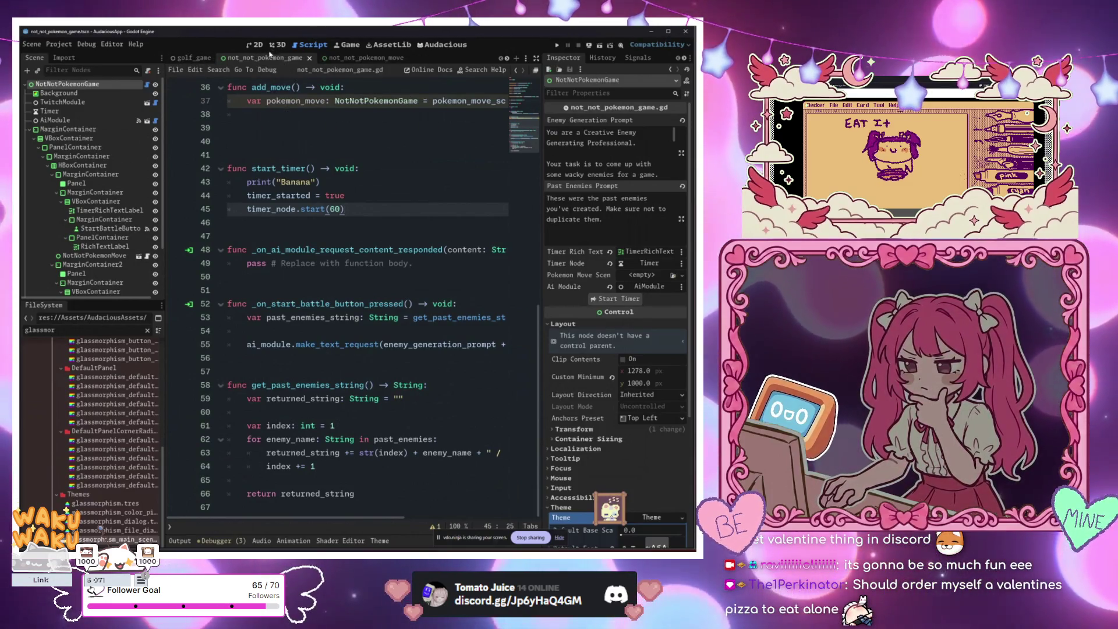
{"action": "left_click", "coordinate": [336, 251]}
{"action": "left_click", "coordinate": [365, 232]}
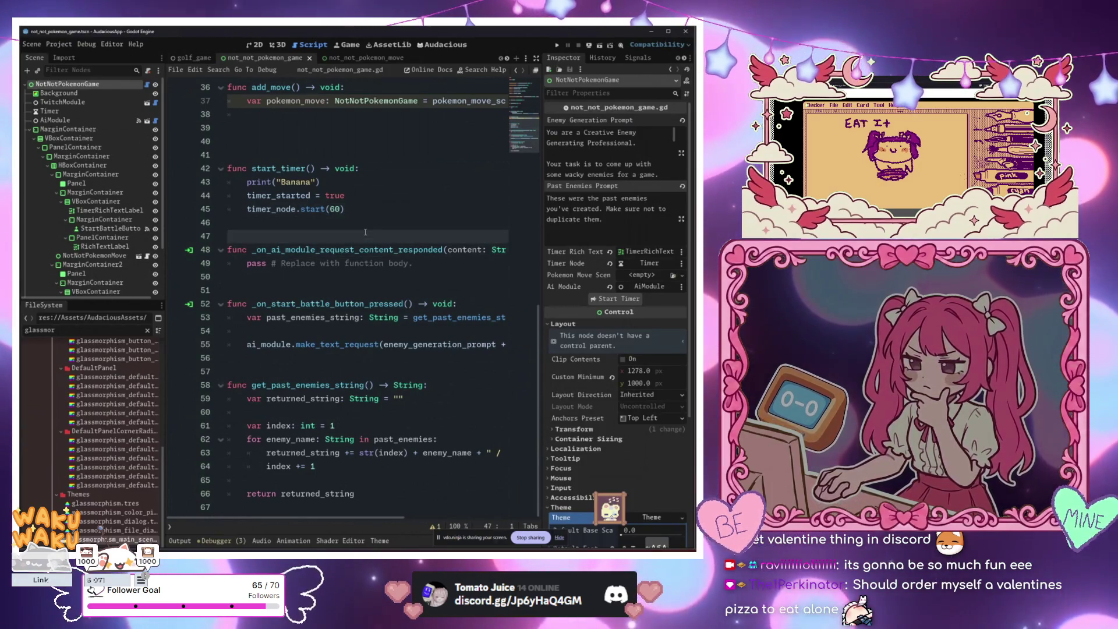
Run the game to test it, stop it and return to the battle script.
{"action": "key", "text": "F5"}
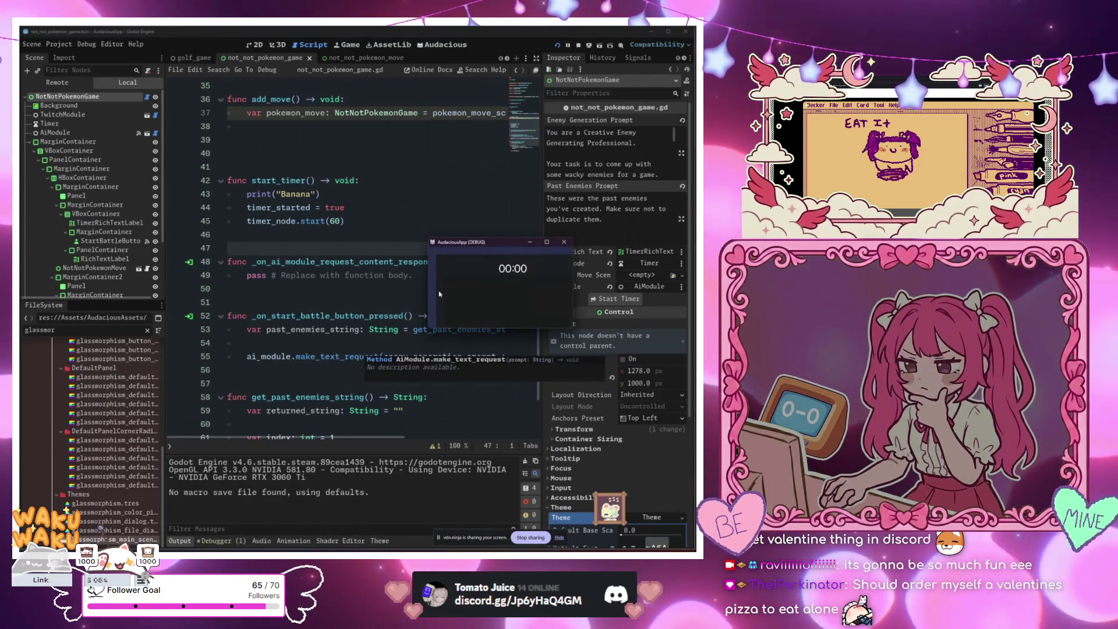
{"action": "mouse_move", "coordinate": [486, 245]}
{"action": "left_mouse_down"}
{"action": "mouse_move", "coordinate": [272, 165]}
{"action": "mouse_move", "coordinate": [485, 244]}
{"action": "left_mouse_up"}
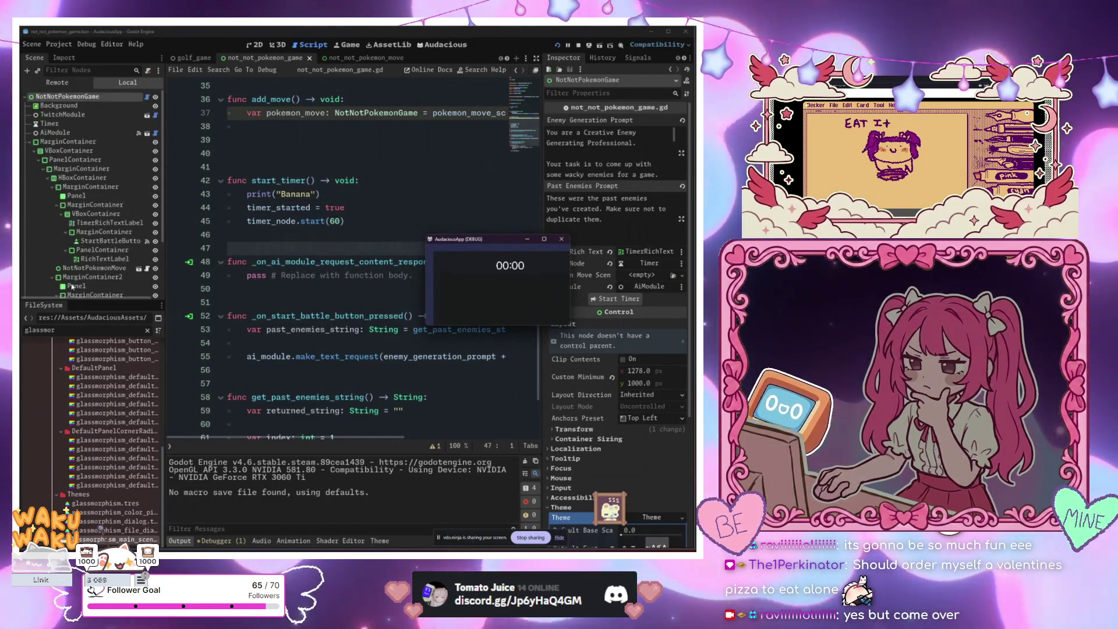
{"action": "key", "text": "F8"}
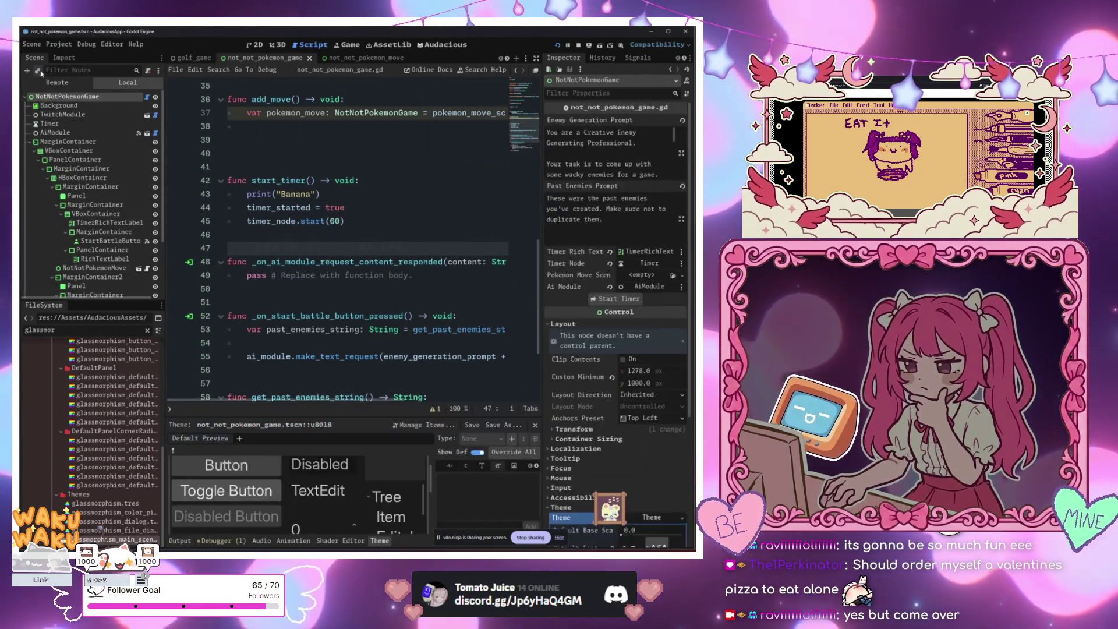
{"action": "key", "text": "ctrl+shift+o"}
{"action": "key", "text": "Return"}
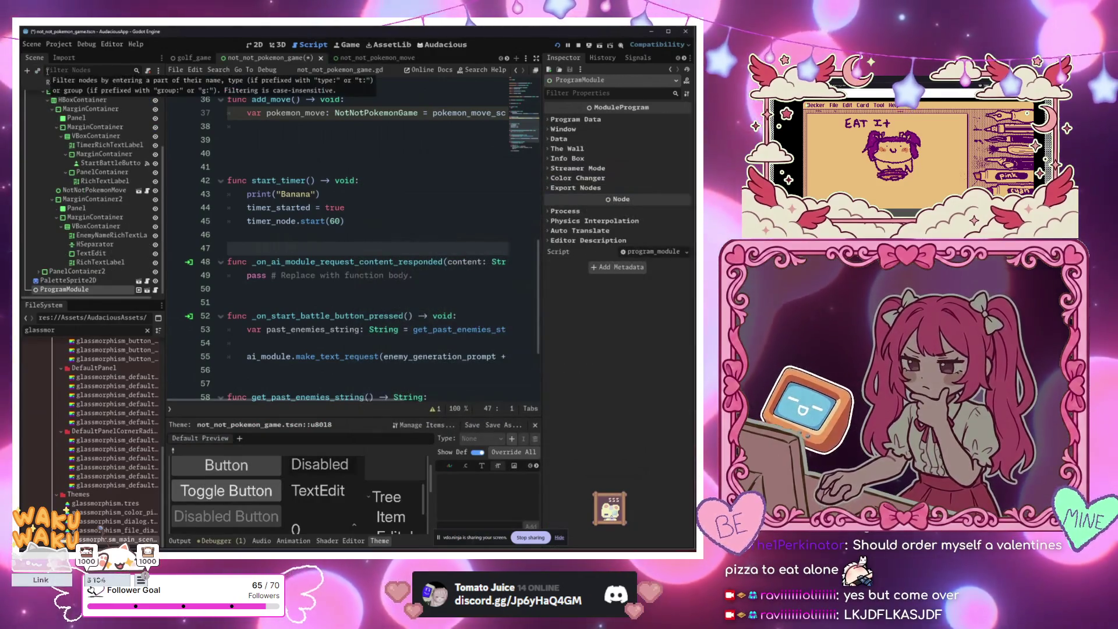
{"action": "left_click", "coordinate": [325, 208]}
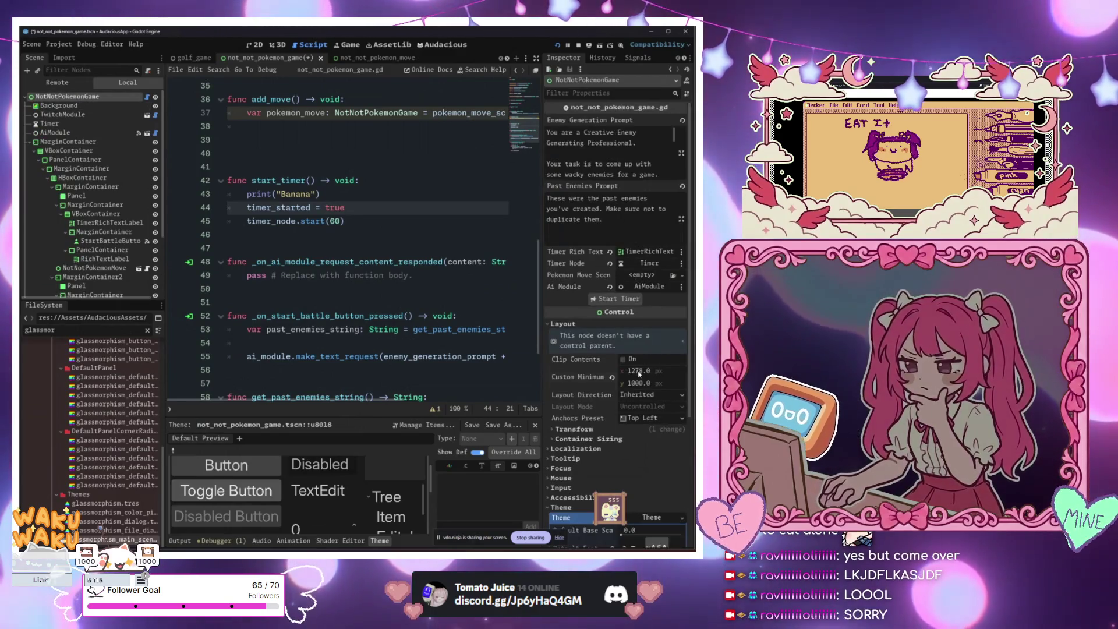
{"action": "scroll", "coordinate": [70, 274], "scroll_direction": "down", "scroll_amount": 3}
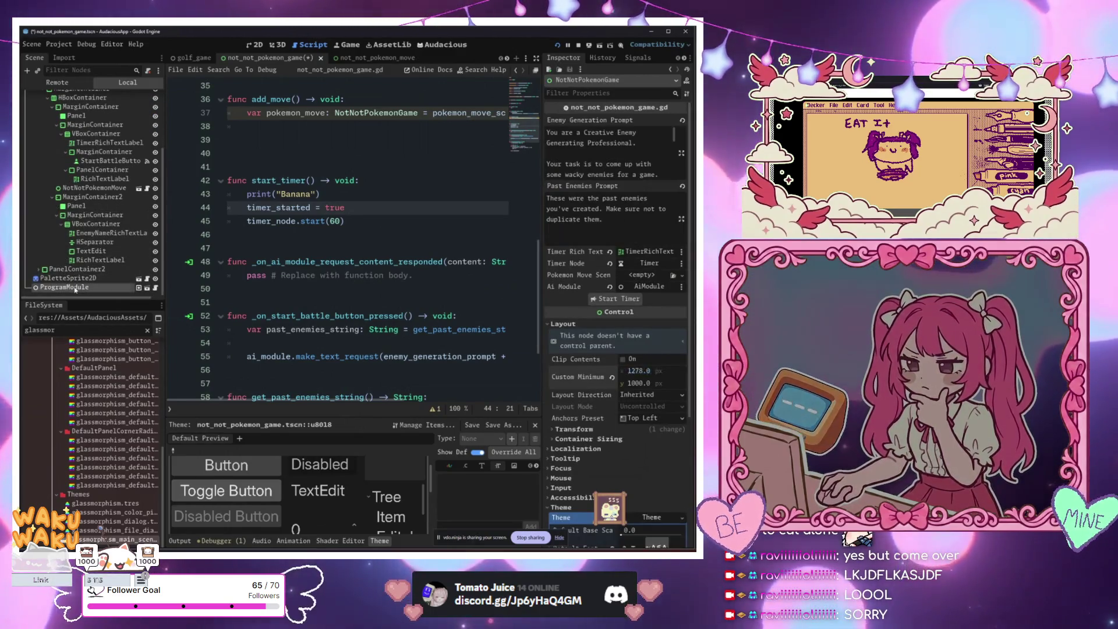
Set ProgramModule's Window Size to 1278 by 1000 and run the game again.
{"action": "left_click", "coordinate": [75, 287]}
{"action": "left_click", "coordinate": [595, 131]}
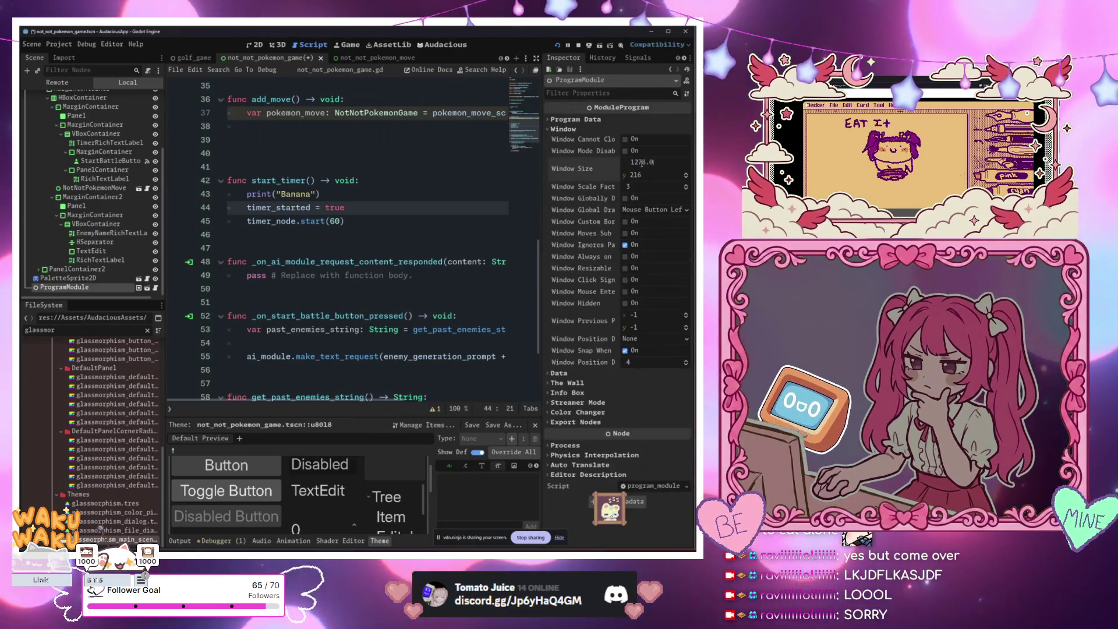
{"action": "type", "text": "000"}
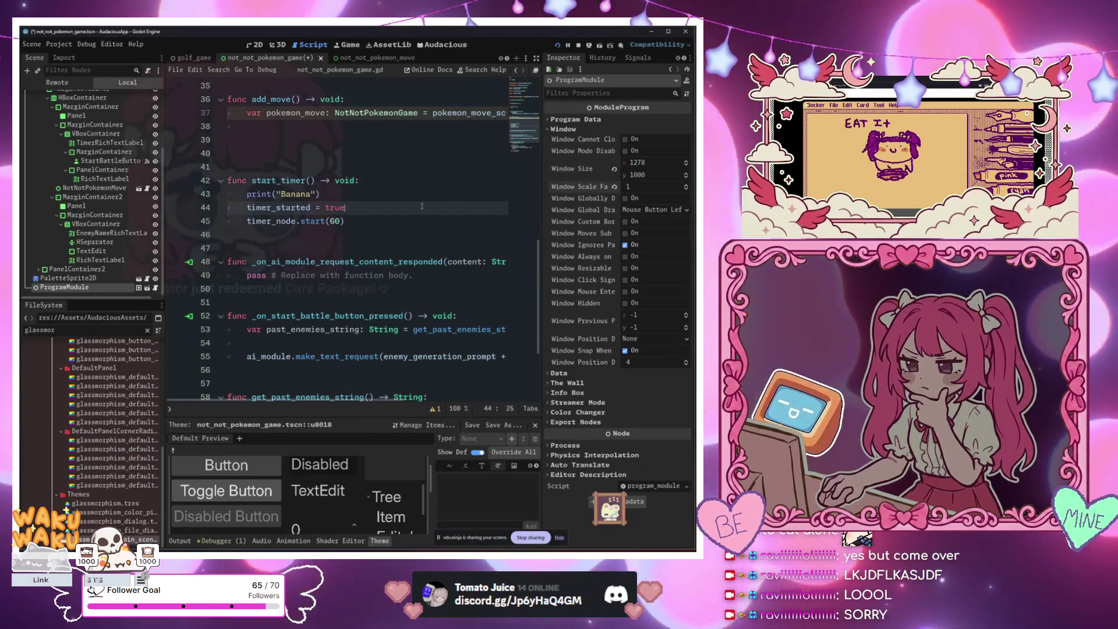
{"action": "key", "text": "F5"}
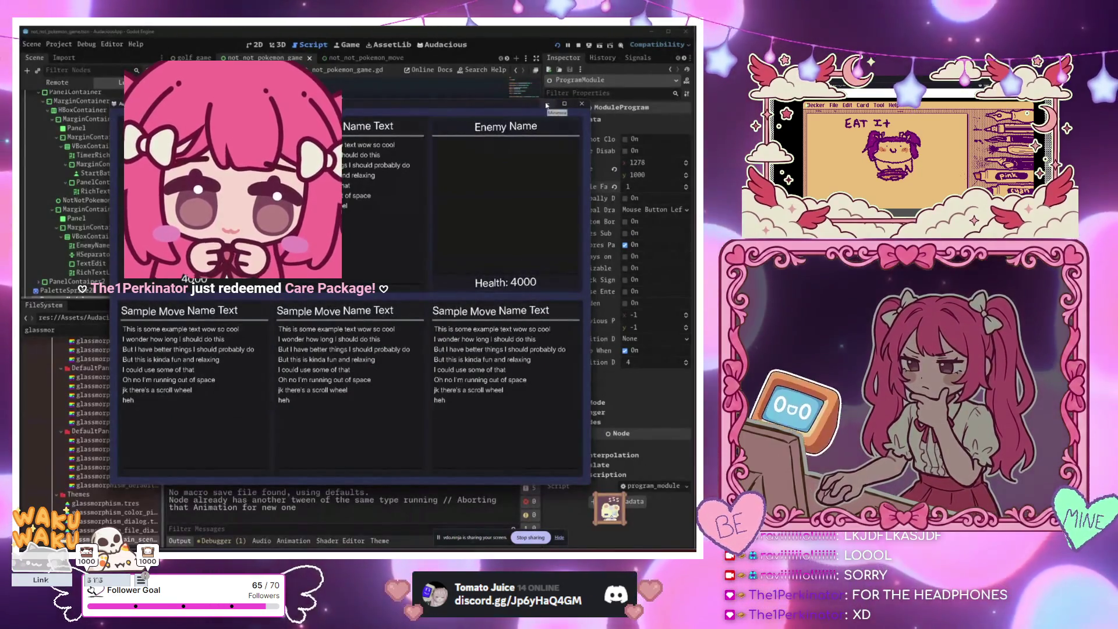
Replace the pass placeholder on line 49 of the content-responded handler with the start of a var declaration.
{"action": "left_click", "coordinate": [549, 103]}
{"action": "scroll", "coordinate": [517, 175], "scroll_direction": "down", "scroll_amount": 2}
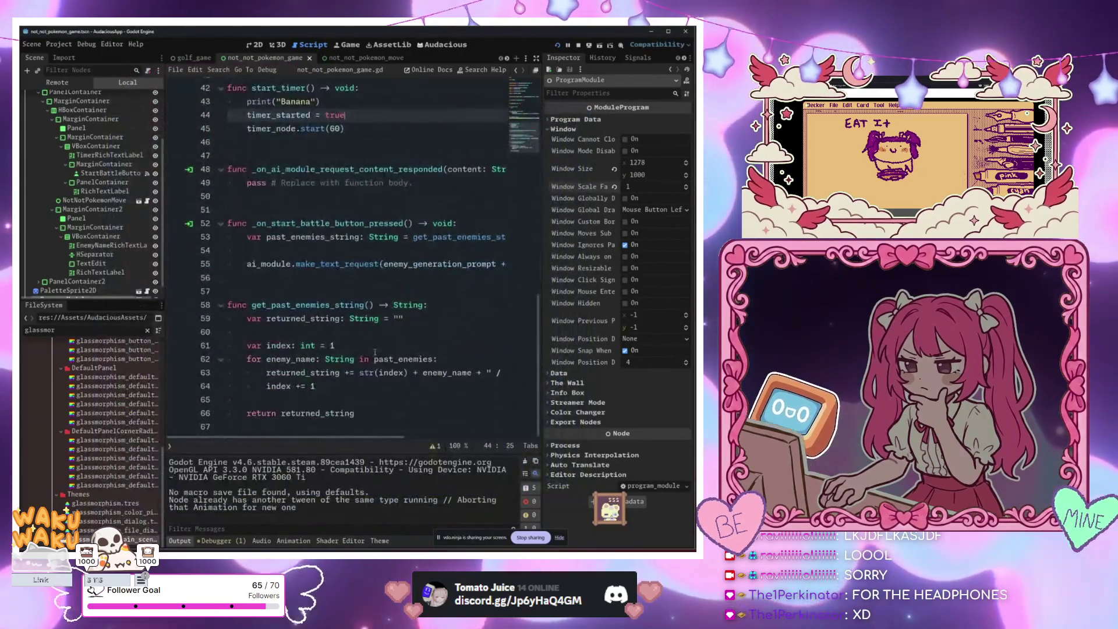
{"action": "scroll", "coordinate": [308, 256], "scroll_direction": "up", "scroll_amount": 2}
{"action": "left_click", "coordinate": [340, 265]}
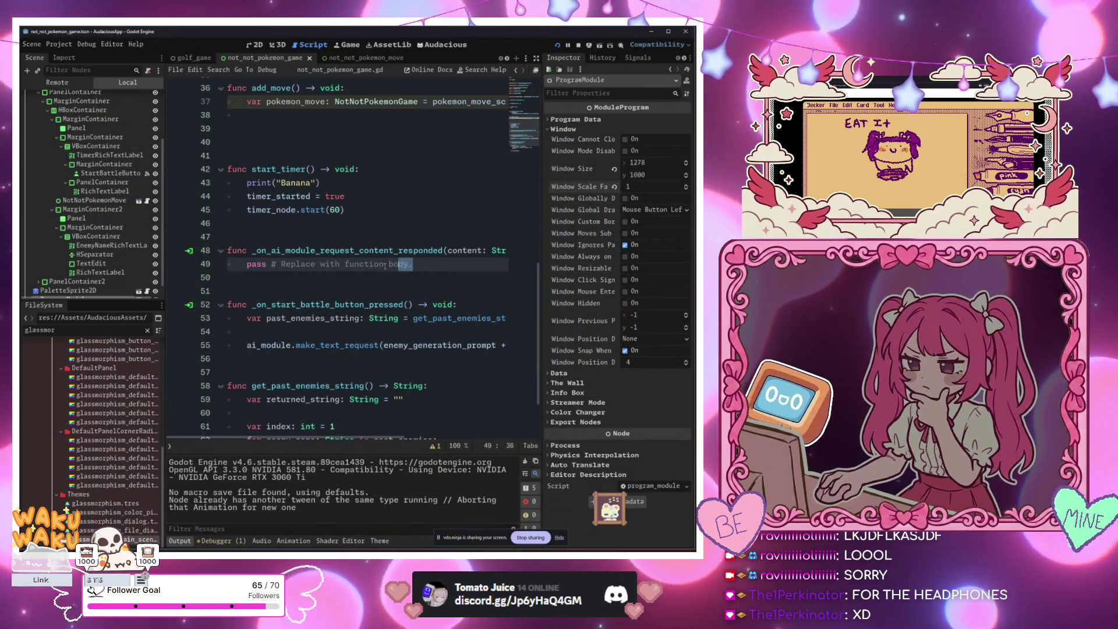
{"action": "left_click_drag", "start_coordinate": [412, 264], "coordinate": [249, 265]}
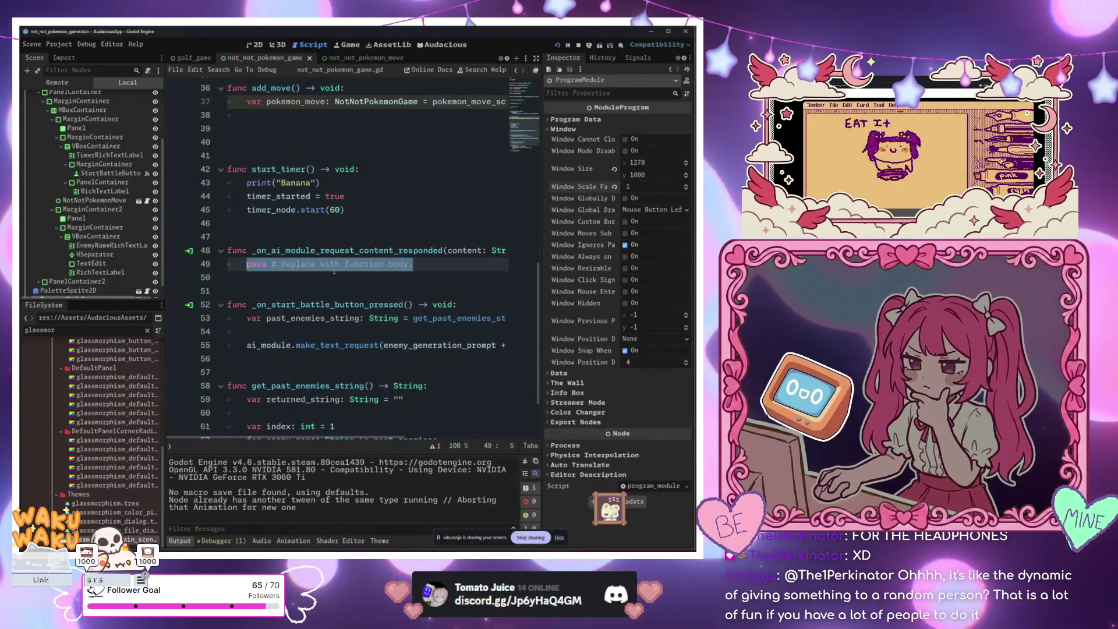
{"action": "type", "text": "var"}
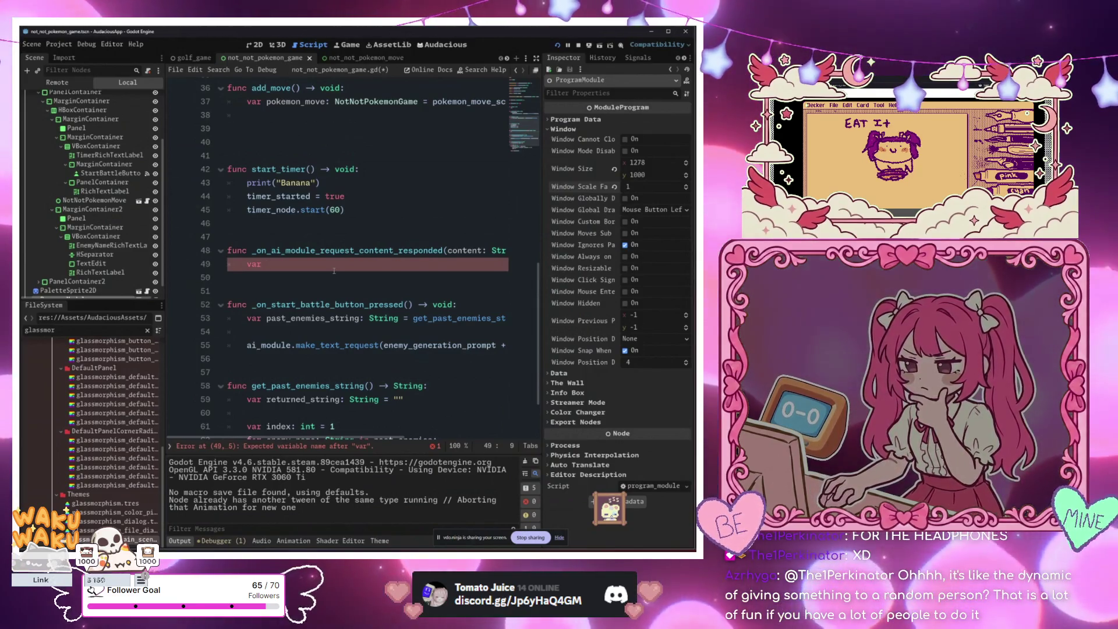
{"action": "scroll", "coordinate": [334, 260], "scroll_direction": "up", "scroll_amount": 5}
{"action": "scroll", "coordinate": [335, 260], "scroll_direction": "up", "scroll_amount": 7}
{"action": "left_click", "coordinate": [436, 166]}
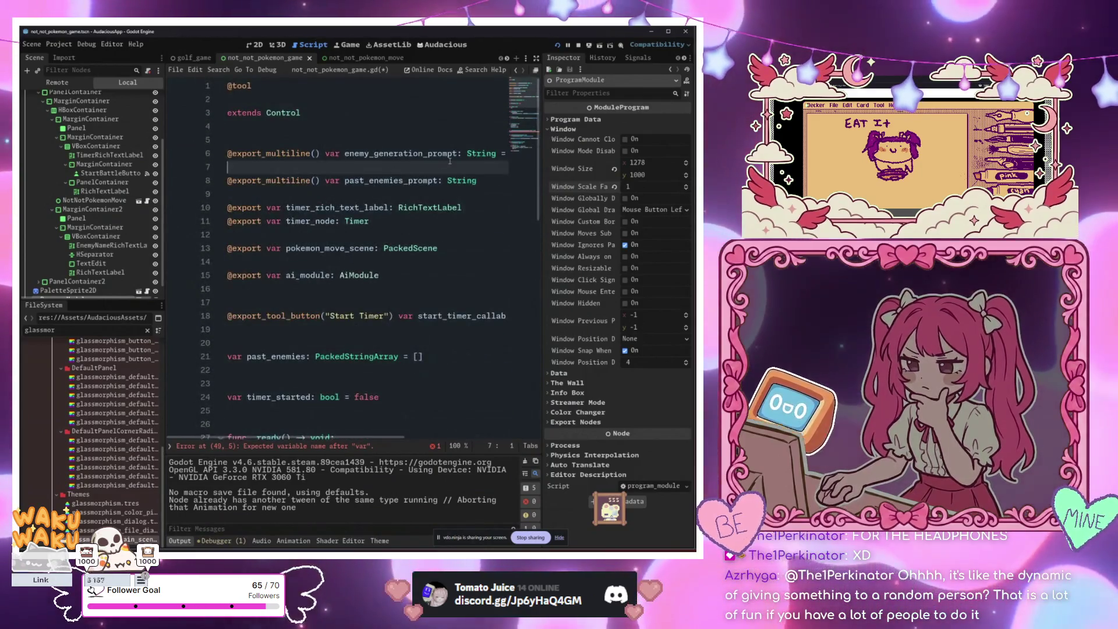
Save the script and select the root NotNotPokemonGame node.
{"action": "left_click", "coordinate": [394, 154]}
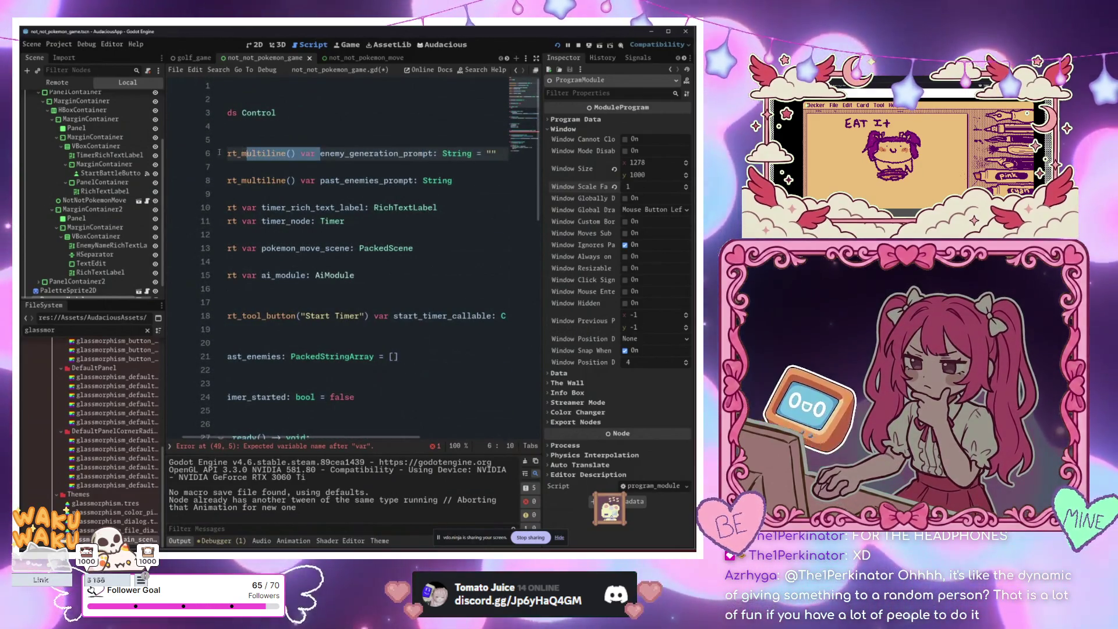
{"action": "key", "text": "ctrl+s"}
{"action": "left_click", "coordinate": [393, 166]}
{"action": "scroll", "coordinate": [108, 100], "scroll_direction": "up", "scroll_amount": 3}
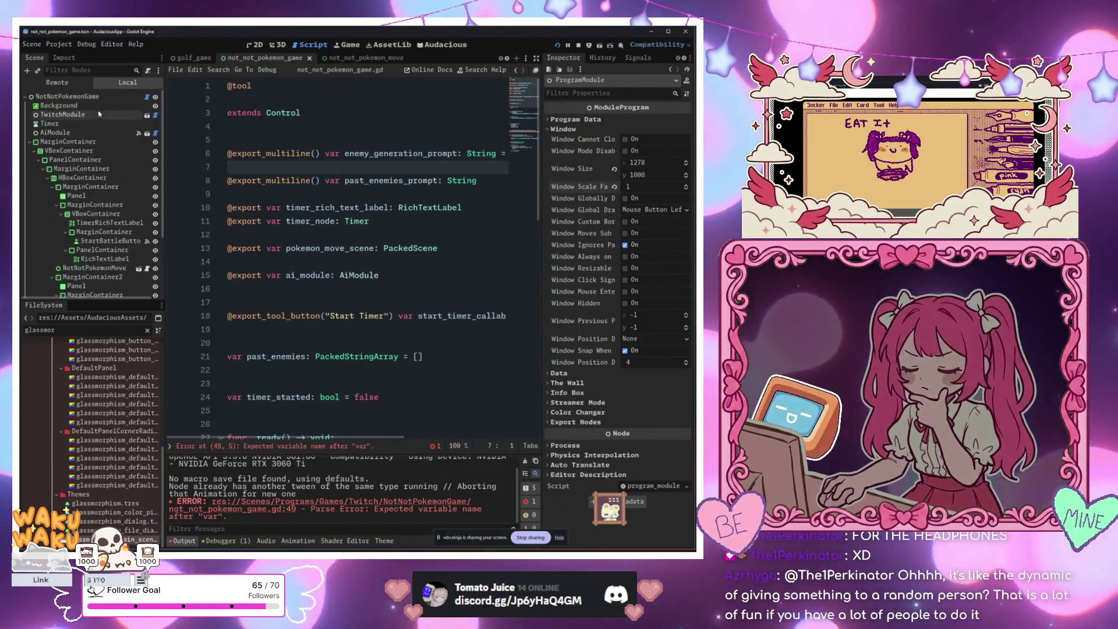
{"action": "left_click", "coordinate": [109, 98]}
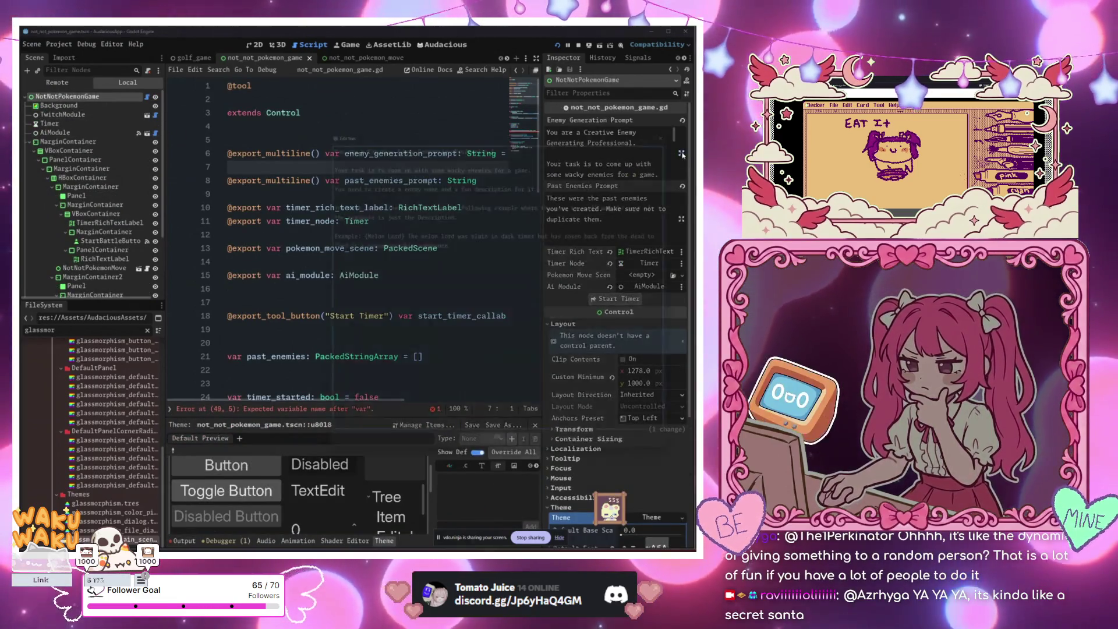
Edit the Enemy Generation Prompt to request a 'Name ::: description' format and confirm.
{"action": "left_click", "coordinate": [677, 304]}
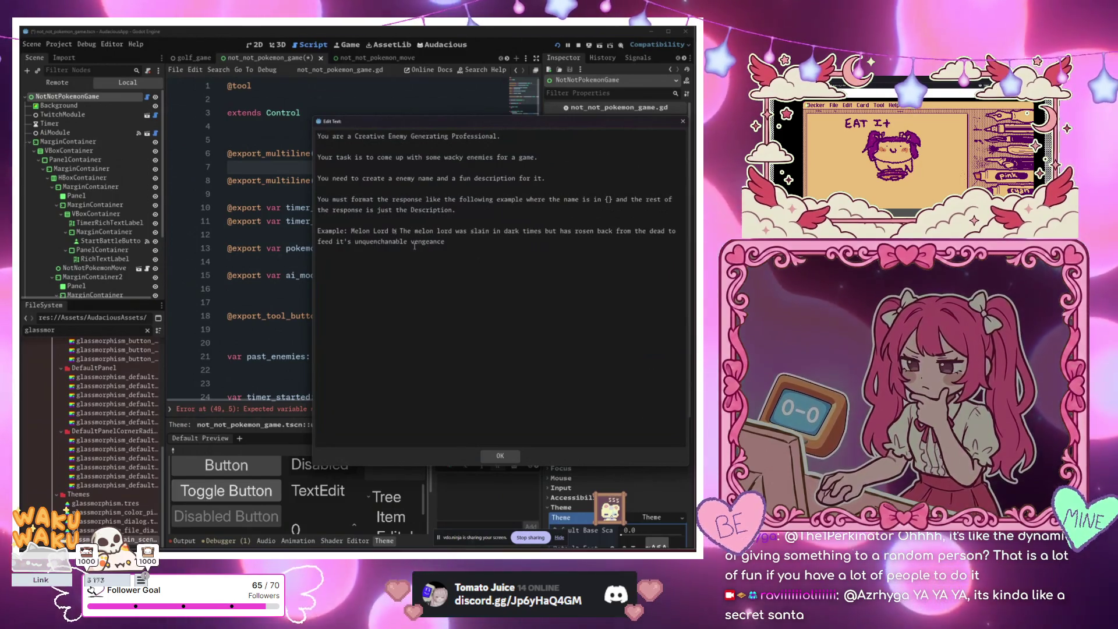
{"action": "type", "text": "}"}
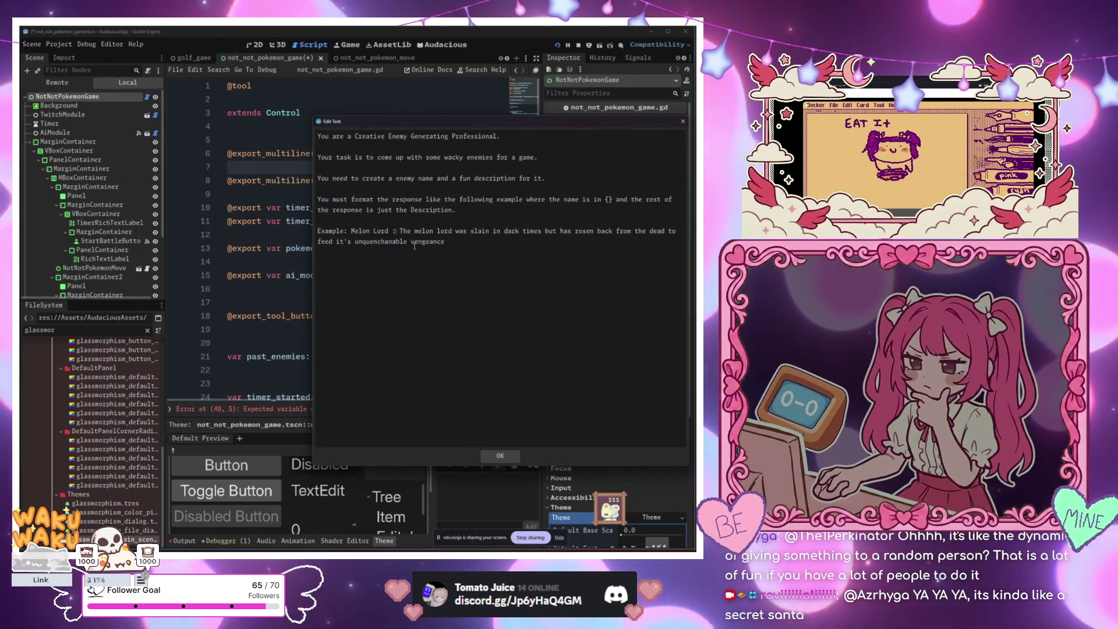
{"action": "type", "text": "::"}
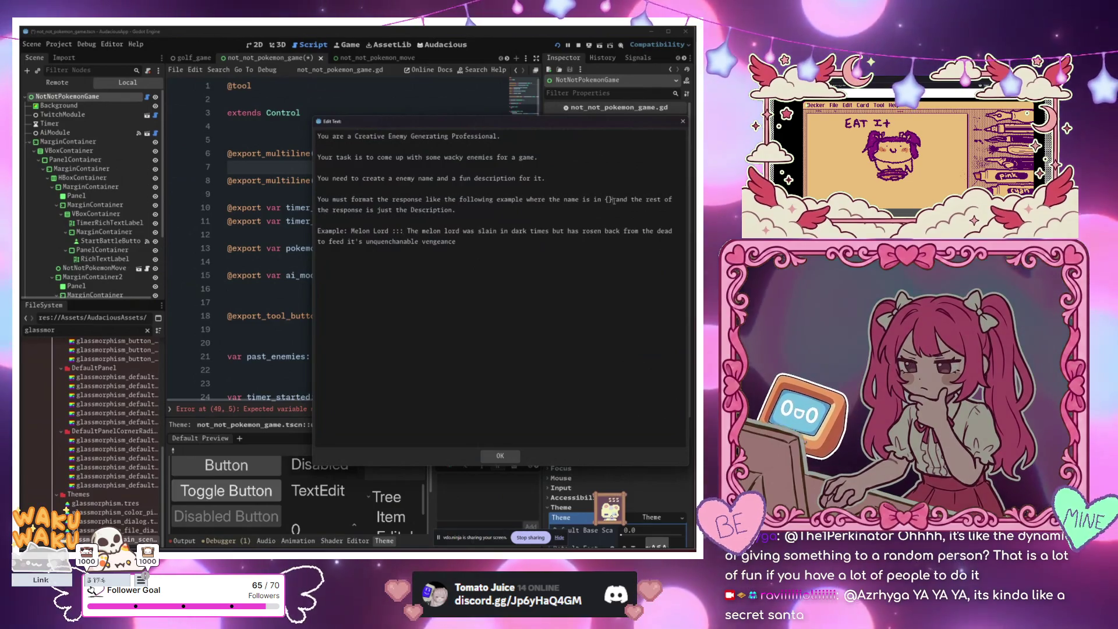
{"action": "key", "text": "BackSpace"}
{"action": "key", "text": "BackSpace"}
{"action": "type", "text": "before ::"}
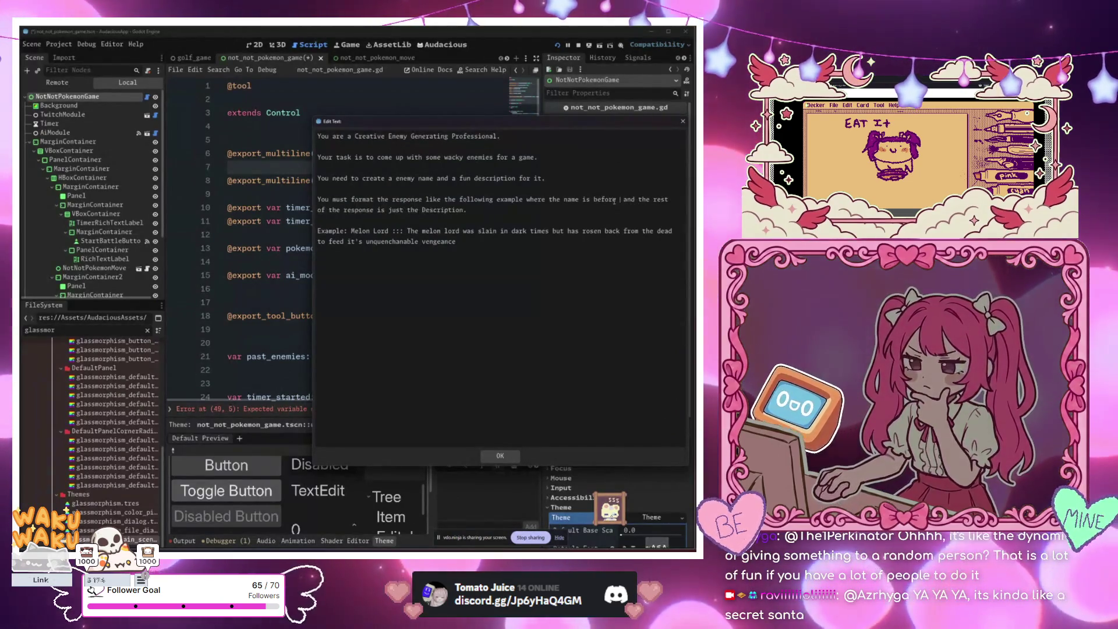
{"action": "type", "text": "iple colons"}
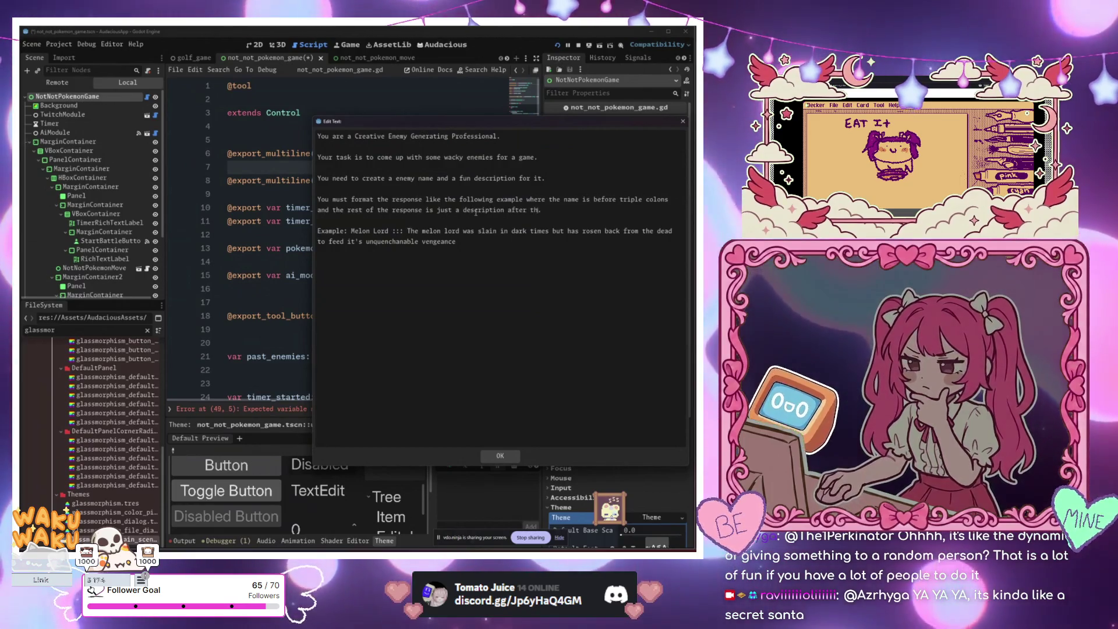
{"action": "type", "text": "three colons."}
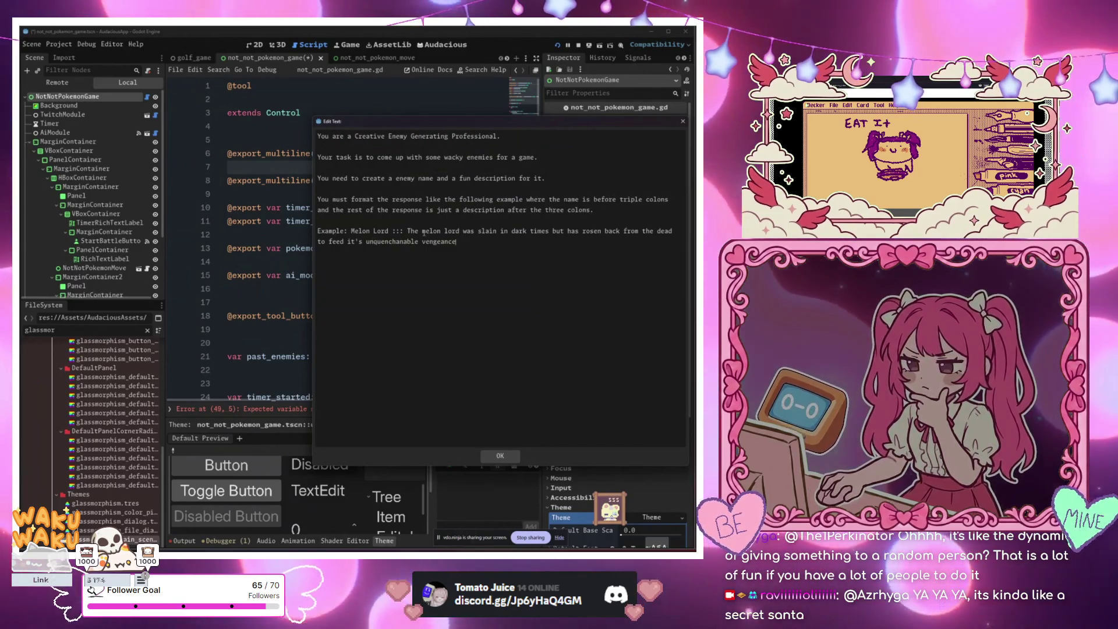
{"action": "left_click", "coordinate": [500, 456]}
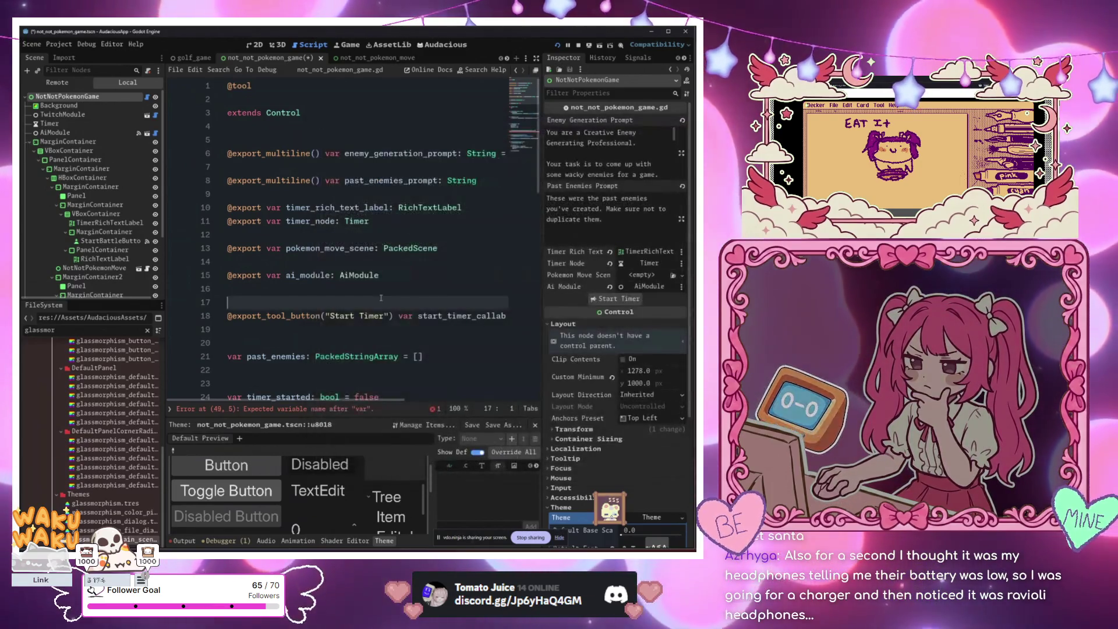
{"action": "scroll", "coordinate": [350, 262], "scroll_direction": "down", "scroll_amount": 7}
{"action": "scroll", "coordinate": [320, 214], "scroll_direction": "down", "scroll_amount": 6}
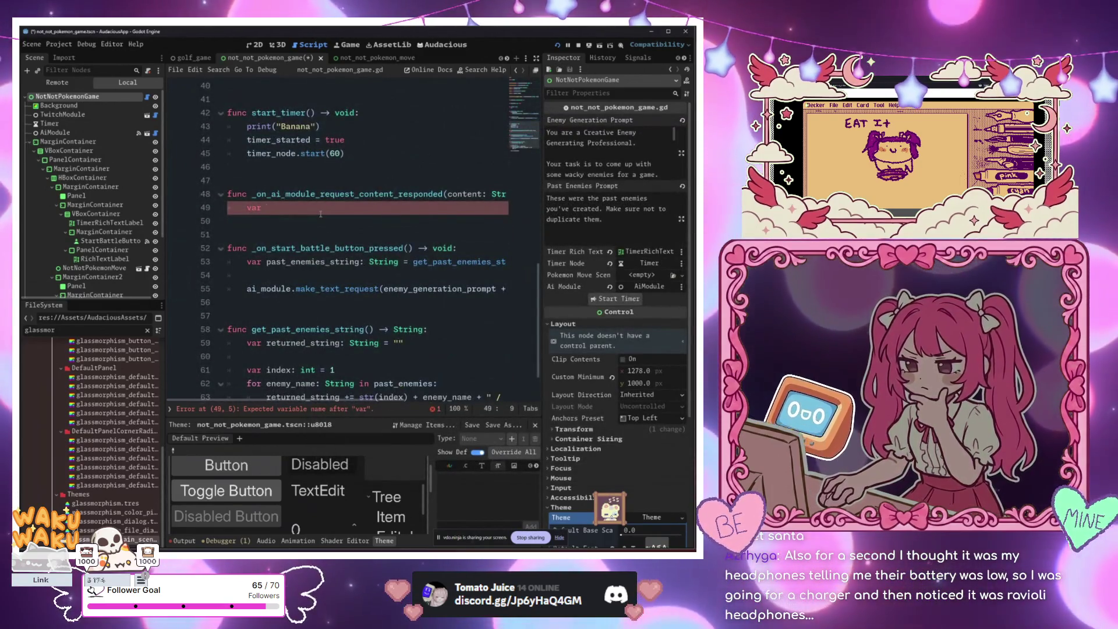
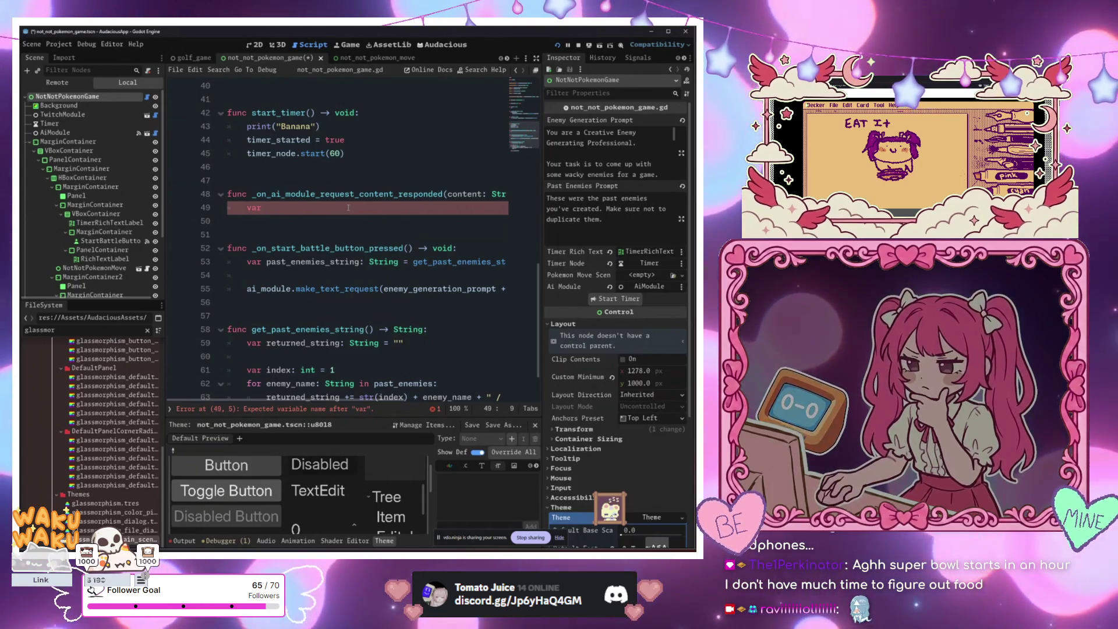
{"action": "type", "text": "c"}
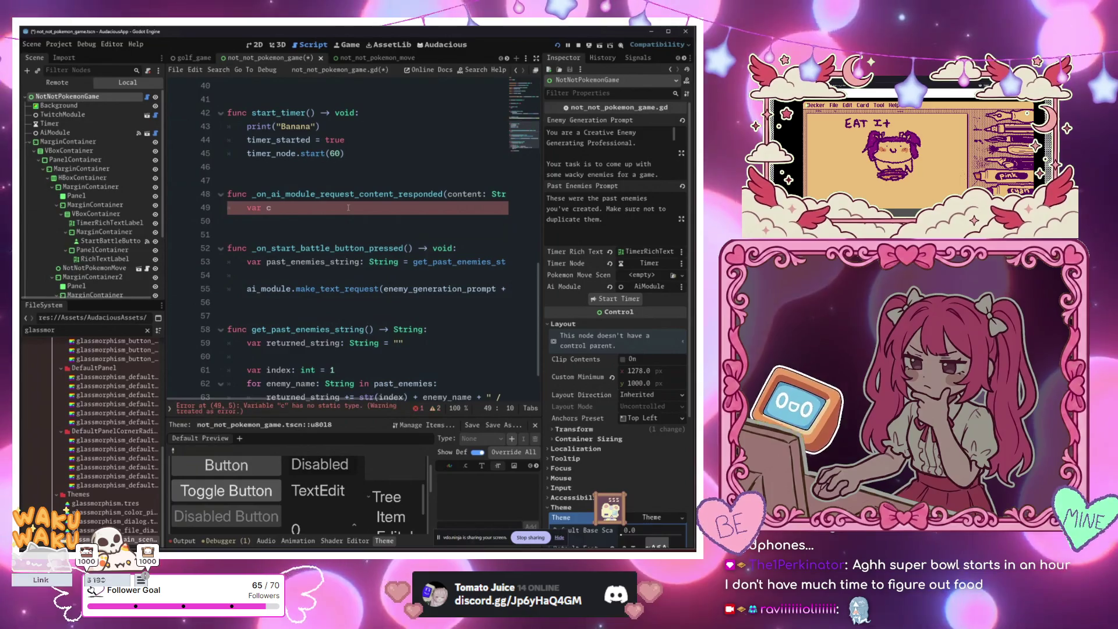
Start a new var line above the enemy_name String declaration for split_content.
{"action": "key", "text": "BackSpace"}
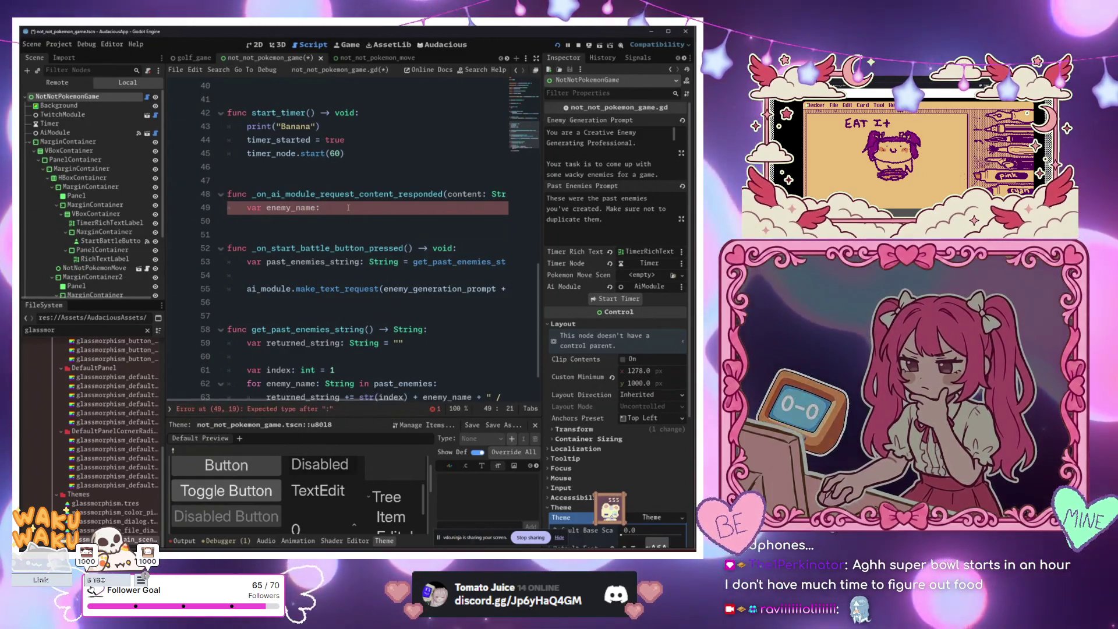
{"action": "type", "text": "String ="}
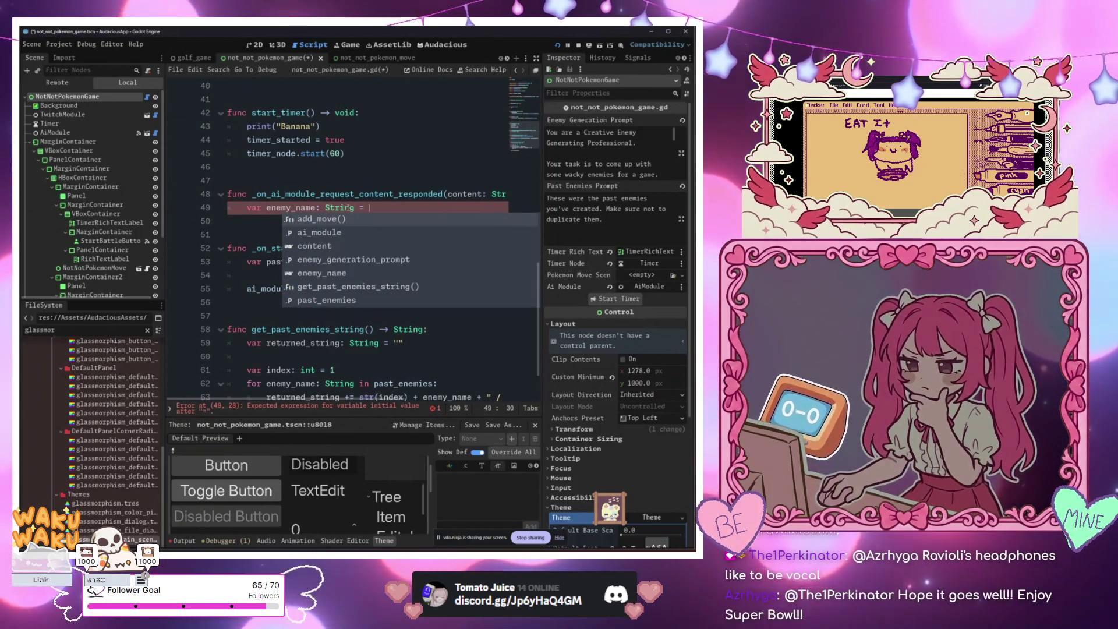
{"action": "left_click", "coordinate": [239, 210]}
{"action": "key", "text": "Return"}
{"action": "key", "text": "Up"}
{"action": "type", "text": "var split"}
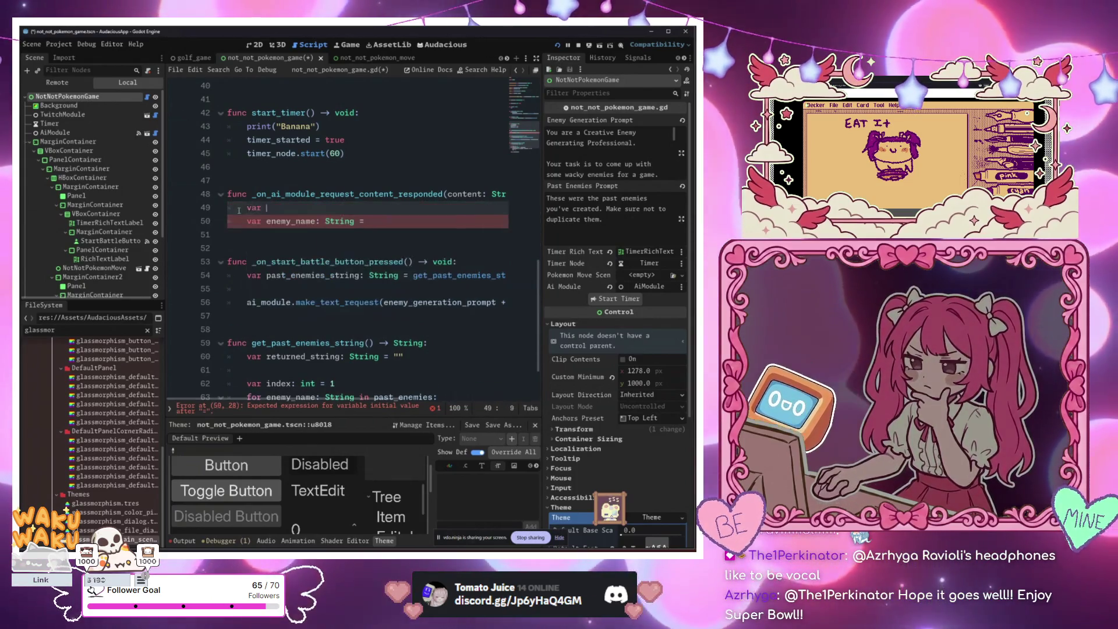
{"action": "type", "text": "_content:"}
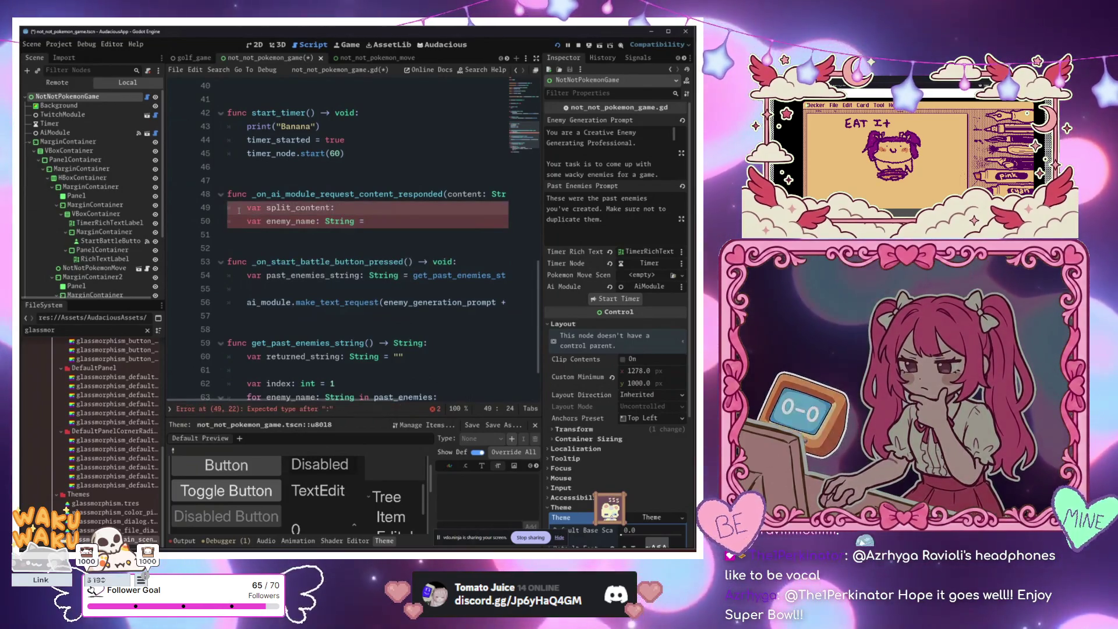
{"action": "type", "text": "PackedStringArray"}
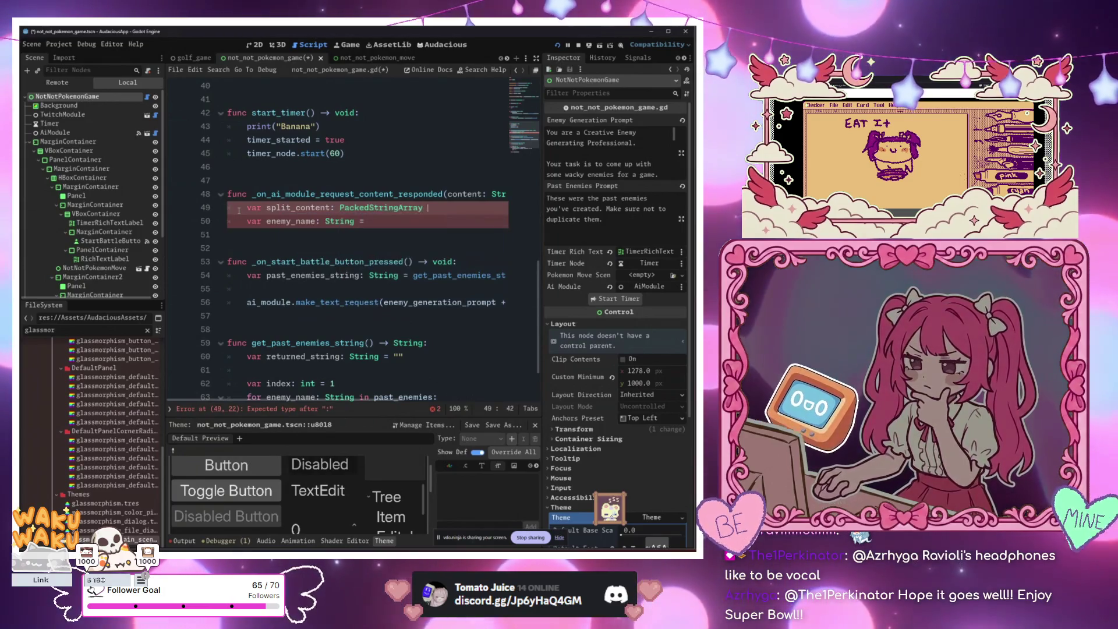
{"action": "type", "text": "= content."}
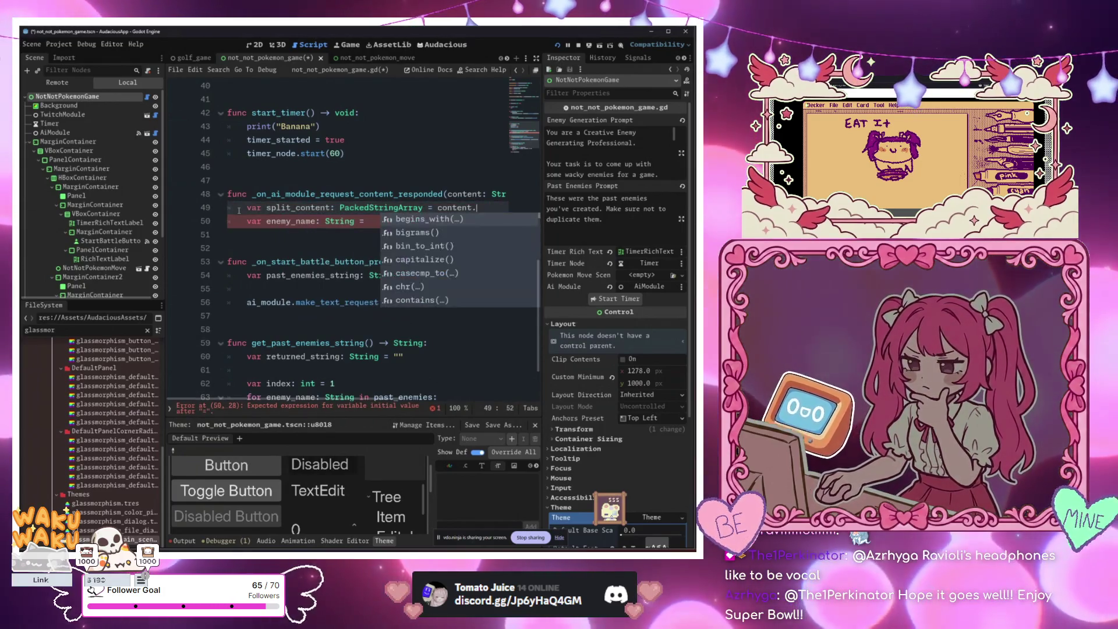
{"action": "type", "text": "split("}
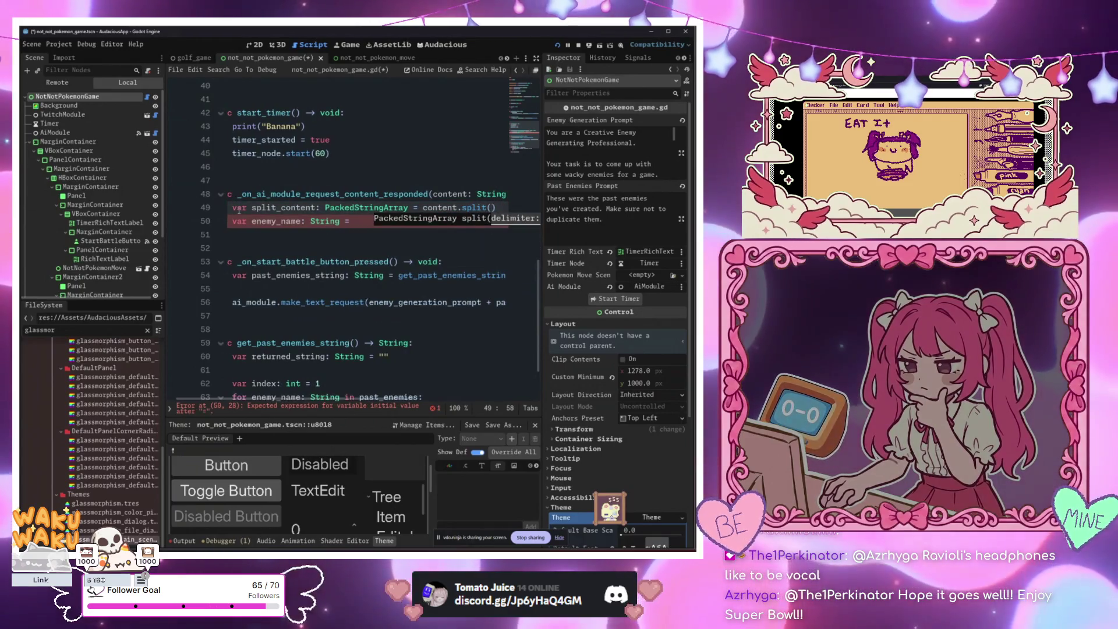
{"action": "type", "text": "\":::\""}
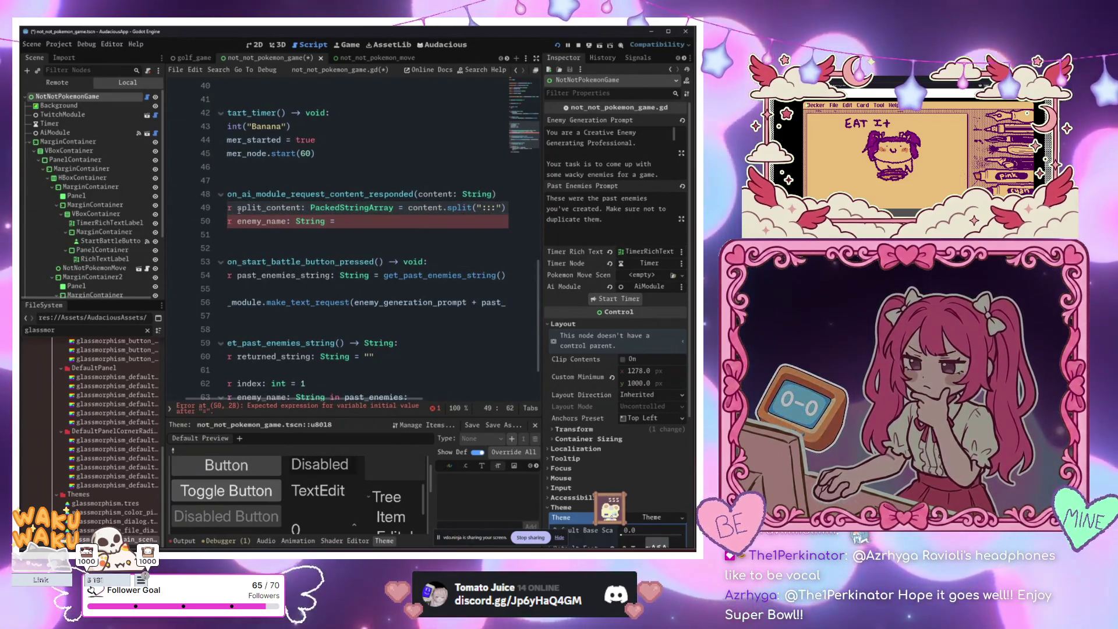
Set split_content = content.split(":::") and begin enemy_name from split_content[0] with strip_edges.
{"action": "key", "text": "Down"}
{"action": "type", "text": "spl"}
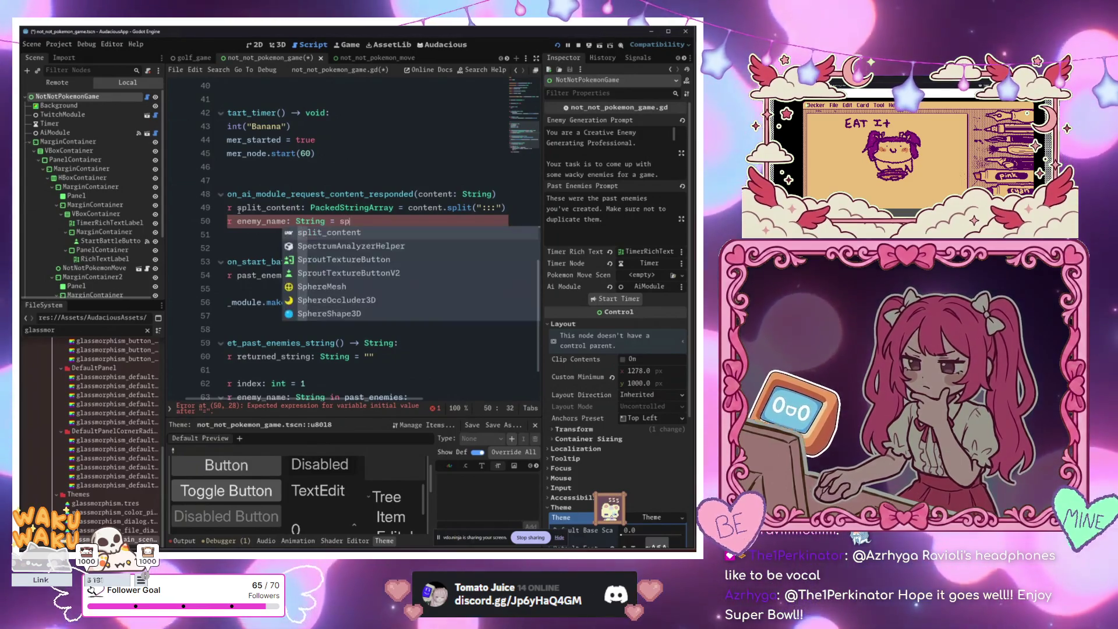
{"action": "key", "text": "Return"}
{"action": "type", "text": "["}
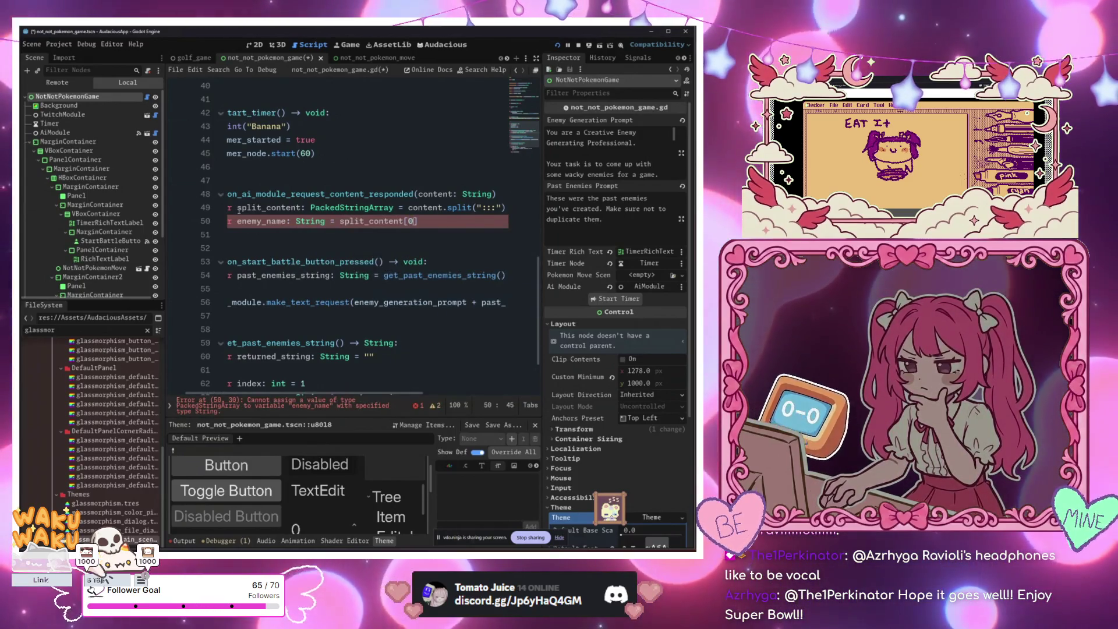
{"action": "type", "text": "0].l"}
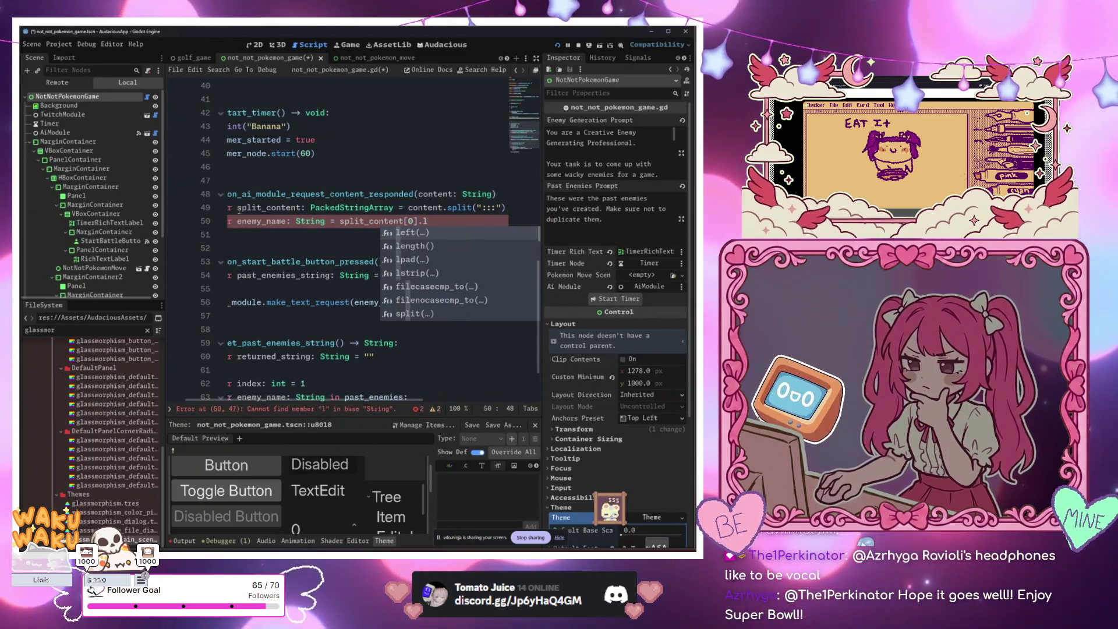
{"action": "type", "text": "r"}
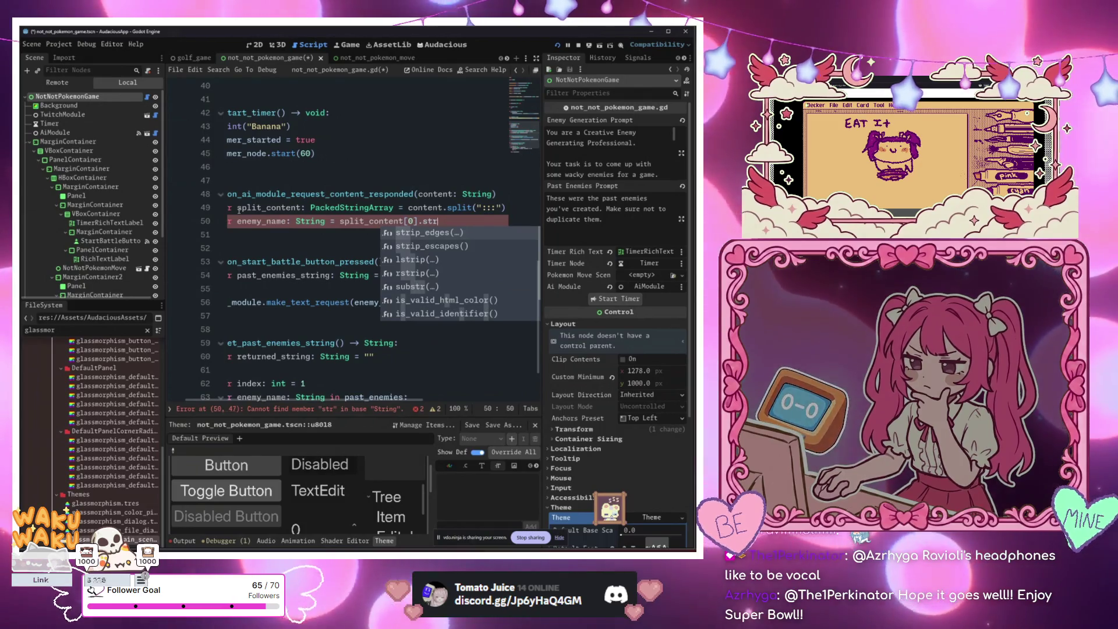
{"action": "key", "text": "Return"}
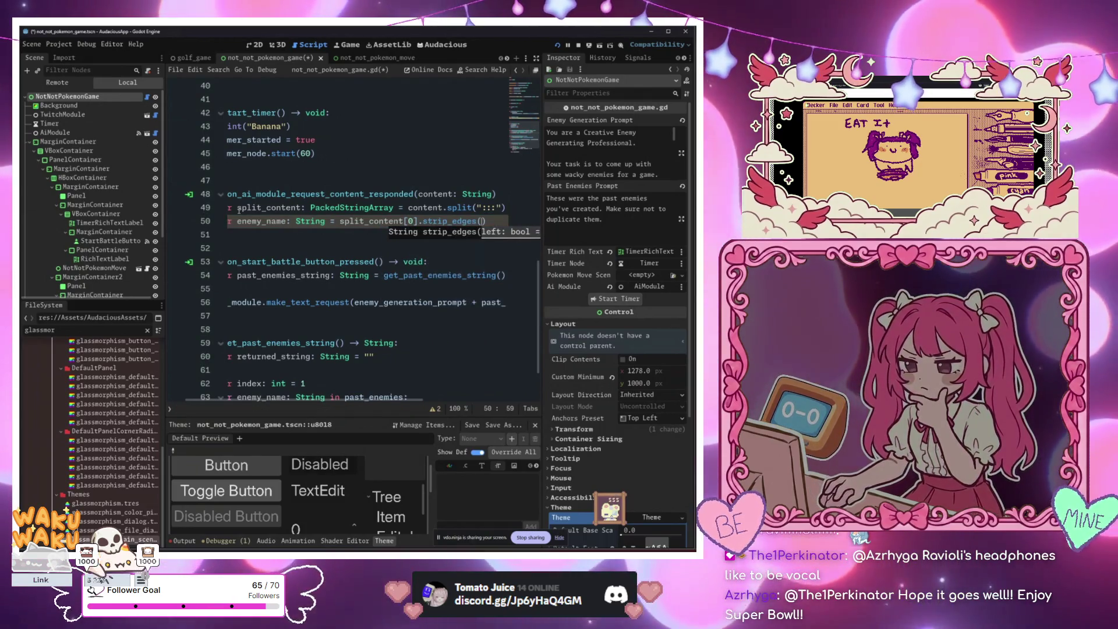
{"action": "key", "text": "ctrl+z"}
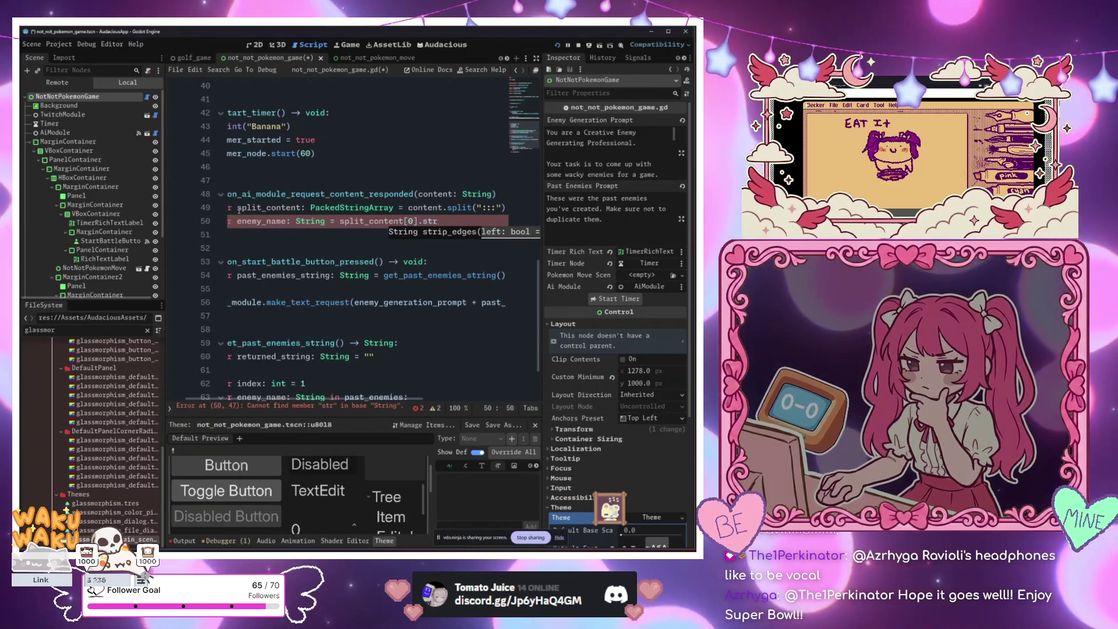
{"action": "key", "text": "ctrl+space"}
{"action": "key", "text": "Return"}
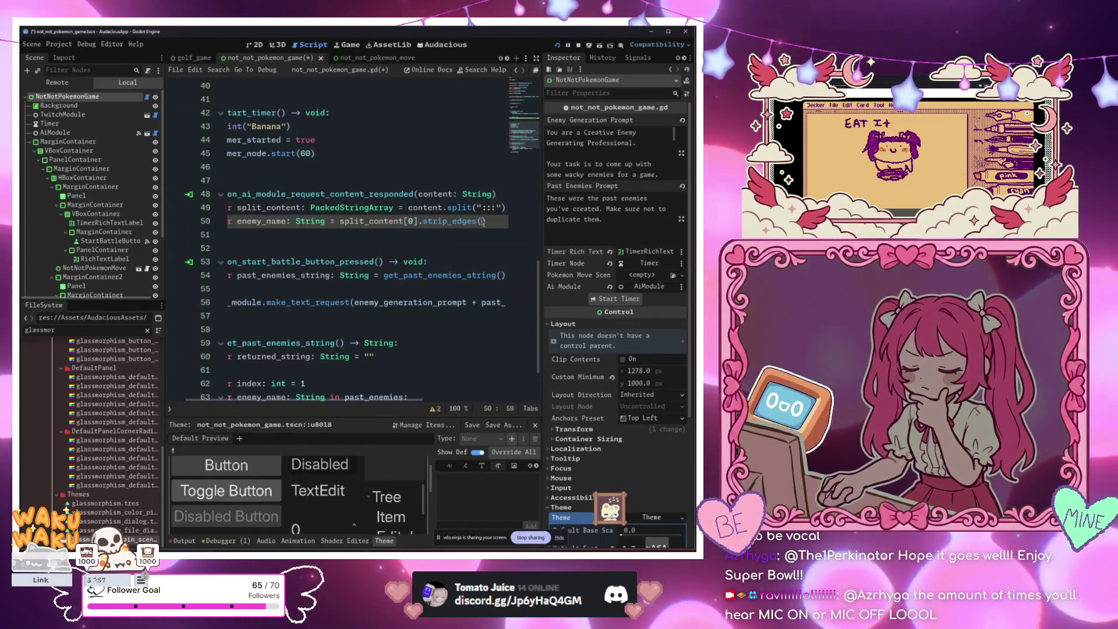
Replace strip_edges with .lstrip(" ").rstrip(" ") on enemy_name and start the next var line.
{"action": "left_click_drag", "start_coordinate": [490, 222], "coordinate": [423, 224]}
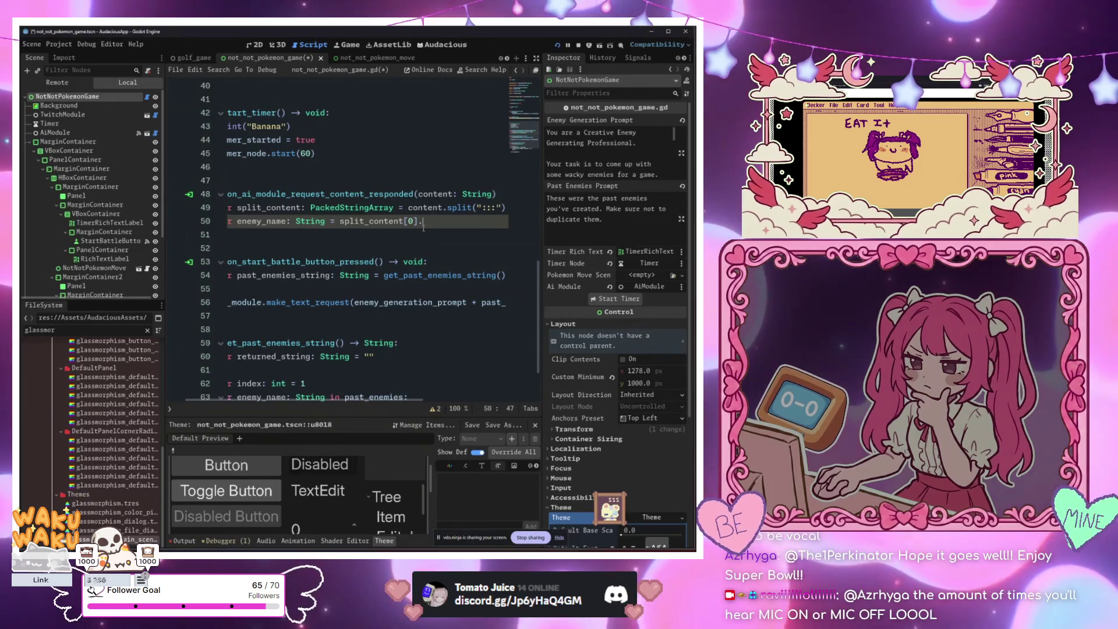
{"action": "type", "text": "lstrip("}
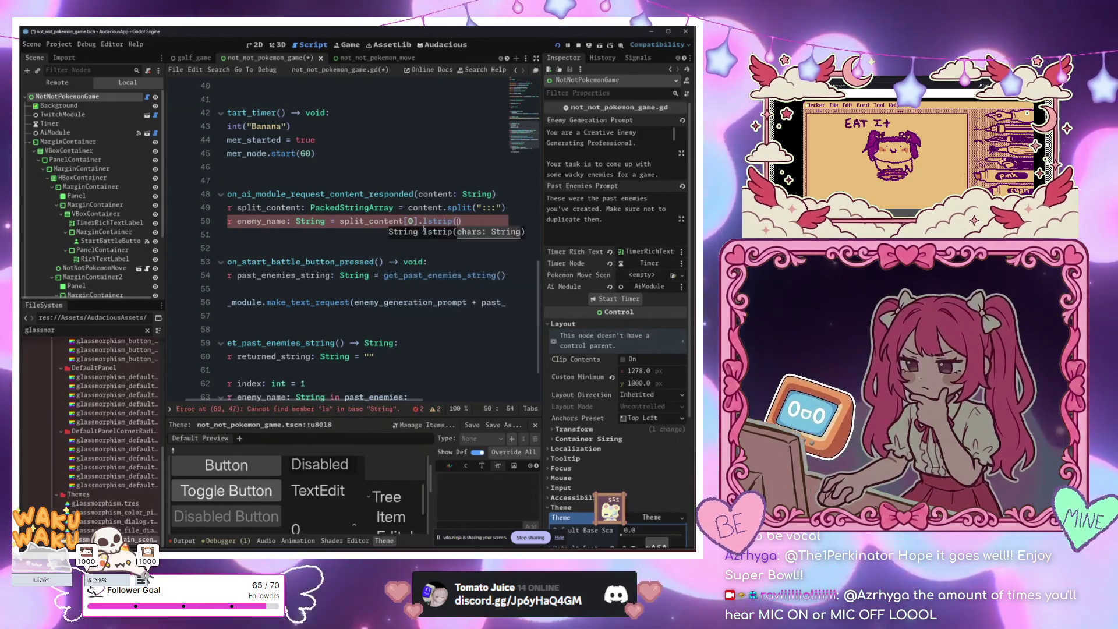
{"action": "type", "text": "\""}
{"action": "key", "text": "End"}
{"action": "type", "text": "."}
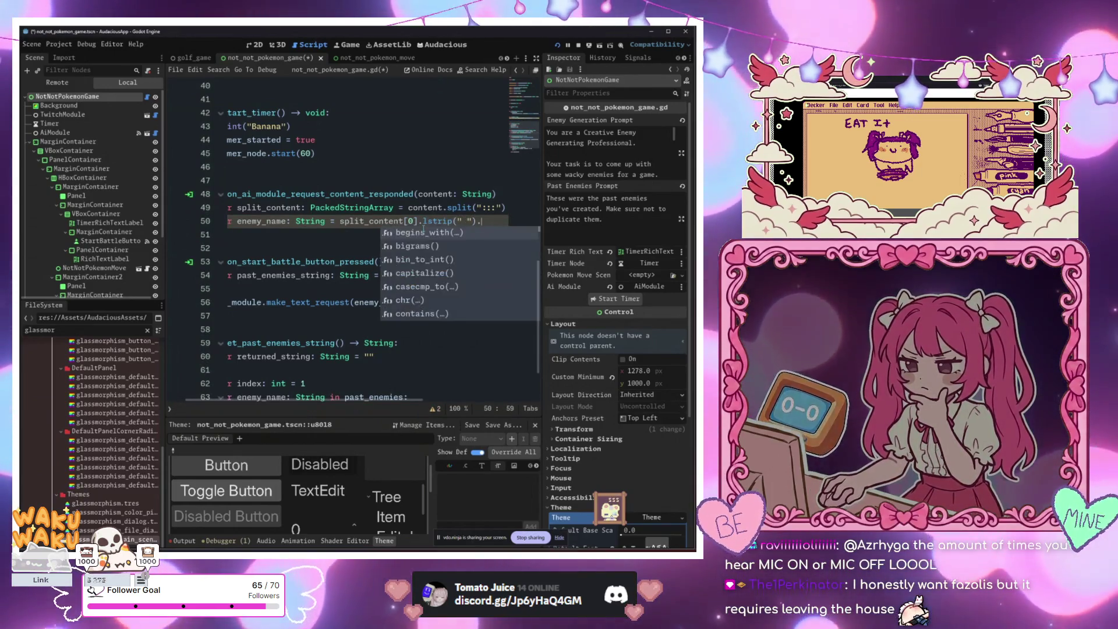
{"action": "type", "text": "rstrip("}
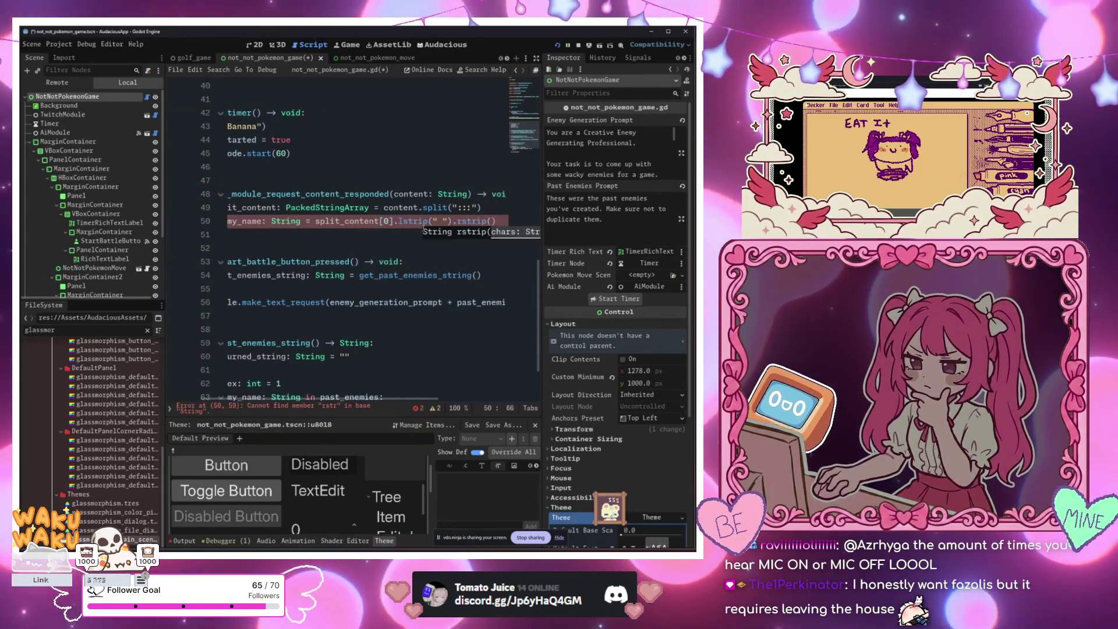
{"action": "type", "text": "\""}
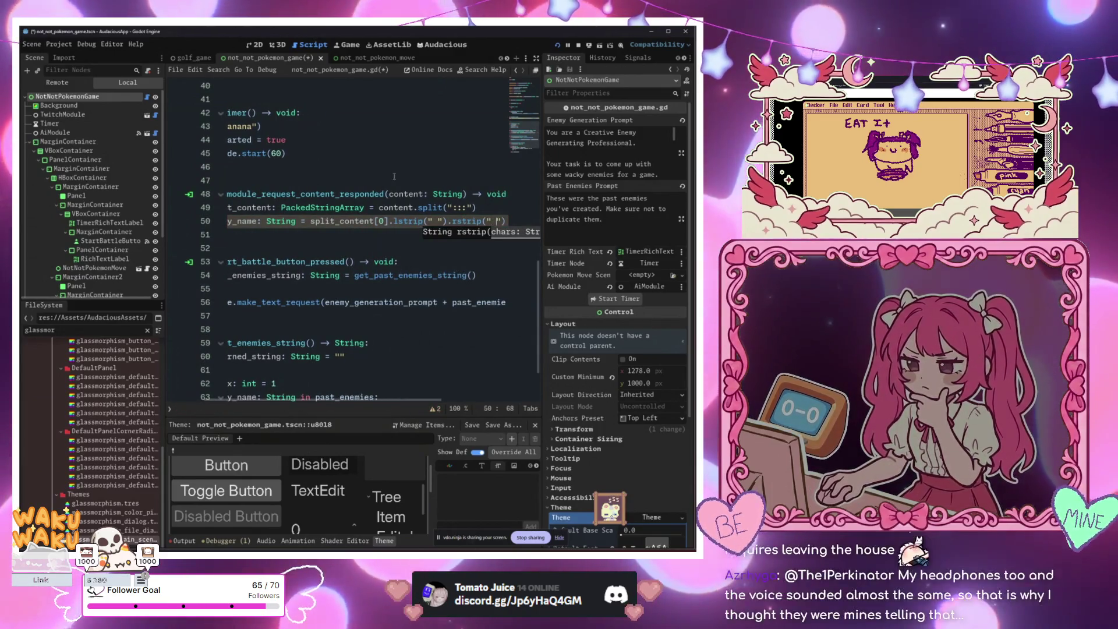
{"action": "key", "text": "End"}
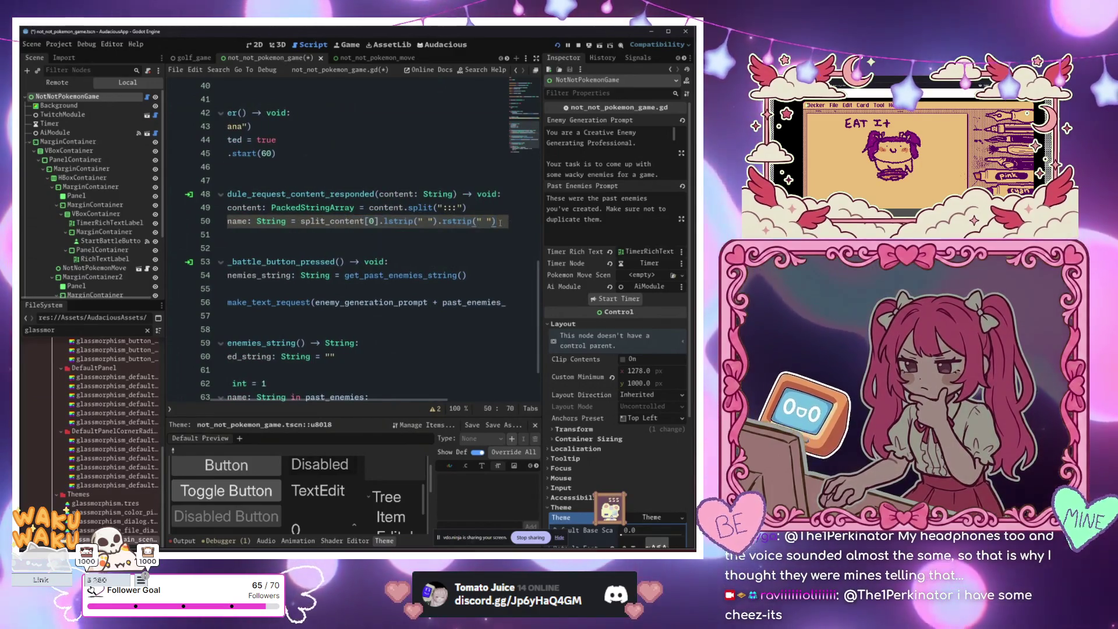
{"action": "key", "text": "Return"}
{"action": "type", "text": "var enemy_des"}
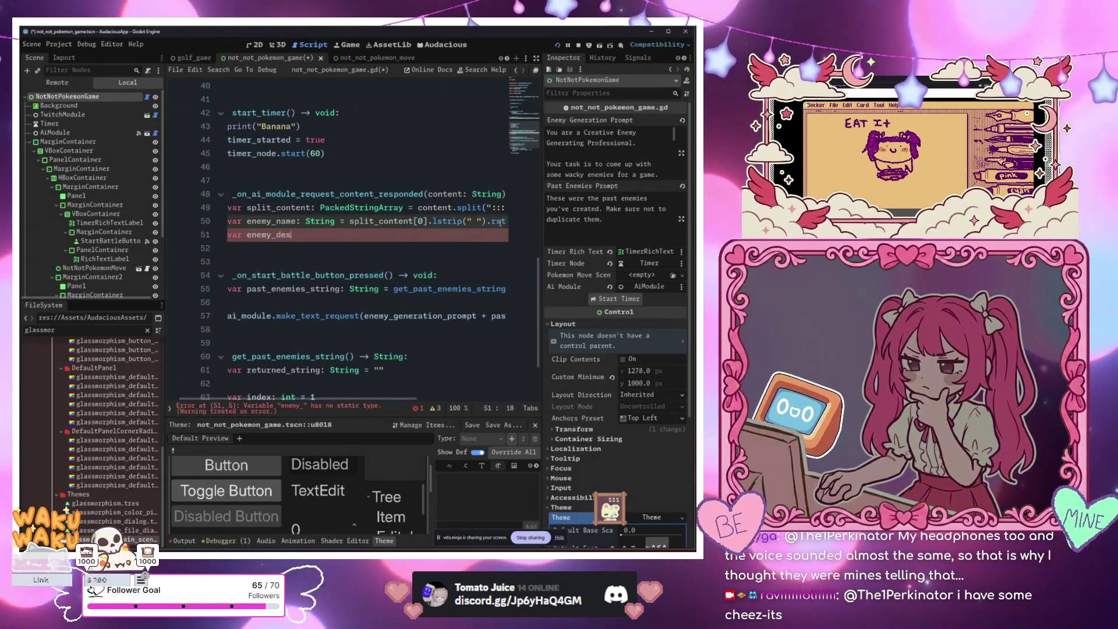
{"action": "type", "text": "cription: String"}
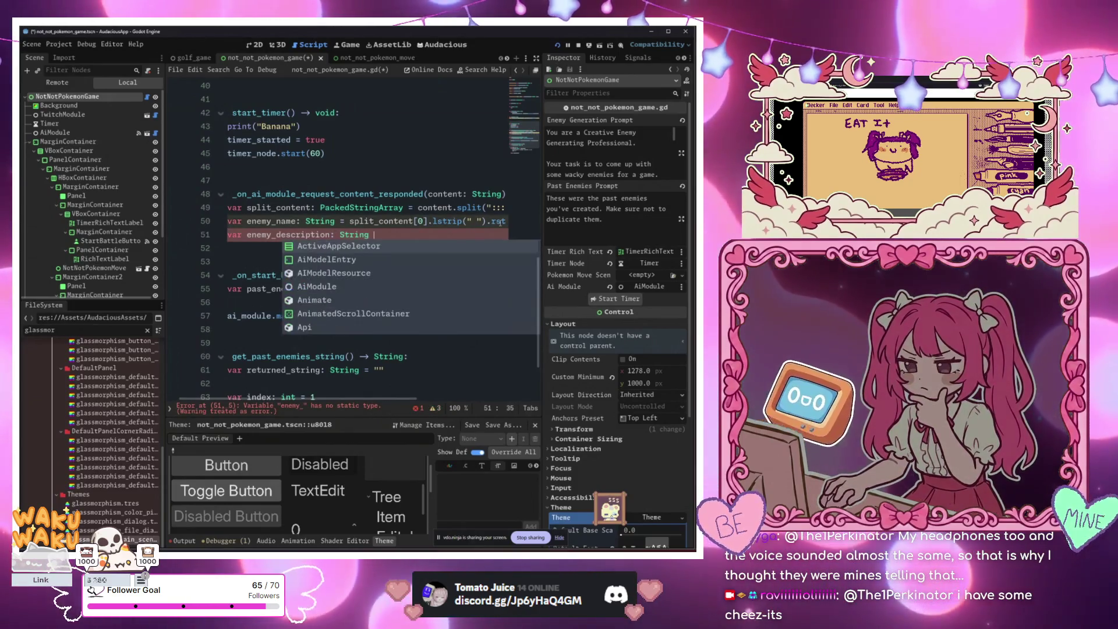
{"action": "type", "text": " = split"}
Set enemy_description = split_content[1] and paste the lstrip/rstrip trimming calls onto it.
{"action": "key", "text": "Return"}
{"action": "type", "text": "[1]"}
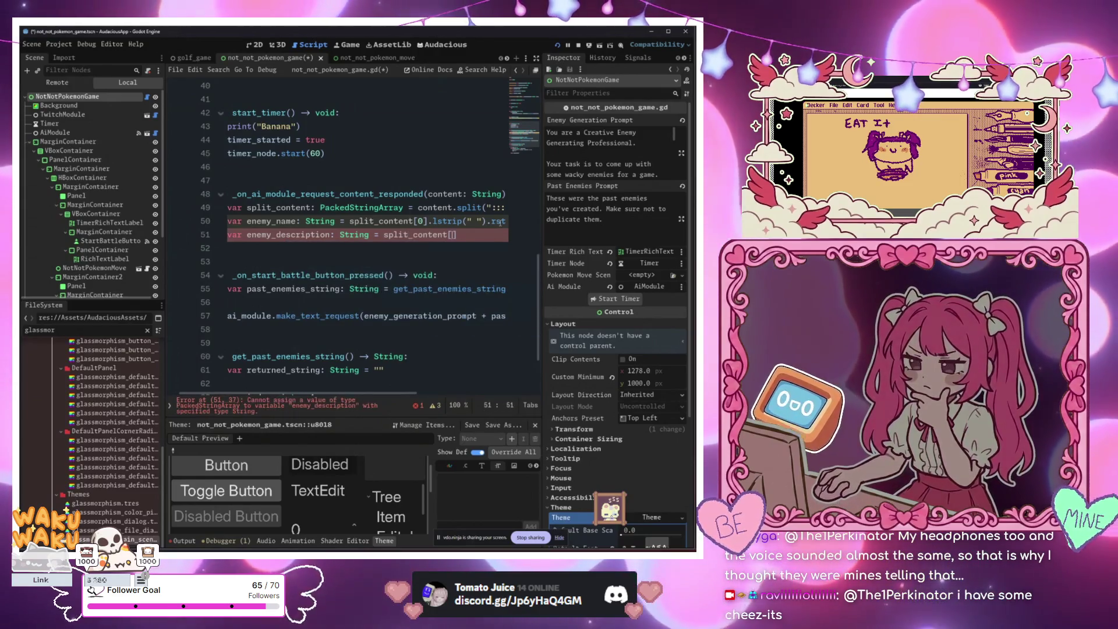
{"action": "type", "text": "."}
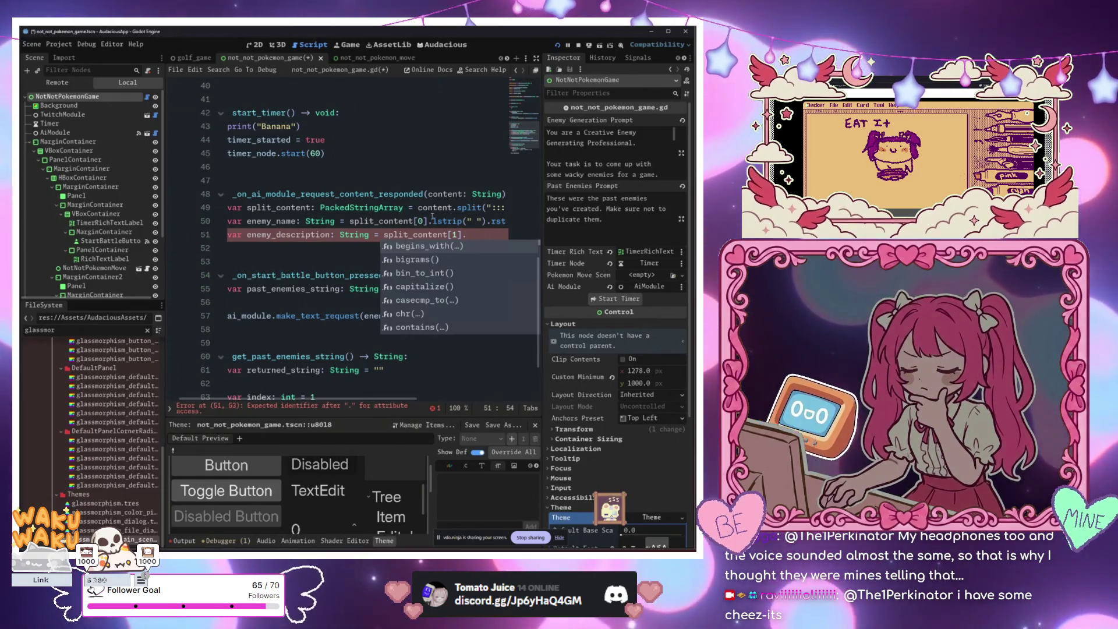
{"action": "left_click_drag", "start_coordinate": [431, 220], "coordinate": [512, 219]}
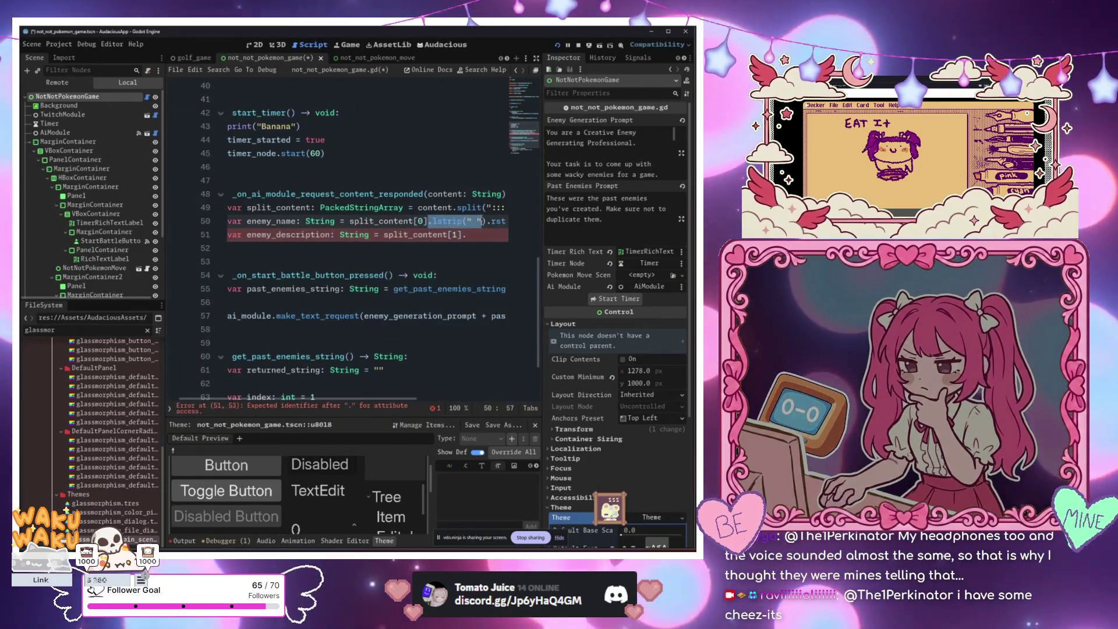
{"action": "key", "text": "ctrl+c"}
{"action": "left_click", "coordinate": [470, 235]}
{"action": "key", "text": "ctrl+v"}
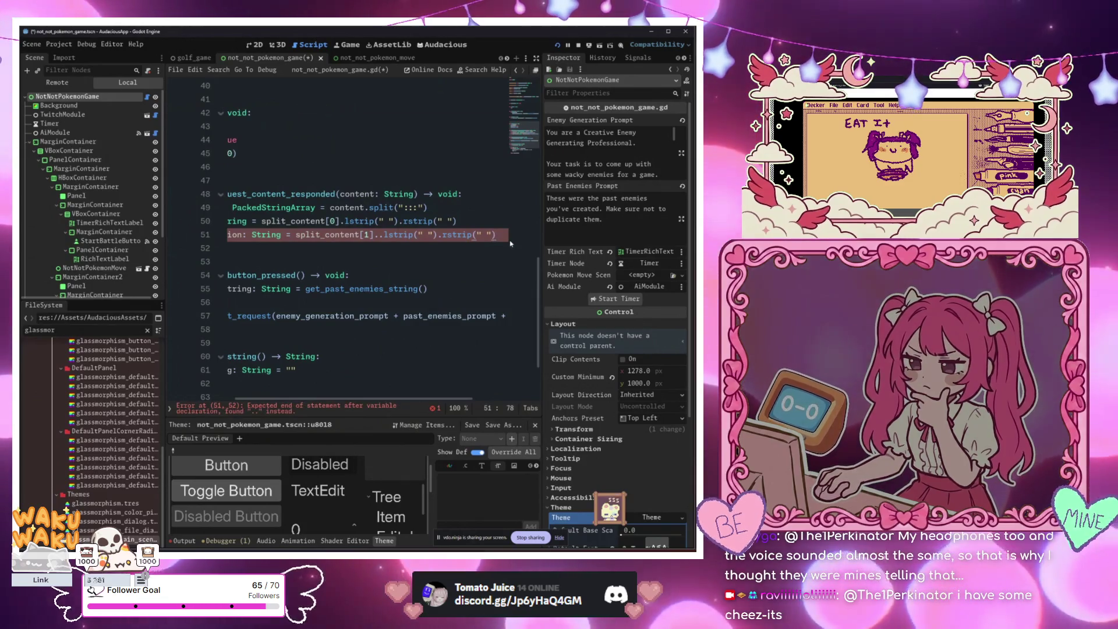
Remove the doubled dot before lstrip and add two blank lines after the description.
{"action": "left_click", "coordinate": [377, 234]}
{"action": "key", "text": "Delete"}
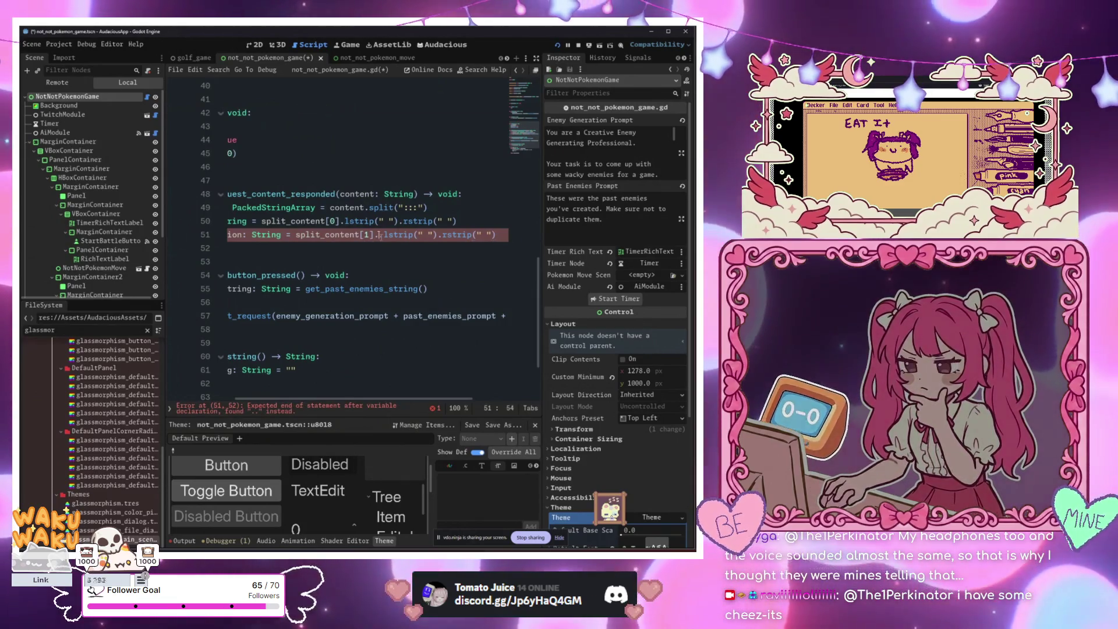
{"action": "left_click_drag", "start_coordinate": [486, 235], "coordinate": [517, 230]}
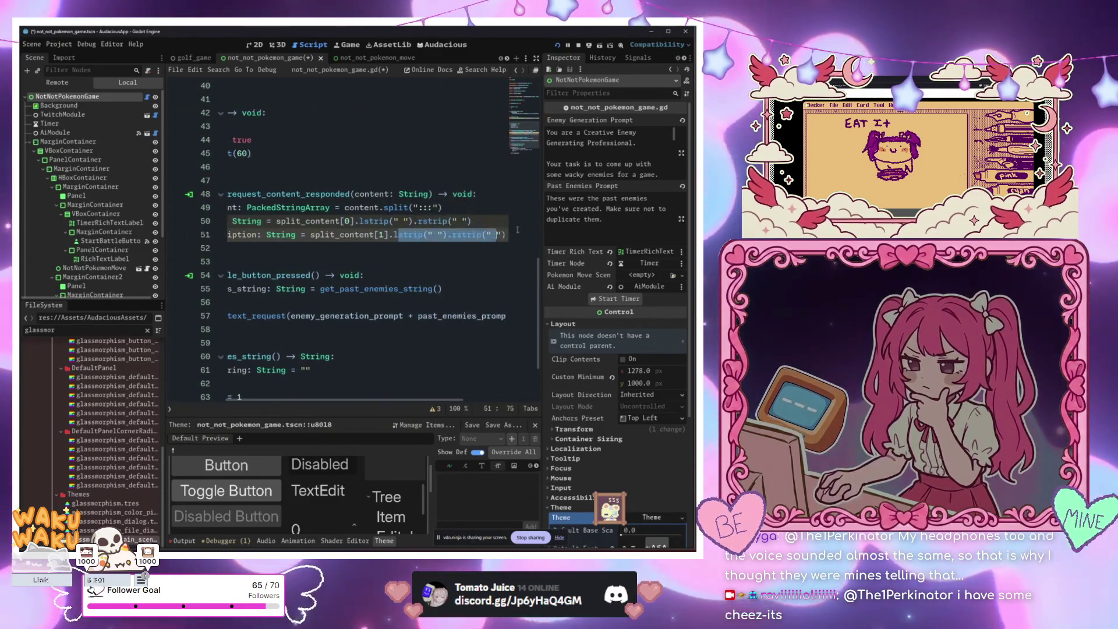
{"action": "left_click", "coordinate": [507, 235]}
{"action": "key", "text": "Return"}
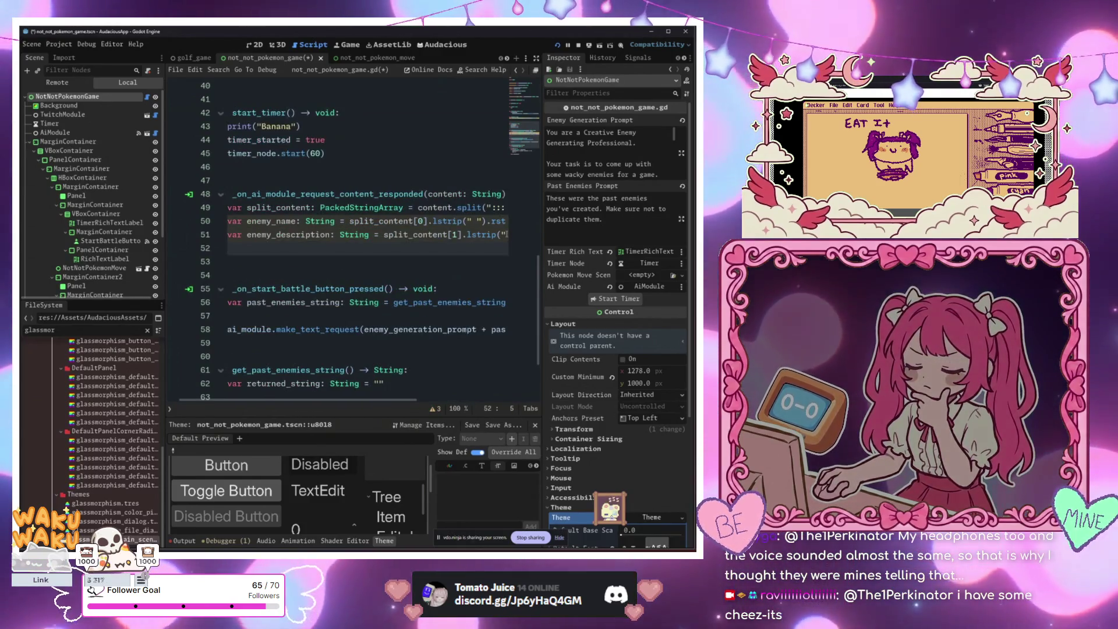
{"action": "key", "text": "Return"}
{"action": "type", "text": "if ene"}
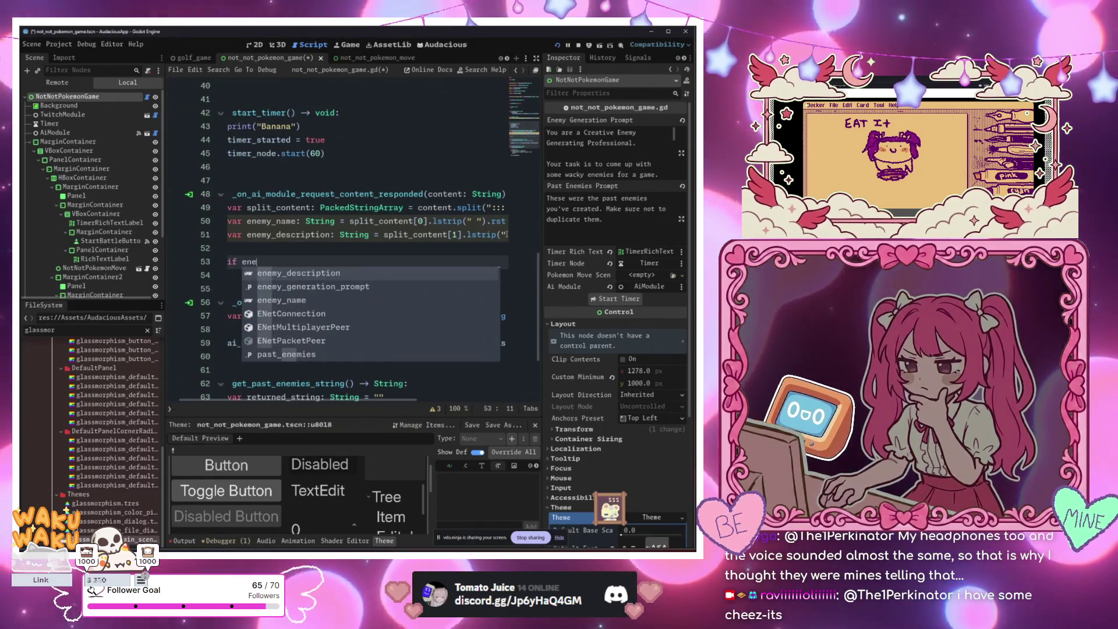
Write the condition 'if not enemy_name or not enemy_description:' and open its block.
{"action": "key", "text": "Return"}
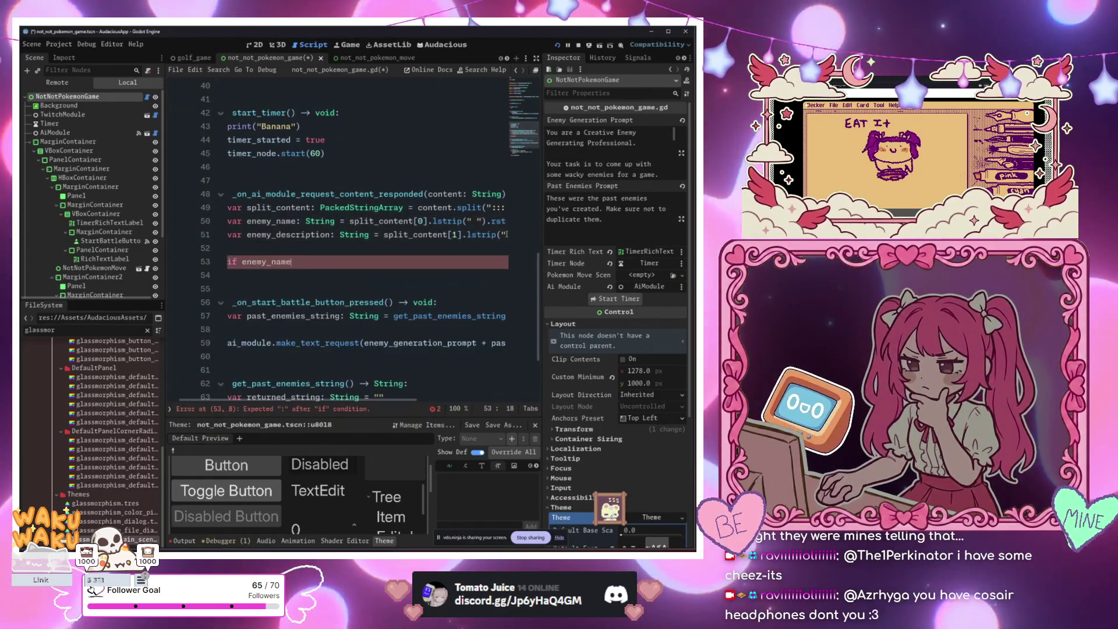
{"action": "type", "text": "and e"}
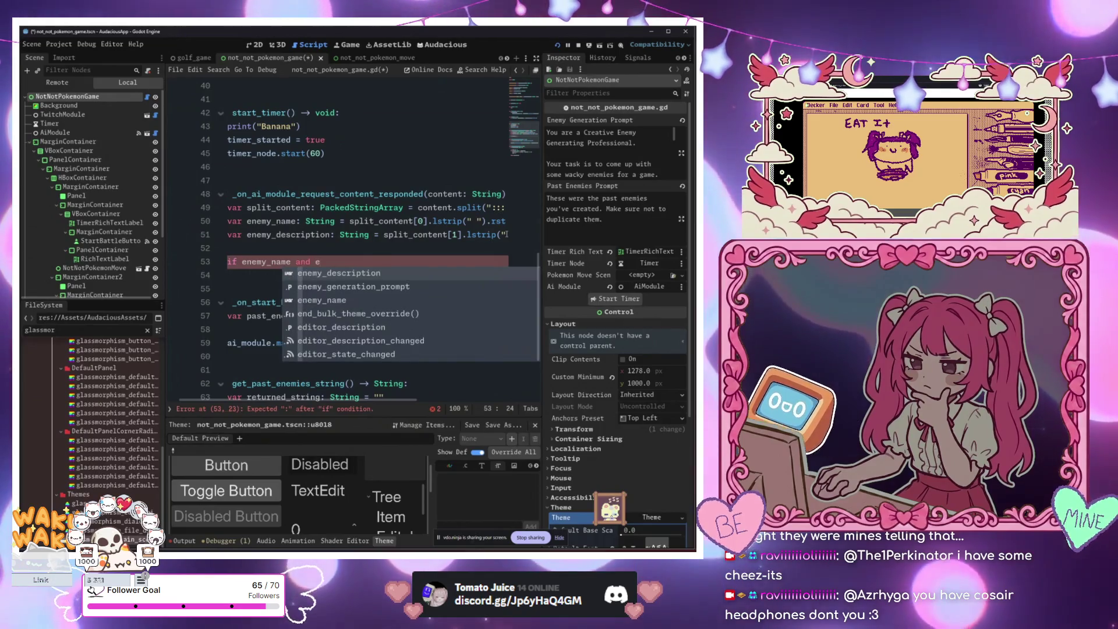
{"action": "key", "text": "Return"}
{"action": "type", "text": ":"}
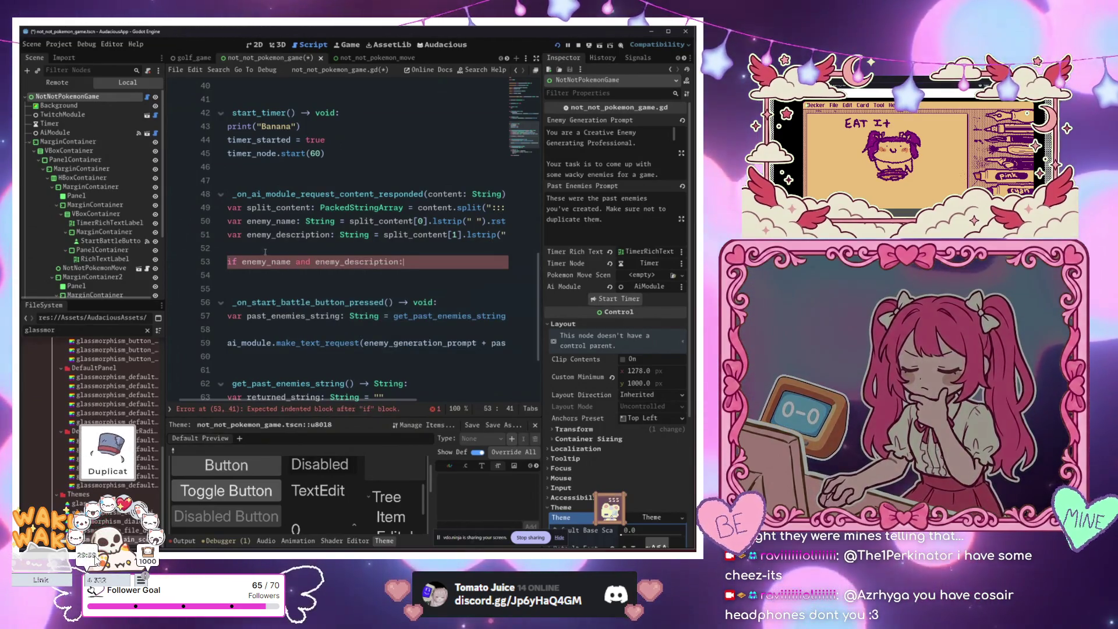
{"action": "type", "text": " not"}
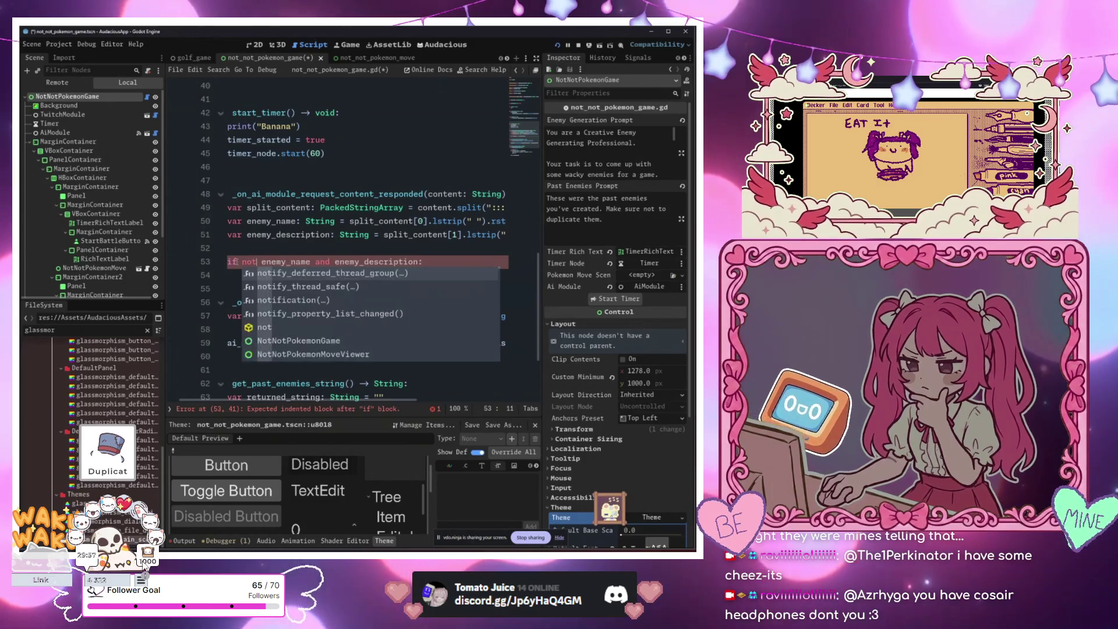
{"action": "key", "text": "ctrl+Right"}
{"action": "key", "text": "ctrl+Right"}
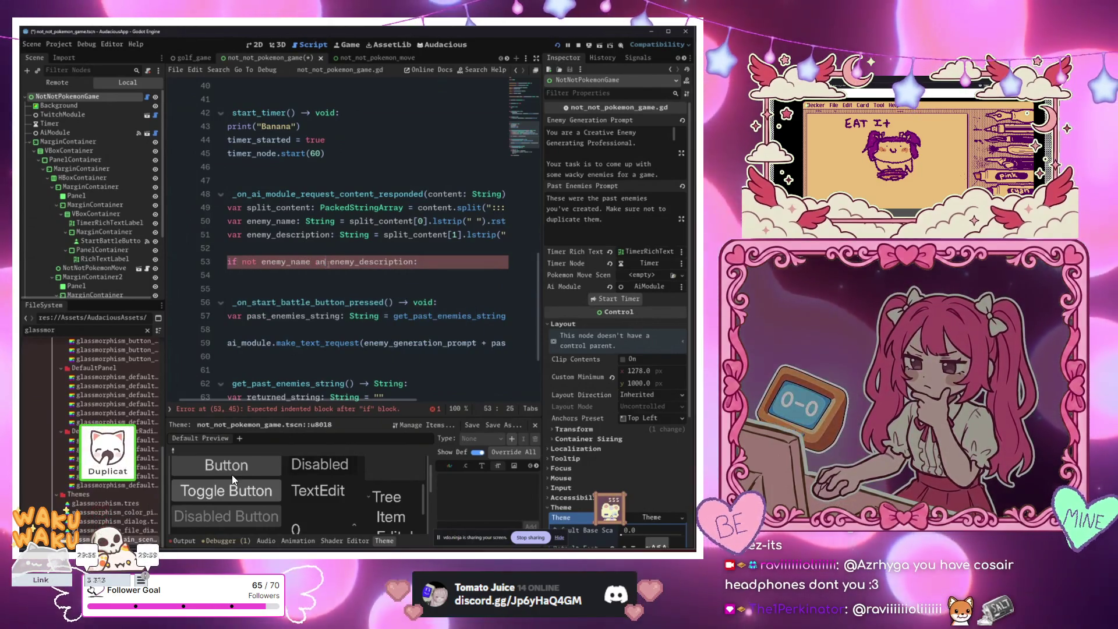
{"action": "key", "text": "BackSpace"}
{"action": "key", "text": "BackSpace"}
{"action": "key", "text": "BackSpace"}
{"action": "type", "text": "or not"}
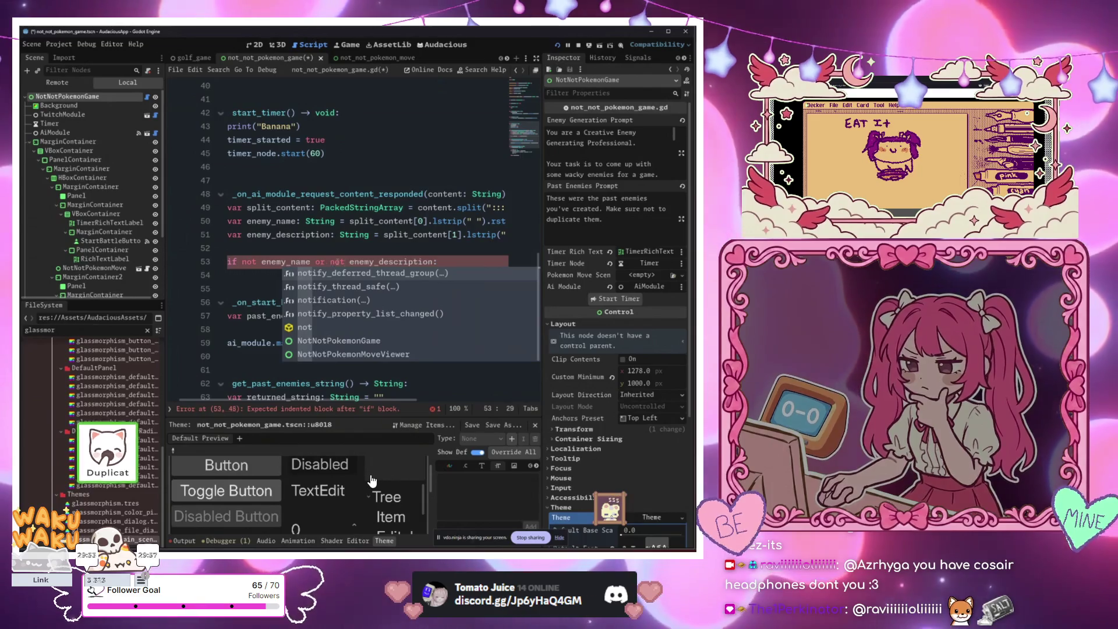
{"action": "key", "text": "End"}
{"action": "key", "text": "Return"}
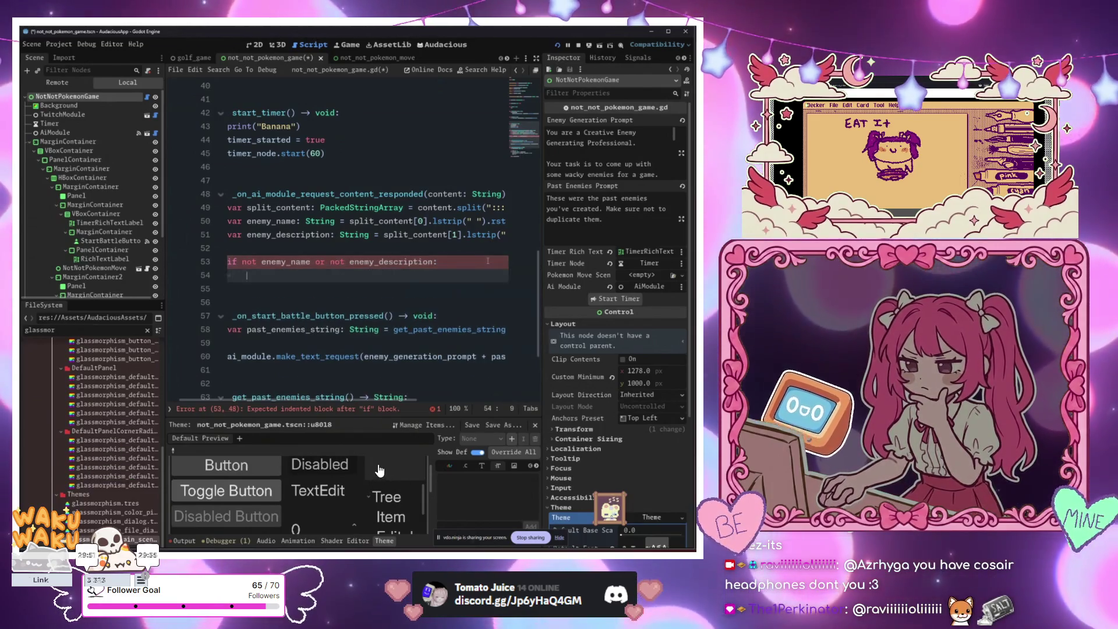
{"action": "key", "text": "Return"}
{"action": "key", "text": "Up"}
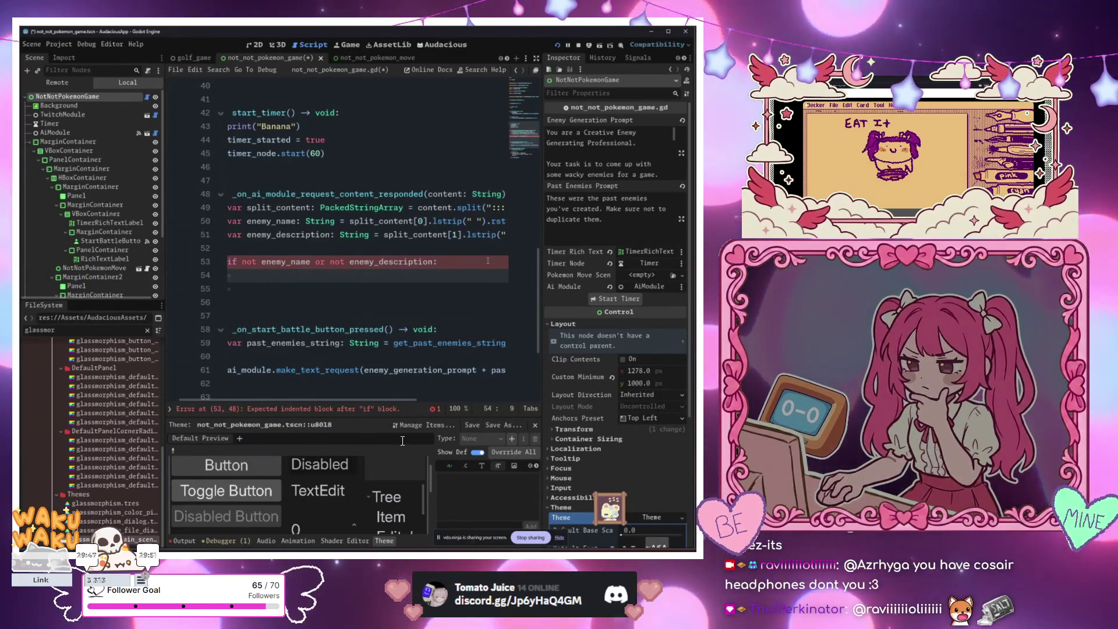
{"action": "type", "text": "S.ale"}
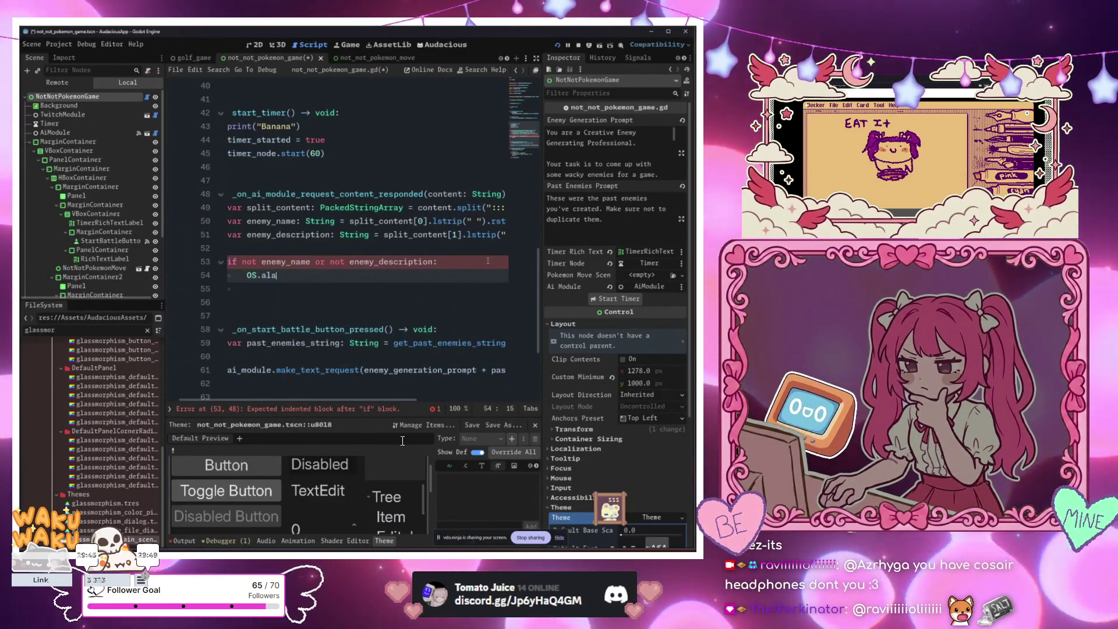
{"action": "type", "text": "rt(\"Fai"}
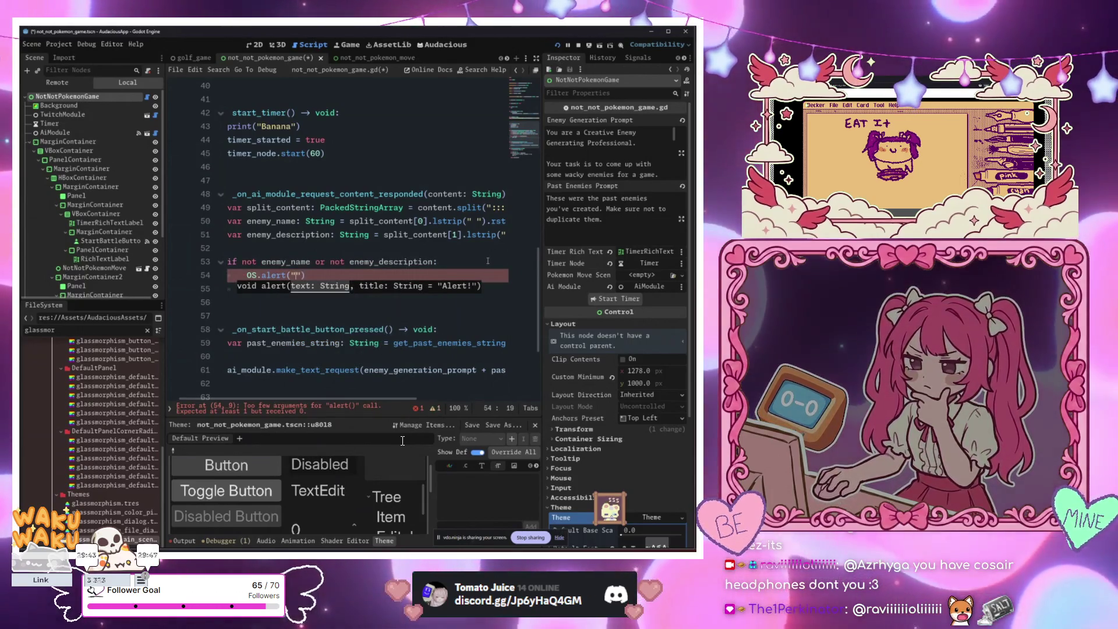
{"action": "type", "text": "led Generation"}
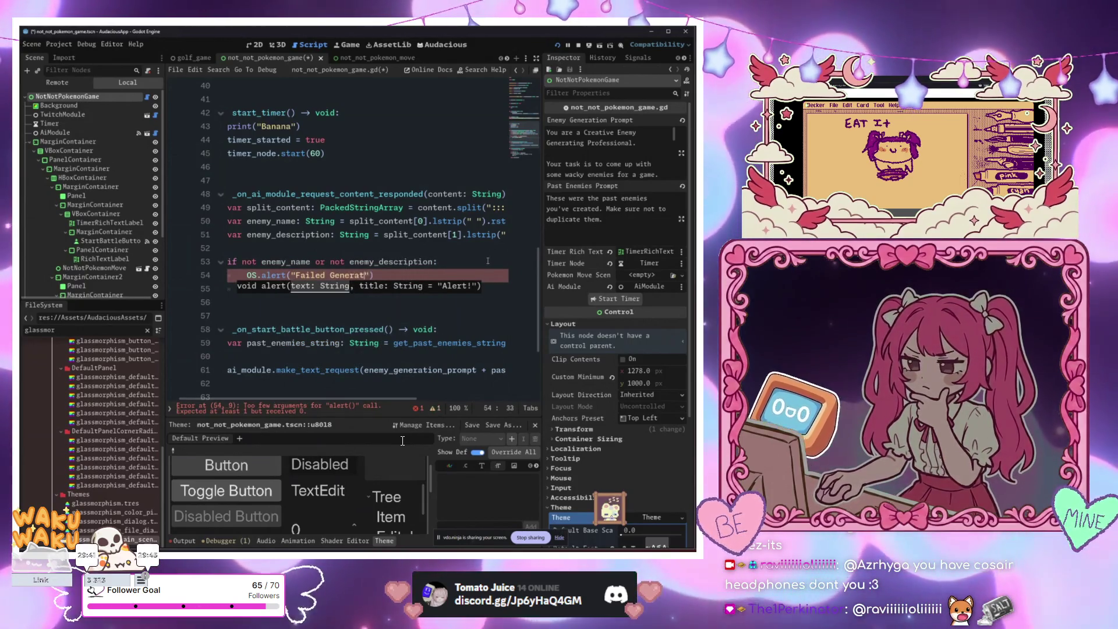
{"action": "type", "text": ", try again!"}
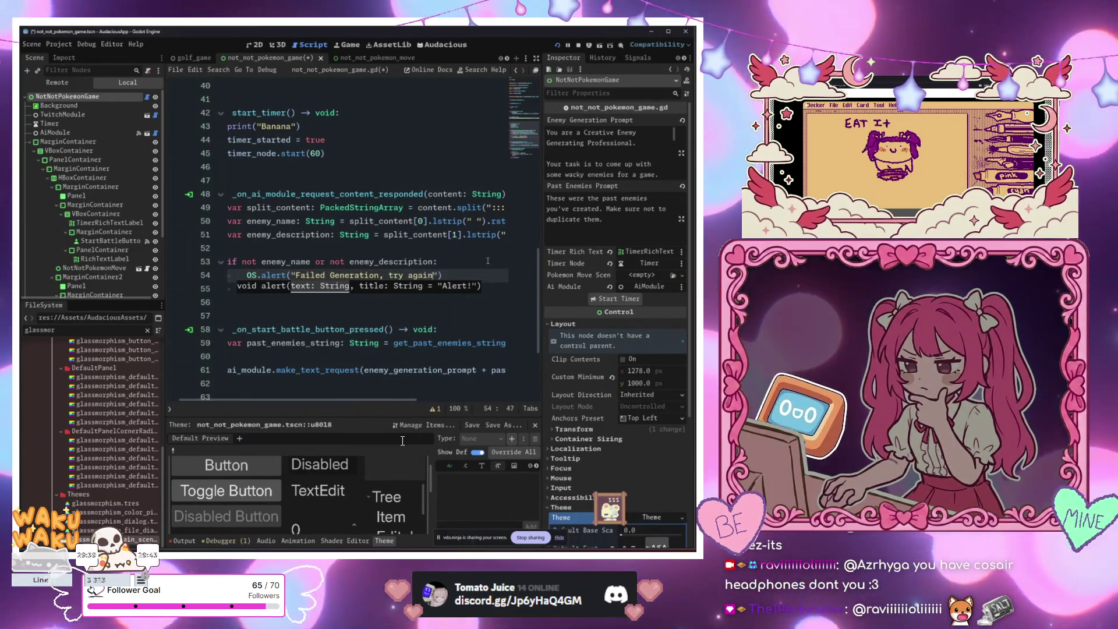
{"action": "type", "text": "\", \"FAILE"}
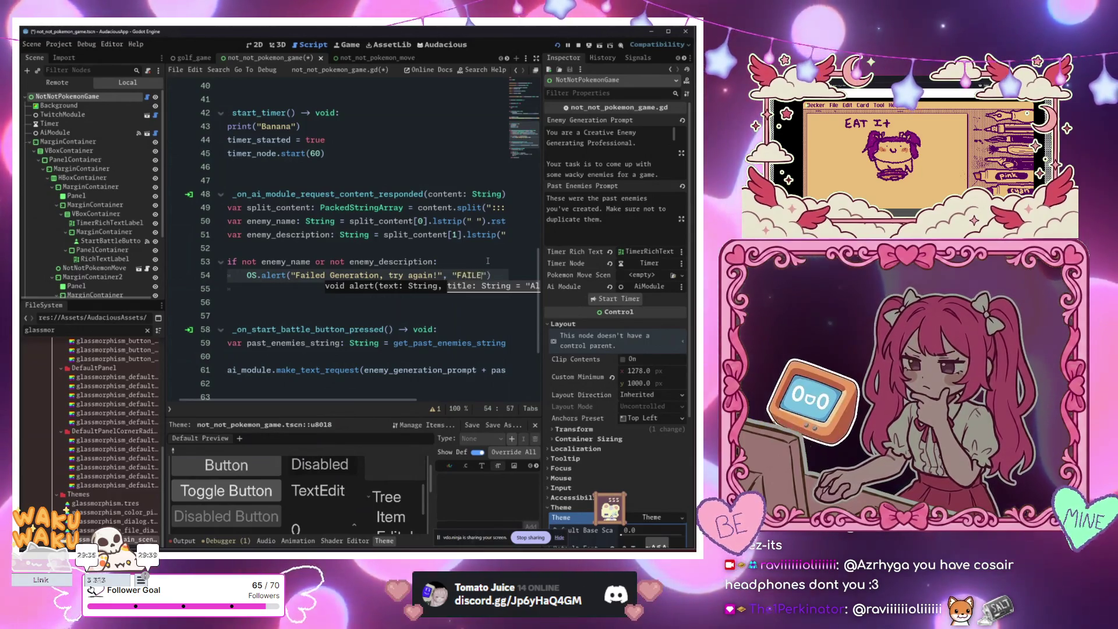
{"action": "type", "text": "NERATION"}
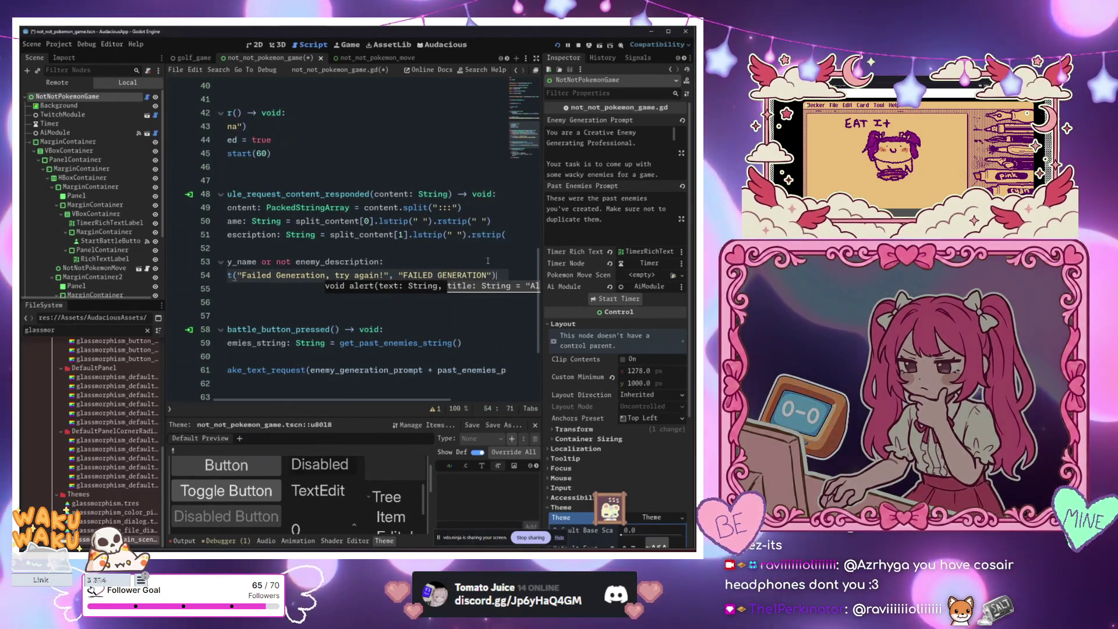
Add OS.alert("Failed Generation, try again!", "FAILED GENERATION") and an early return inside the block.
{"action": "key", "text": "Return"}
{"action": "type", "text": "retu"}
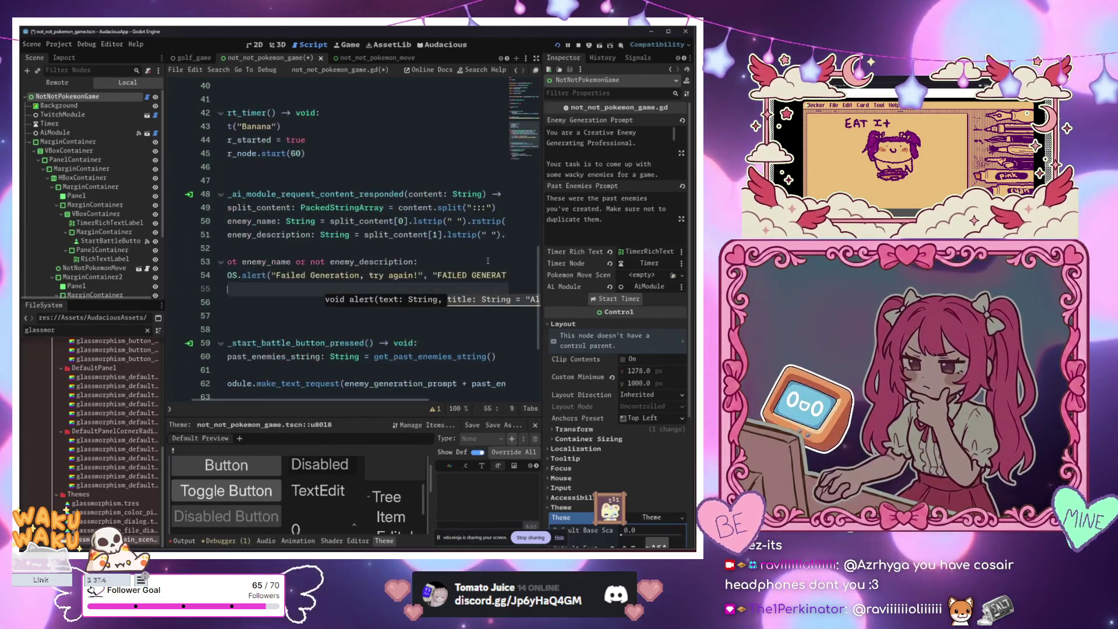
{"action": "key", "text": "Return"}
{"action": "key", "text": "Return"}
{"action": "key", "text": "Return"}
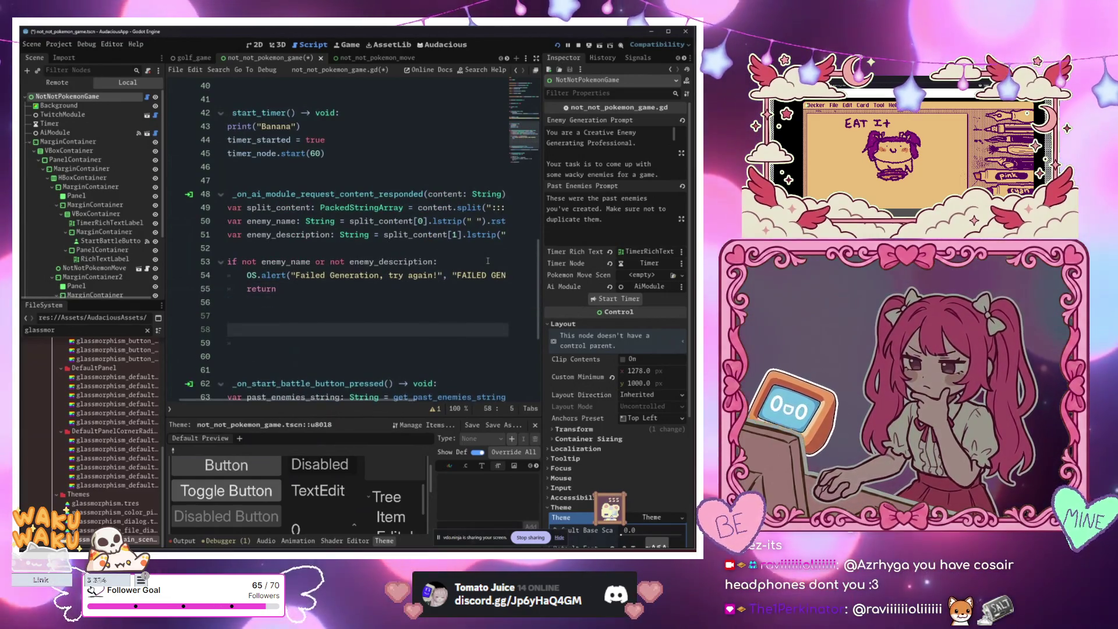
{"action": "key", "text": "BackSpace"}
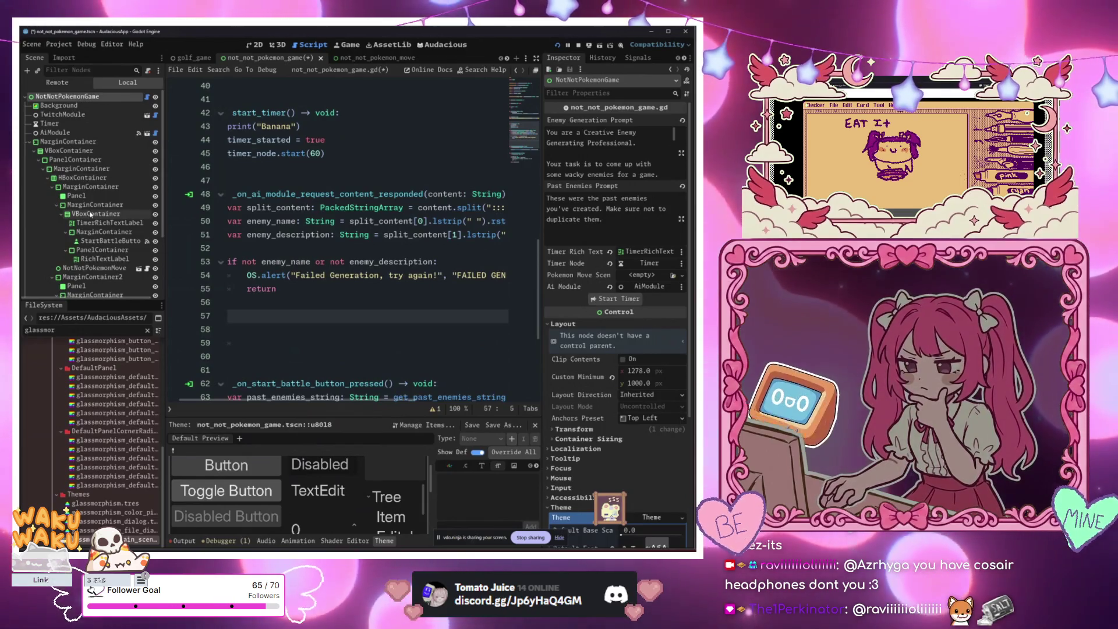
{"action": "scroll", "coordinate": [378, 236], "scroll_direction": "up", "scroll_amount": 13}
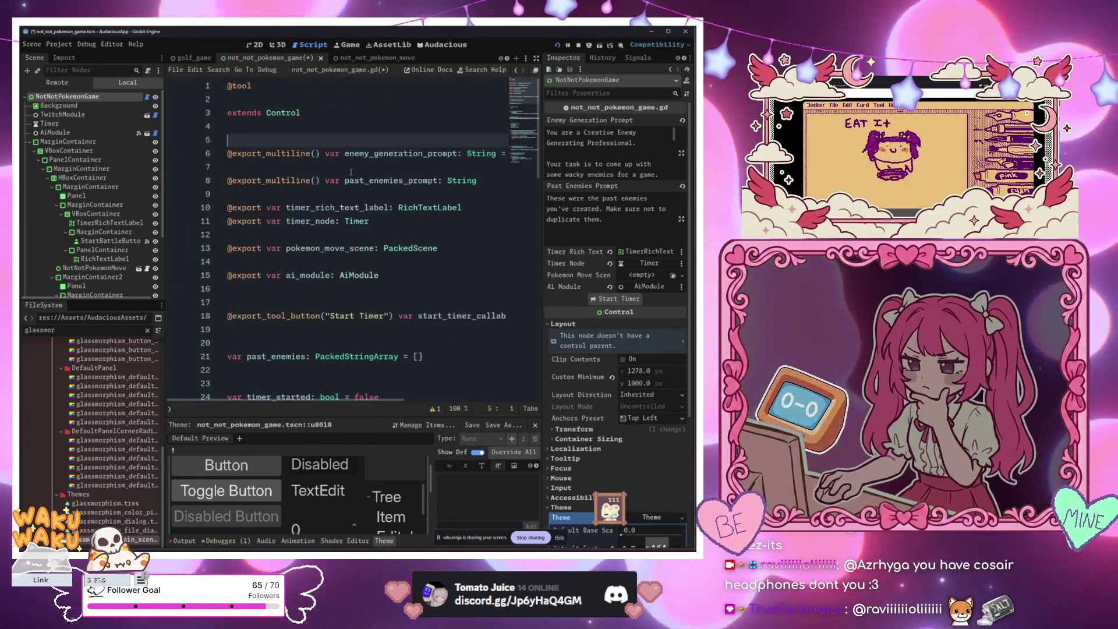
Make room below the timer export and start a new @ annotation line.
{"action": "left_click", "coordinate": [367, 194]}
{"action": "left_click", "coordinate": [378, 236]}
{"action": "key", "text": "Return"}
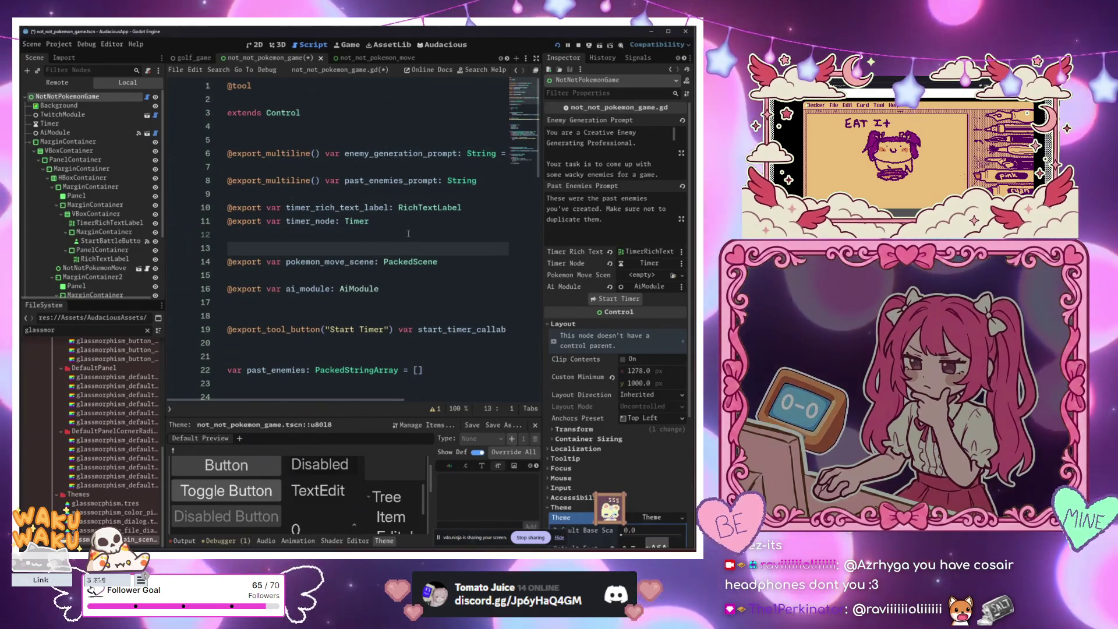
{"action": "key", "text": "Return"}
{"action": "key", "text": "Return"}
{"action": "key", "text": "Up"}
{"action": "key", "text": "Up"}
{"action": "type", "text": "_"}
{"action": "key", "text": "BackSpace"}
{"action": "type", "text": "@"}
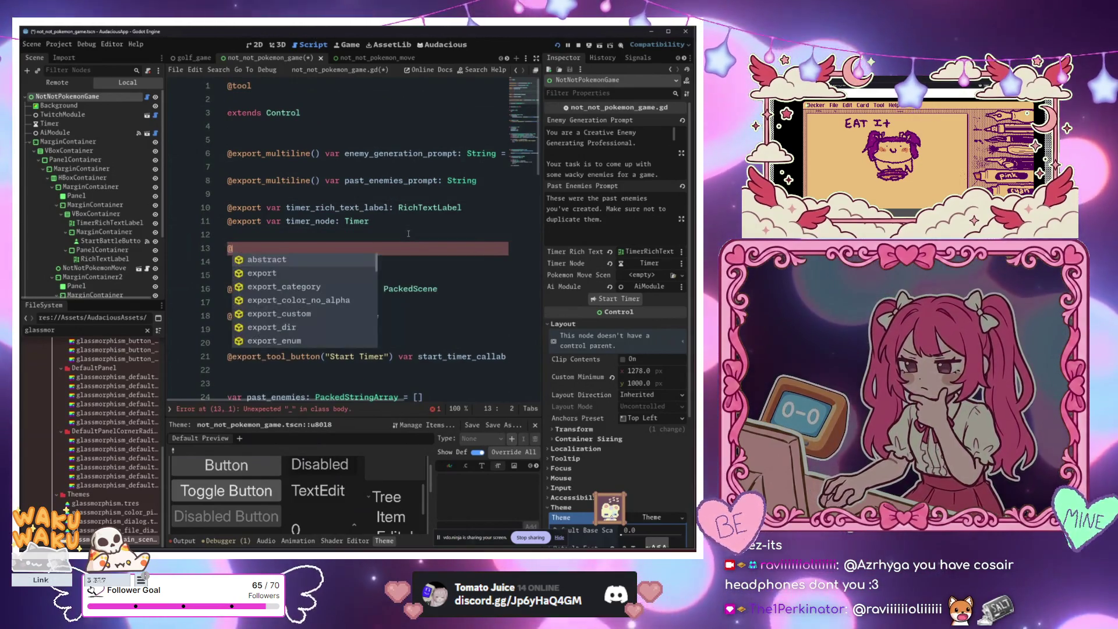
{"action": "type", "text": "export var "}
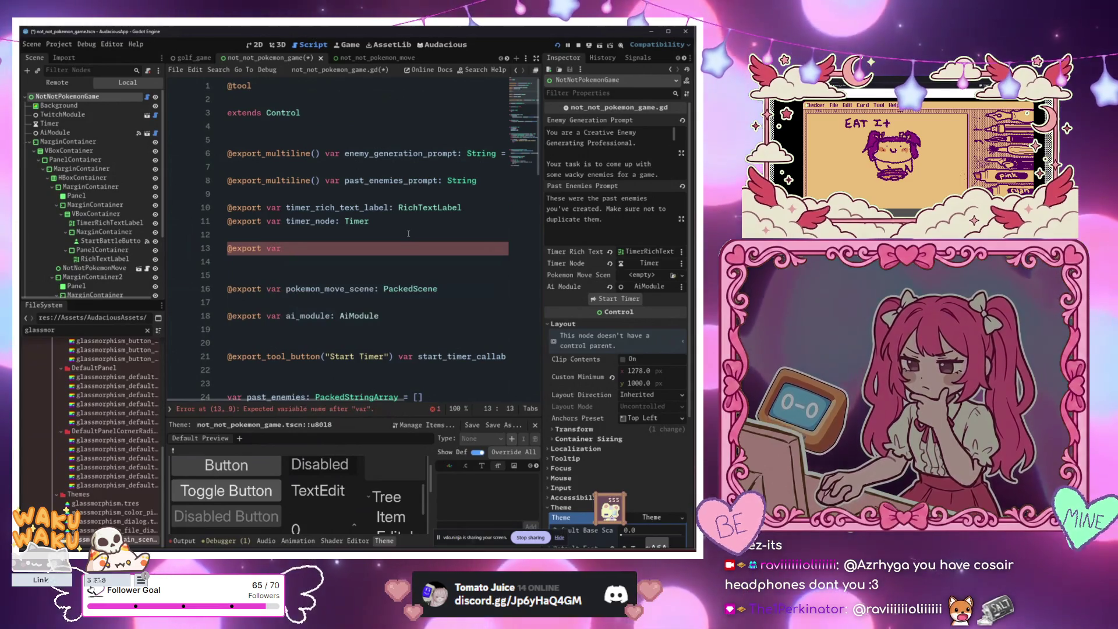
{"action": "type", "text": "enemy"}
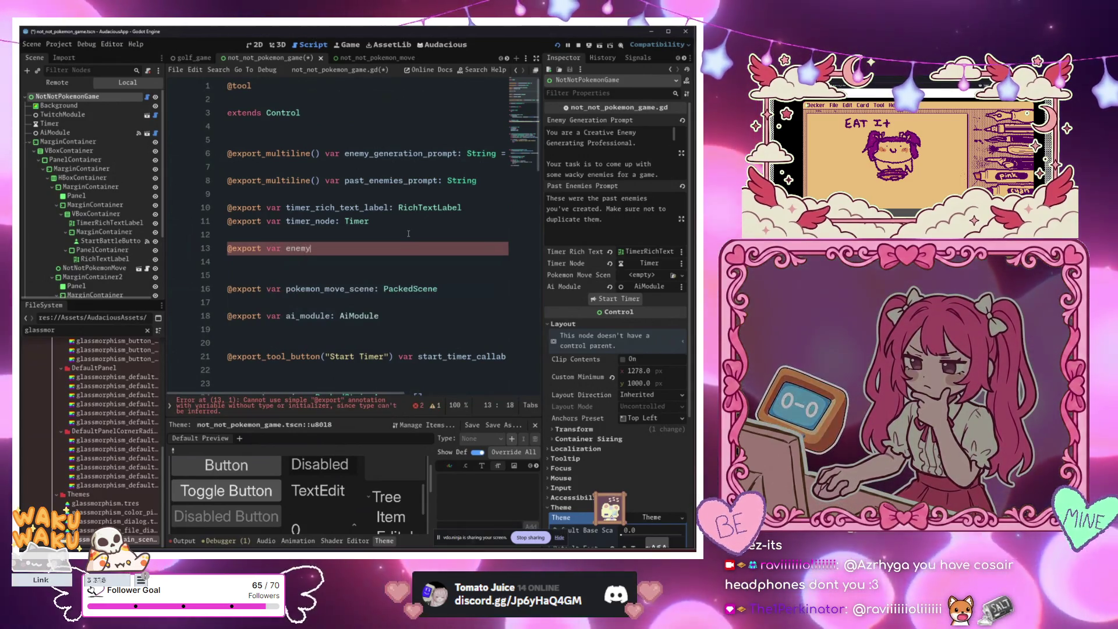
{"action": "scroll", "coordinate": [103, 236], "scroll_direction": "down", "scroll_amount": 3}
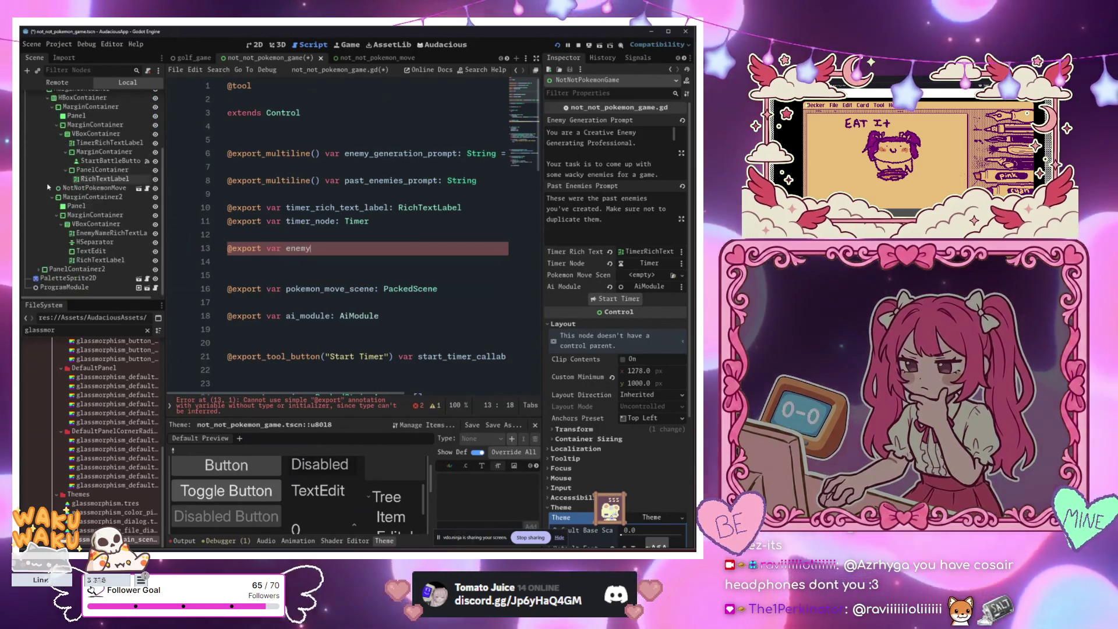
Select TextEdit and EnemyNameRichTextLabel and Ctrl-drag them into the script as exported node references.
{"action": "left_click", "coordinate": [93, 251]}
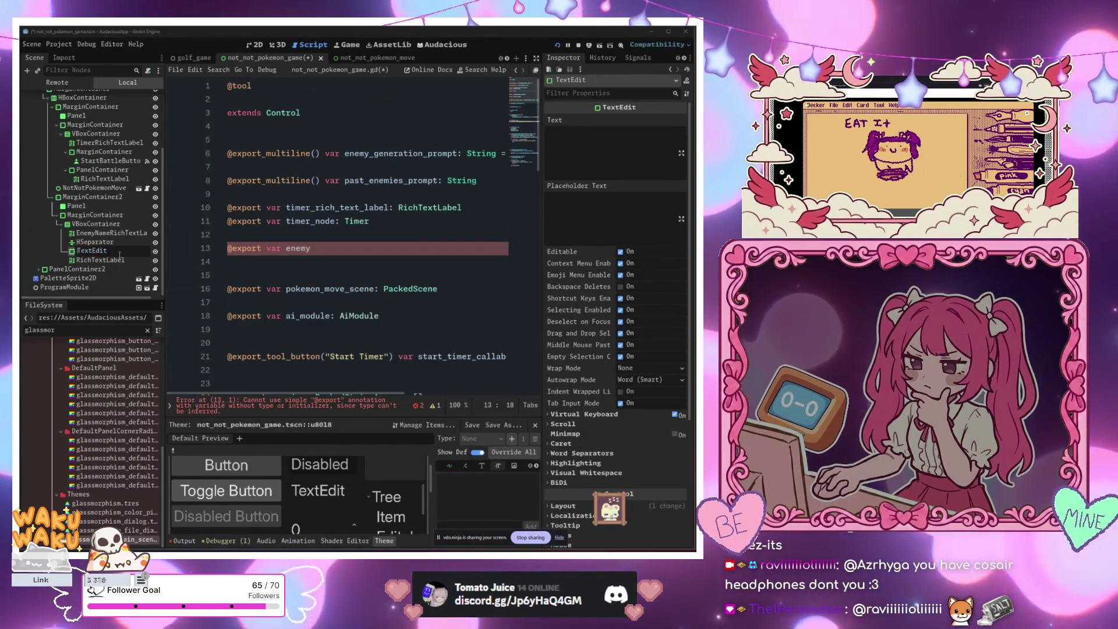
{"action": "type", "text": "Enem"}
{"action": "type", "text": "yDescription"}
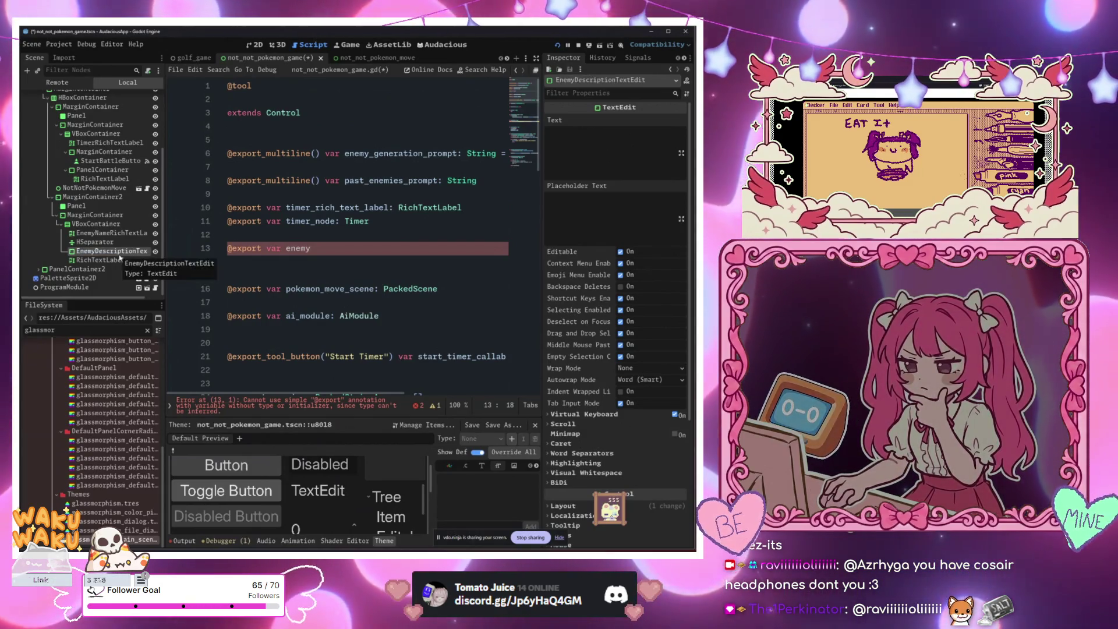
{"action": "left_click", "coordinate": [105, 233], "text": "ctrl"}
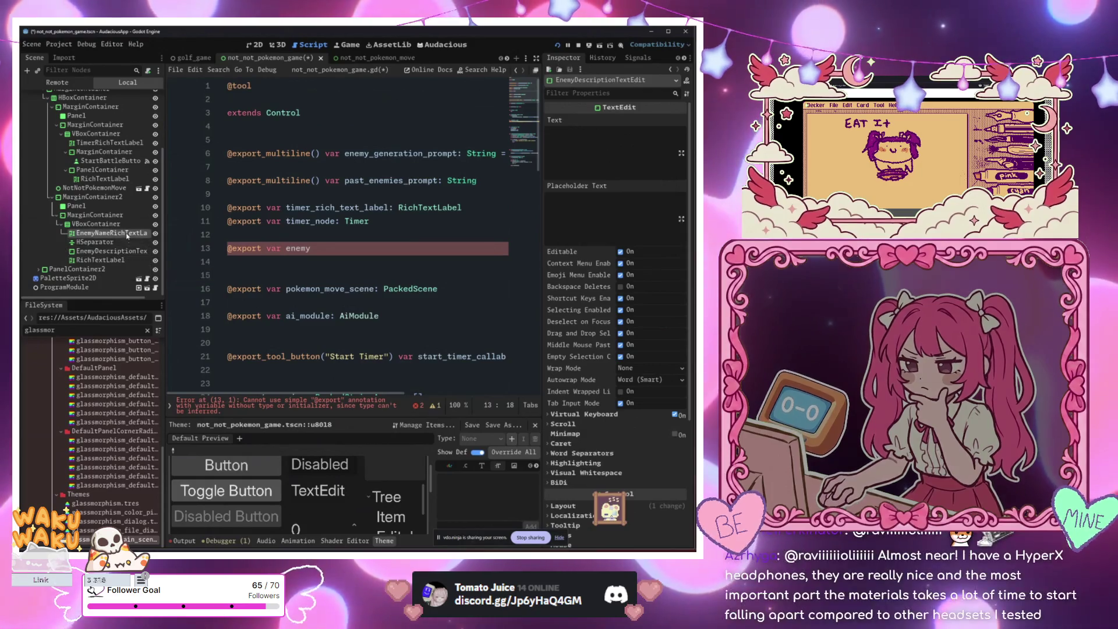
{"action": "left_click_drag", "start_coordinate": [144, 253], "coordinate": [261, 248]}
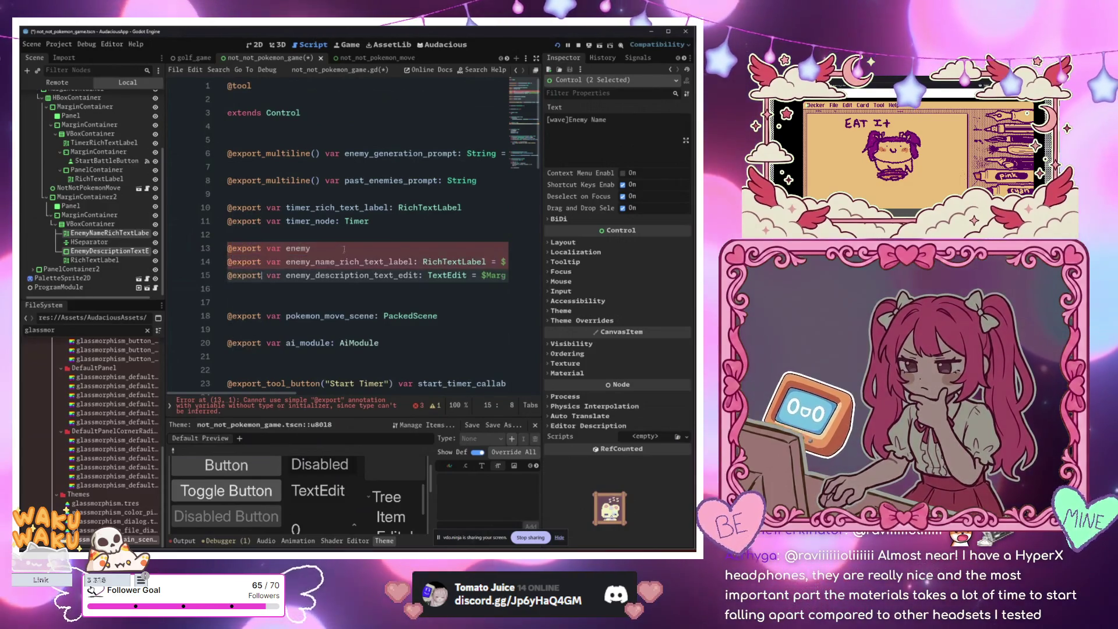
Delete the unfinished enemy export line, leaving the two new node reference declarations.
{"action": "key", "text": "BackSpace"}
{"action": "key", "text": "BackSpace"}
{"action": "key", "text": "End"}
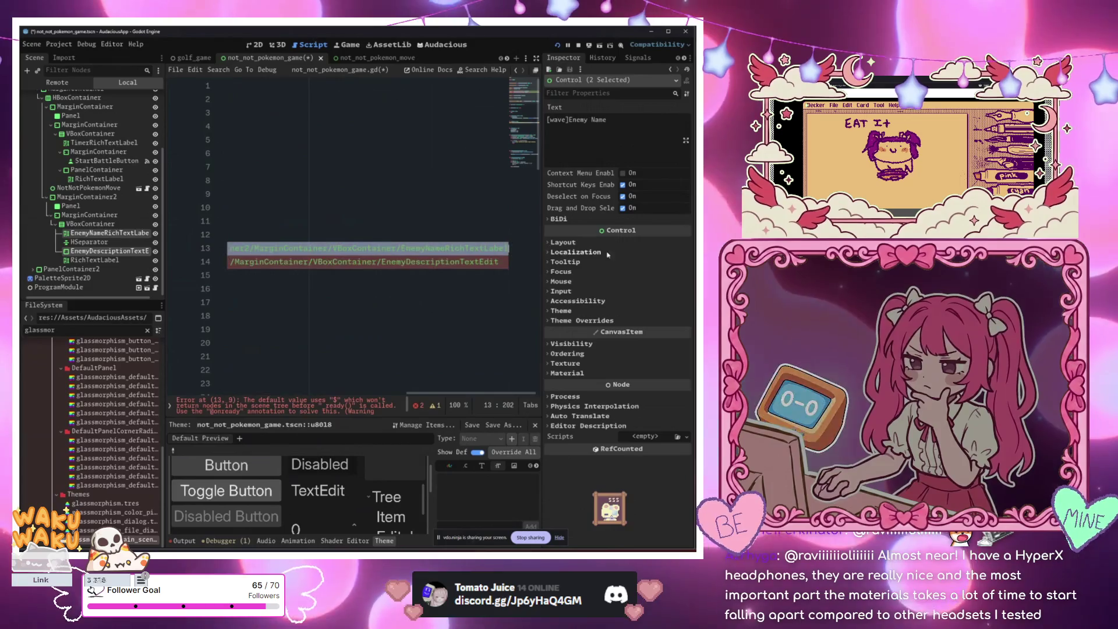
{"action": "key", "text": "ctrl+BackSpace"}
{"action": "key", "text": "ctrl+BackSpace"}
{"action": "key", "text": "ctrl+BackSpace"}
{"action": "key", "text": "Down"}
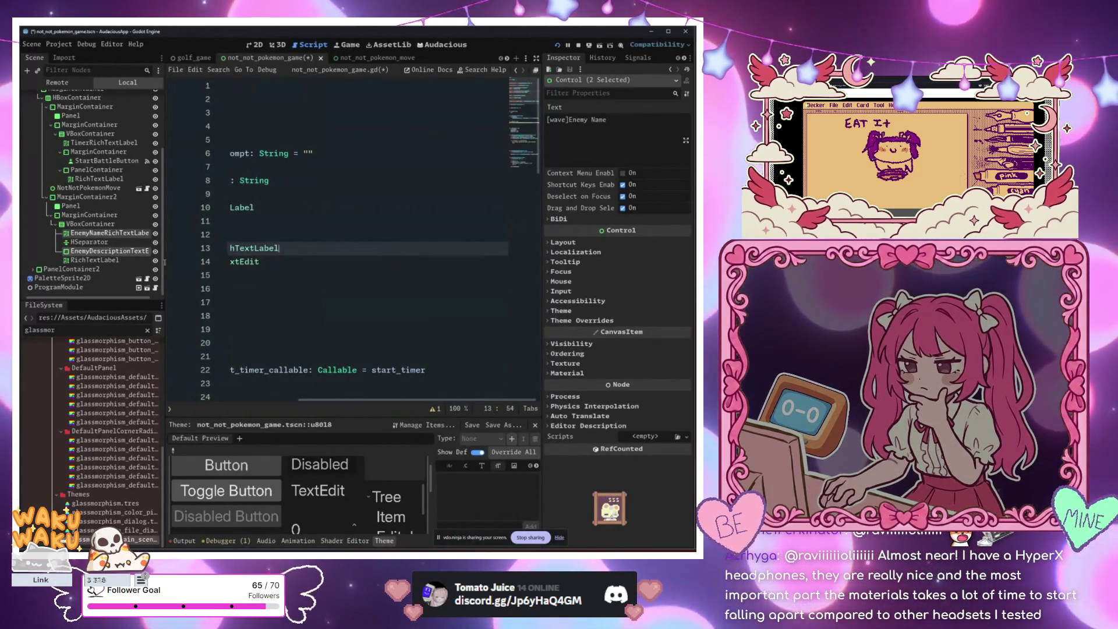
{"action": "key", "text": "shift+Home"}
{"action": "scroll", "coordinate": [369, 271], "scroll_direction": "down", "scroll_amount": 10}
{"action": "left_click", "coordinate": [369, 273]}
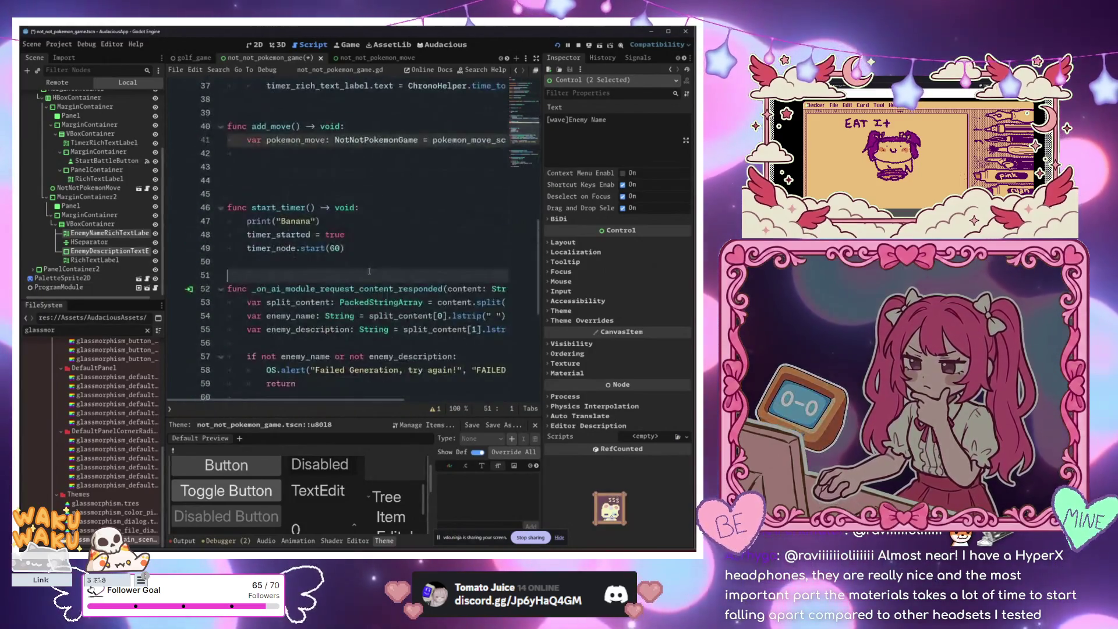
{"action": "scroll", "coordinate": [329, 311], "scroll_direction": "down", "scroll_amount": 3}
After the early return, set enemy_name_rich_text_label.text = enemy_name.
{"action": "left_click", "coordinate": [342, 302]}
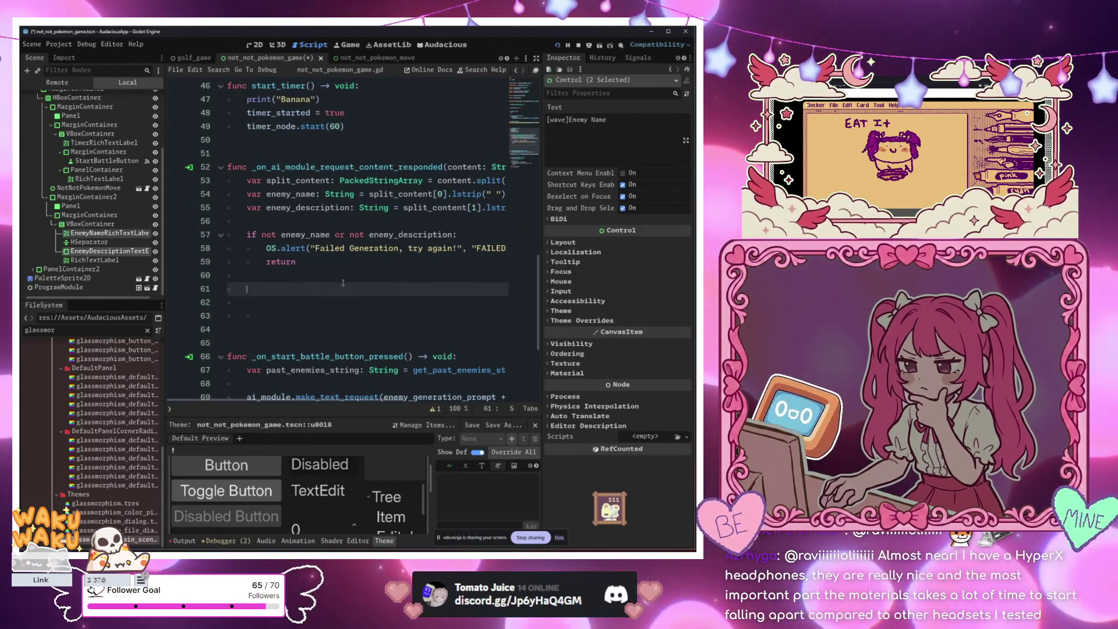
{"action": "type", "text": "ene"}
{"action": "key", "text": "Down"}
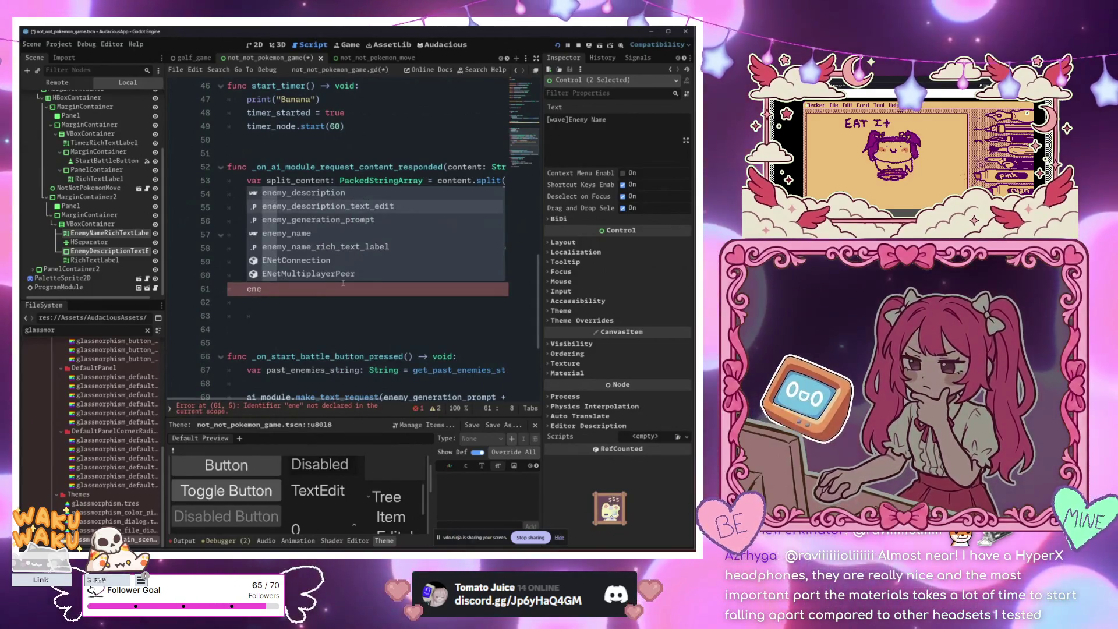
{"action": "key", "text": "Down"}
{"action": "key", "text": "Down"}
{"action": "key", "text": "Down"}
{"action": "key", "text": "Return"}
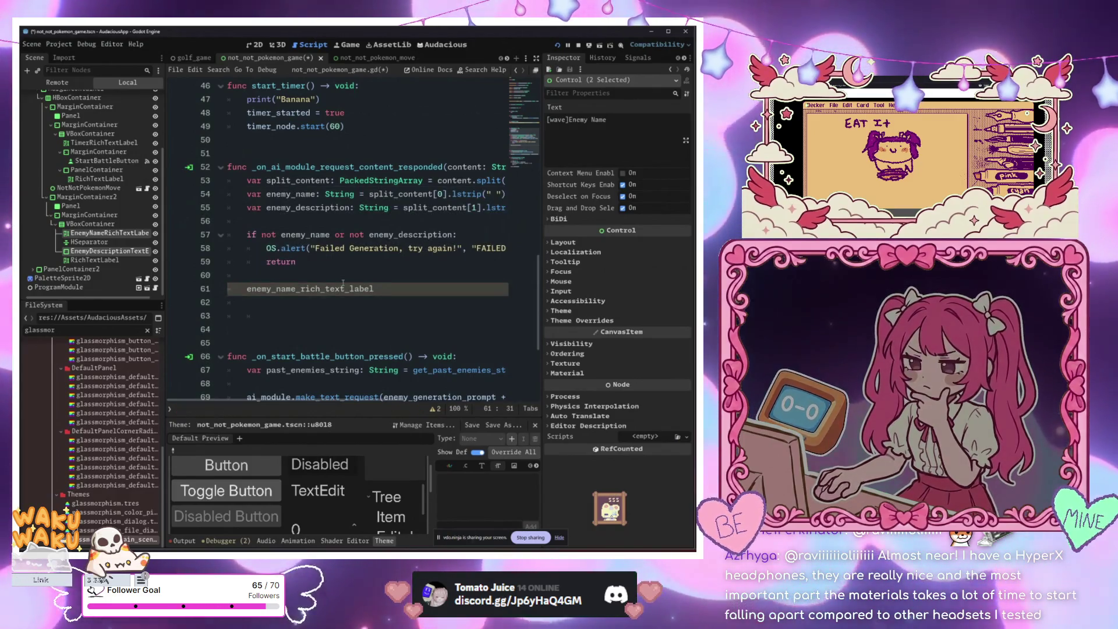
{"action": "type", "text": ".text"}
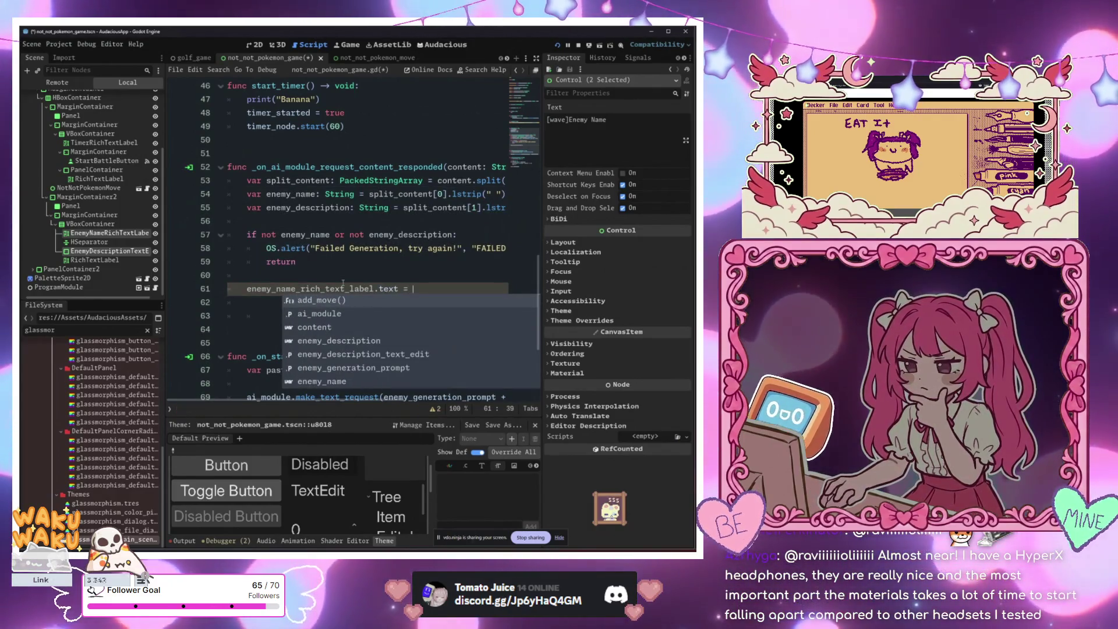
{"action": "type", "text": " = ene"}
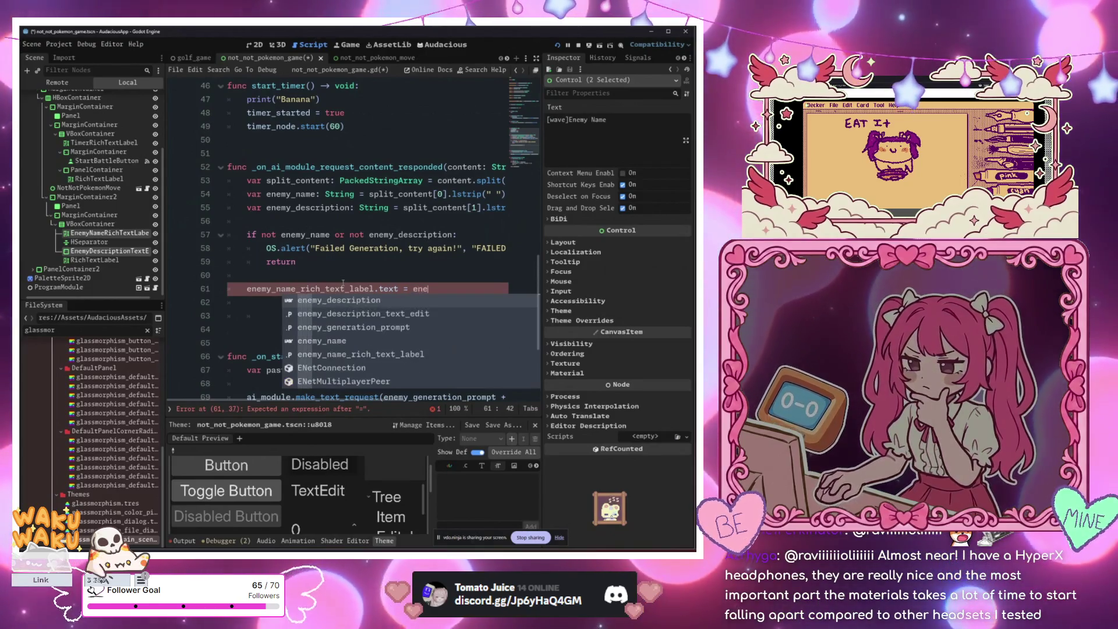
{"action": "key", "text": "Down"}
{"action": "key", "text": "Down"}
{"action": "key", "text": "Down"}
{"action": "key", "text": "Return"}
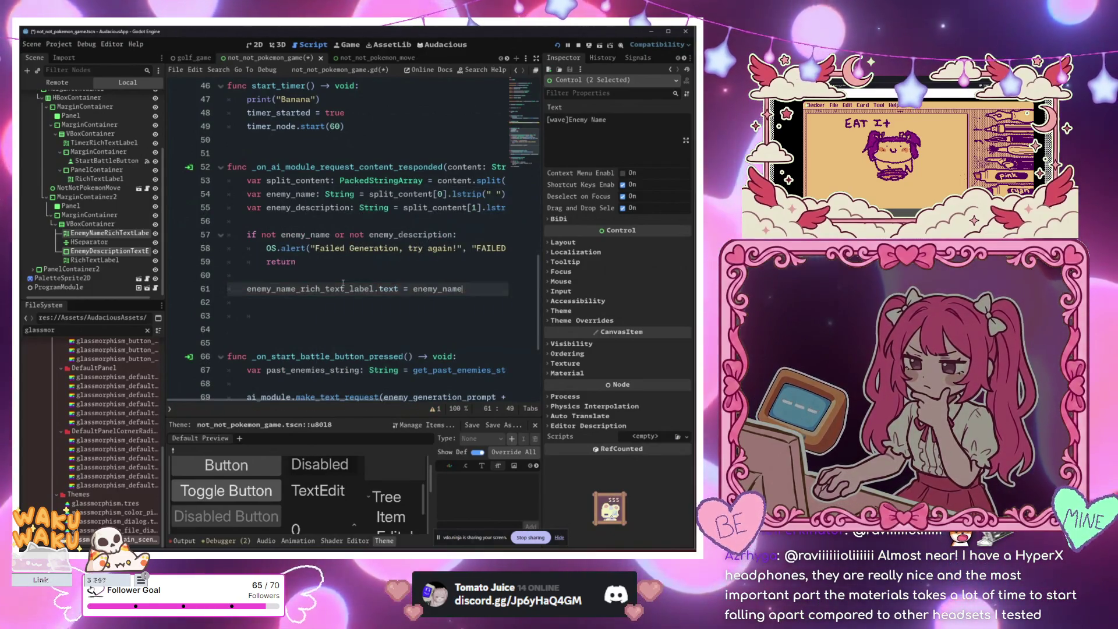
{"action": "key", "text": "Return"}
{"action": "type", "text": "ene"}
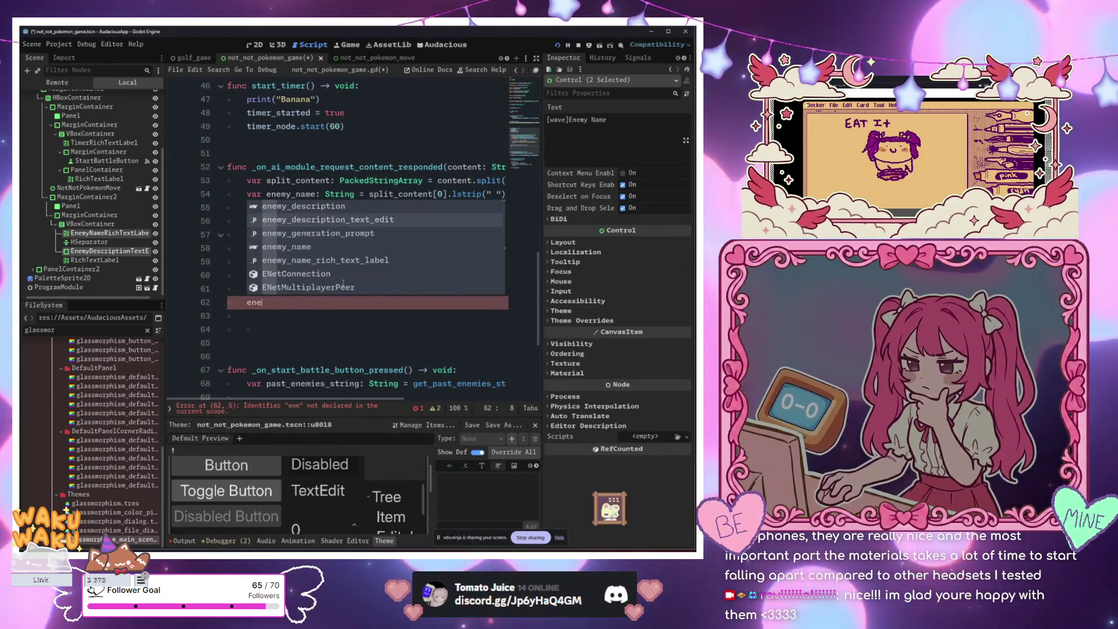
Set enemy_description_text_edit.text = enemy_description and save the scene.
{"action": "key", "text": "Return"}
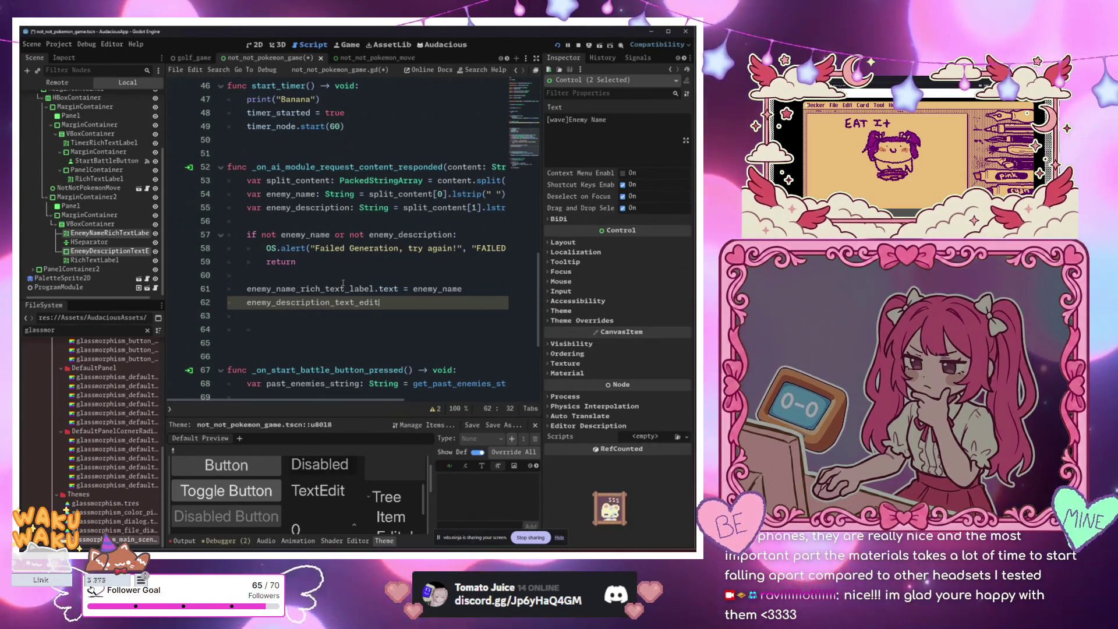
{"action": "type", "text": ".text = ene"}
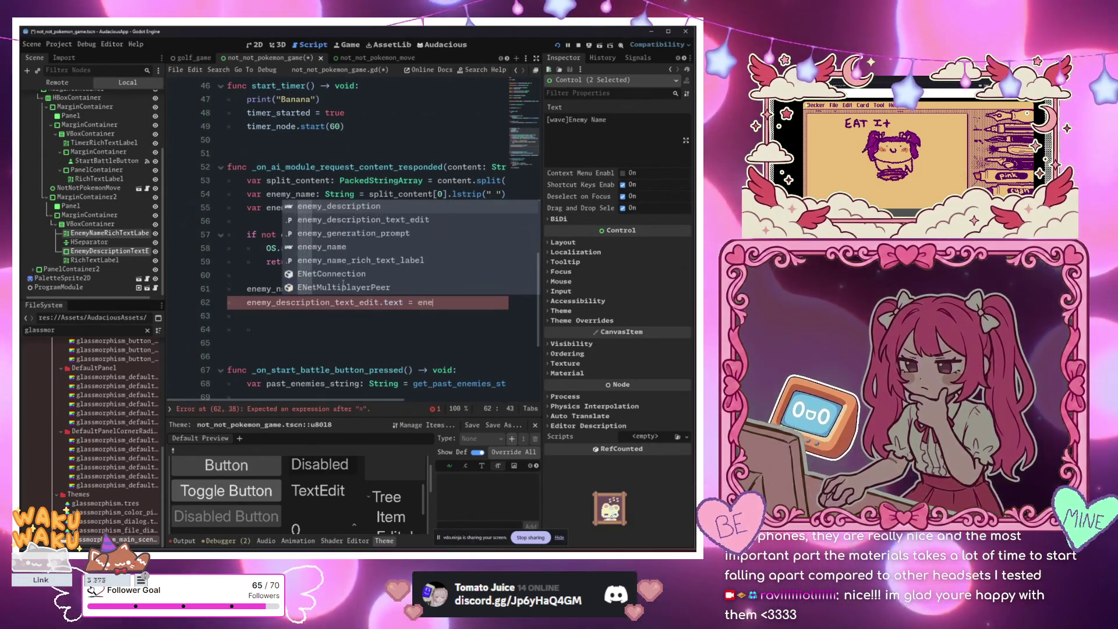
{"action": "key", "text": "Return"}
{"action": "key", "text": "ctrl+s"}
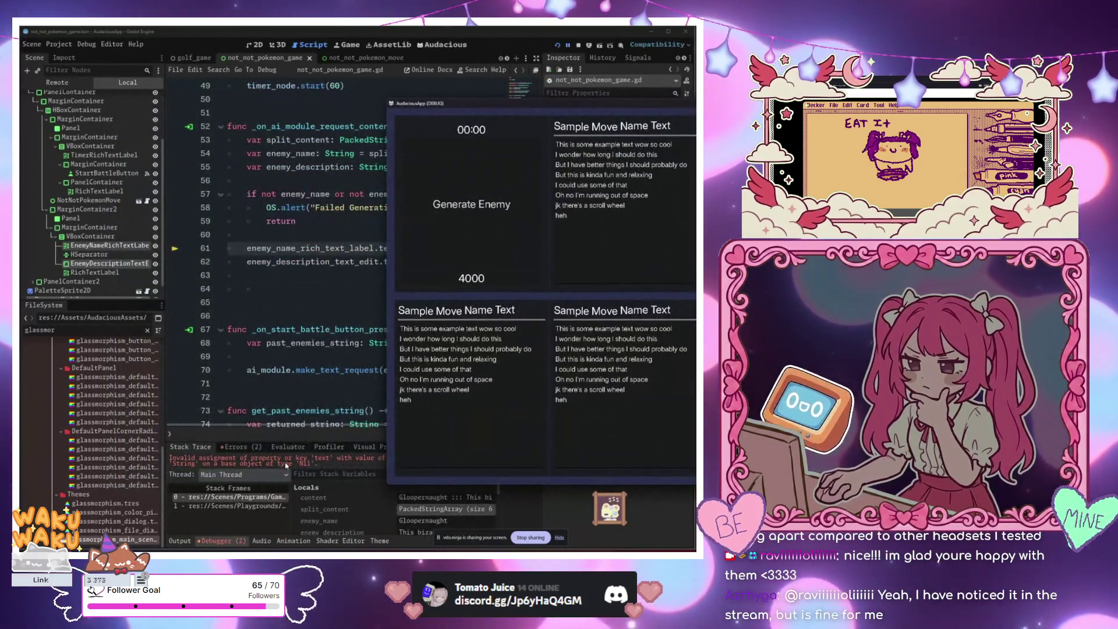
Move the game window aside and inspect the received content and the failing line 61 in the Debugger.
{"action": "mouse_move", "coordinate": [468, 117]}
{"action": "left_mouse_down"}
{"action": "mouse_move", "coordinate": [585, 242]}
{"action": "mouse_move", "coordinate": [599, 234]}
{"action": "left_mouse_up"}
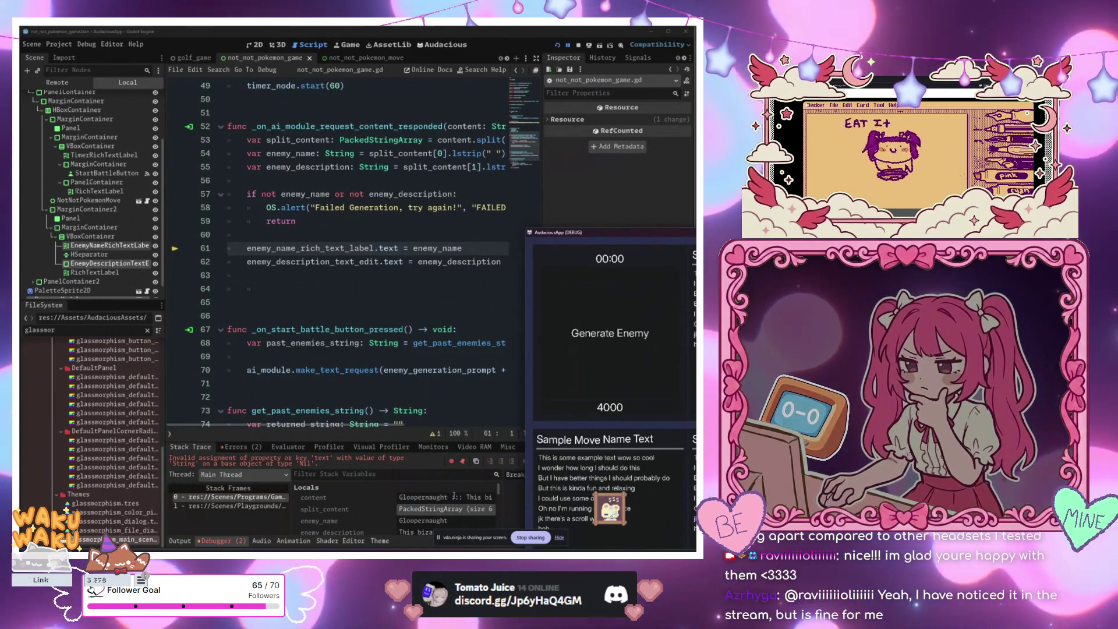
{"action": "left_click", "coordinate": [446, 497]}
{"action": "left_click_drag", "start_coordinate": [512, 500], "coordinate": [541, 496]}
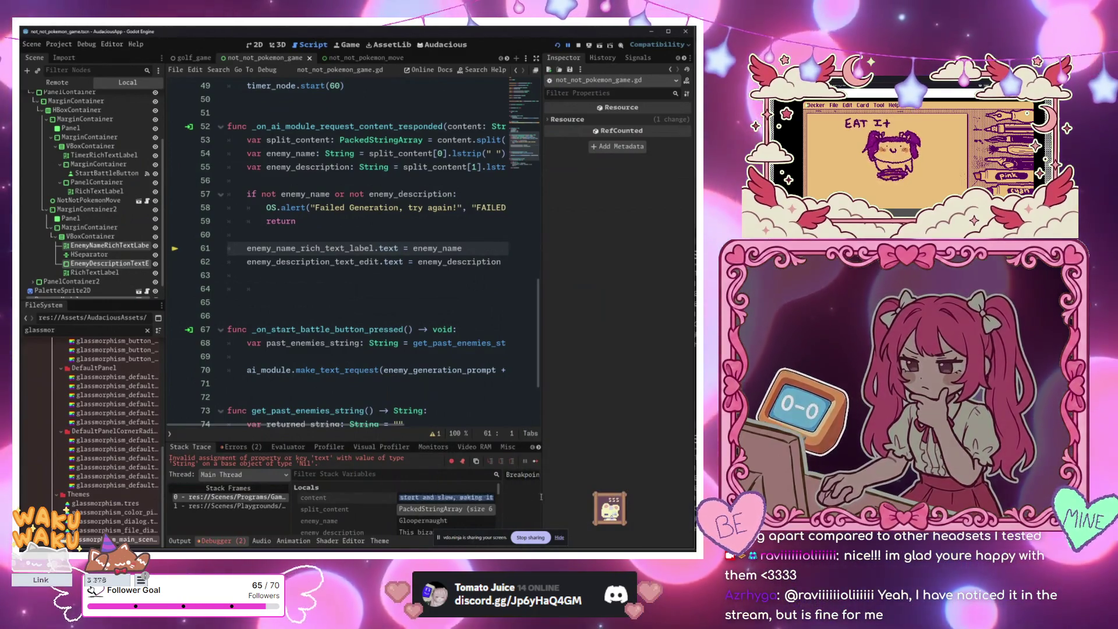
{"action": "left_click", "coordinate": [432, 369]}
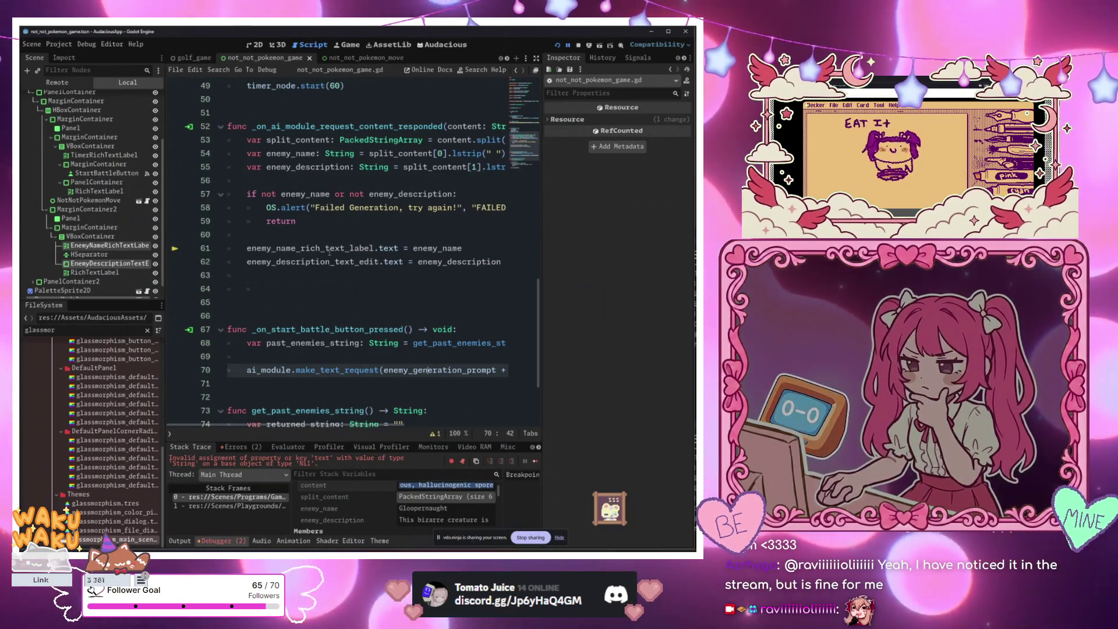
{"action": "left_click", "coordinate": [347, 248]}
{"action": "scroll", "coordinate": [96, 103], "scroll_direction": "up", "scroll_amount": 1}
{"action": "scroll", "coordinate": [96, 104], "scroll_direction": "up", "scroll_amount": 2}
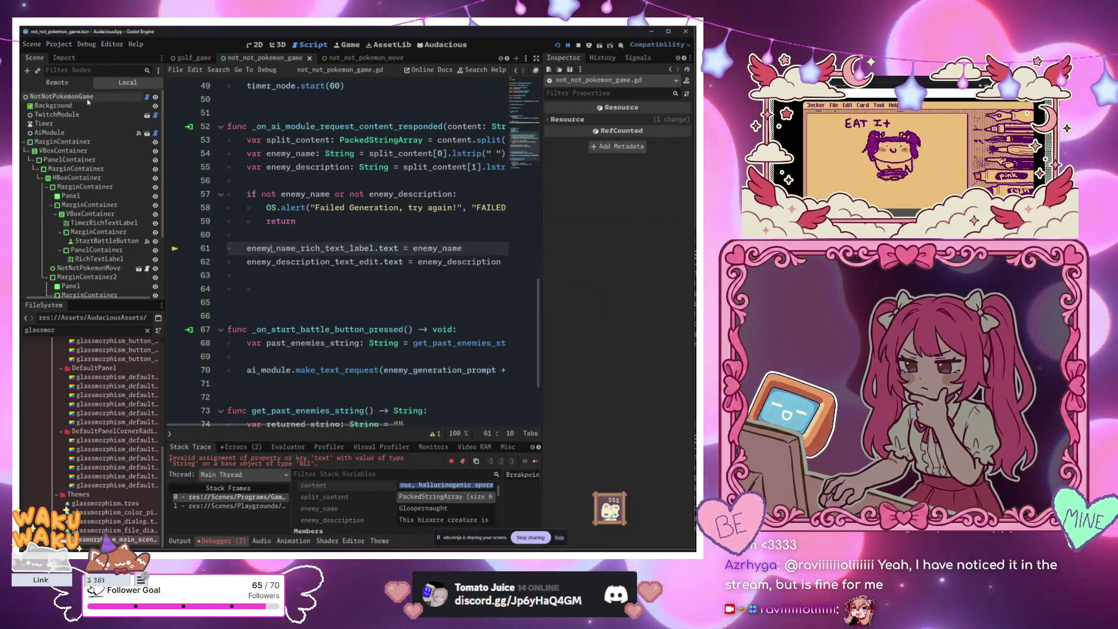
On the root node, assign EnemyNameRichTextLabel and EnemyDescriptionTextEdit to the exported name and description slots.
{"action": "left_click", "coordinate": [62, 96]}
{"action": "left_click", "coordinate": [644, 274]}
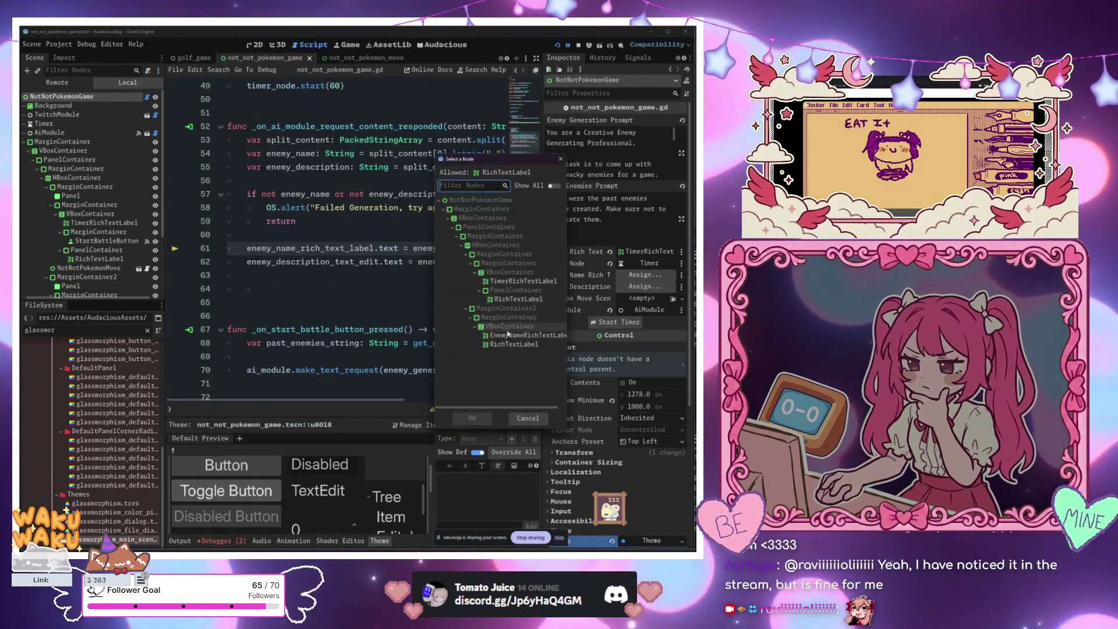
{"action": "double_click", "coordinate": [508, 334]}
{"action": "left_click", "coordinate": [644, 285]}
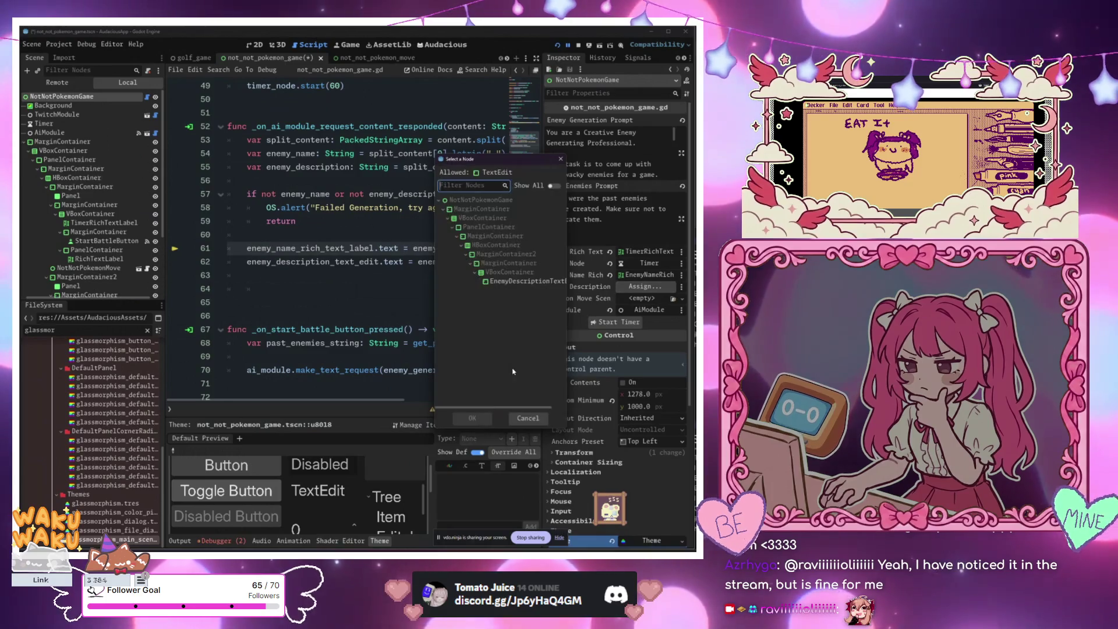
{"action": "double_click", "coordinate": [499, 292]}
Review the parsing lines and add blank lines after the text assignments on line 62.
{"action": "left_click", "coordinate": [378, 289]}
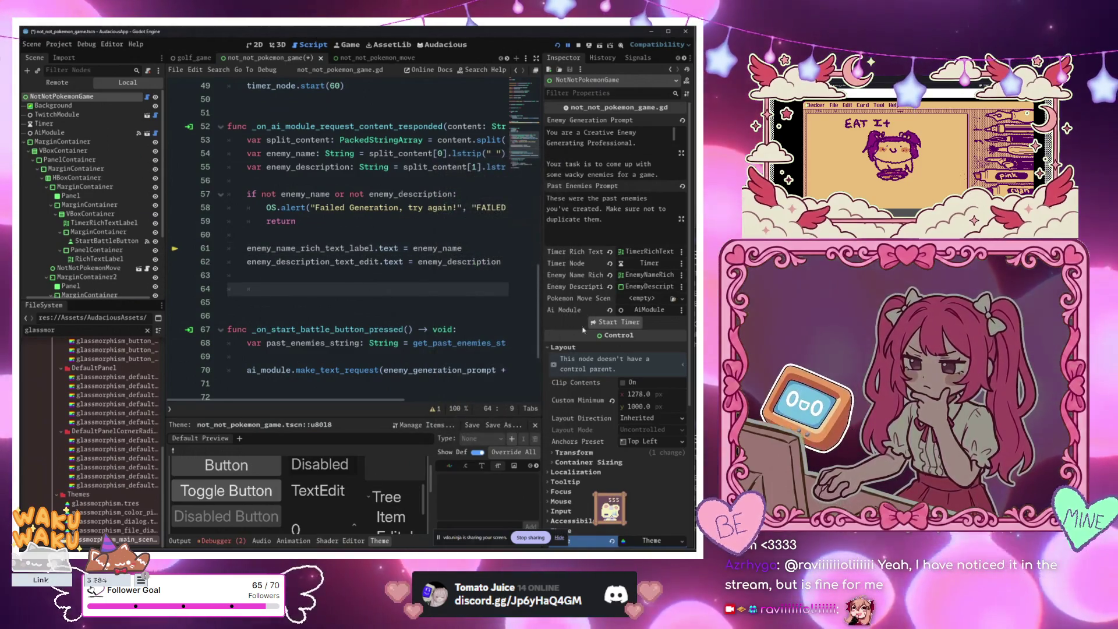
{"action": "scroll", "coordinate": [376, 297], "scroll_direction": "up", "scroll_amount": 3}
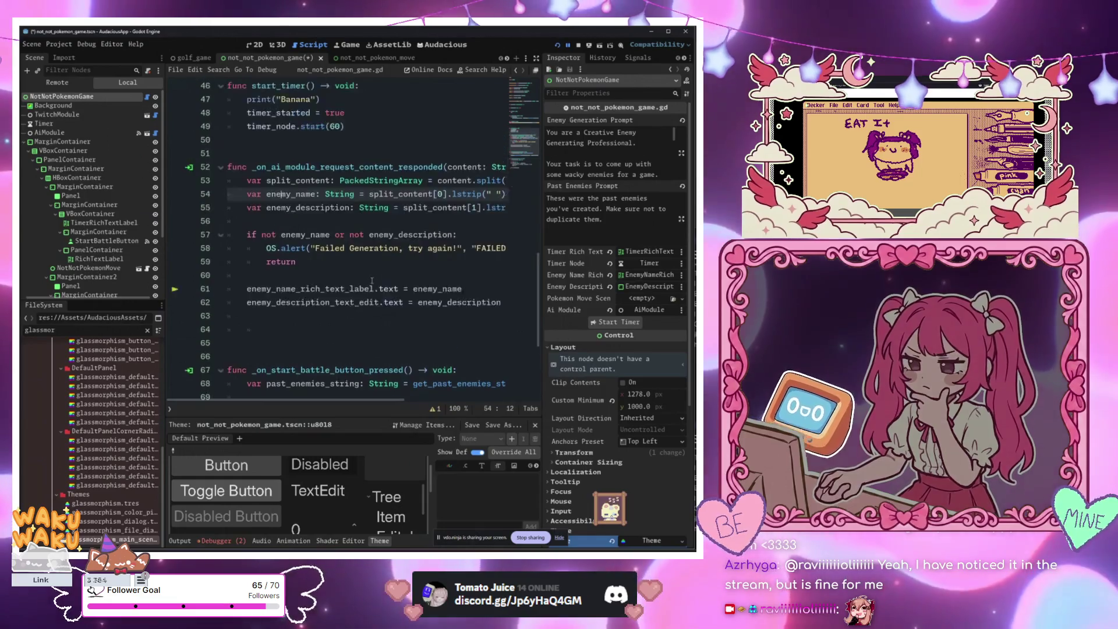
{"action": "left_click", "coordinate": [370, 329]}
{"action": "scroll", "coordinate": [370, 329], "scroll_direction": "down", "scroll_amount": 3}
{"action": "left_click", "coordinate": [380, 273]}
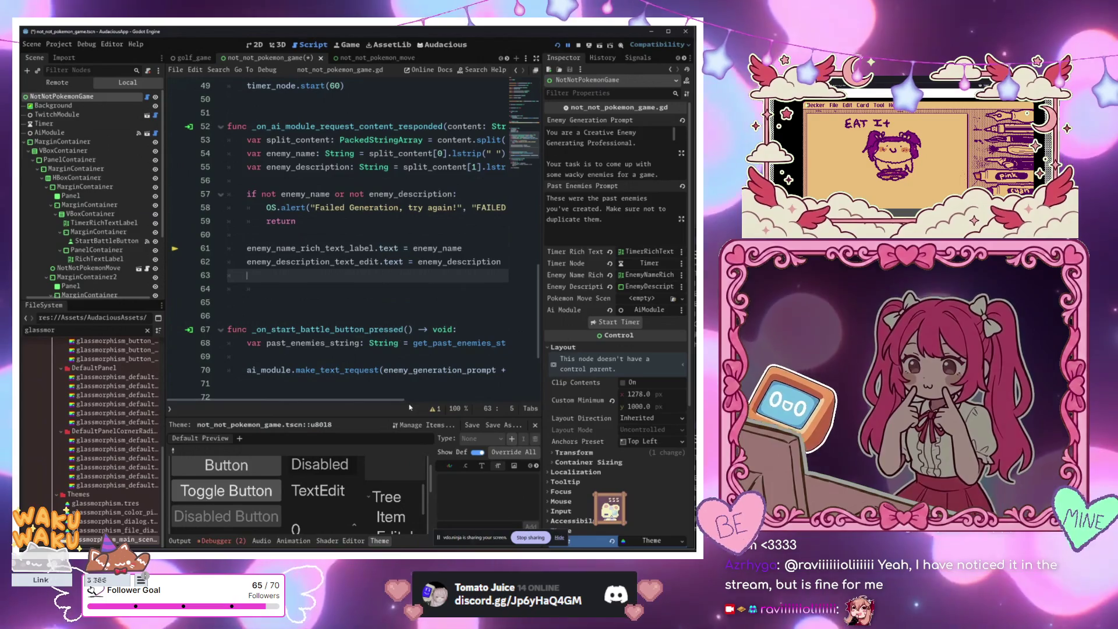
{"action": "left_click", "coordinate": [314, 267]}
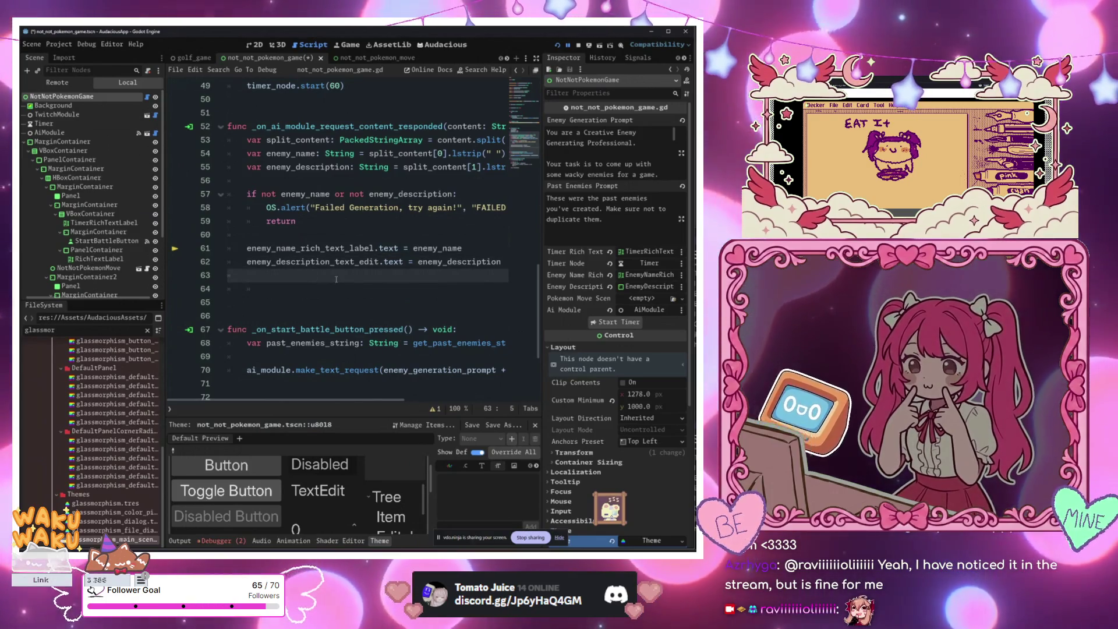
{"action": "key", "text": "Return"}
{"action": "key", "text": "Return"}
{"action": "key", "text": "Up"}
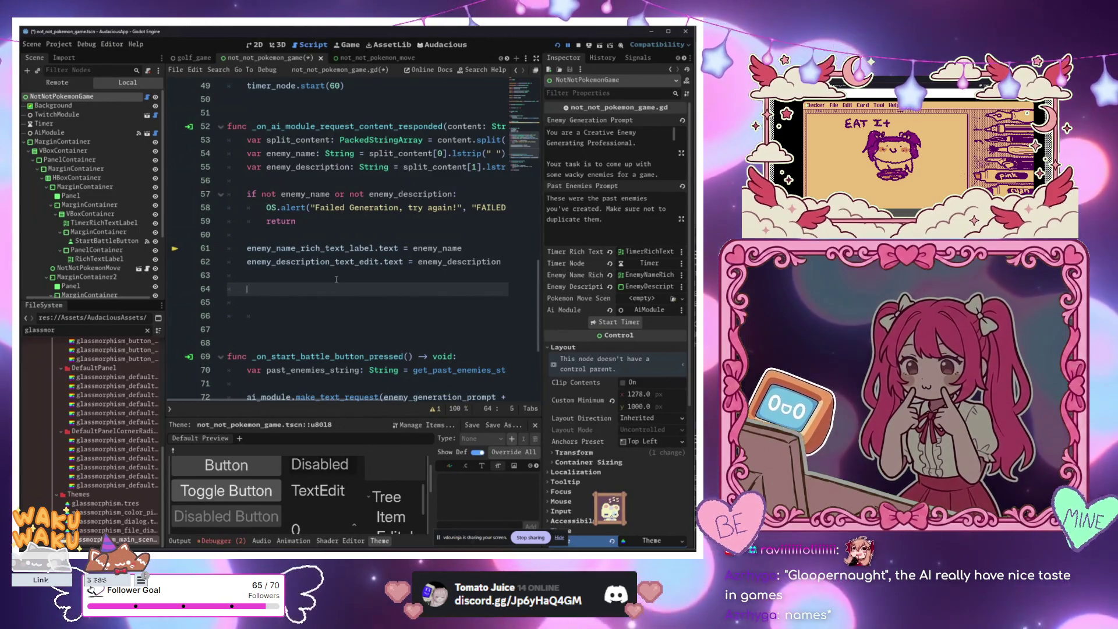
{"action": "type", "text": "save"}
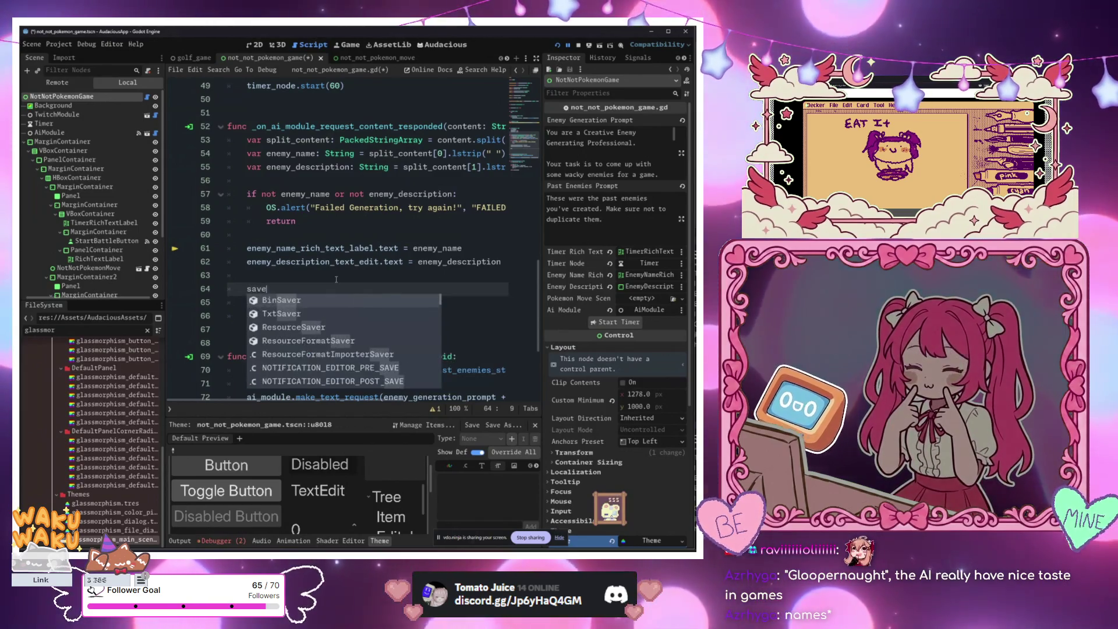
{"action": "type", "text": "a"}
Write past_enemies.append(enemy_name + " ::: " + enemy_description) on line 64.
{"action": "key", "text": "BackSpace"}
{"action": "key", "text": "BackSpace"}
{"action": "type", "text": "pa"}
{"action": "key", "text": "Return"}
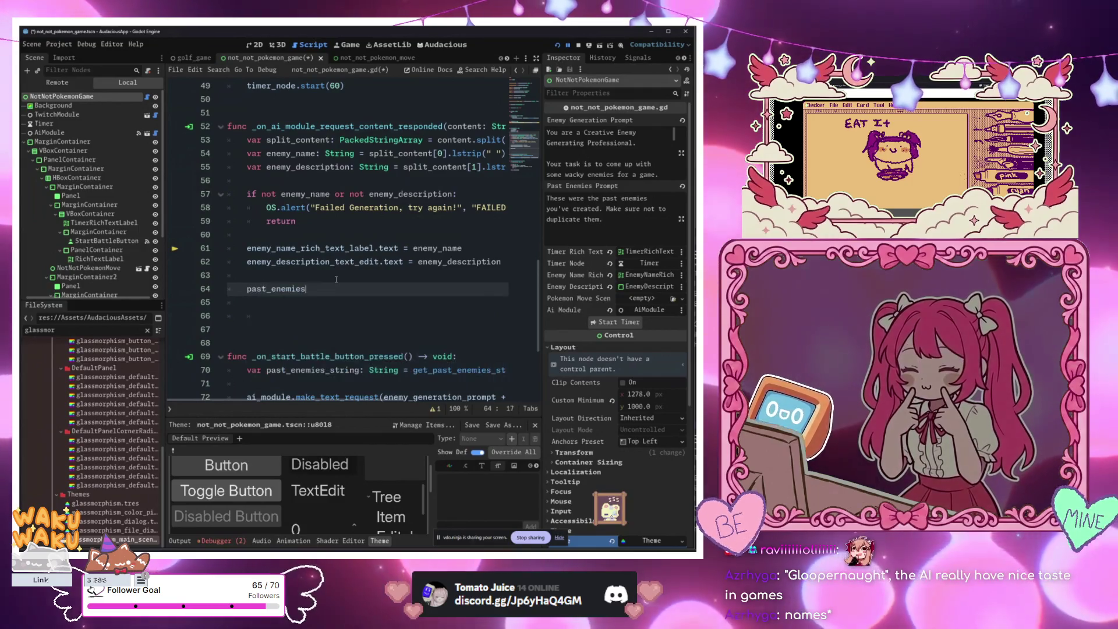
{"action": "type", "text": ".a"}
{"action": "key", "text": "Return"}
{"action": "type", "text": "end("}
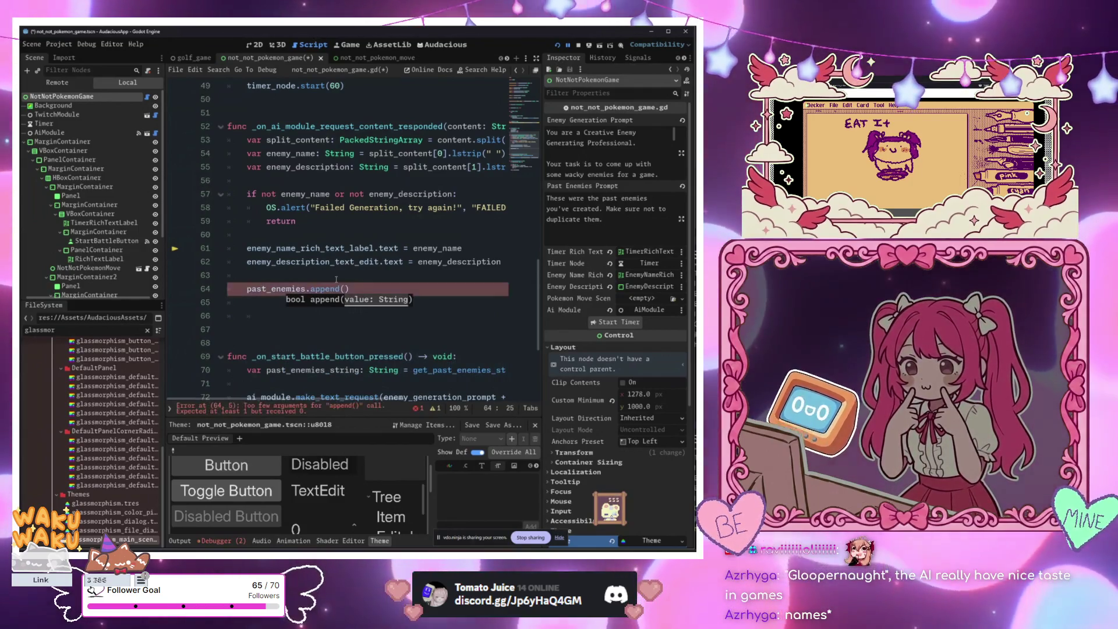
{"action": "type", "text": "ne"}
{"action": "key", "text": "Down"}
{"action": "key", "text": "Down"}
{"action": "key", "text": "Down"}
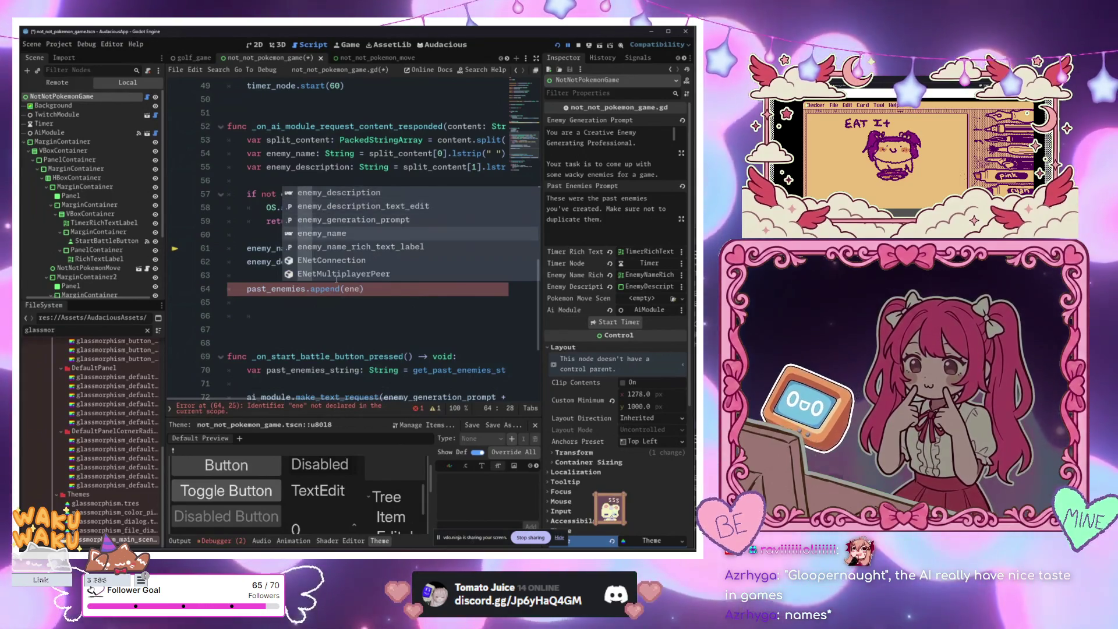
{"action": "key", "text": "Return"}
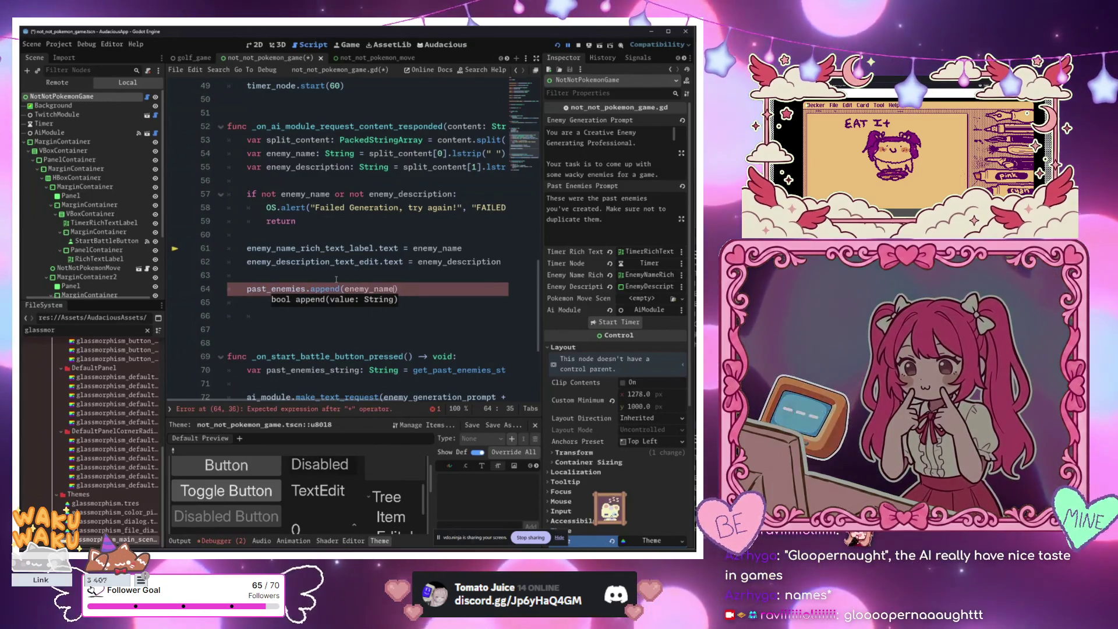
{"action": "type", "text": "("}
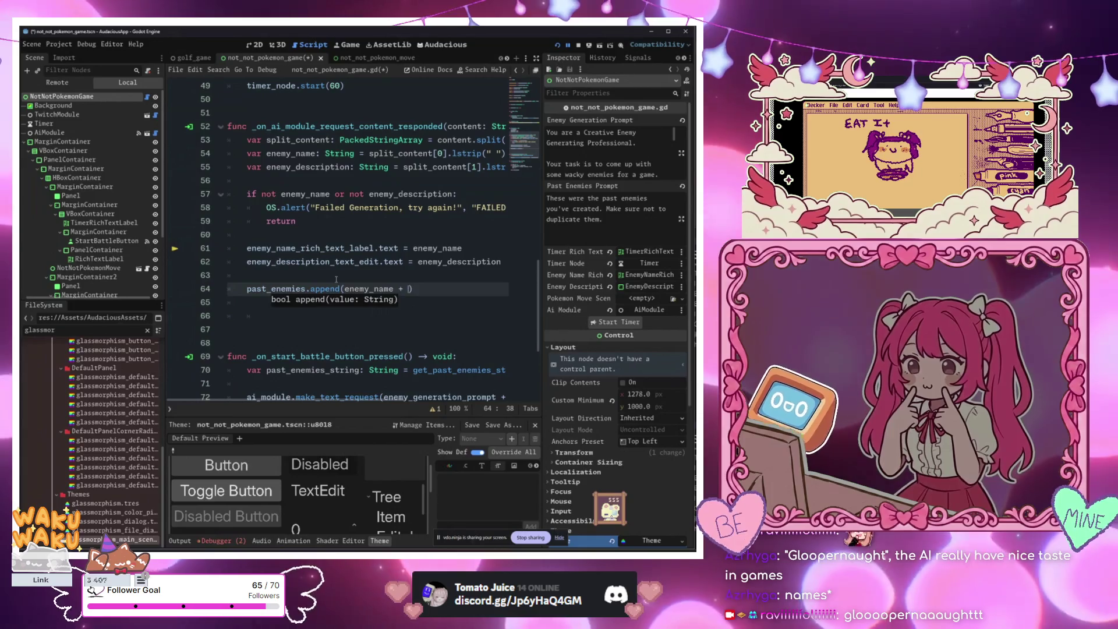
{"action": "type", "text": "\" ::: "}
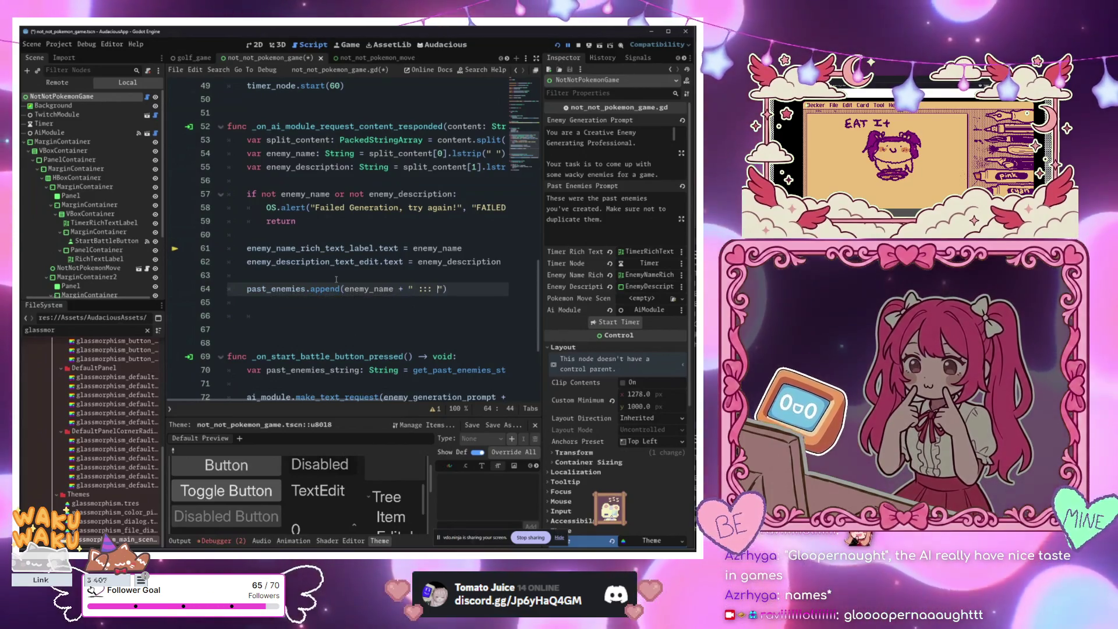
{"action": "type", "text": "\" + "}
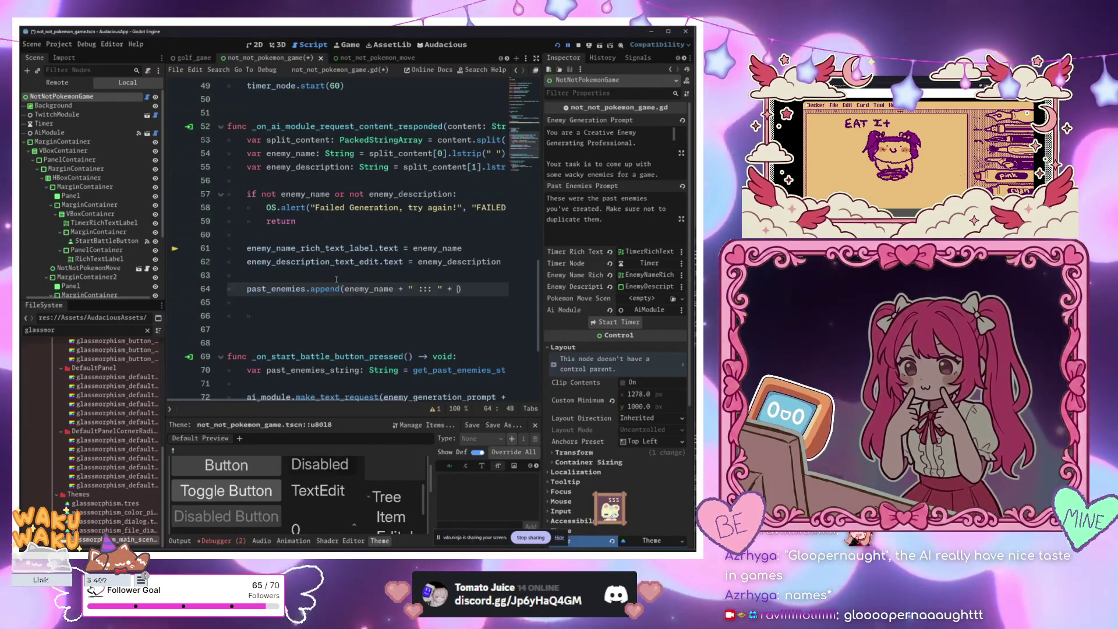
{"action": "type", "text": "ene"}
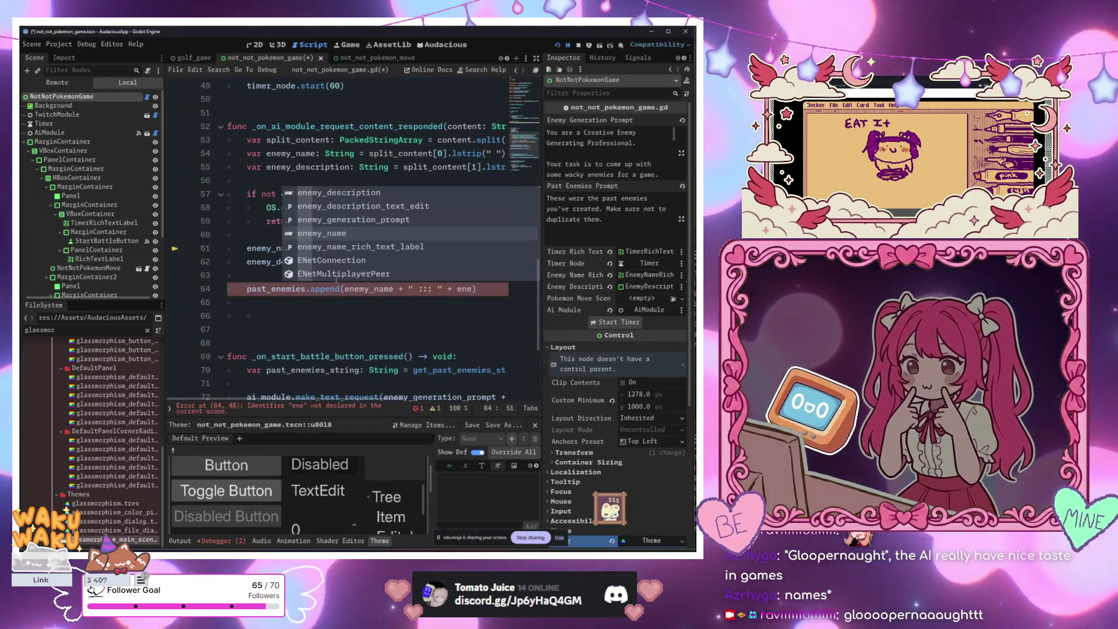
{"action": "key", "text": "Up"}
{"action": "key", "text": "Up"}
{"action": "key", "text": "Up"}
{"action": "key", "text": "Return"}
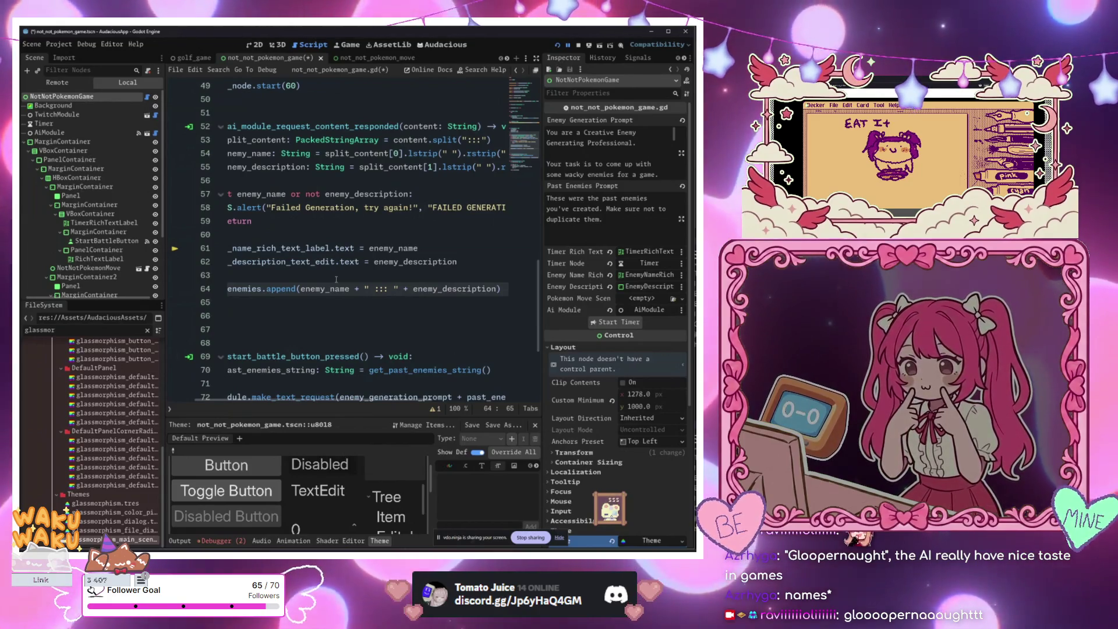
{"action": "scroll", "coordinate": [335, 278], "scroll_direction": "down", "scroll_amount": 4}
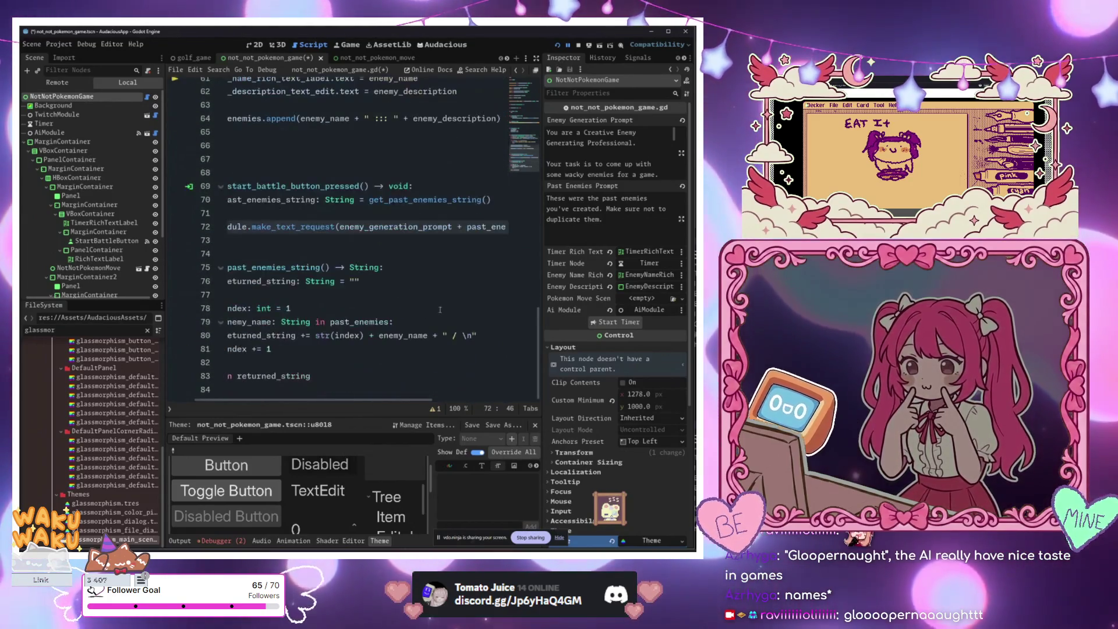
Check the get_past_enemies_string loop over past_enemies and save the script.
{"action": "left_click", "coordinate": [450, 337]}
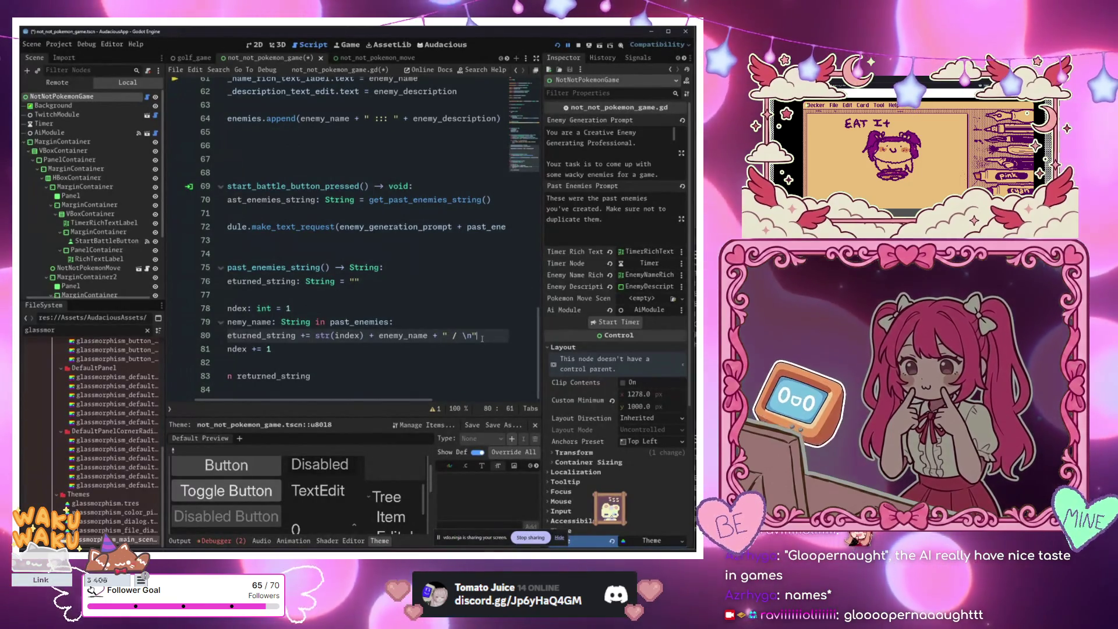
{"action": "left_click", "coordinate": [416, 310]}
{"action": "key", "text": "ctrl+s"}
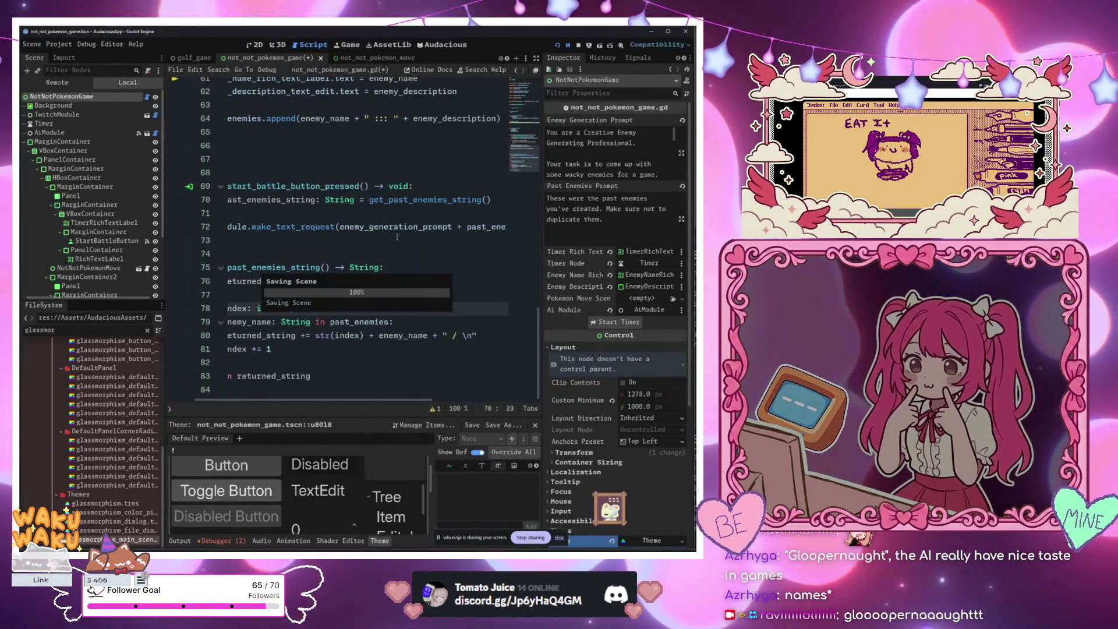
Run the scene to generate the Gloopernaught enemy, then return to the editor on TimerRichTextLabel.
{"action": "left_click", "coordinate": [404, 227]}
{"action": "key", "text": "F6"}
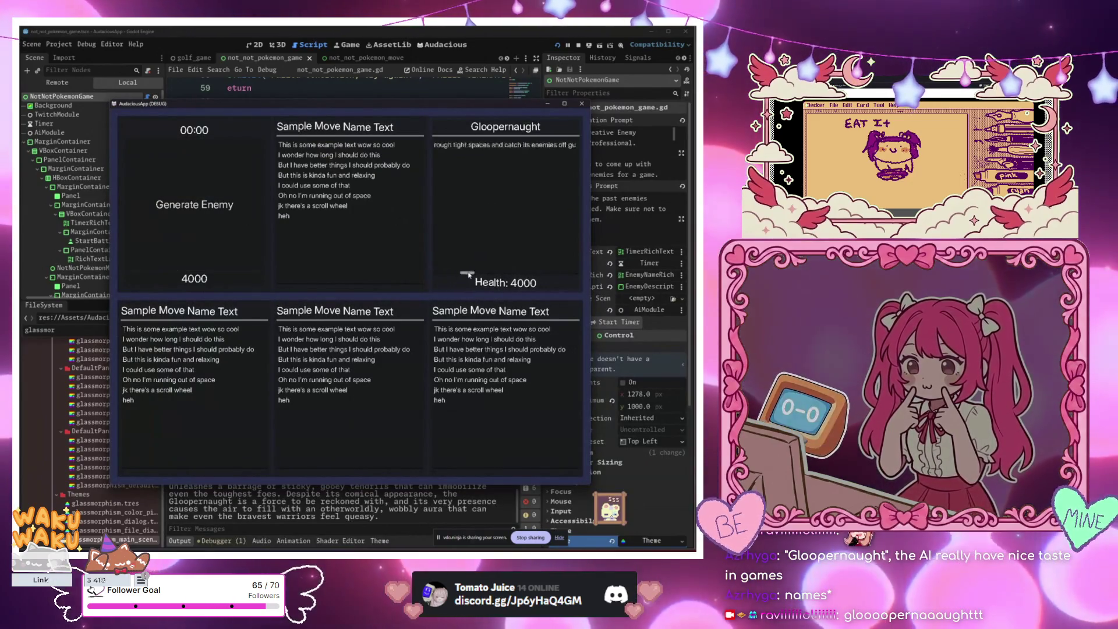
{"action": "mouse_move", "coordinate": [333, 107]}
{"action": "left_mouse_down"}
{"action": "mouse_move", "coordinate": [341, 235]}
{"action": "mouse_move", "coordinate": [273, 326]}
{"action": "left_mouse_up"}
{"action": "scroll", "coordinate": [92, 234], "scroll_direction": "down", "scroll_amount": 3}
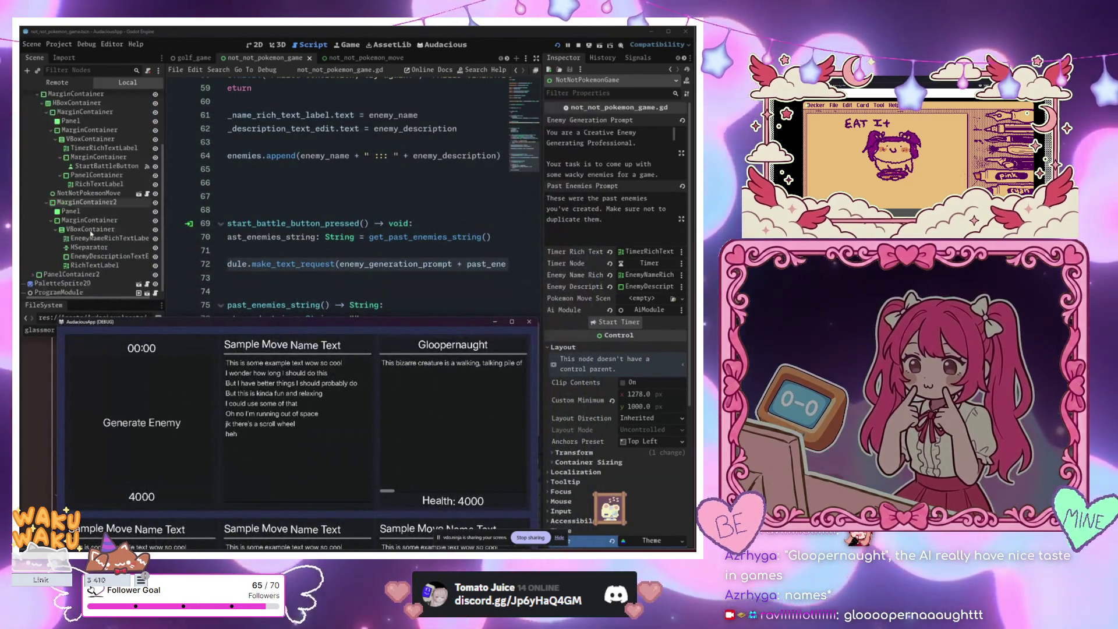
{"action": "scroll", "coordinate": [91, 240], "scroll_direction": "up", "scroll_amount": 3}
{"action": "scroll", "coordinate": [92, 258], "scroll_direction": "up", "scroll_amount": 4}
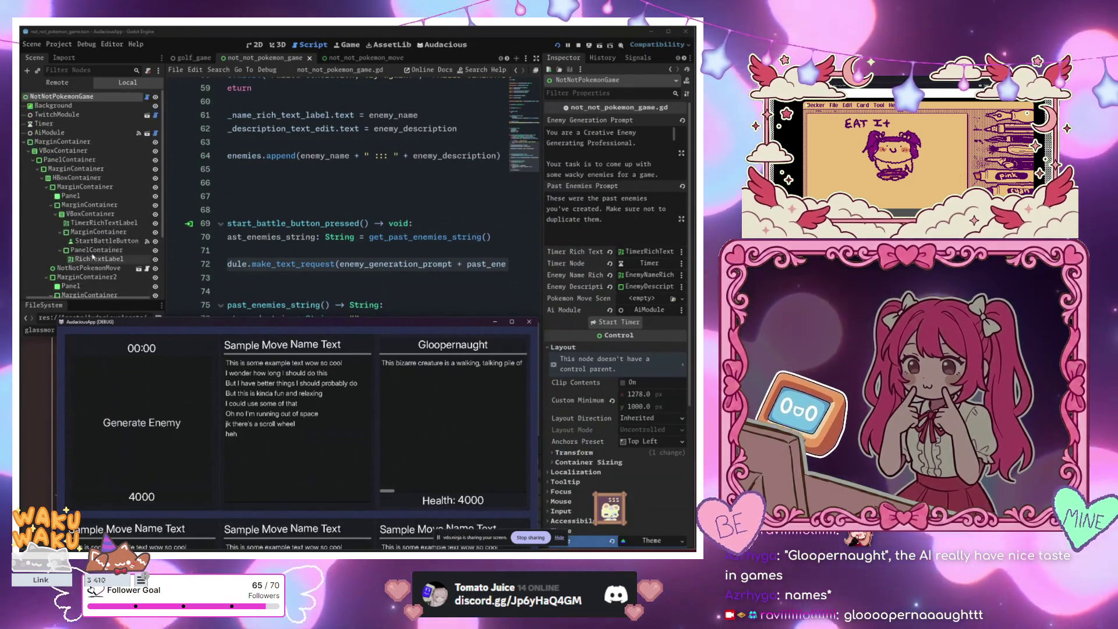
{"action": "left_click", "coordinate": [96, 243]}
{"action": "left_click", "coordinate": [103, 224]}
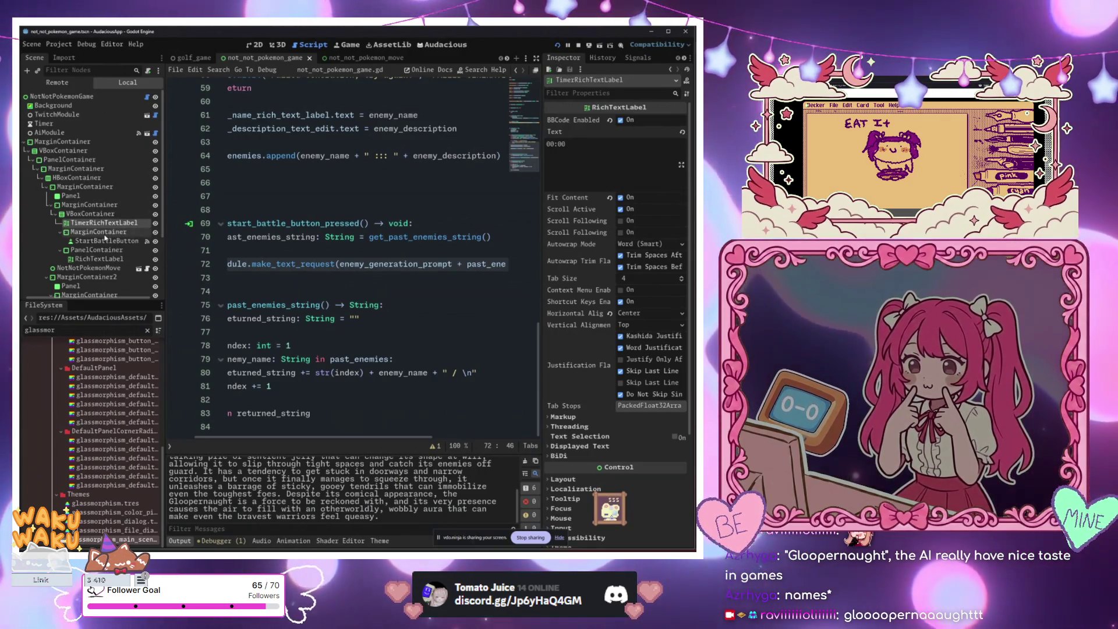
Select EnemyDescriptionTextEdit in the 2D view and enable Fit Content Width under Scroll.
{"action": "key", "text": "ctrl+F1"}
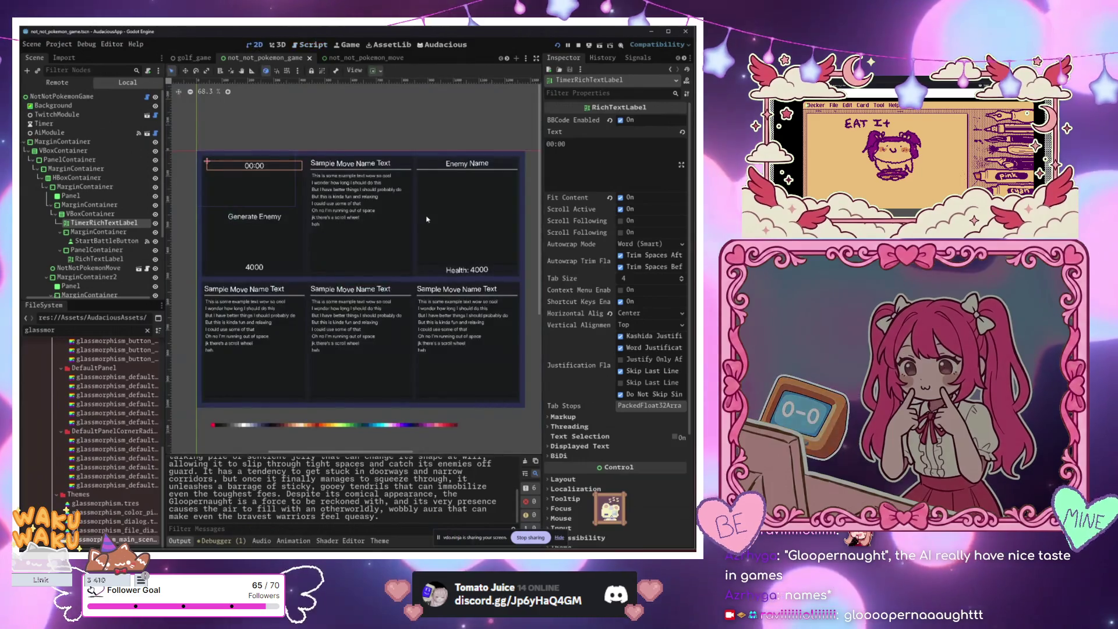
{"action": "left_click", "coordinate": [427, 219]}
{"action": "scroll", "coordinate": [125, 251], "scroll_direction": "down", "scroll_amount": 2}
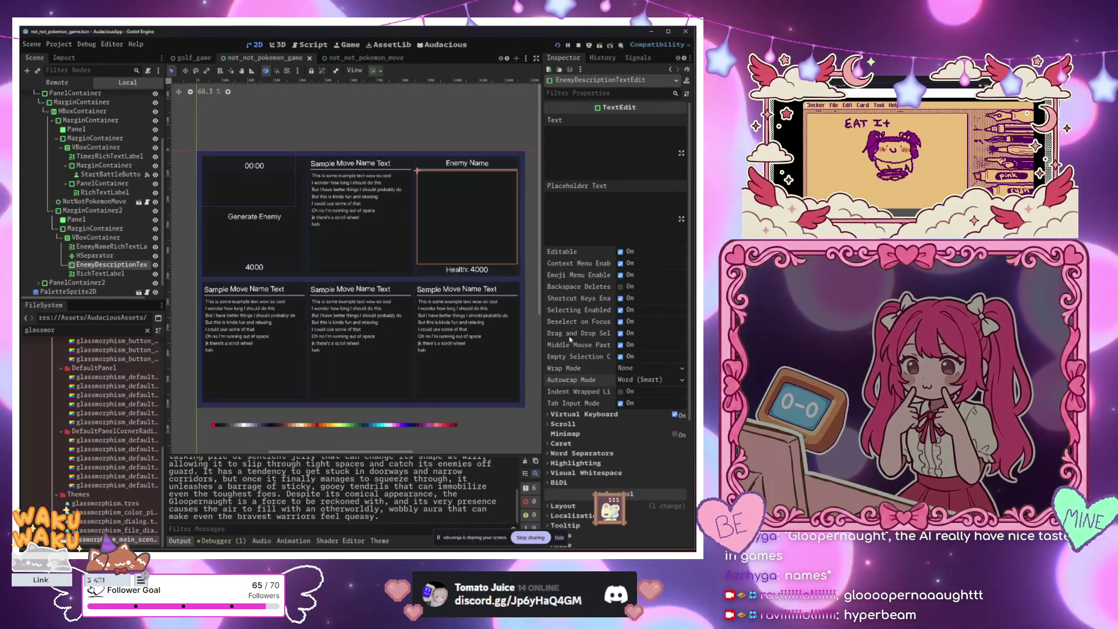
{"action": "left_click", "coordinate": [580, 424]}
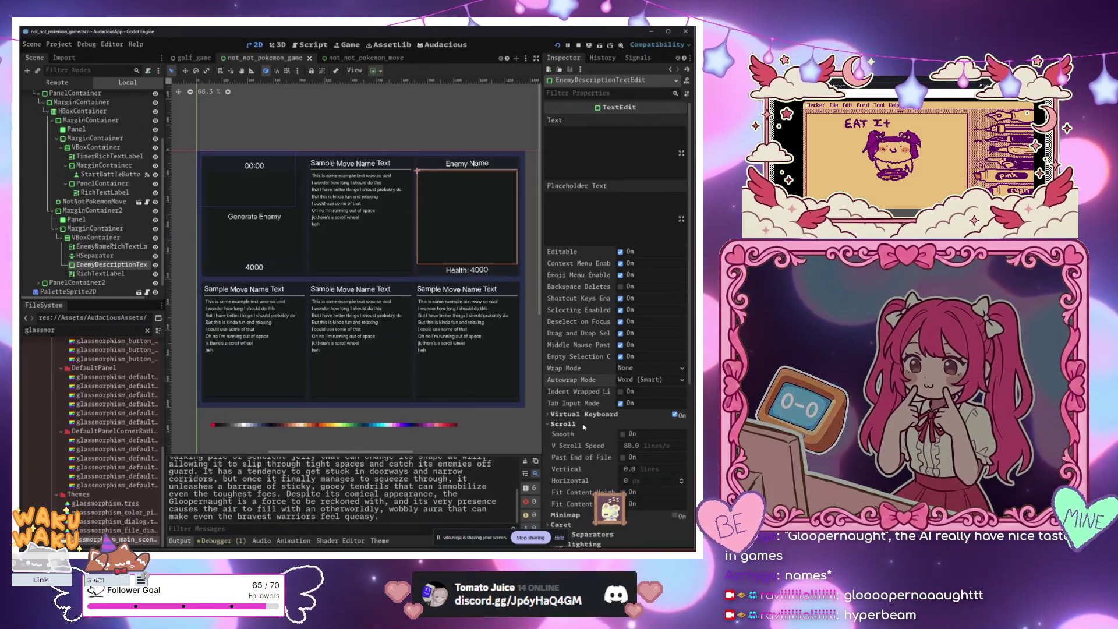
{"action": "scroll", "coordinate": [583, 426], "scroll_direction": "down", "scroll_amount": 3}
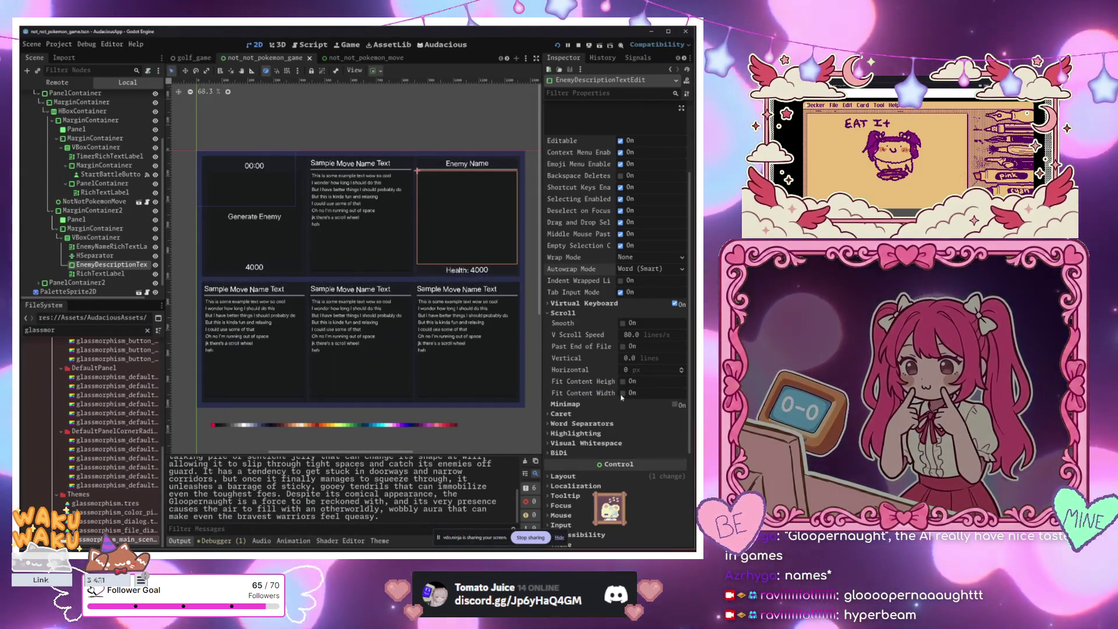
{"action": "left_click", "coordinate": [622, 394]}
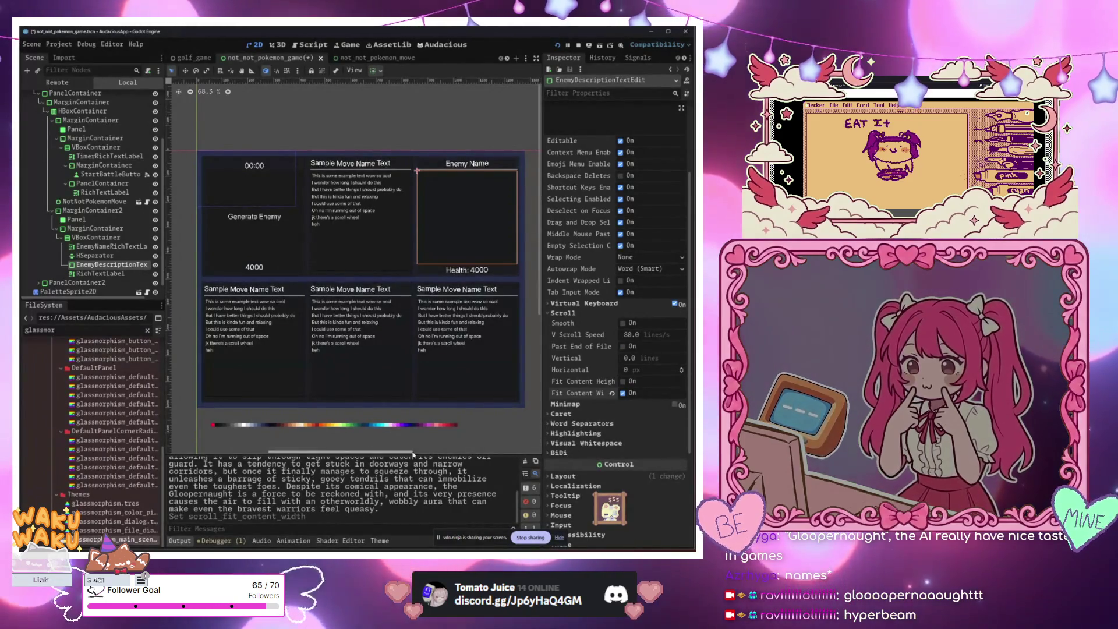
Run the game to check the description, then turn Fit Content Width back off.
{"action": "key", "text": "F5"}
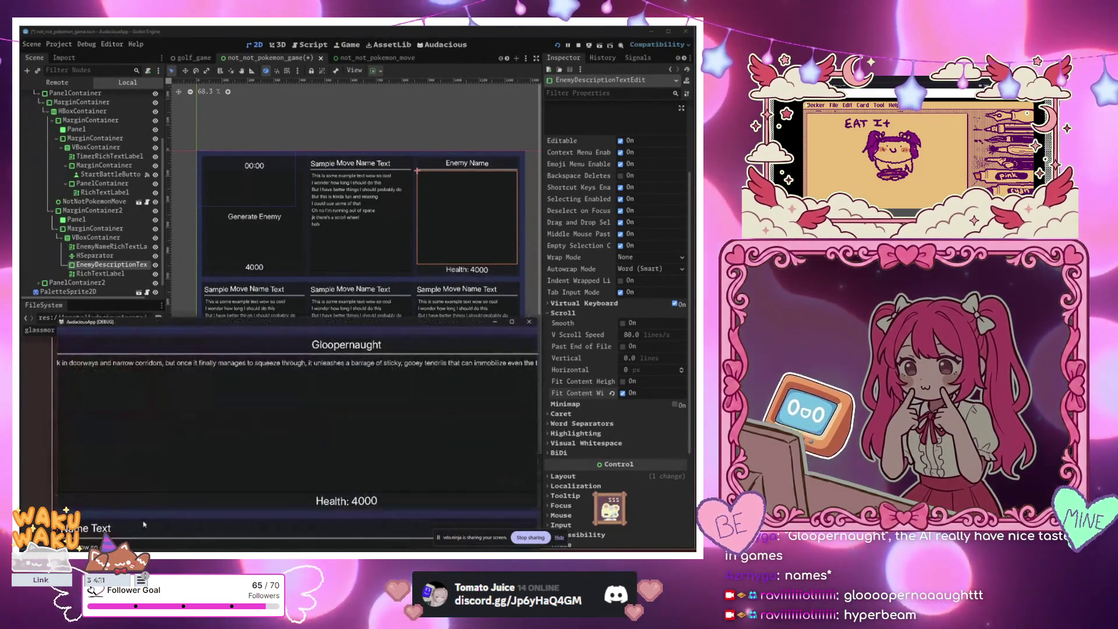
{"action": "left_click_drag", "start_coordinate": [366, 325], "coordinate": [366, 219]}
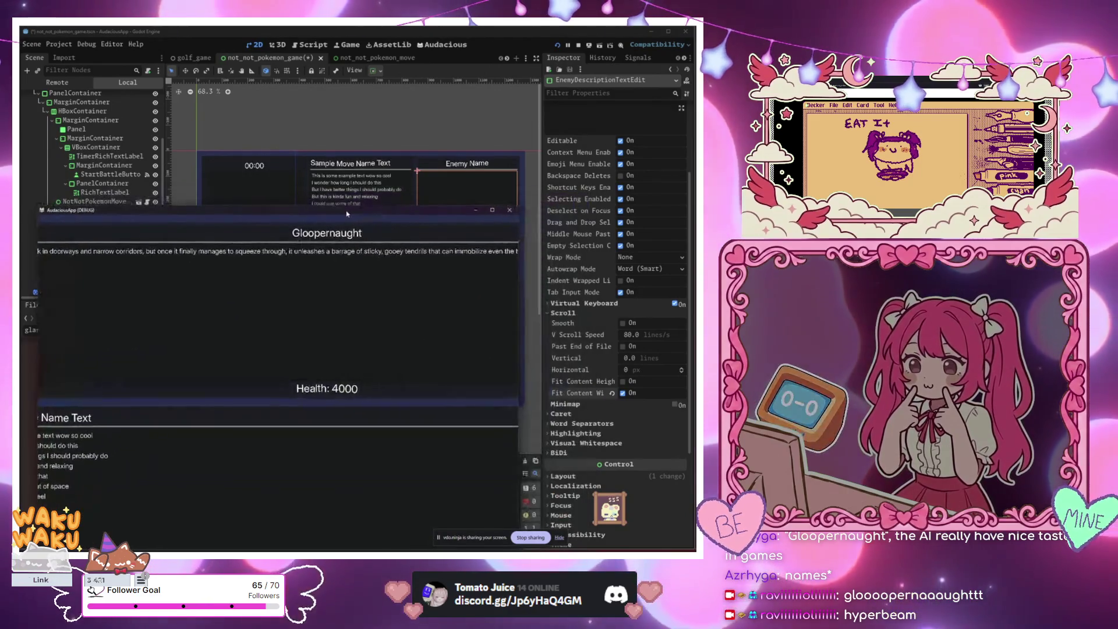
{"action": "left_click", "coordinate": [515, 278]}
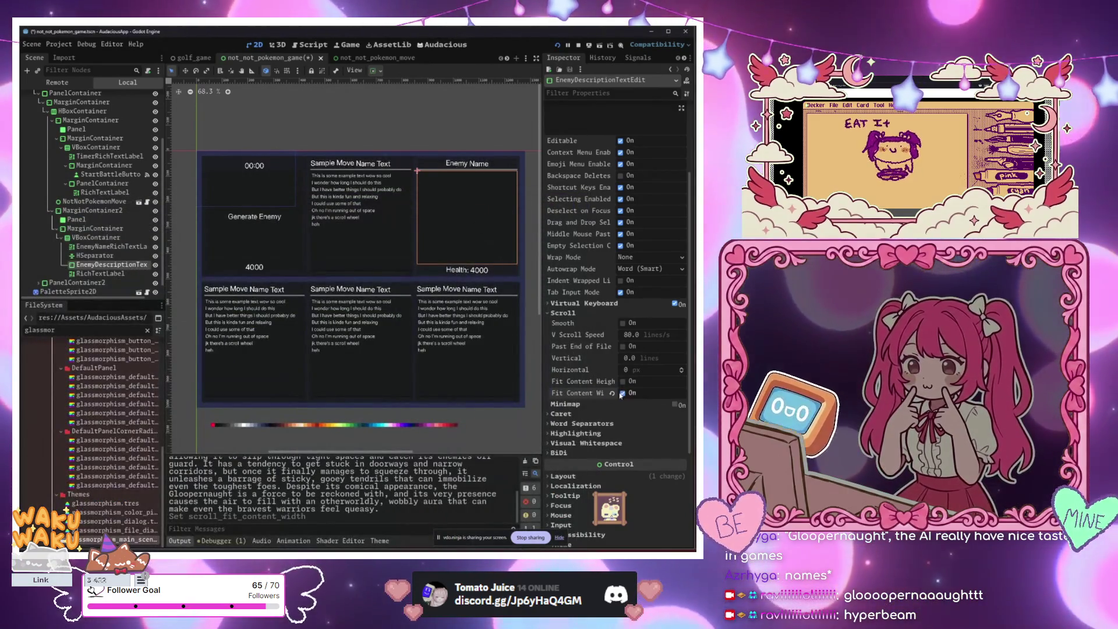
{"action": "left_click", "coordinate": [622, 394]}
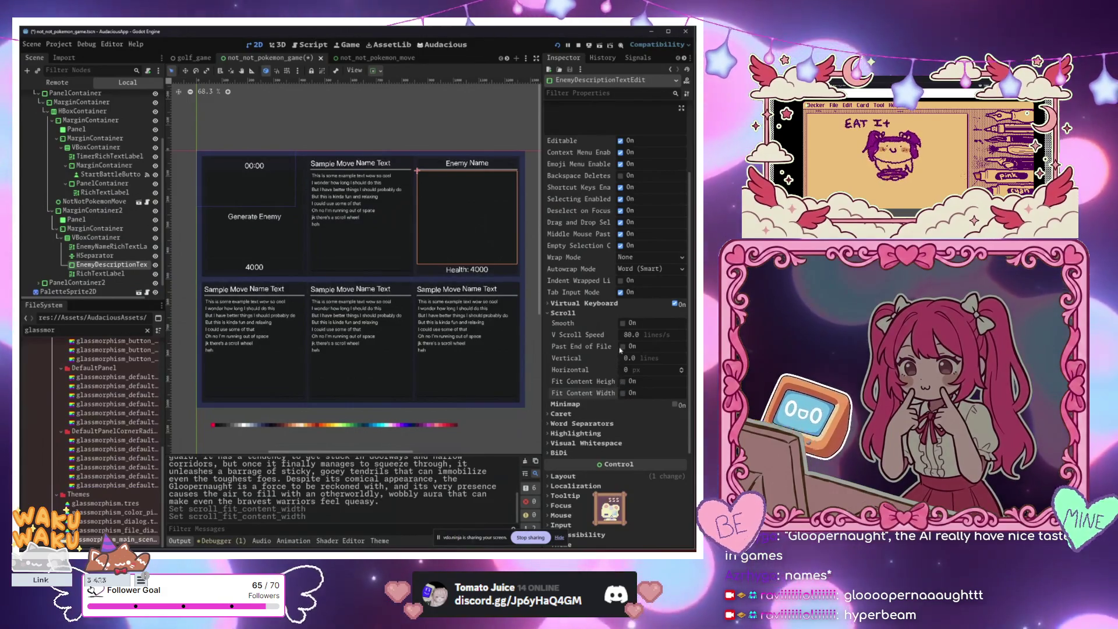
{"action": "scroll", "coordinate": [584, 418], "scroll_direction": "up", "scroll_amount": 3}
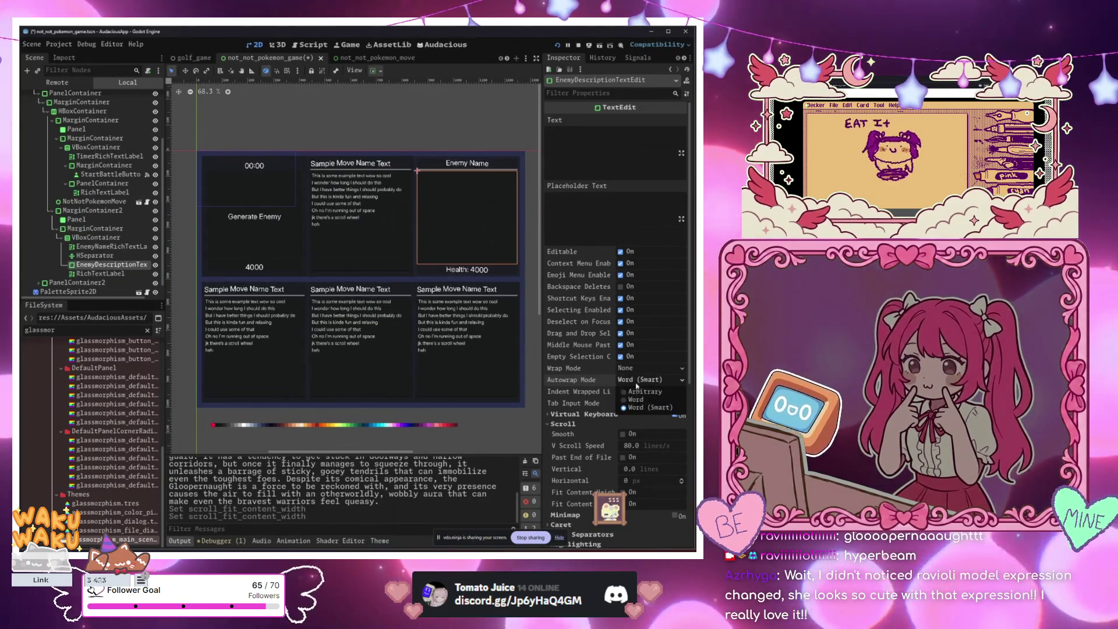
Set the enemy description's Wrap Mode to Boundary.
{"action": "left_click", "coordinate": [635, 382]}
{"action": "left_click", "coordinate": [635, 368]}
{"action": "left_click", "coordinate": [631, 391]}
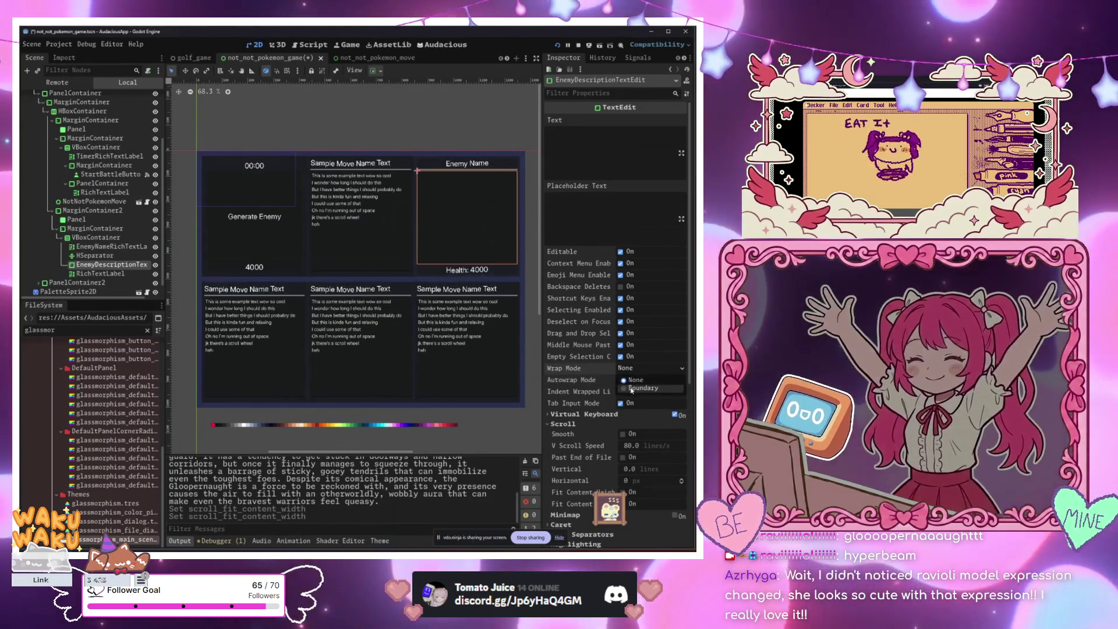
Run the game and check that Gloopernaught's description wraps across lines.
{"action": "key", "text": "F5"}
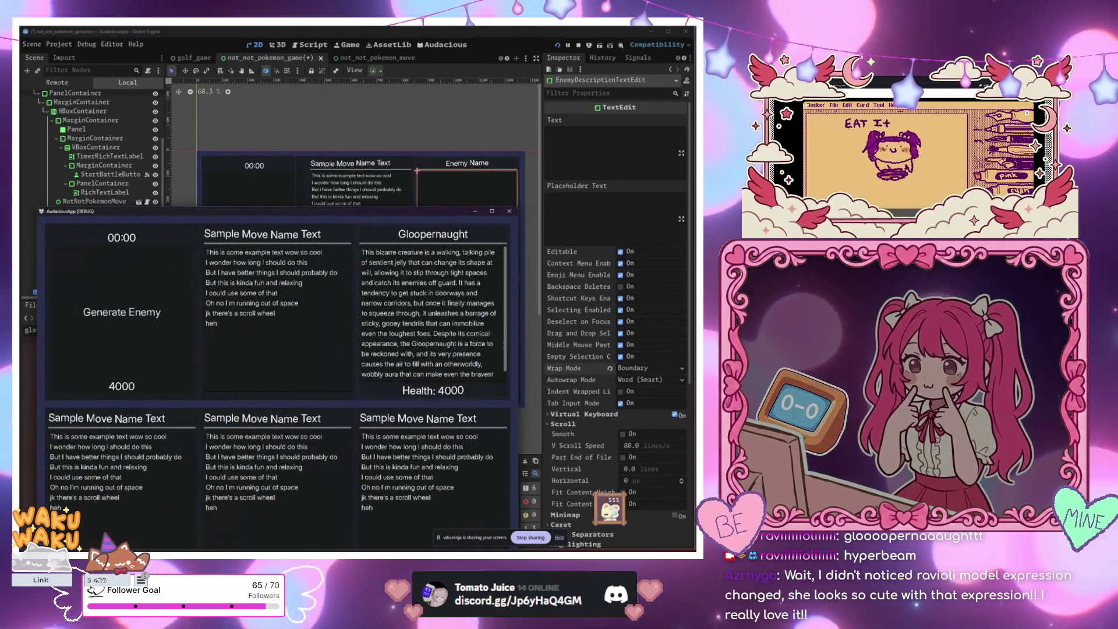
{"action": "scroll", "coordinate": [498, 354], "scroll_direction": "down", "scroll_amount": 1}
{"action": "scroll", "coordinate": [505, 359], "scroll_direction": "up", "scroll_amount": 1}
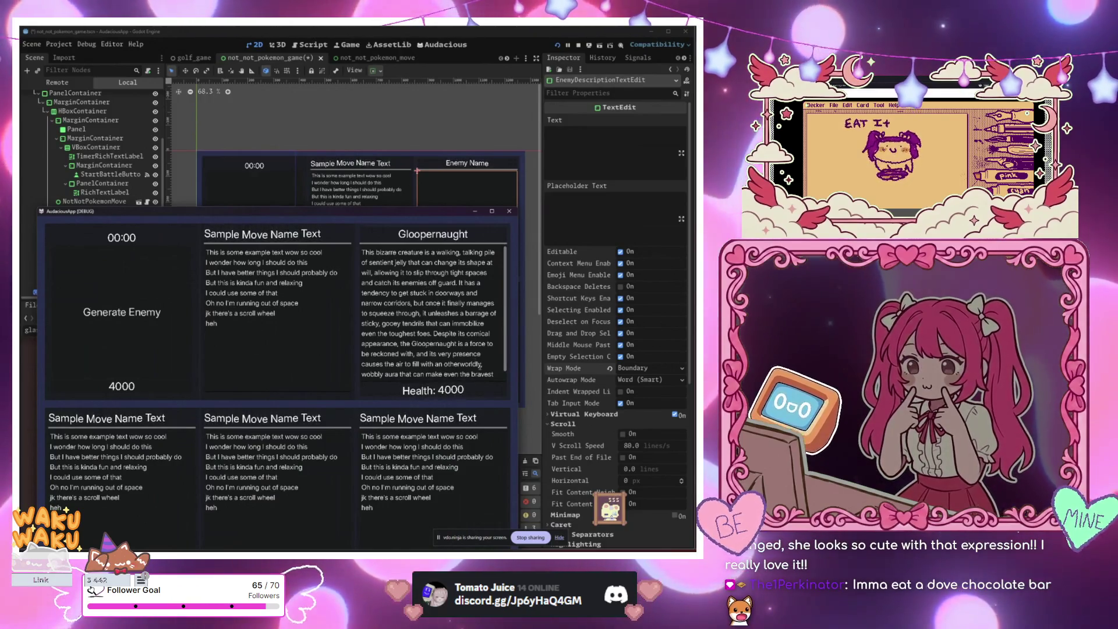
{"action": "left_click_drag", "start_coordinate": [488, 368], "coordinate": [351, 249]}
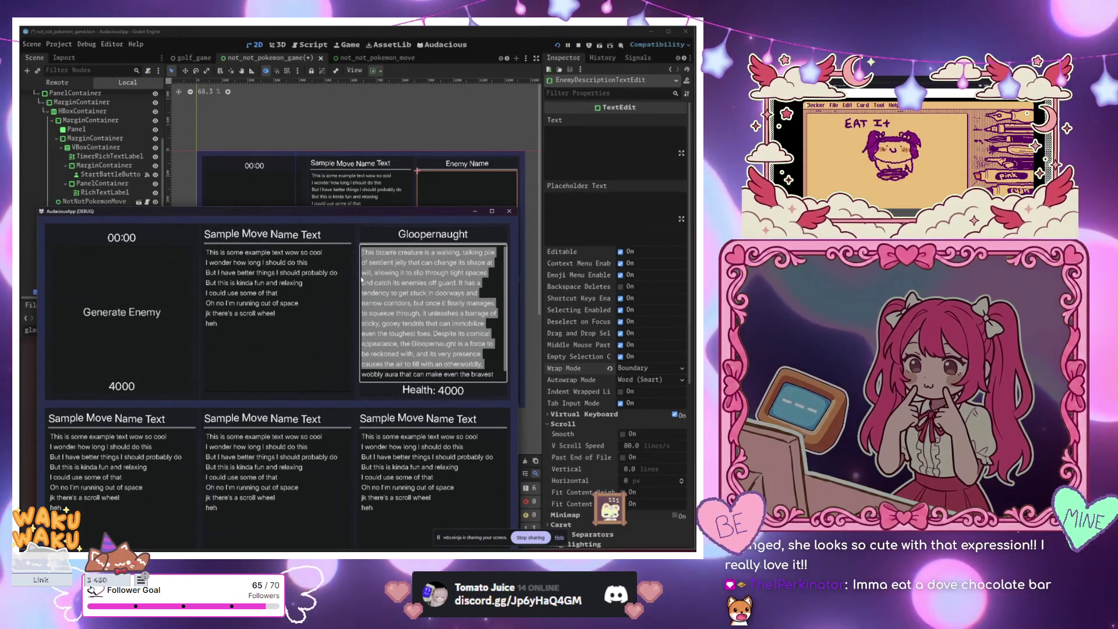
{"action": "left_click", "coordinate": [396, 263]}
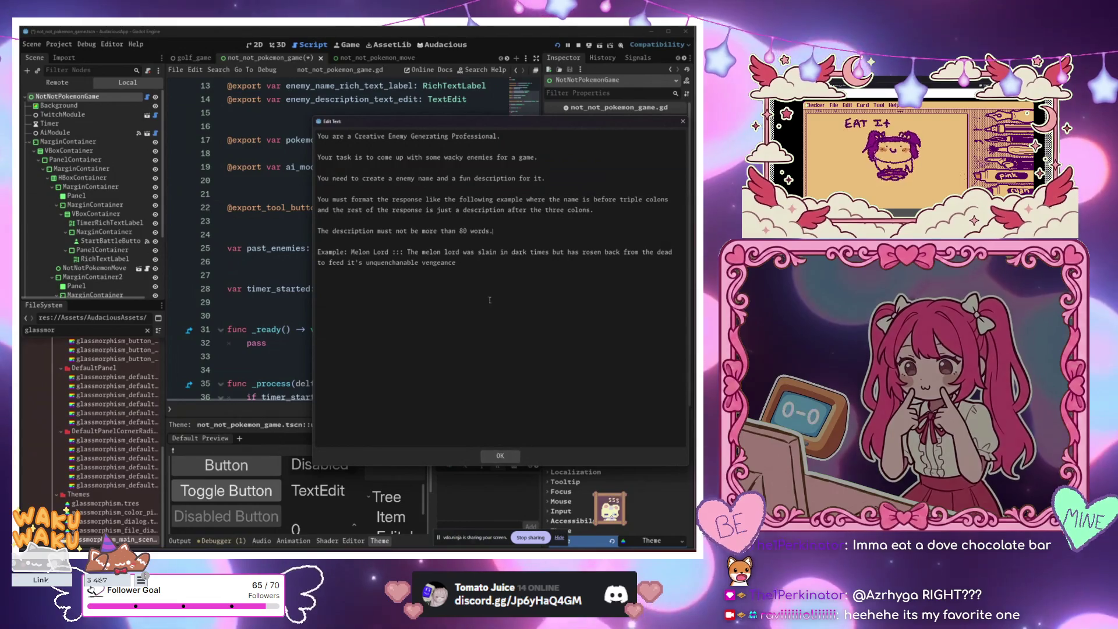
Confirm the prompt with the 80-word description limit and run the scene again.
{"action": "left_click", "coordinate": [505, 456]}
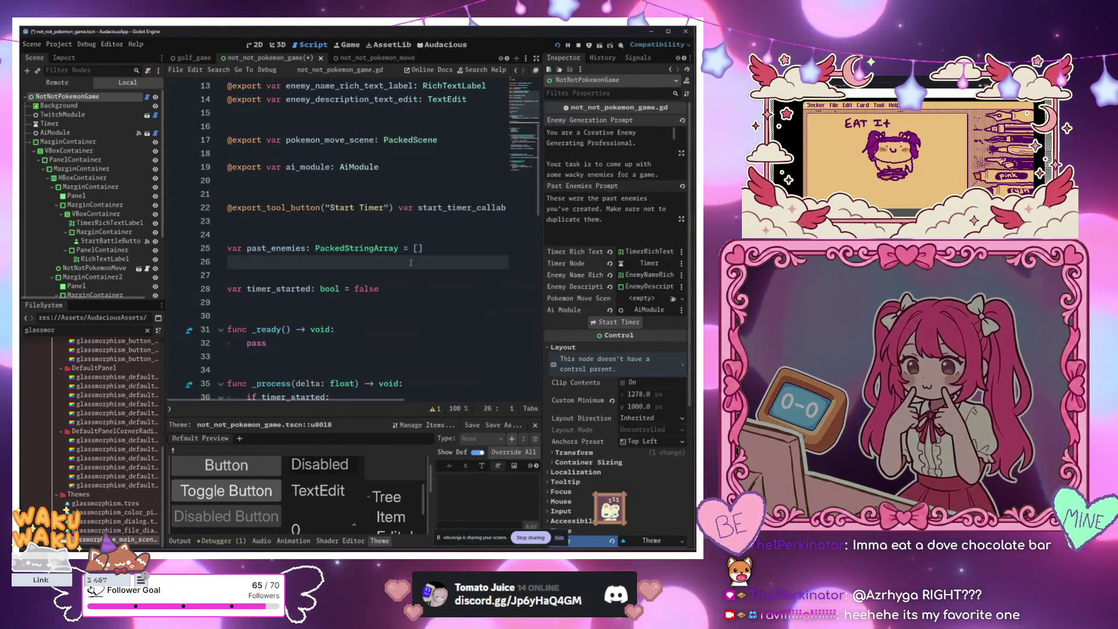
{"action": "key", "text": "F6"}
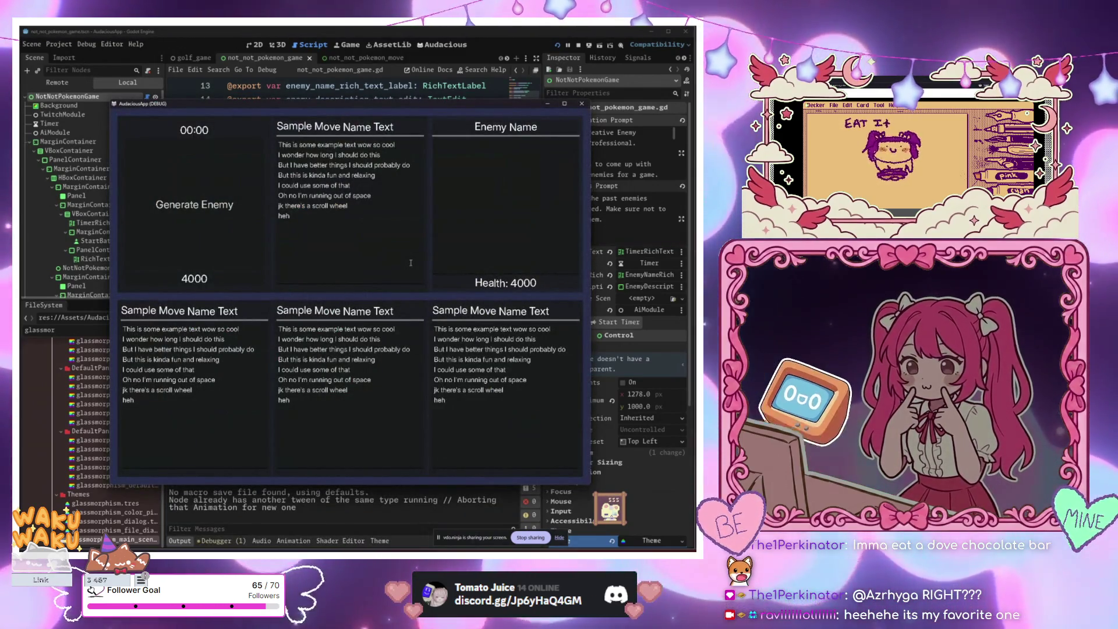
Generate two new enemies, Bubble Beast then Gloopernaught, and switch to the Notepad move notes.
{"action": "left_click", "coordinate": [399, 231]}
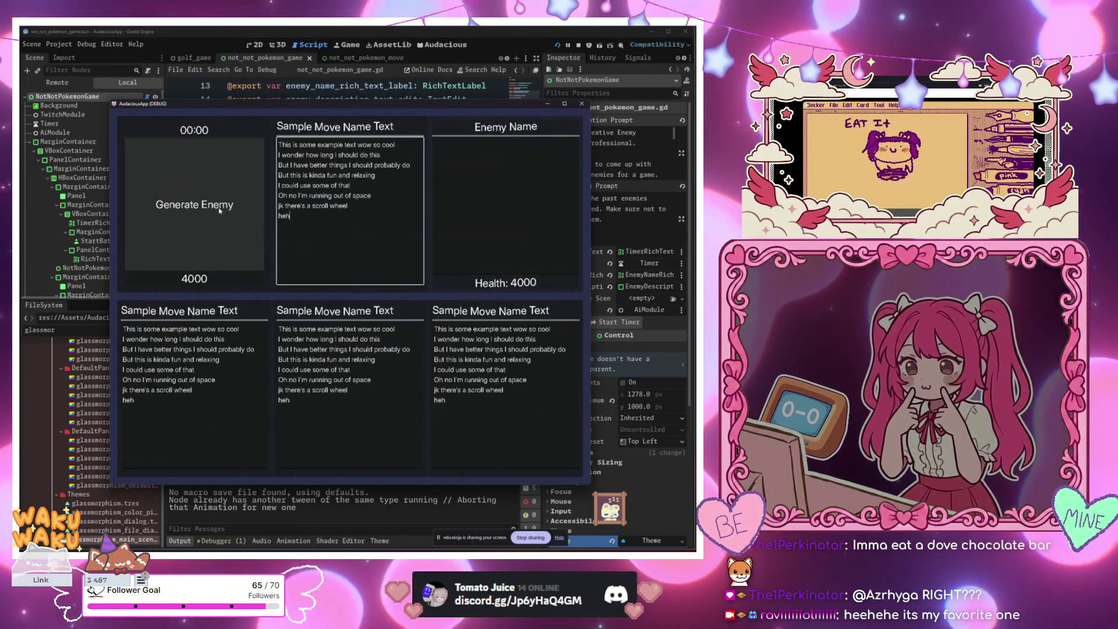
{"action": "left_click", "coordinate": [220, 208]}
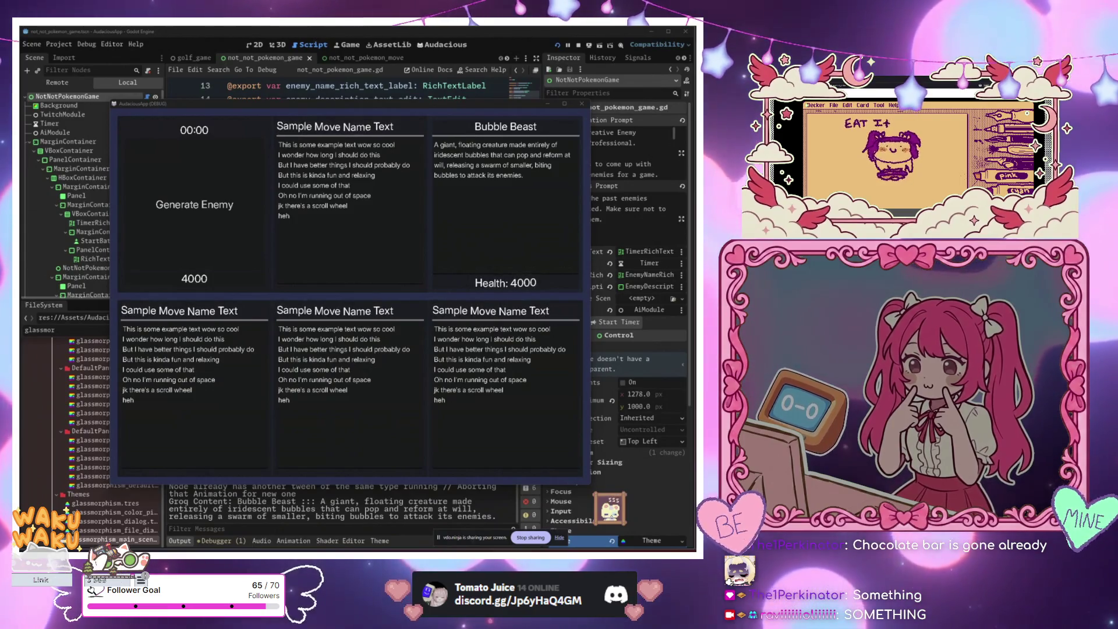
{"action": "left_click", "coordinate": [476, 278]}
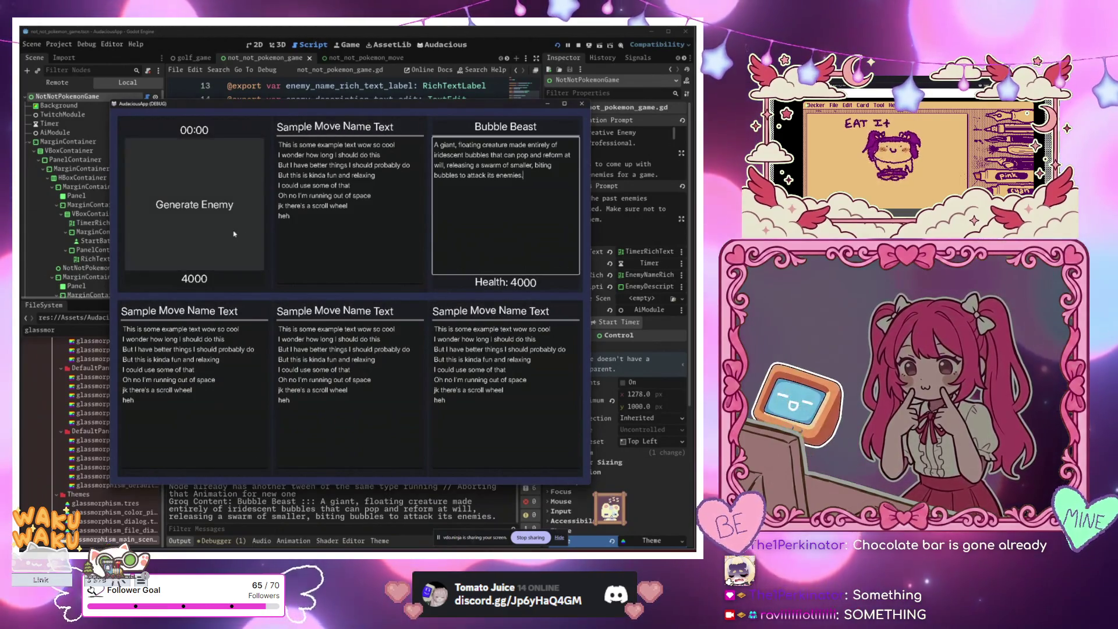
{"action": "left_click", "coordinate": [206, 203]}
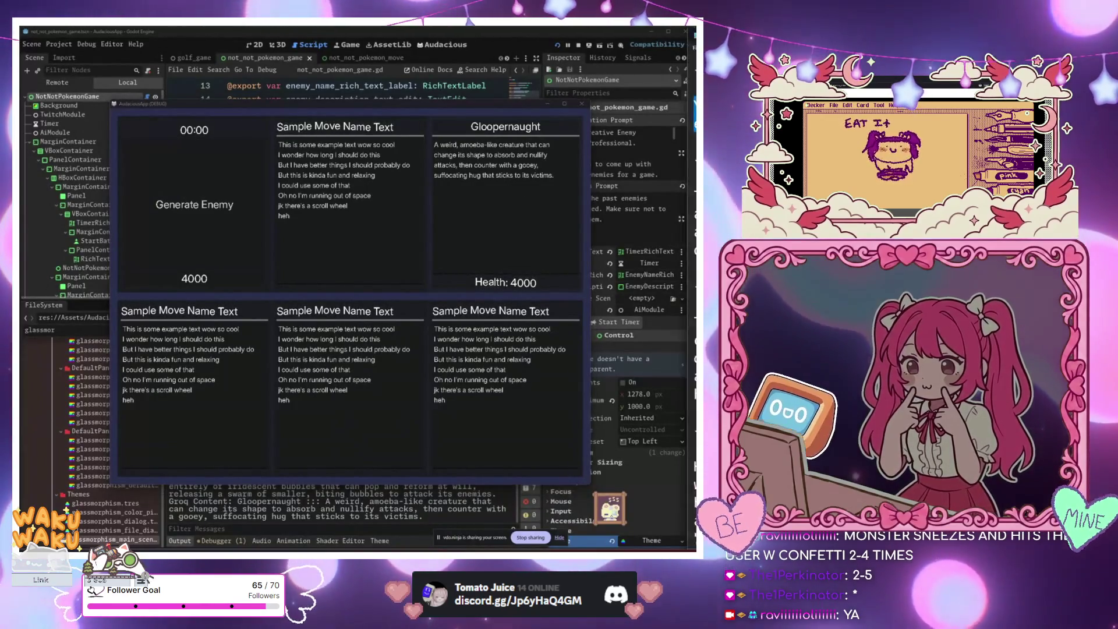
{"action": "key", "text": "alt+Tab"}
{"action": "scroll", "coordinate": [509, 252], "scroll_direction": "down", "scroll_amount": 6}
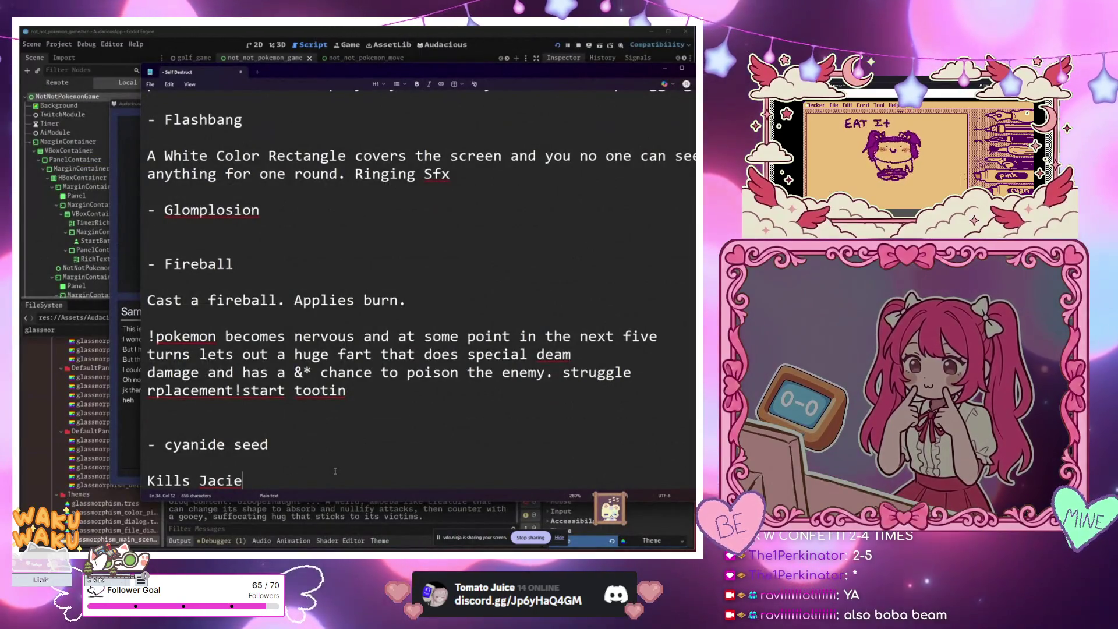
Add a '- Confetti Sneeze' entry below Kills Jacie with blank lines beneath it.
{"action": "key", "text": "Return"}
{"action": "key", "text": "Return"}
{"action": "type", "text": "- "}
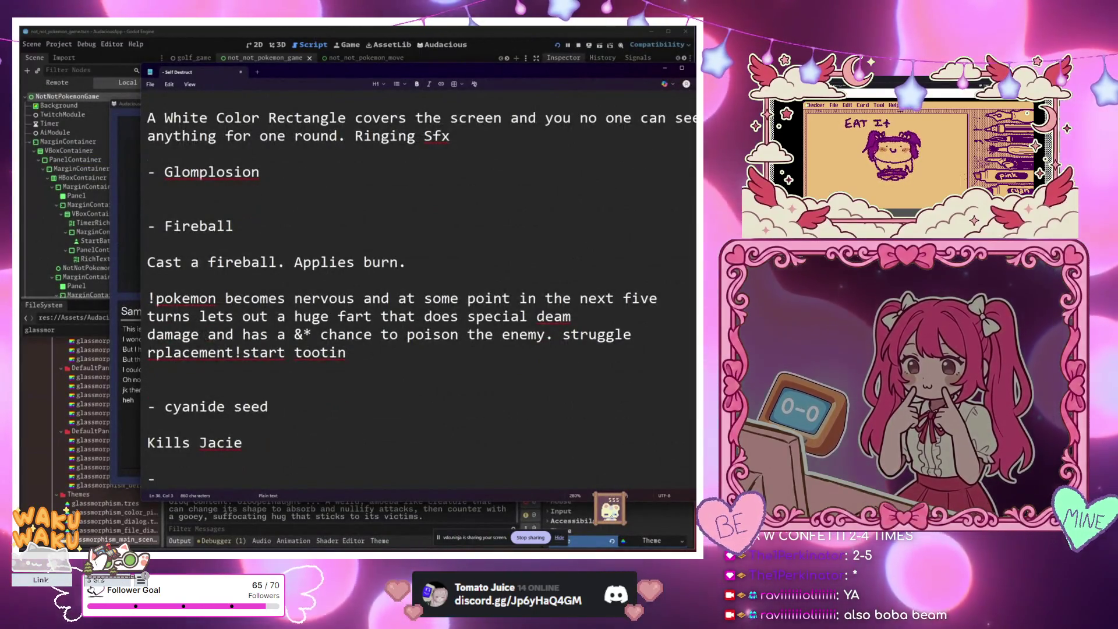
{"action": "type", "text": "Confet"}
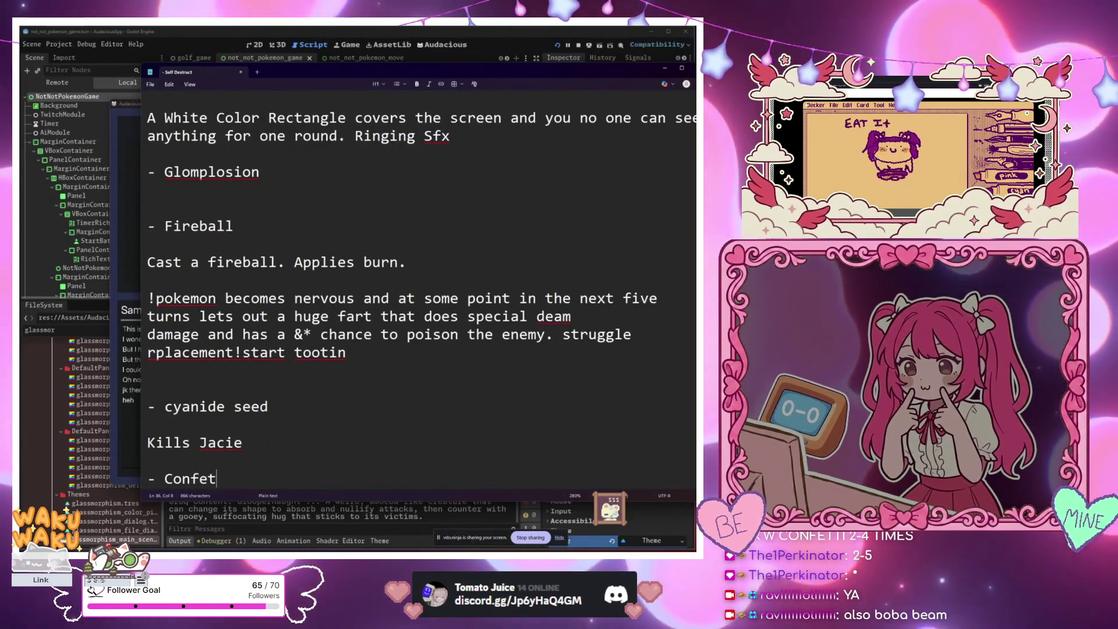
{"action": "type", "text": "ti Sneeze"}
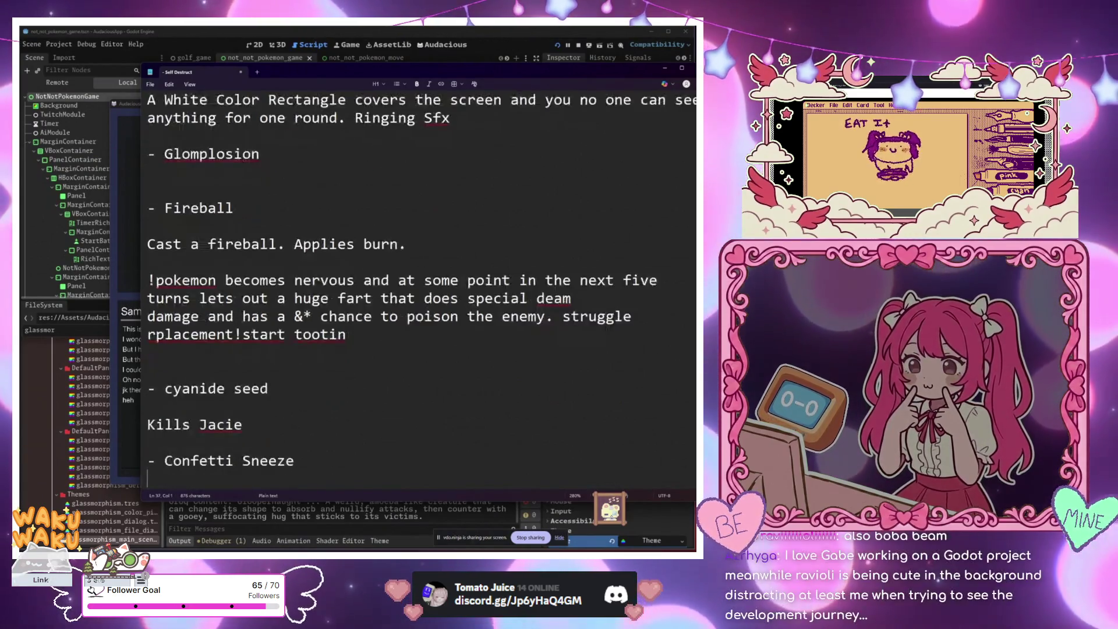
{"action": "key", "text": "Return"}
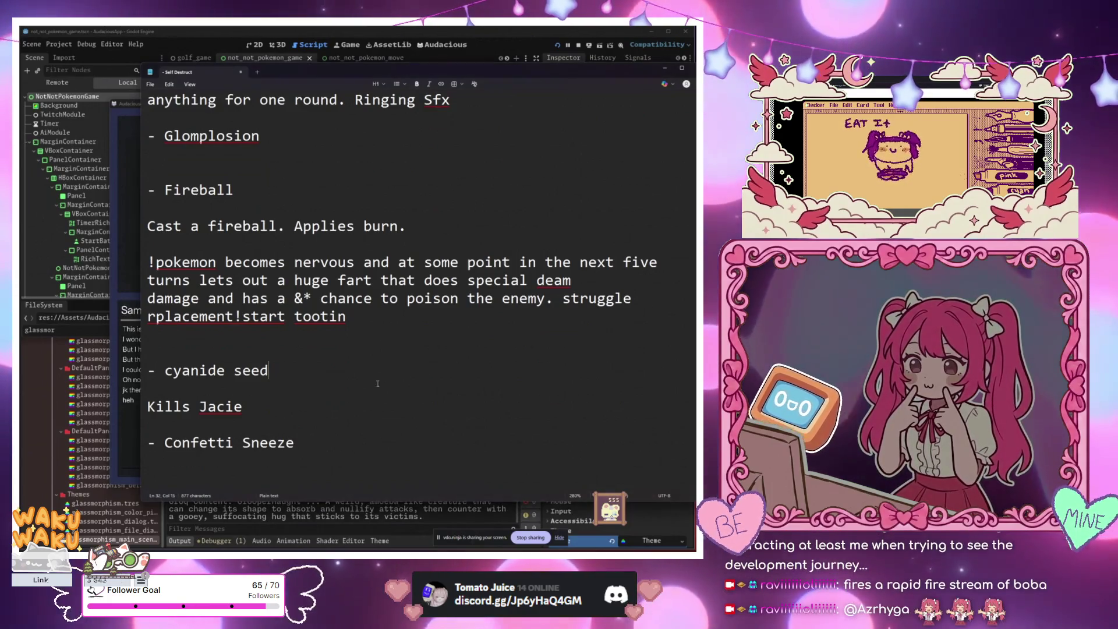
{"action": "left_click", "coordinate": [330, 480]}
{"action": "key", "text": "Return"}
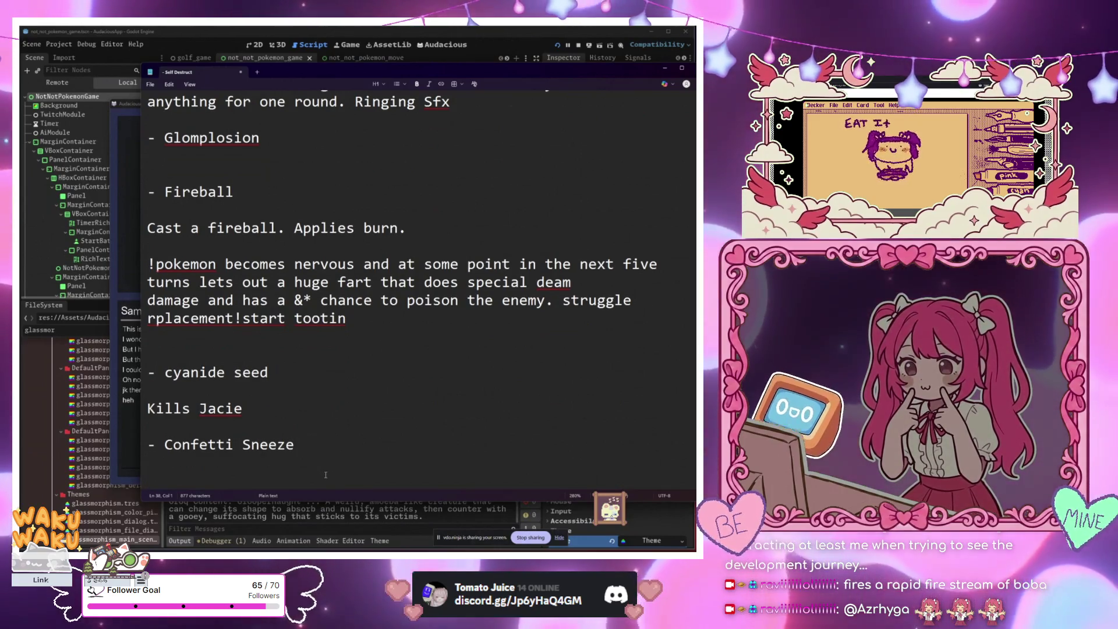
{"action": "key", "text": "Return"}
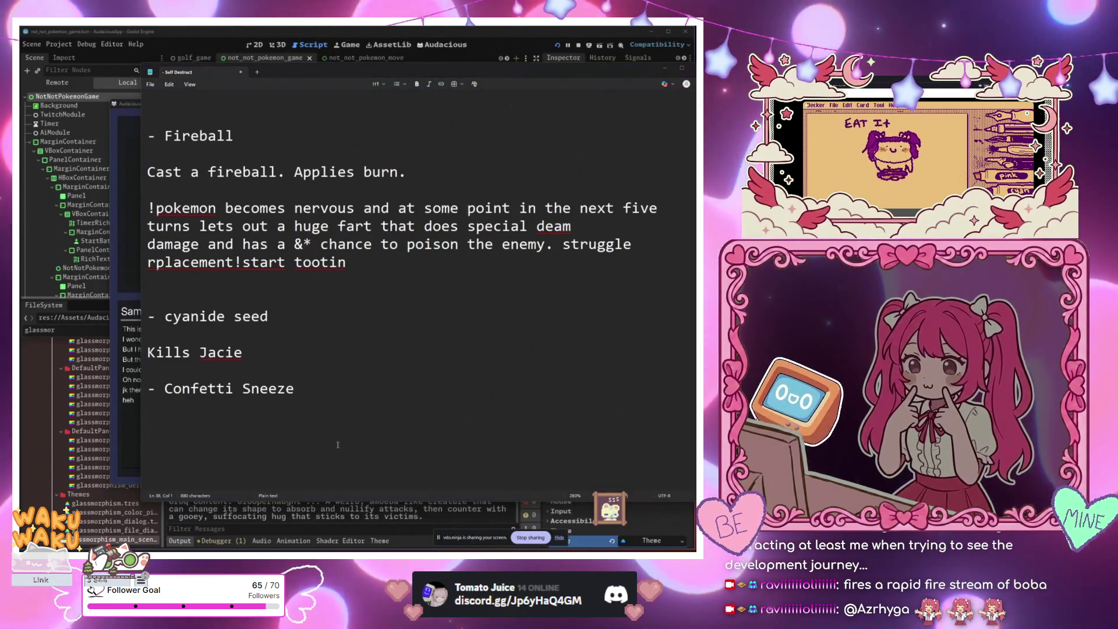
Start writing 'You mak' on the empty line under Confetti Sneeze.
{"action": "left_click", "coordinate": [312, 414]}
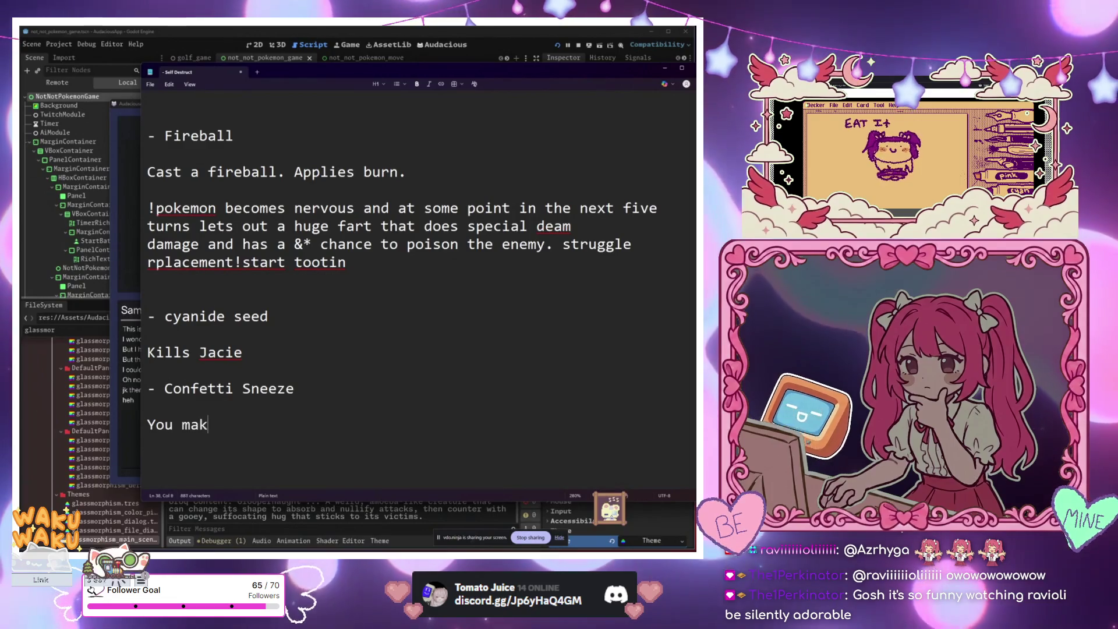
{"action": "type", "text": "e the enemy snee"}
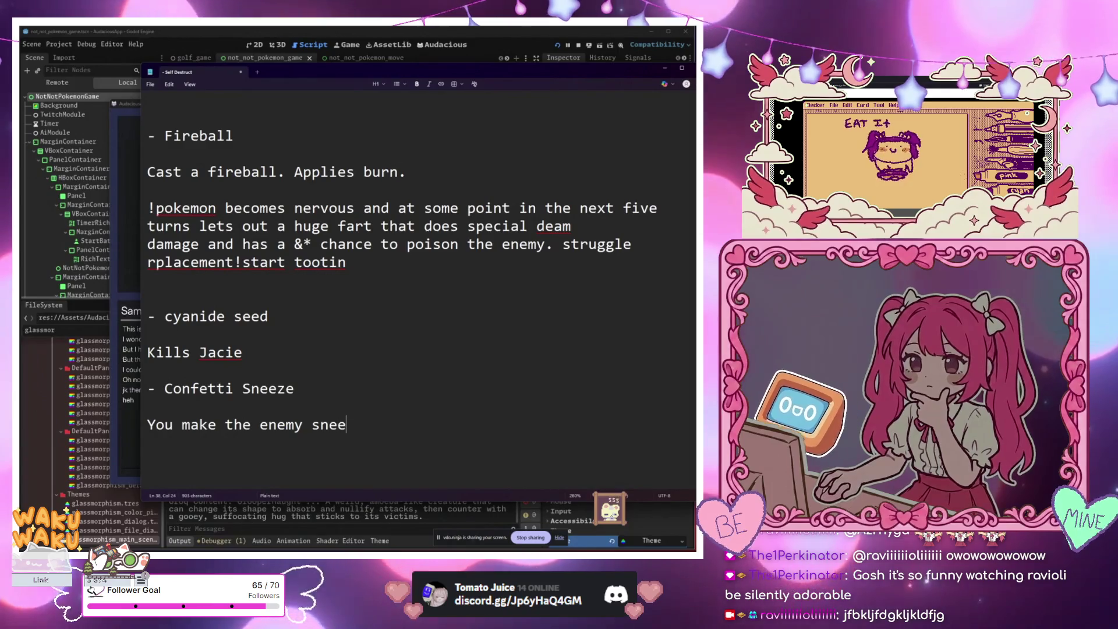
{"action": "type", "text": "ze "}
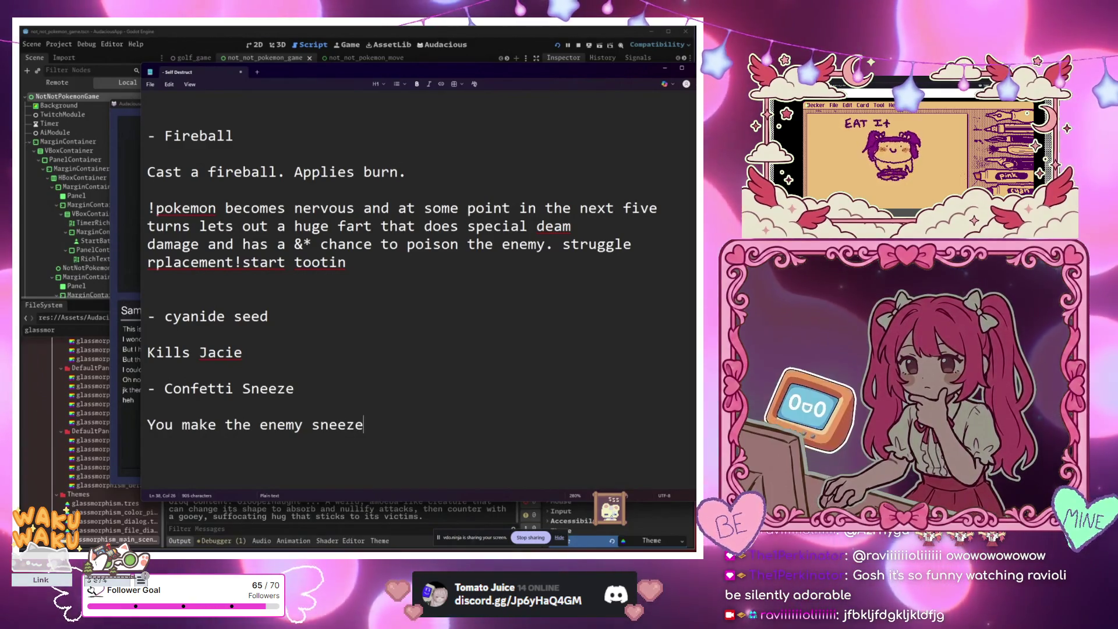
{"action": "type", "text": "confe"}
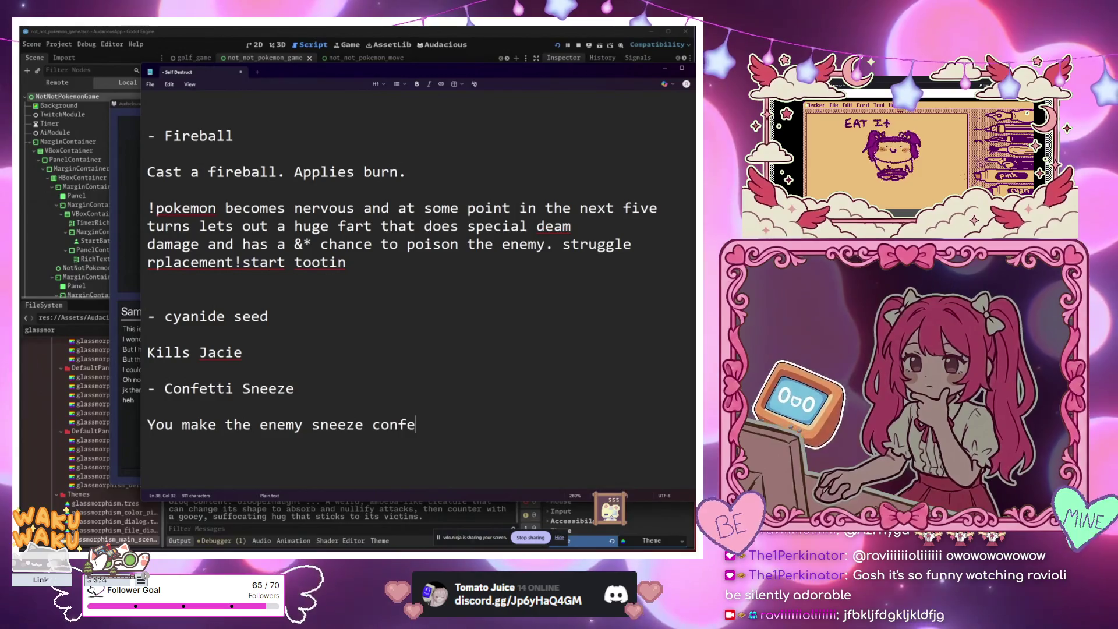
{"action": "type", "text": "tti,"}
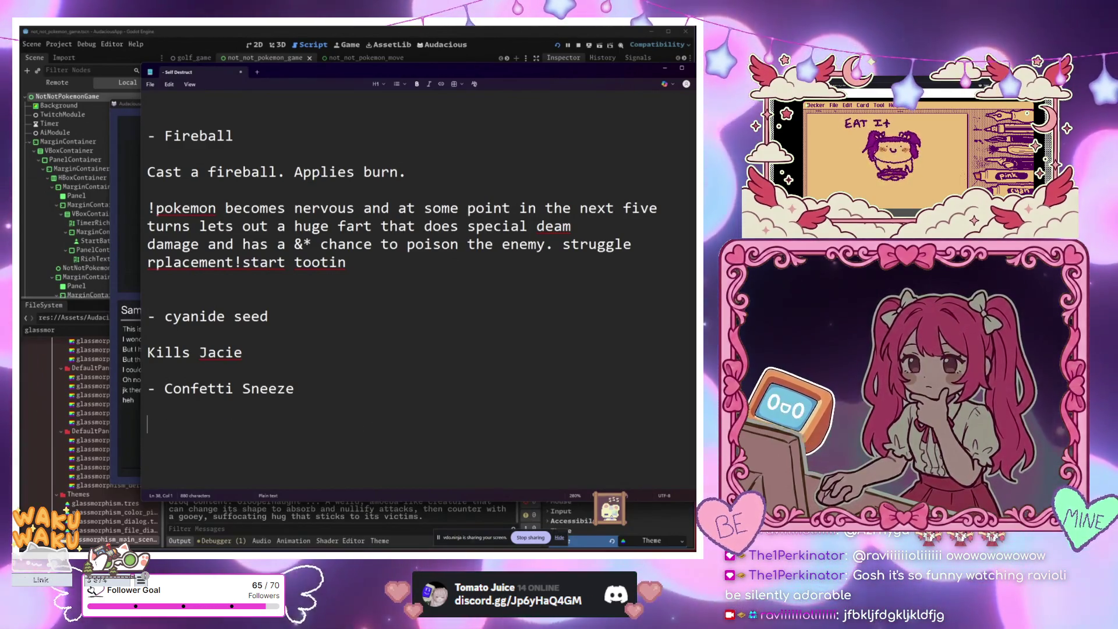
{"action": "type", "text": "You make the enemy sneeze confetti,"}
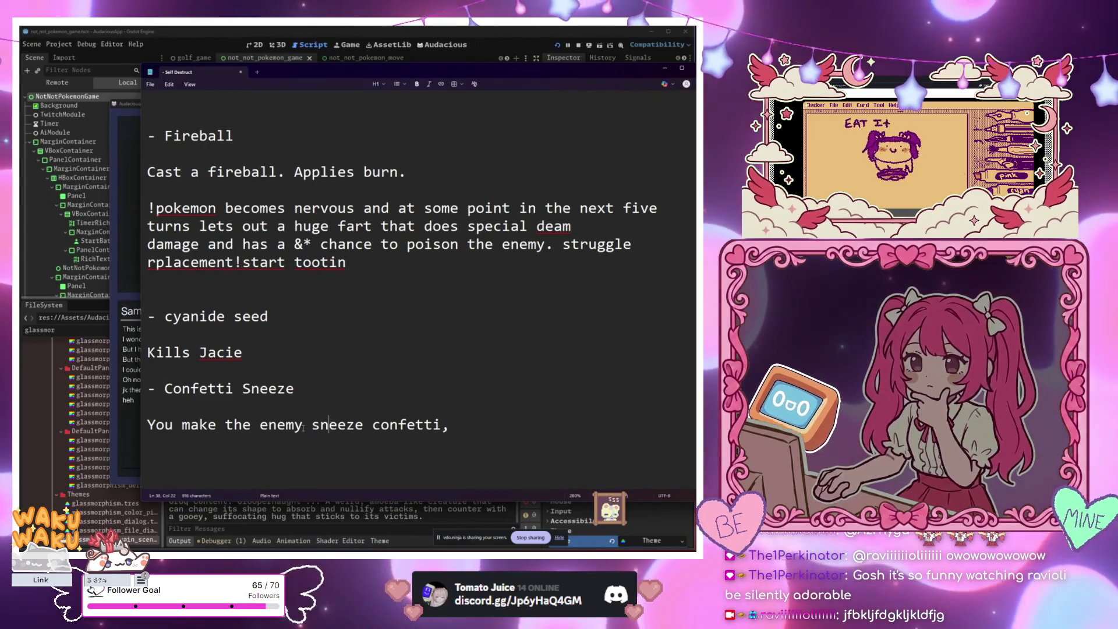
Write 'they take 1/10 damage and' after 'confetti,', fixing typos along the way.
{"action": "key", "text": "Return"}
{"action": "key", "text": "Return"}
{"action": "key", "text": "Return"}
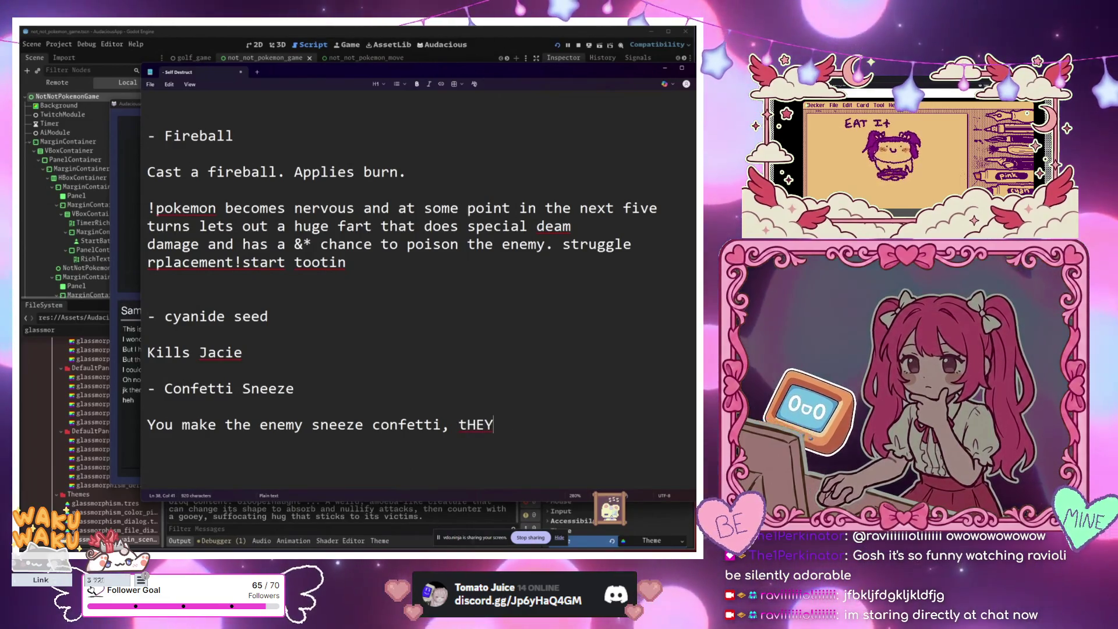
{"action": "key", "text": "BackSpace"}
{"action": "type", "text": "th"}
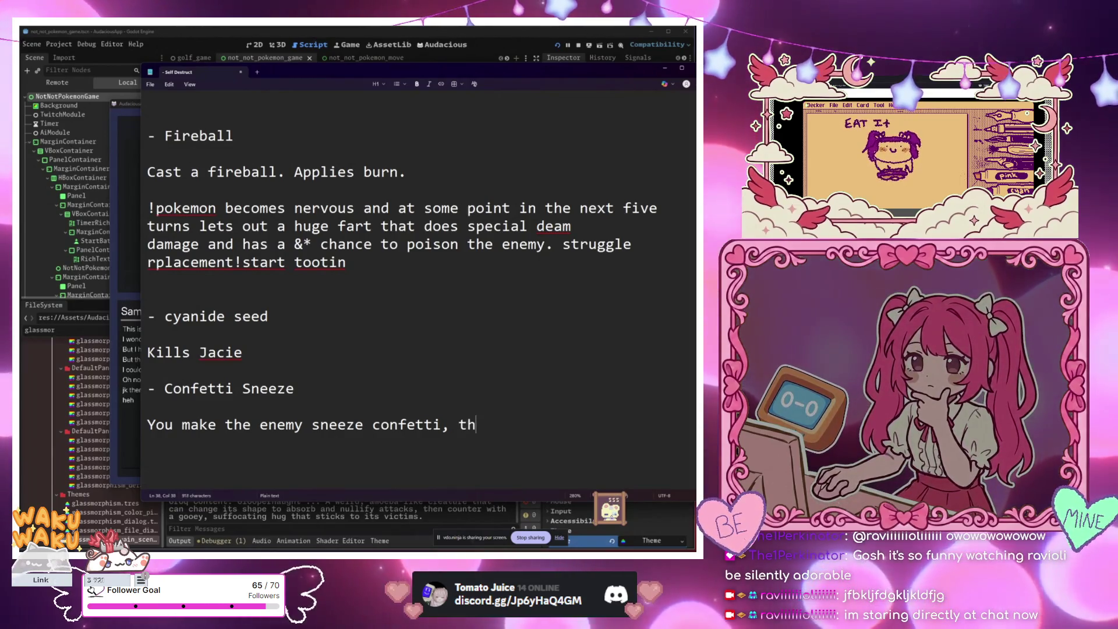
{"action": "type", "text": "ey take 1"}
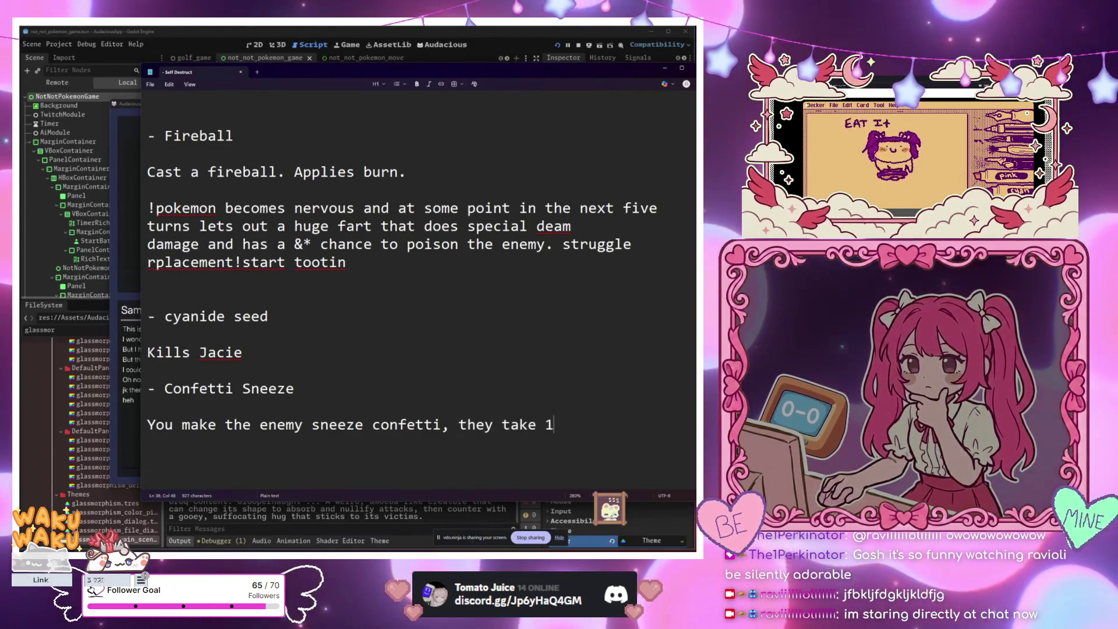
{"action": "type", "text": "0"}
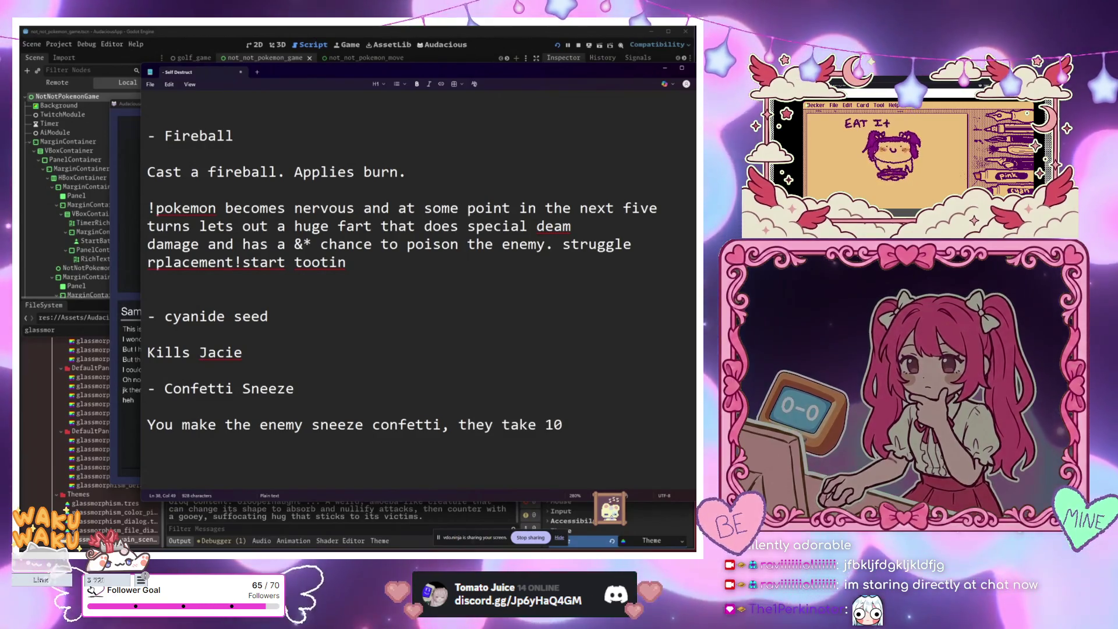
{"action": "key", "text": "BackSpace"}
{"action": "key", "text": "BackSpace"}
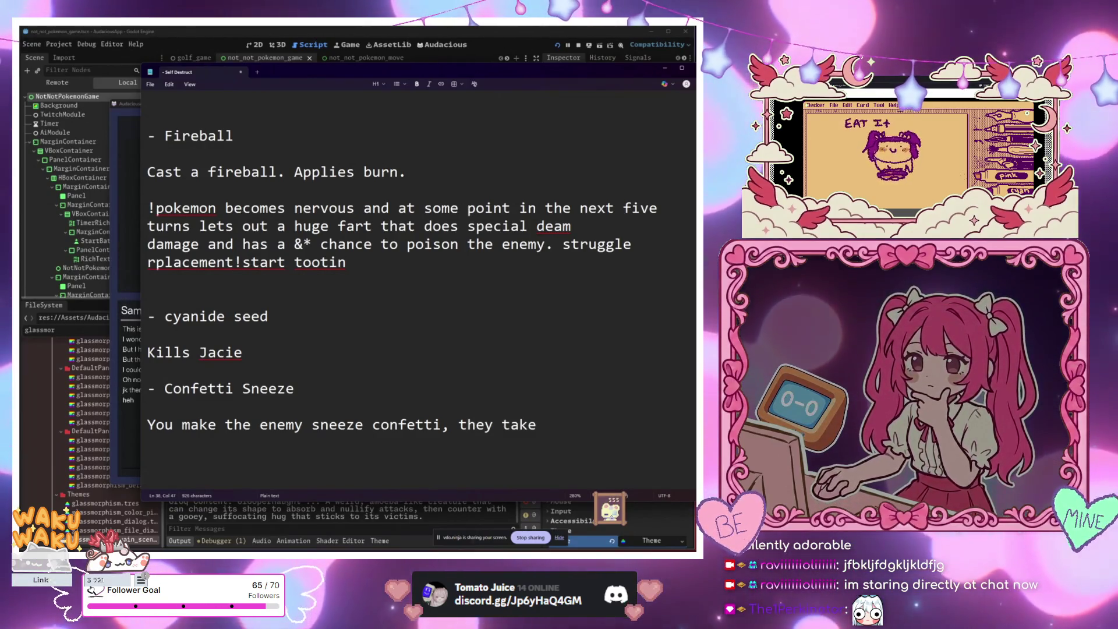
{"action": "type", "text": "1/12"}
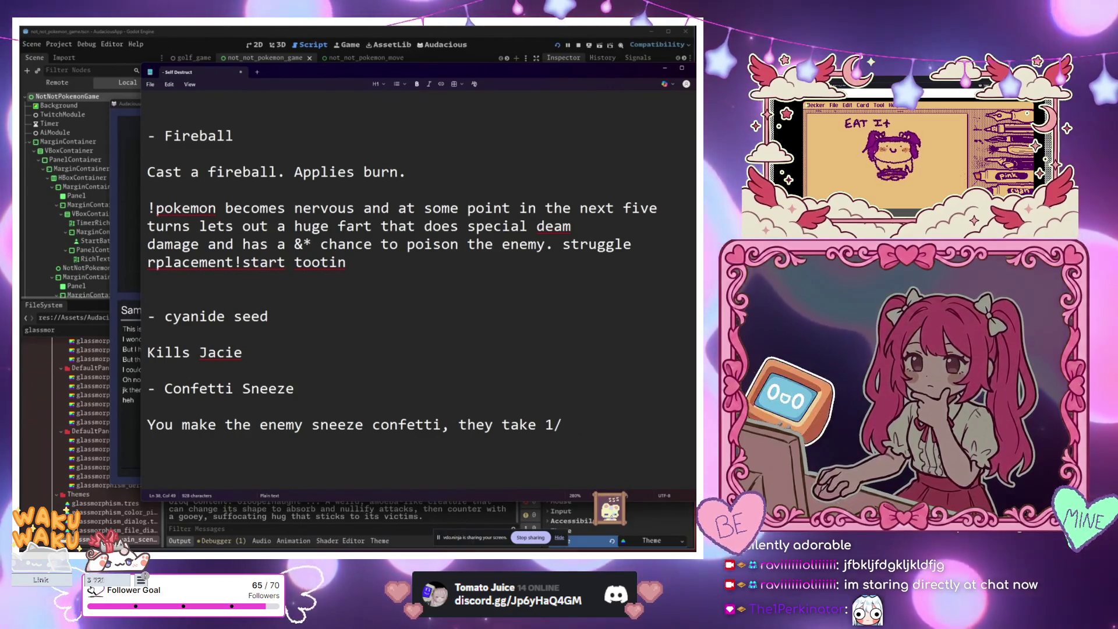
{"action": "key", "text": "BackSpace"}
{"action": "type", "text": "8"}
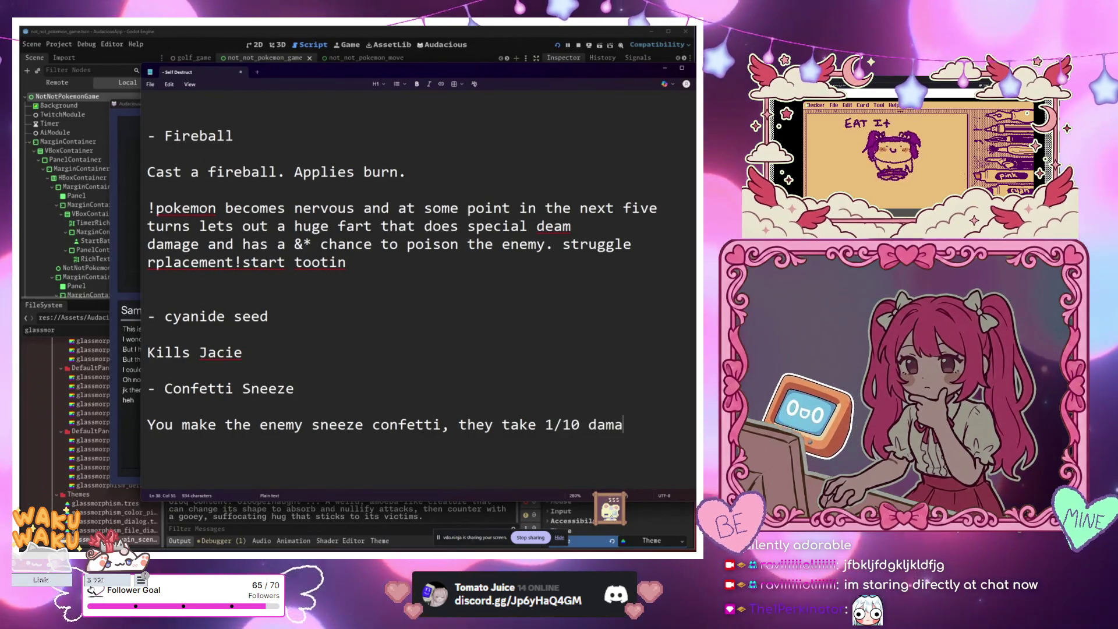
{"action": "type", "text": "nd"}
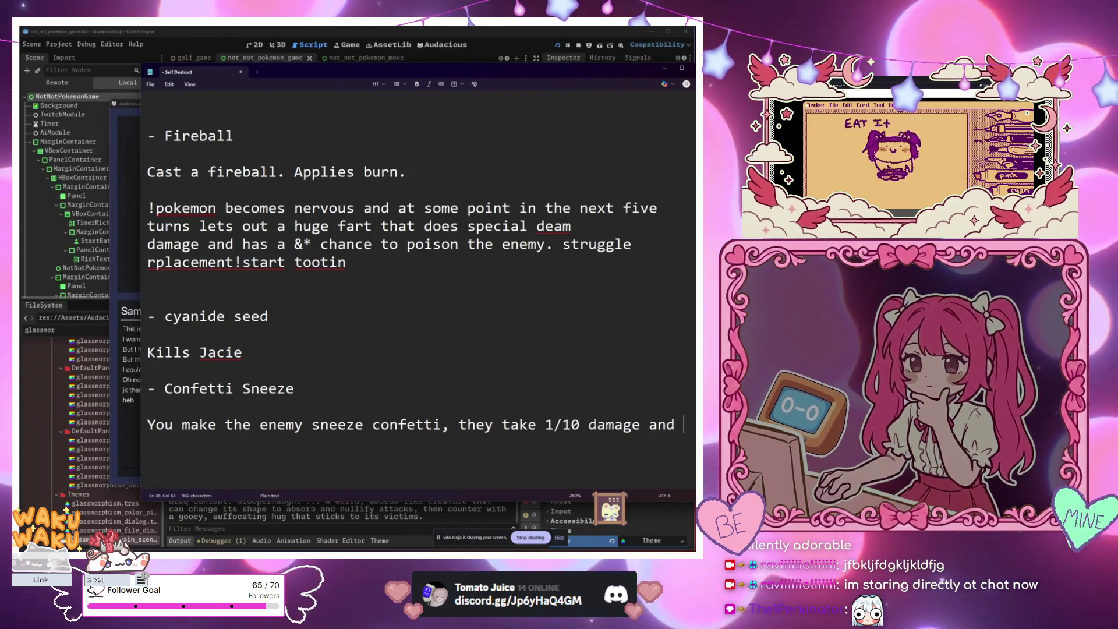
{"action": "type", "text": "we"}
{"action": "key", "text": "BackSpace"}
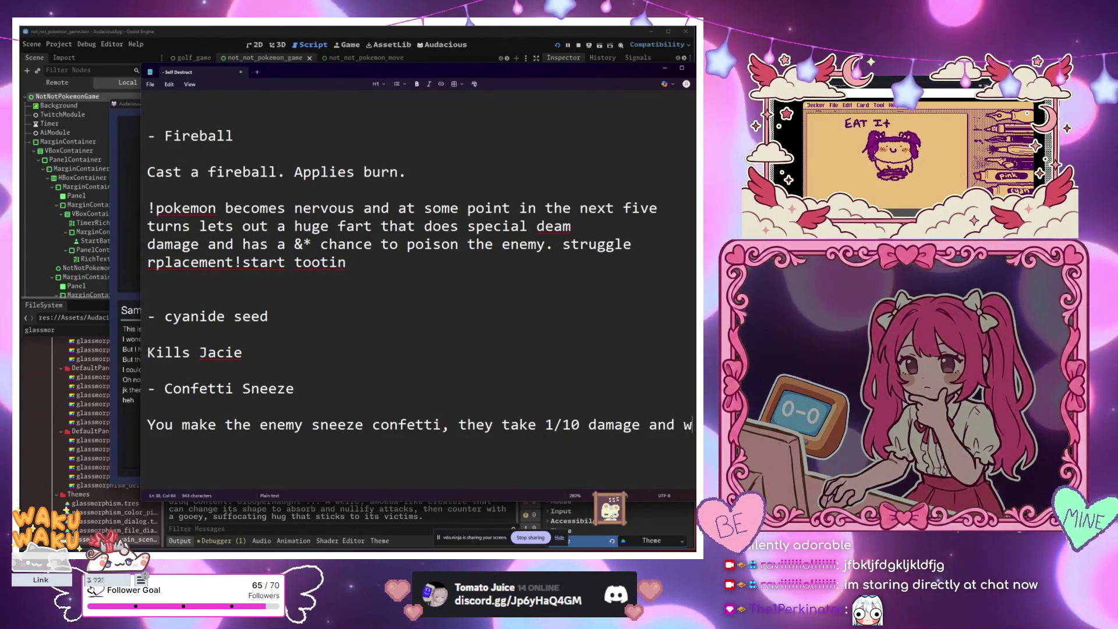
{"action": "key", "text": "BackSpace"}
{"action": "key", "text": "BackSpace"}
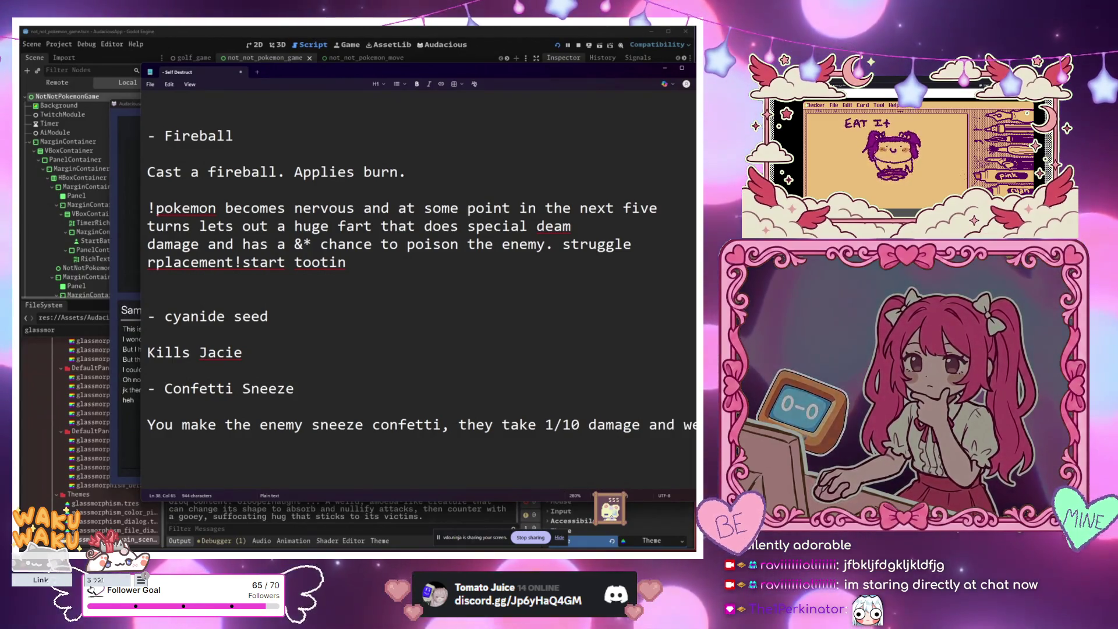
{"action": "key", "text": "BackSpace"}
{"action": "key", "text": "BackSpace"}
{"action": "key", "text": "BackSpace"}
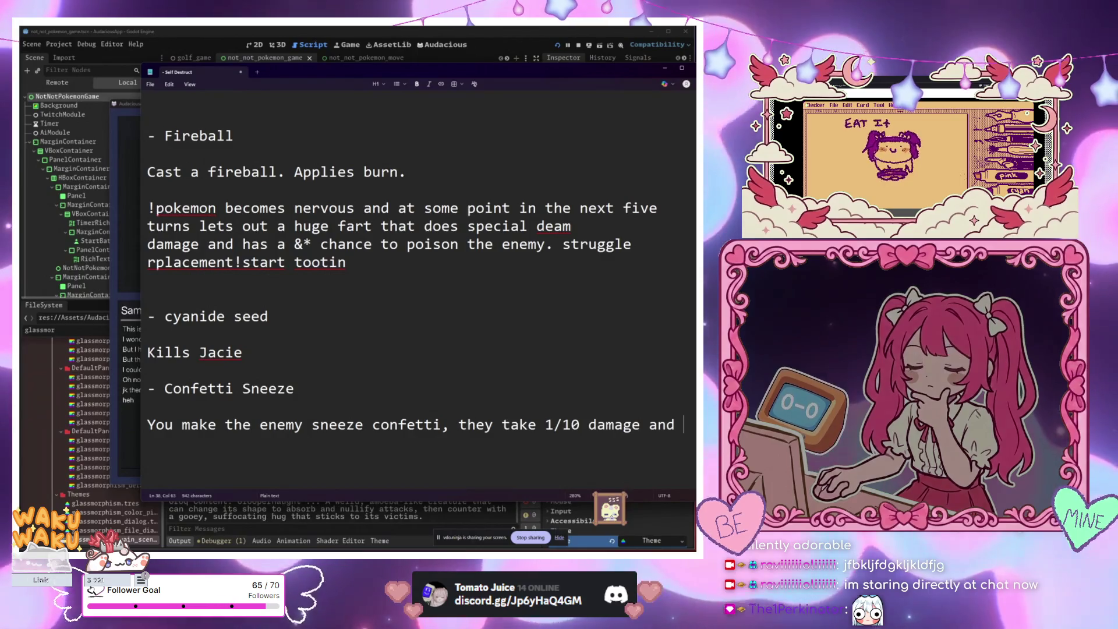
{"action": "type", "text": "you "}
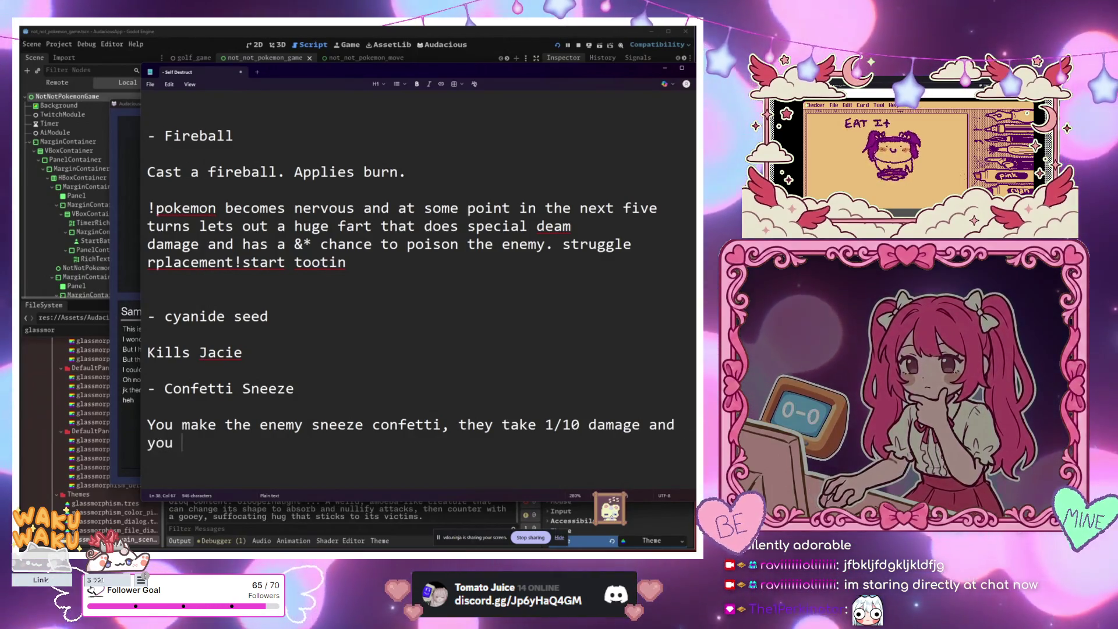
{"action": "type", "text": "end up dancing and celebrating to the c"}
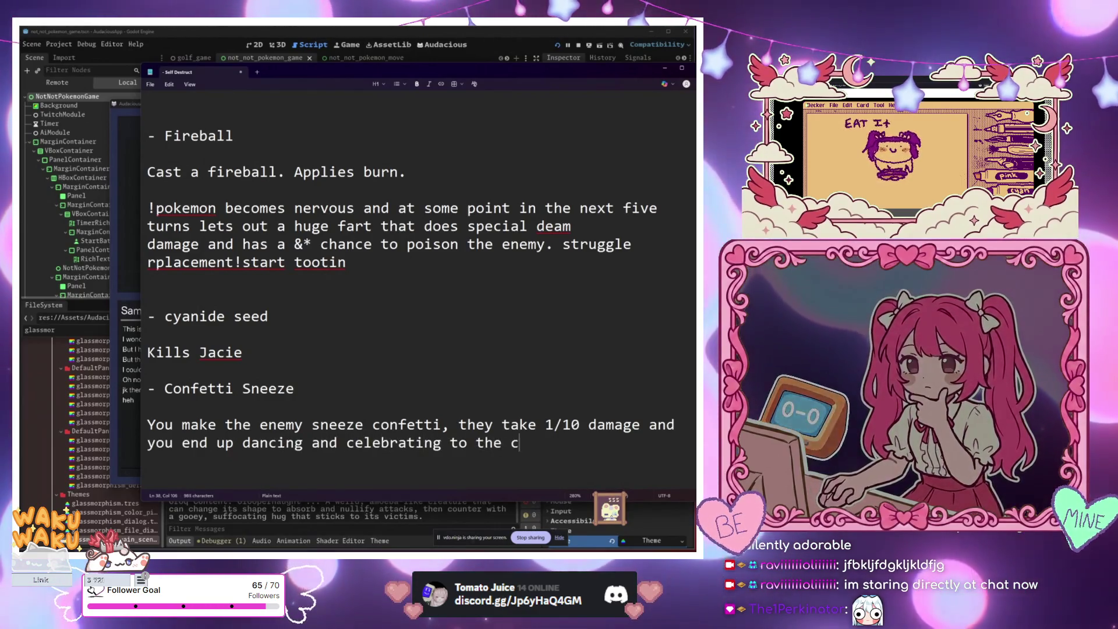
{"action": "type", "text": "tti, giving yoo"}
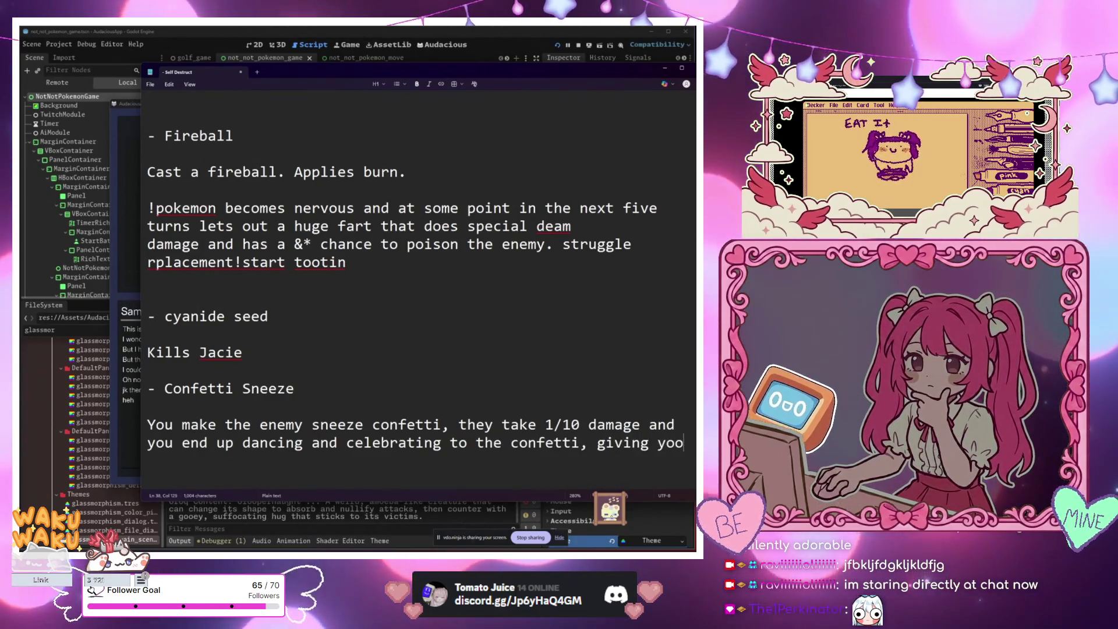
{"action": "type", "text": "ne"}
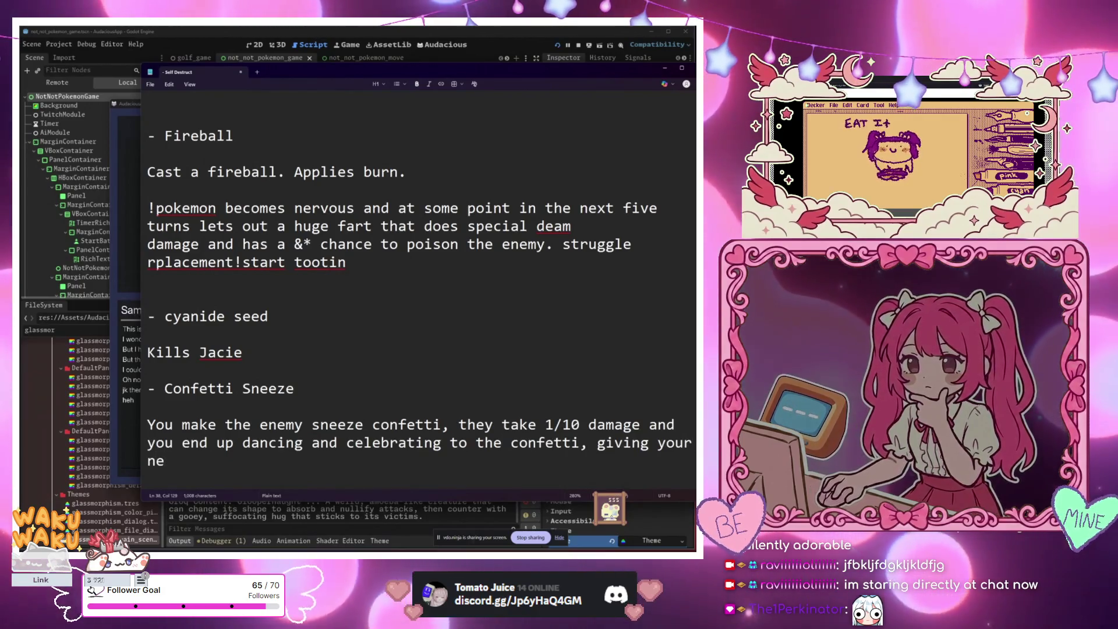
{"action": "type", "text": "a"}
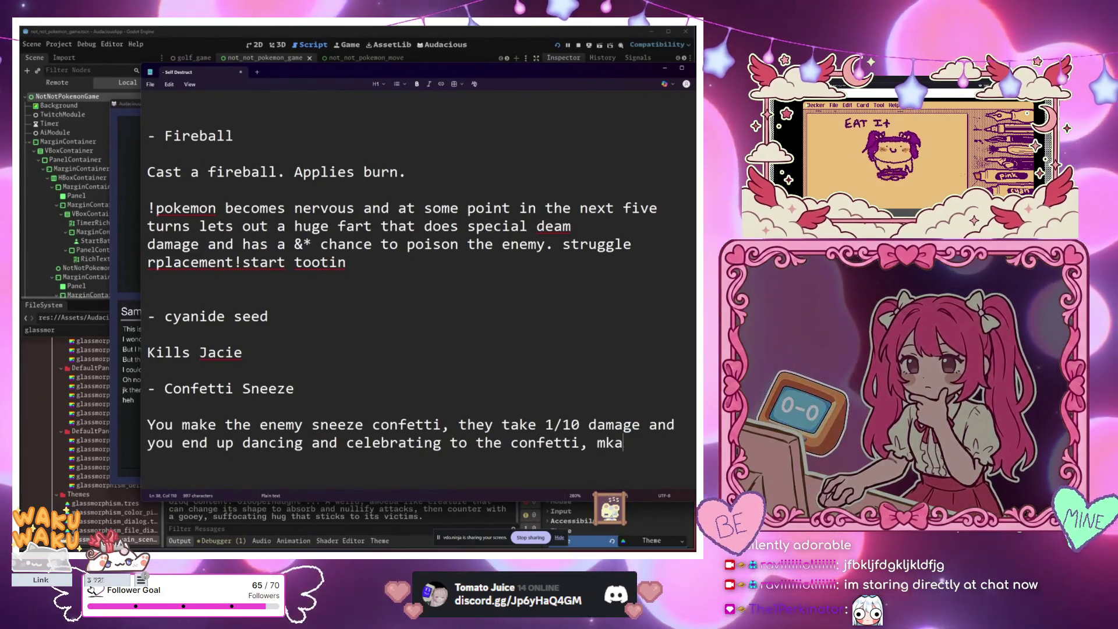
Write that you dance to the confetti, making your next attack amped up (Happens twice).
{"action": "key", "text": "BackSpace"}
{"action": "key", "text": "BackSpace"}
{"action": "type", "text": "aking you rn"}
{"action": "key", "text": "BackSpace"}
{"action": "key", "text": "BackSpace"}
{"action": "key", "text": "BackSpace"}
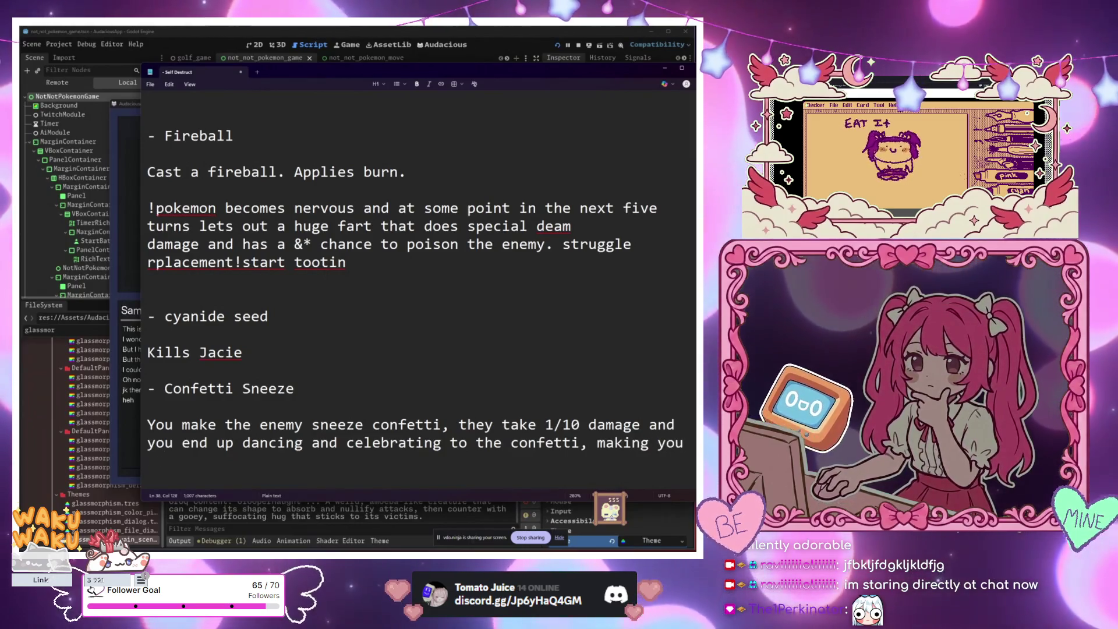
{"action": "type", "text": "xt attack amped up ("}
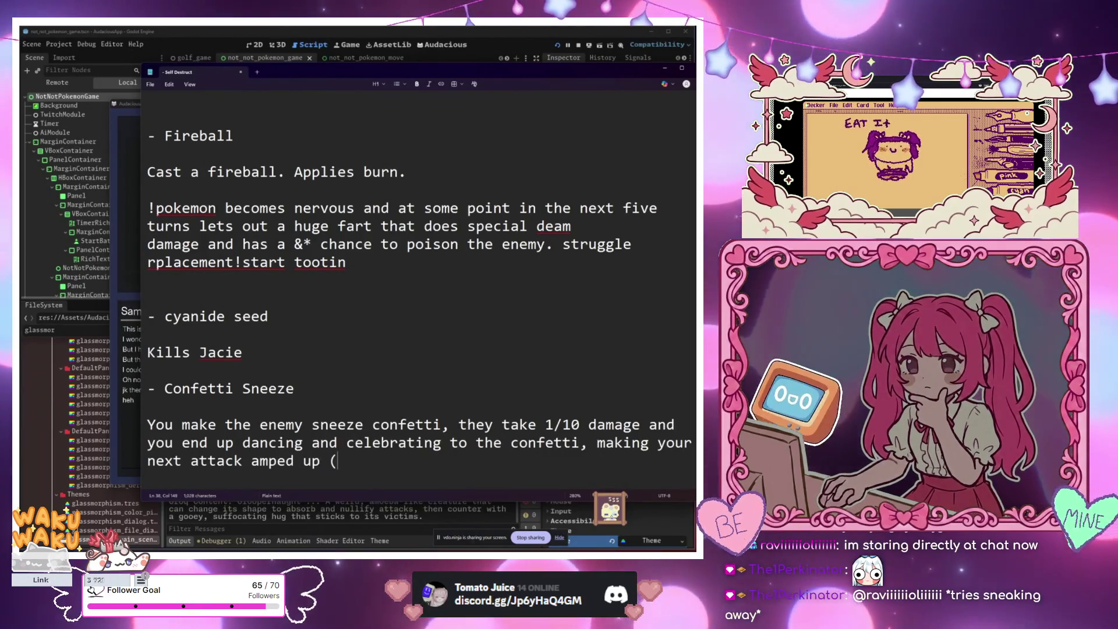
{"action": "type", "text": "Happe"}
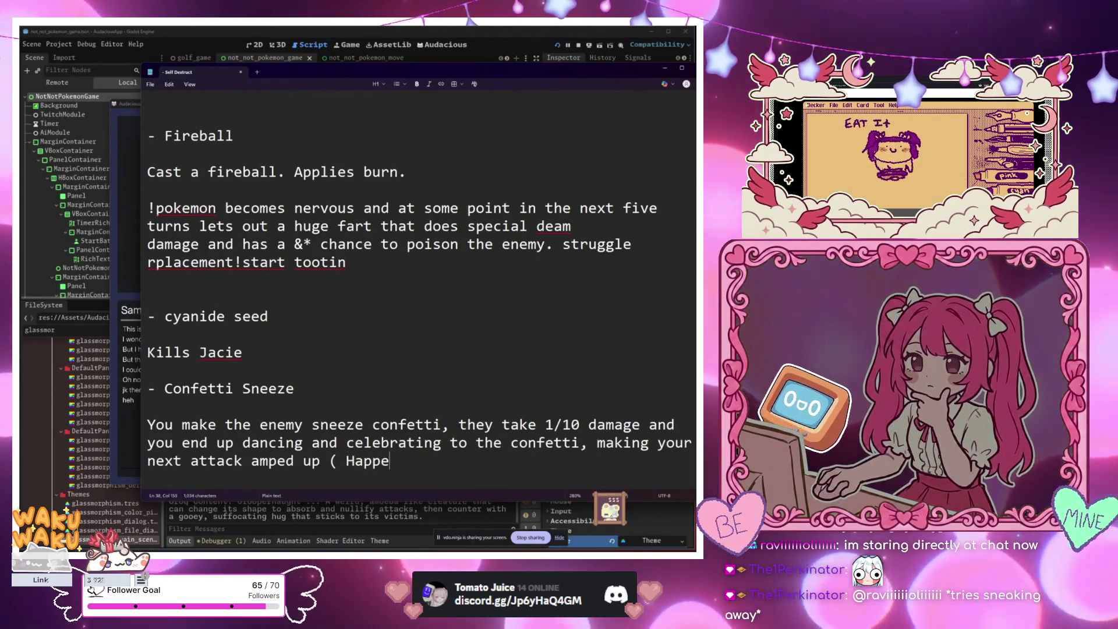
{"action": "key", "text": "BackSpace"}
{"action": "key", "text": "BackSpace"}
{"action": "key", "text": "BackSpace"}
{"action": "key", "text": "BackSpace"}
{"action": "type", "text": "H"}
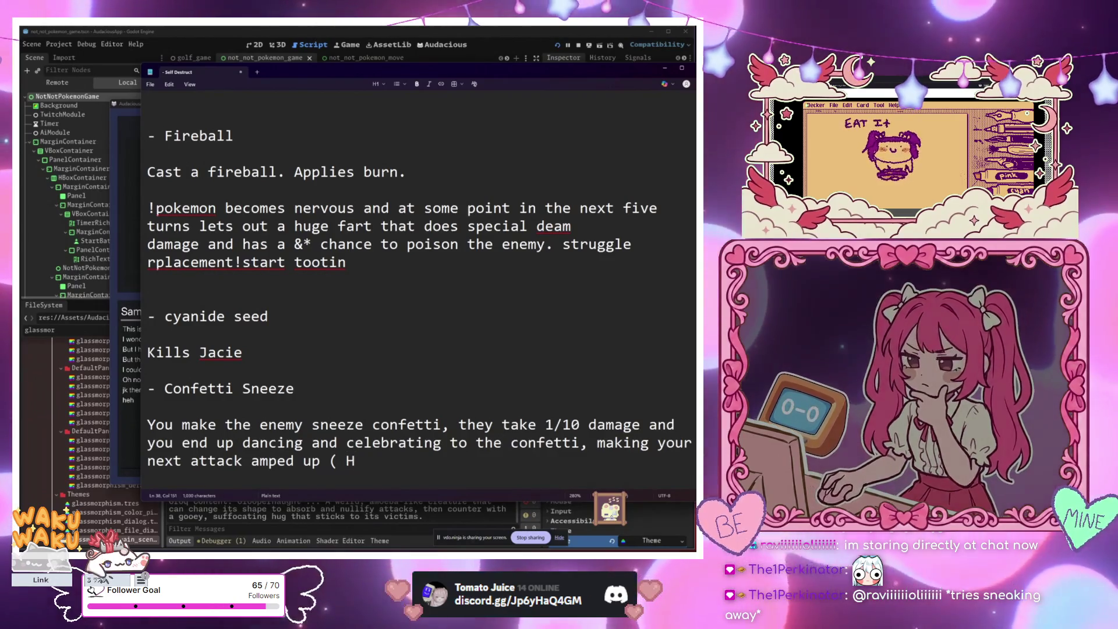
{"action": "type", "text": "appens twice )"}
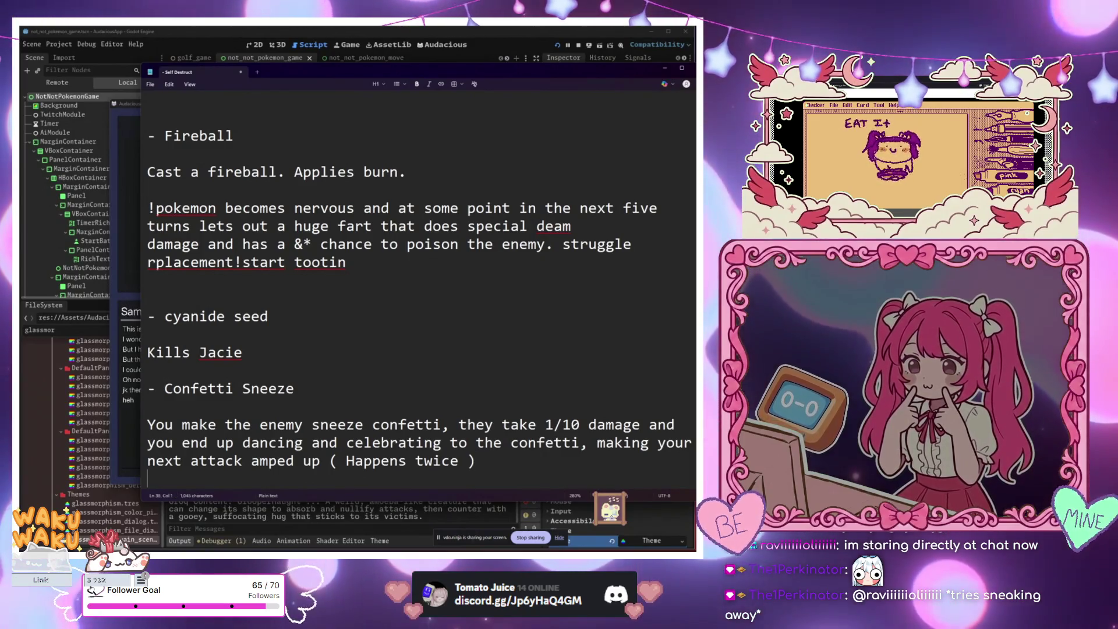
{"action": "key", "text": "Return"}
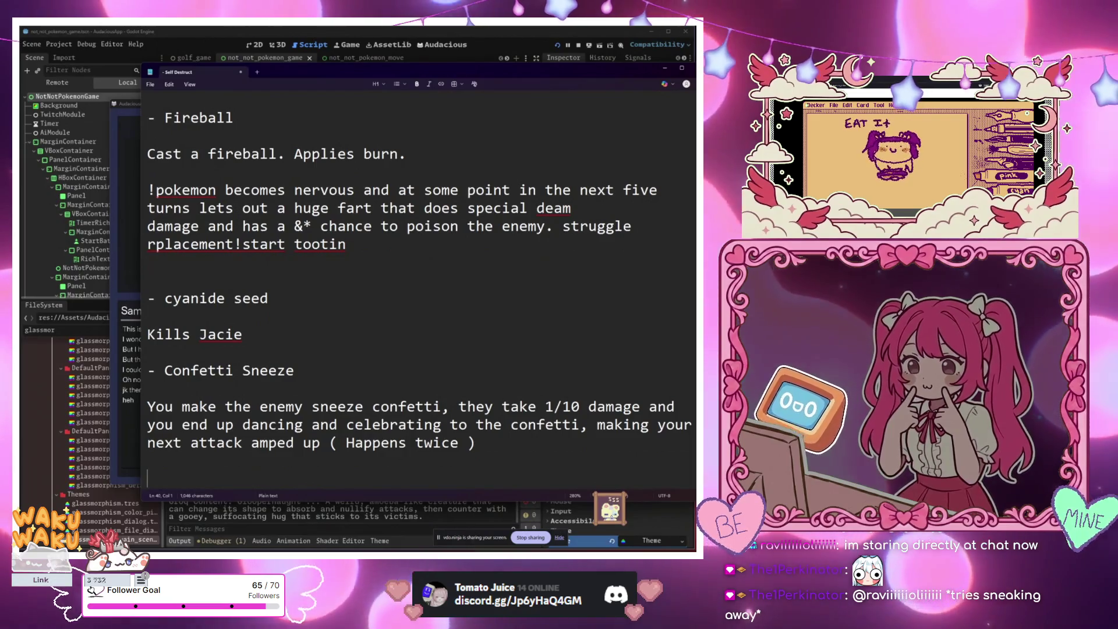
Add a '- Boba Stream' heading and start its description, dropping the abandoned 'They' phrase.
{"action": "key", "text": "BackSpace"}
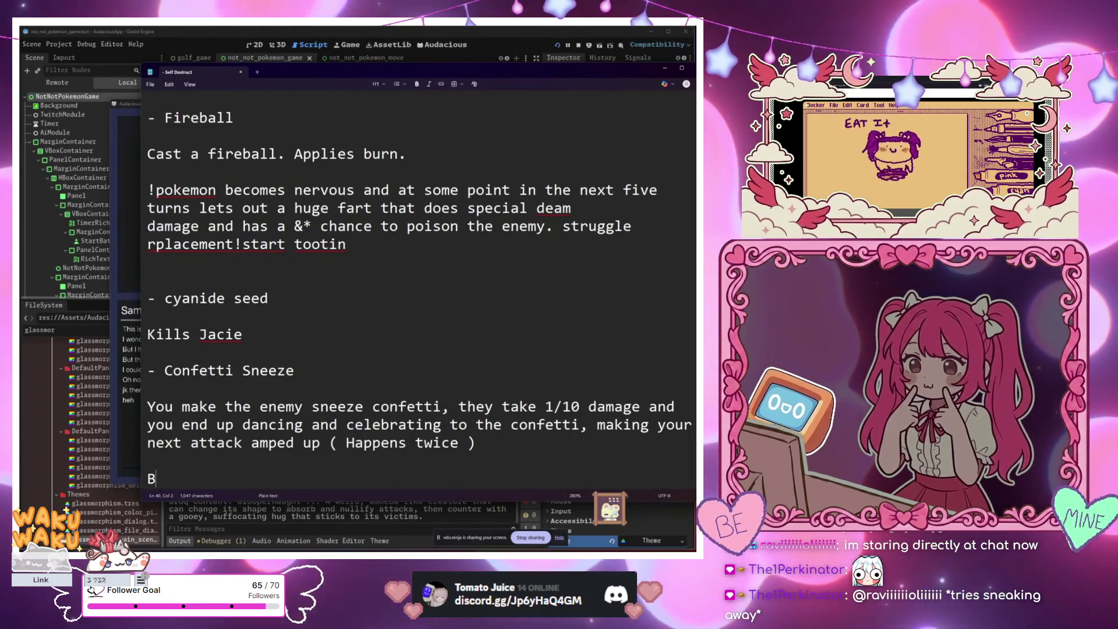
{"action": "key", "text": "BackSpace"}
{"action": "type", "text": "- Boba St"}
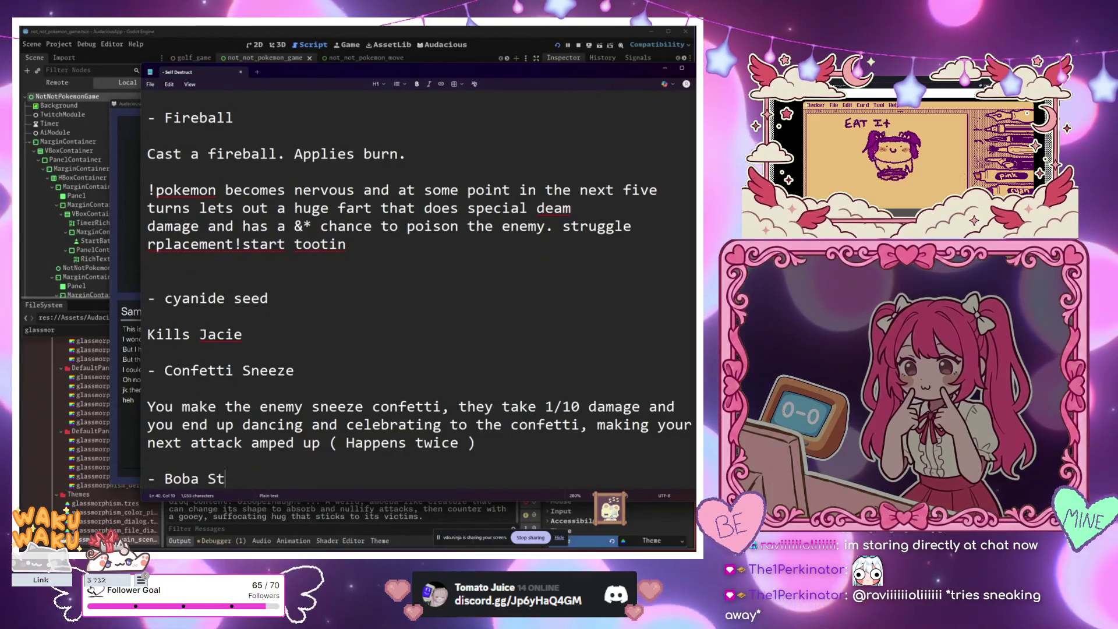
{"action": "type", "text": "ream"}
{"action": "key", "text": "Return"}
{"action": "key", "text": "Return"}
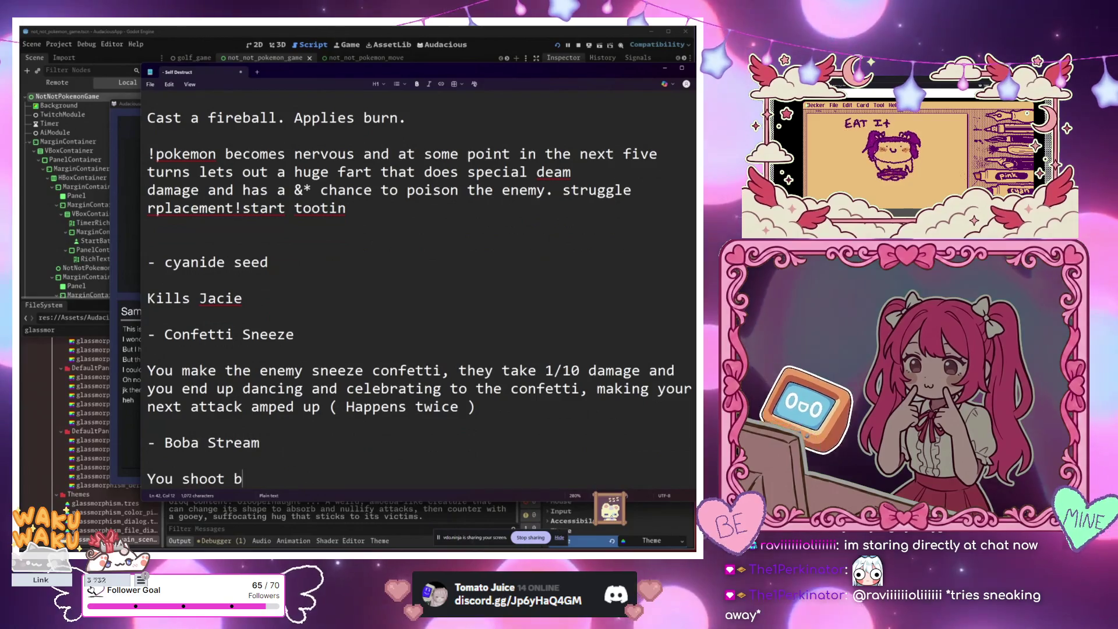
{"action": "type", "text": "a into the ene"}
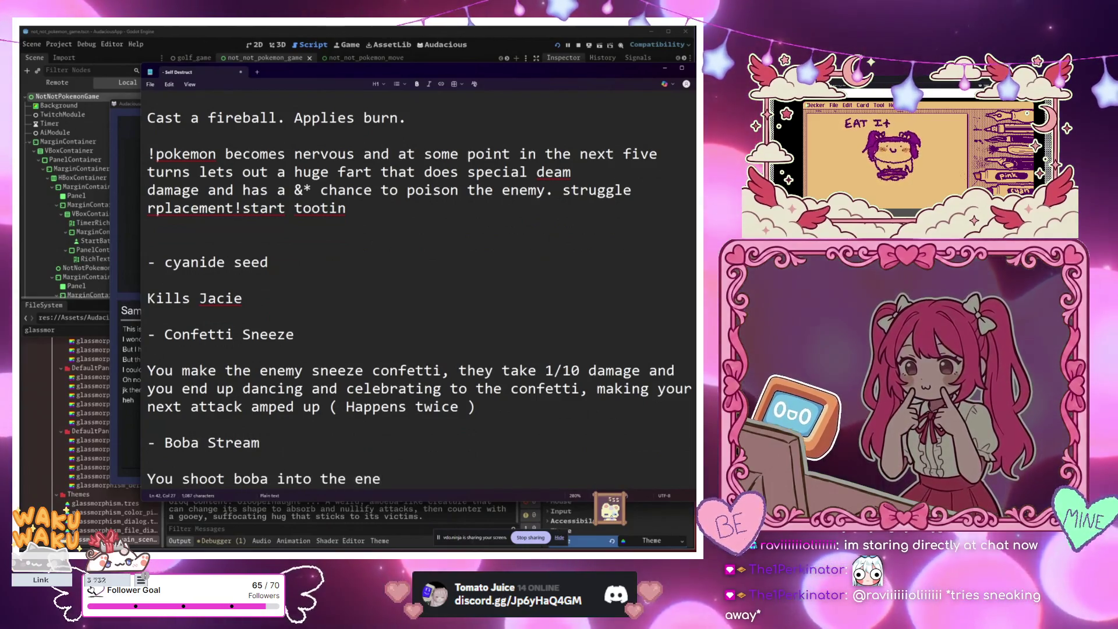
{"action": "type", "text": "mies mou"}
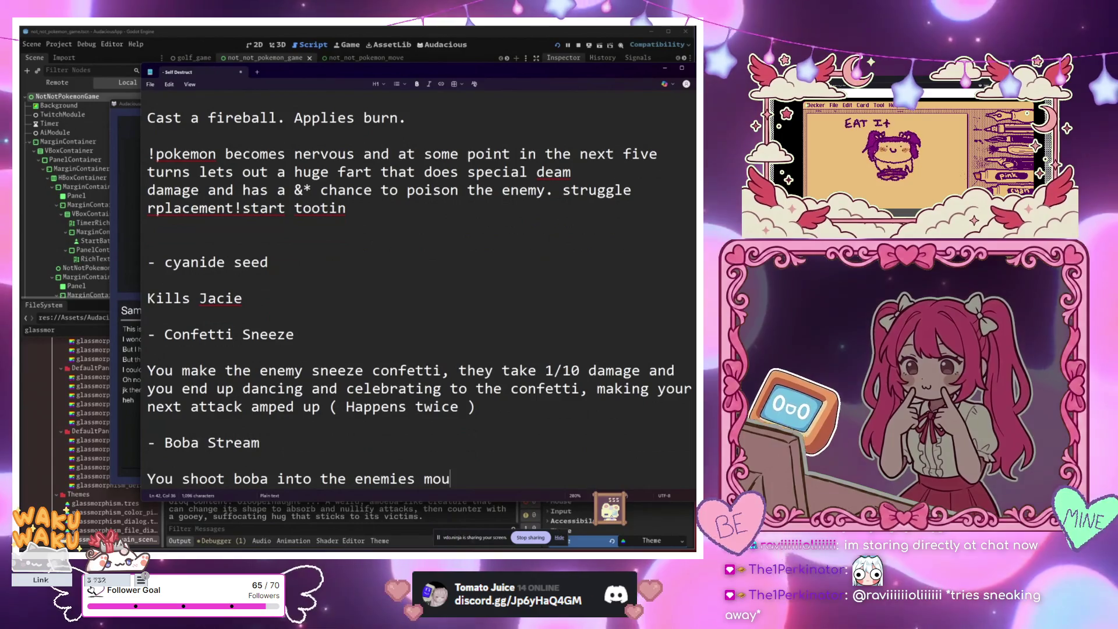
{"action": "type", "text": "th. Thjey"}
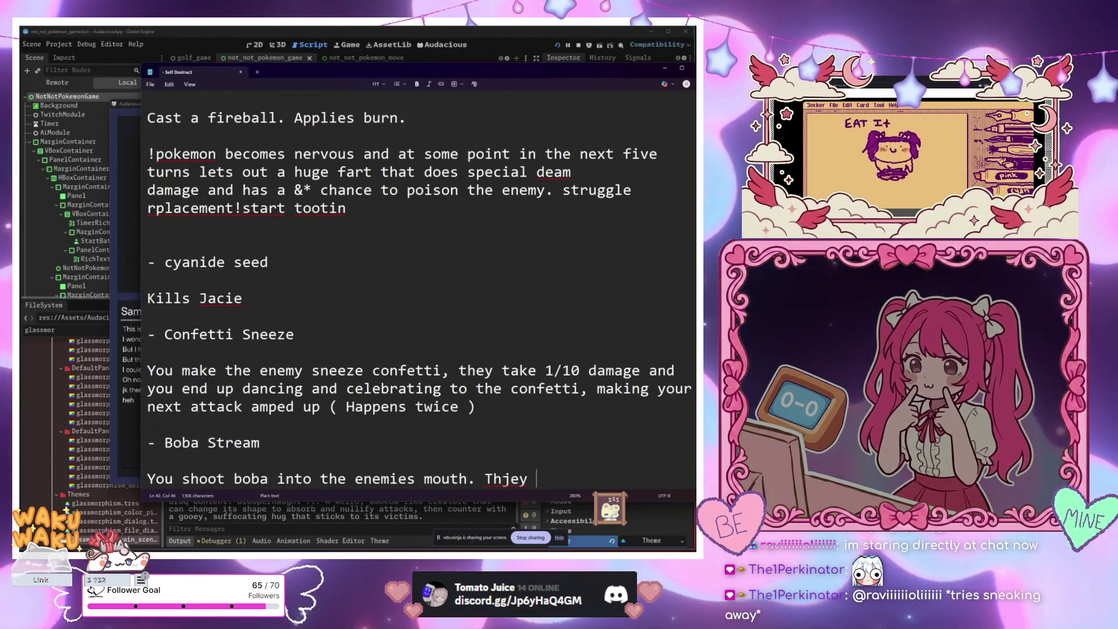
{"action": "key", "text": "BackSpace"}
{"action": "key", "text": "BackSpace"}
{"action": "key", "text": "BackSpace"}
{"action": "type", "text": "ey"}
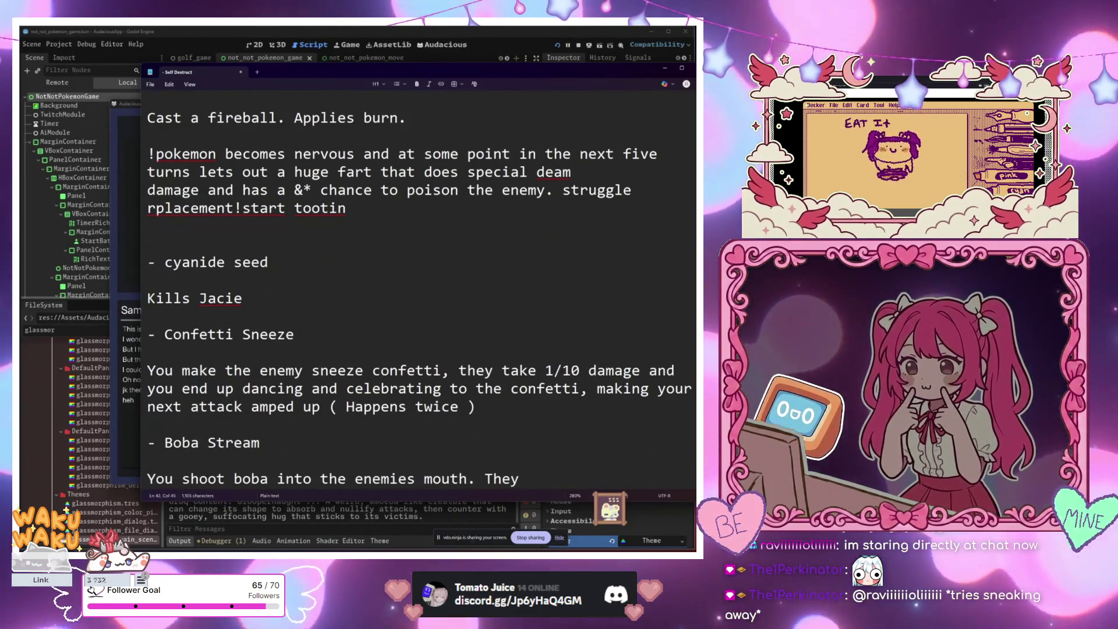
{"action": "type", "text": " abs"}
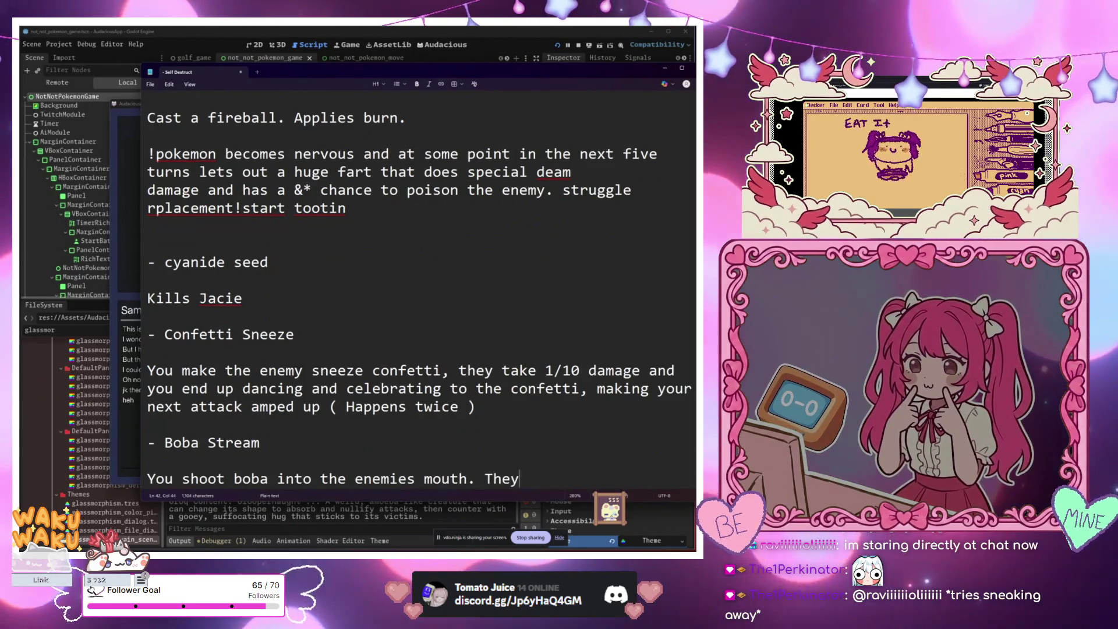
{"action": "type", "text": "rt cho"}
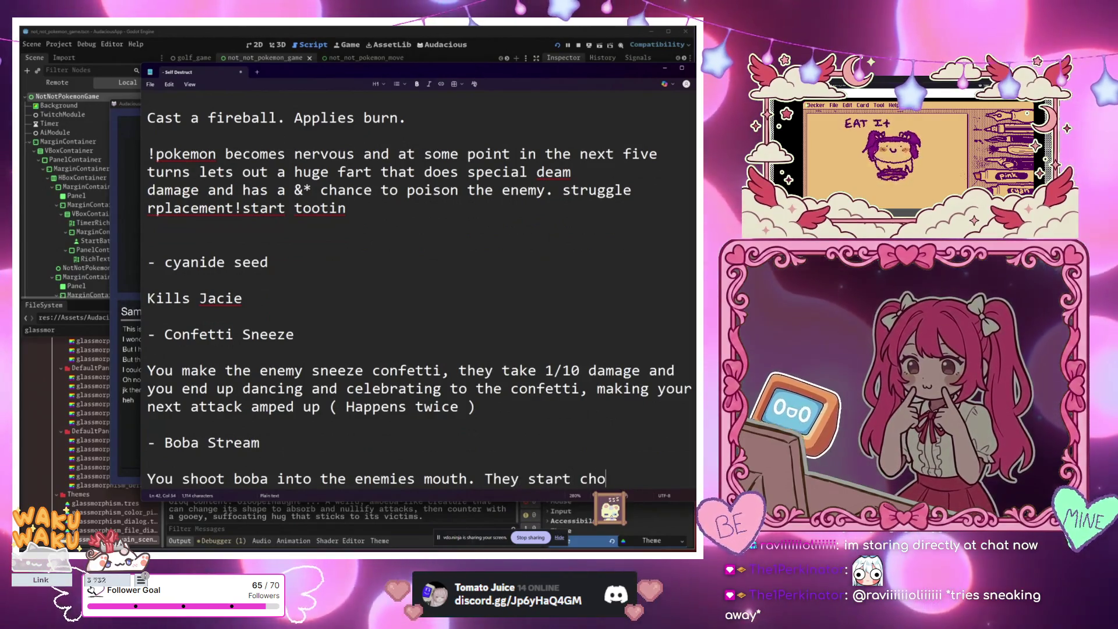
{"action": "key", "text": "BackSpace"}
{"action": "key", "text": "BackSpace"}
{"action": "key", "text": "BackSpace"}
{"action": "key", "text": "BackSpace"}
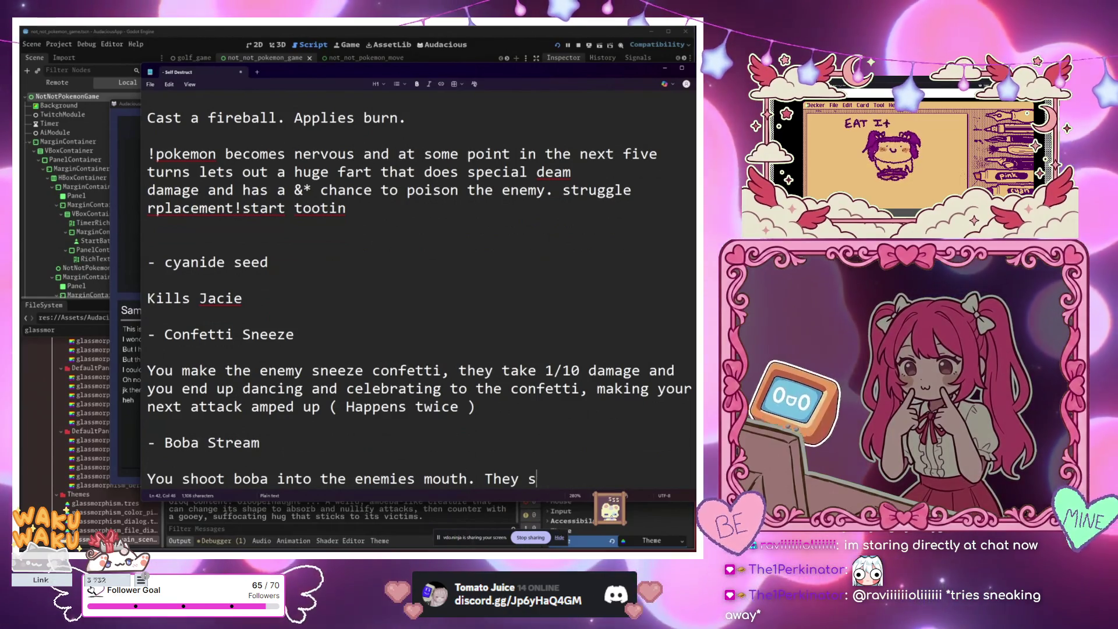
{"action": "key", "text": "BackSpace"}
{"action": "key", "text": "BackSpace"}
{"action": "key", "text": "BackSpace"}
{"action": "type", "text": "There"}
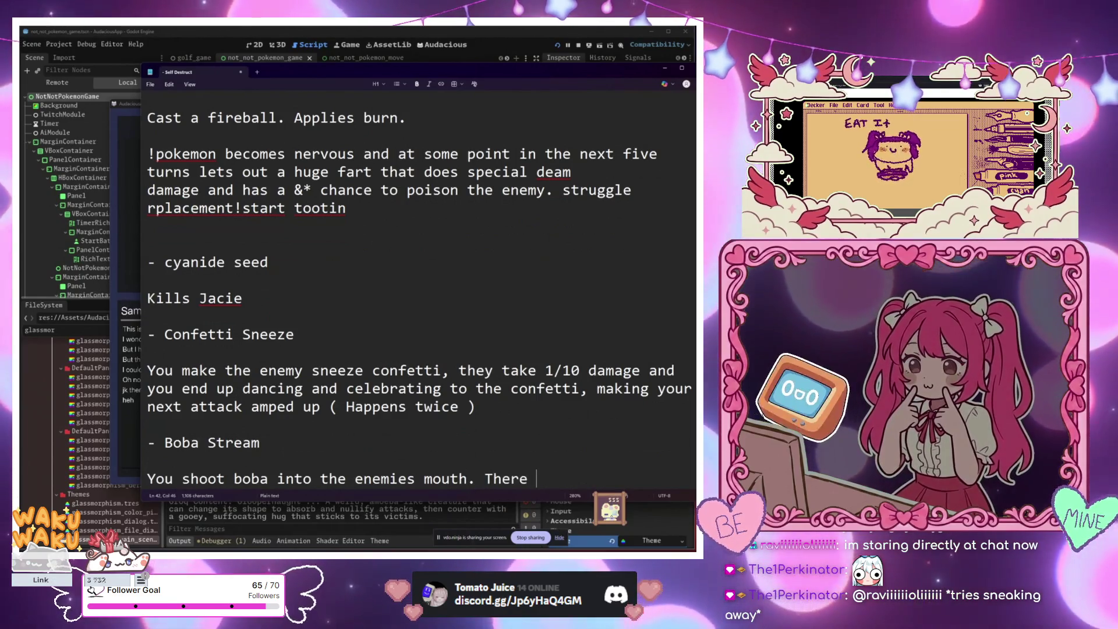
{"action": "type", "text": " is an 80 percen"}
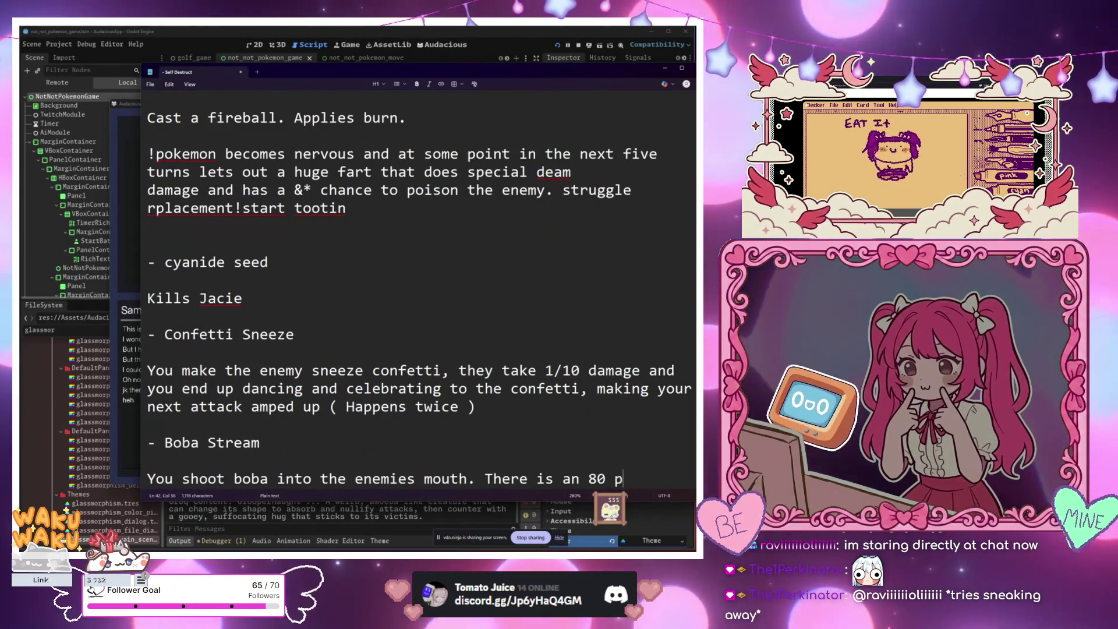
{"action": "type", "text": "t chance that "}
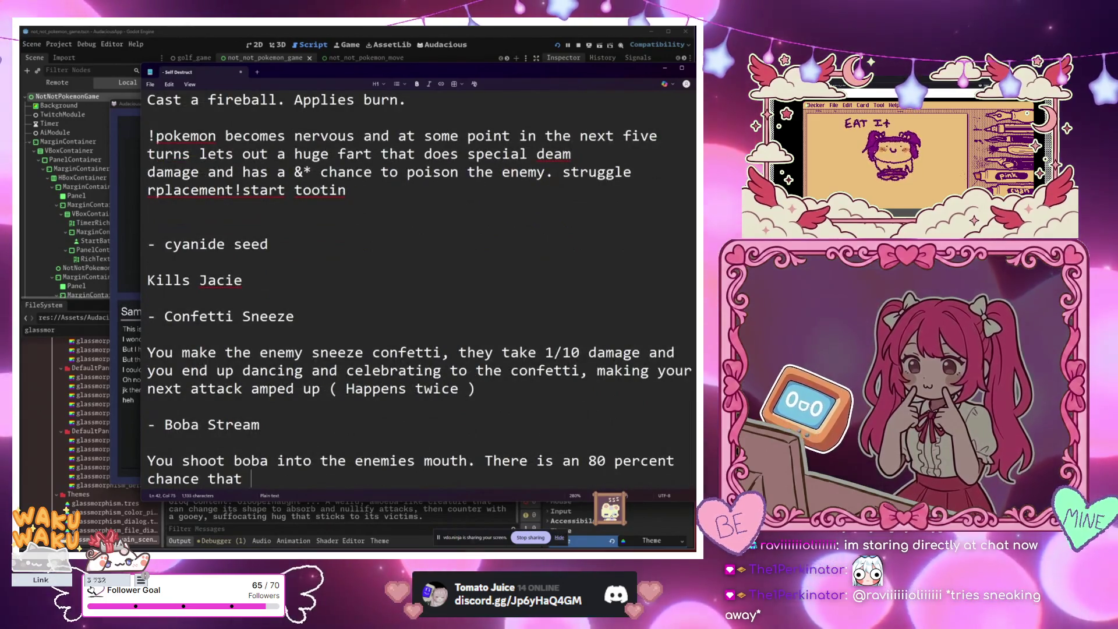
{"action": "type", "text": "it will"}
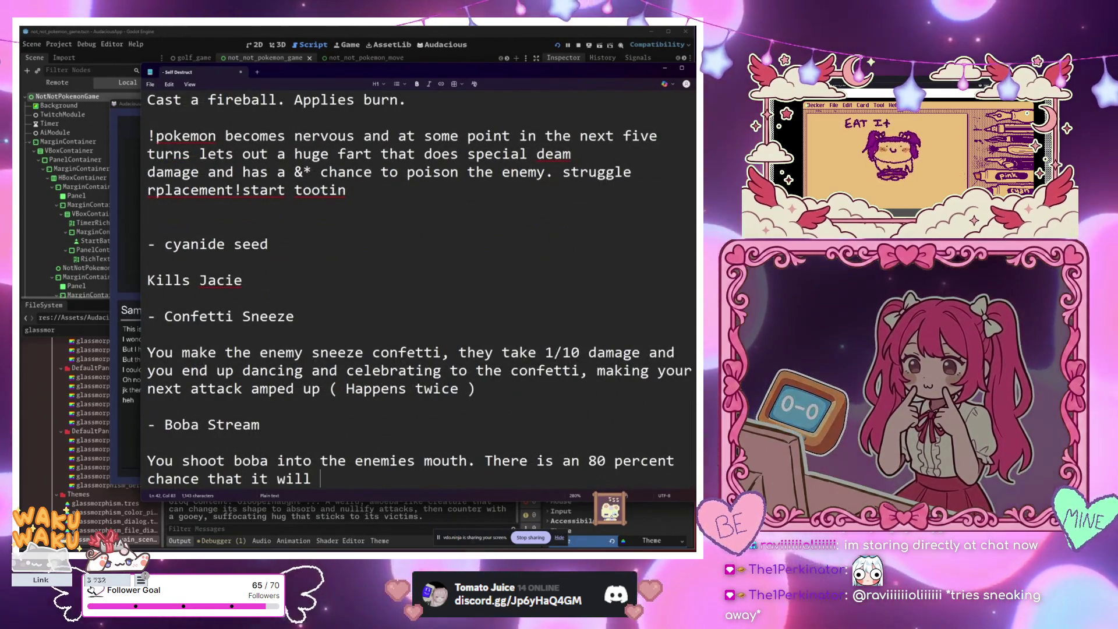
{"action": "type", "text": " do 1"}
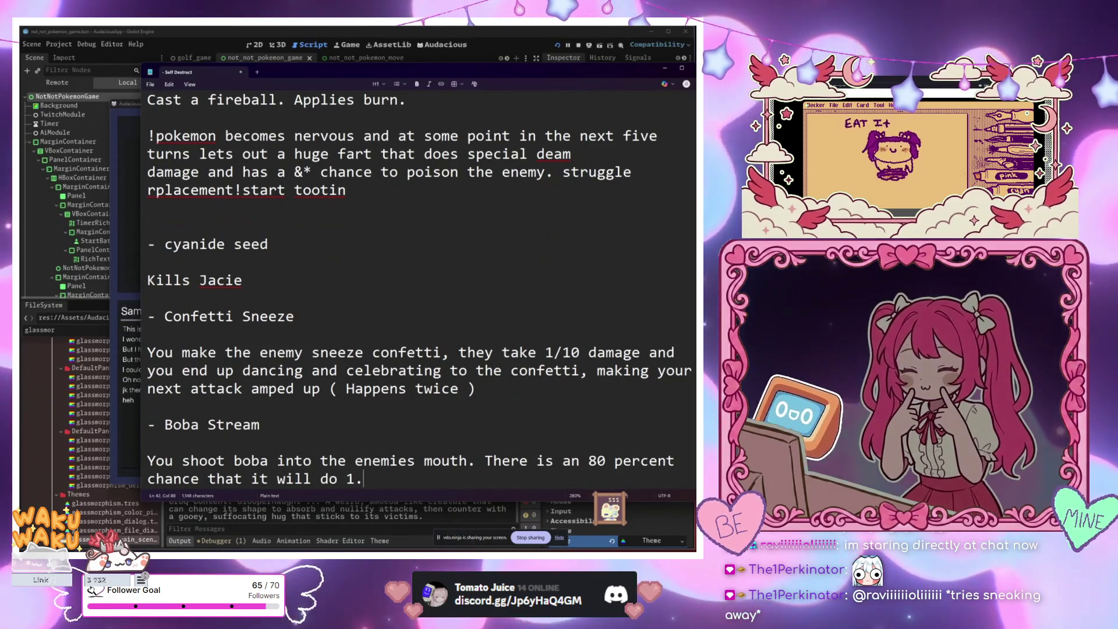
{"action": "type", "text": "/10 dama"}
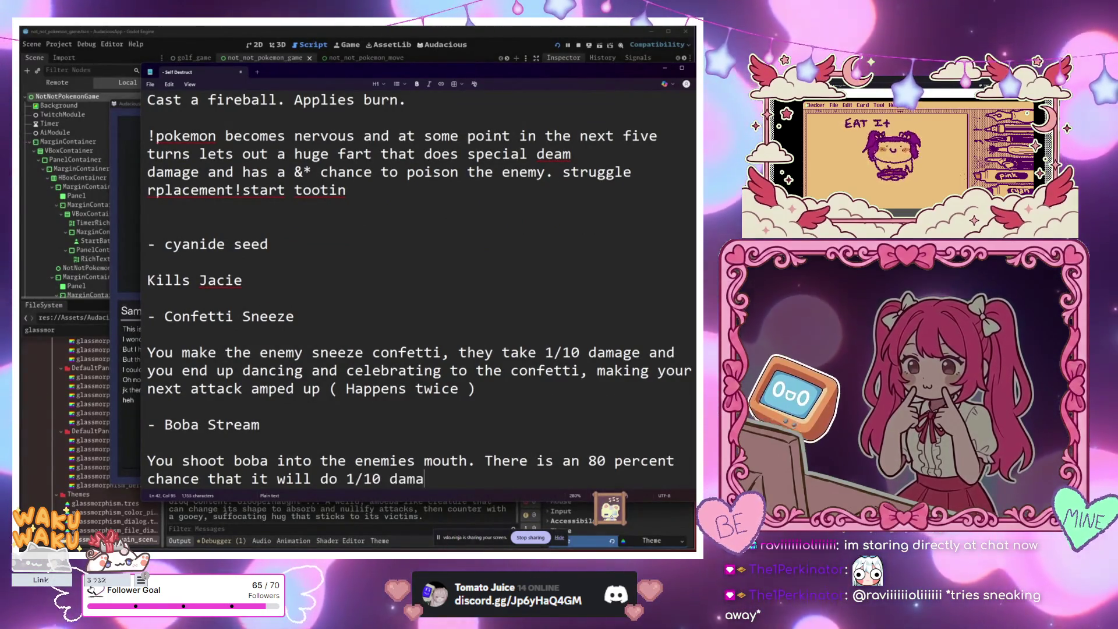
{"action": "type", "text": "ge and stun them from choking."}
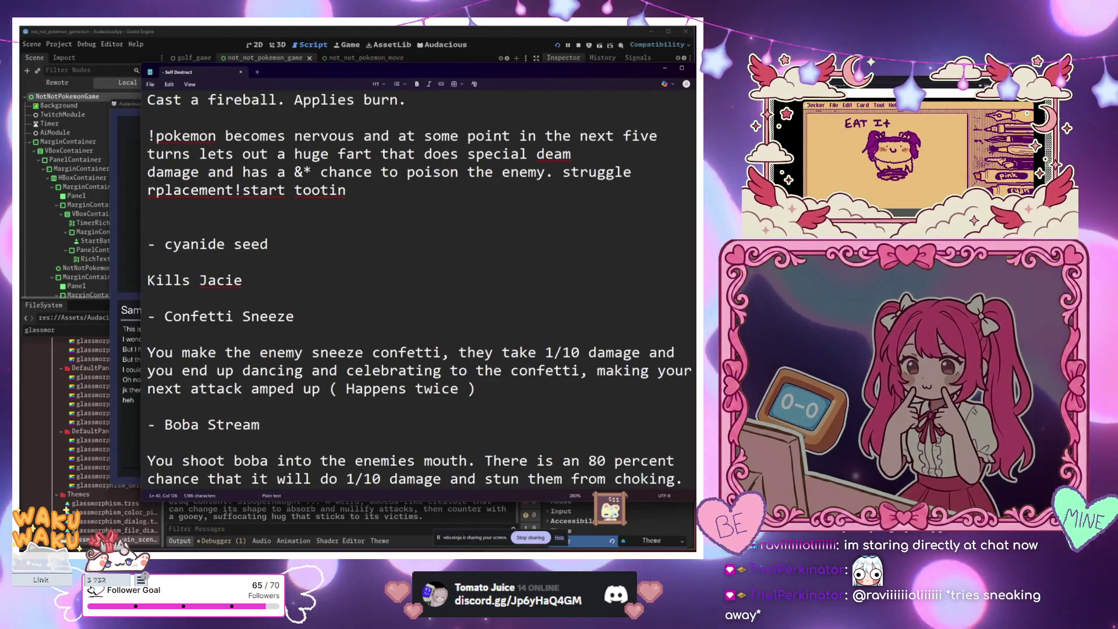
Write the 80 percent choking stun and 20 percent spit-back-at-you chances for Boba Stream.
{"action": "key", "text": "Return"}
{"action": "type", "text": "There is a 20 percent cha"}
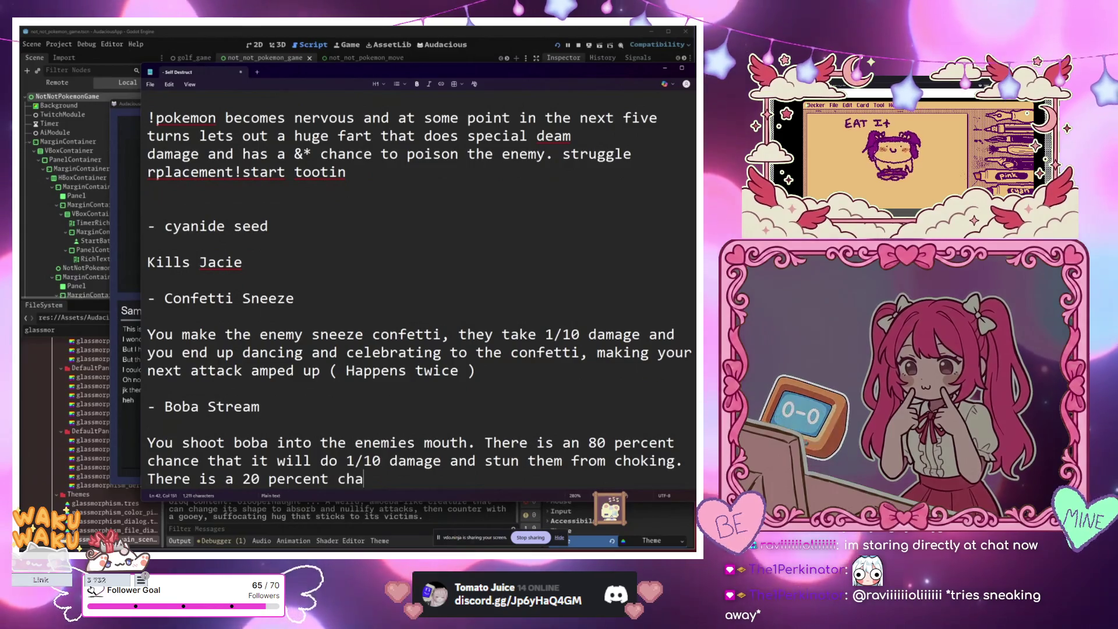
{"action": "type", "text": "nce that they "}
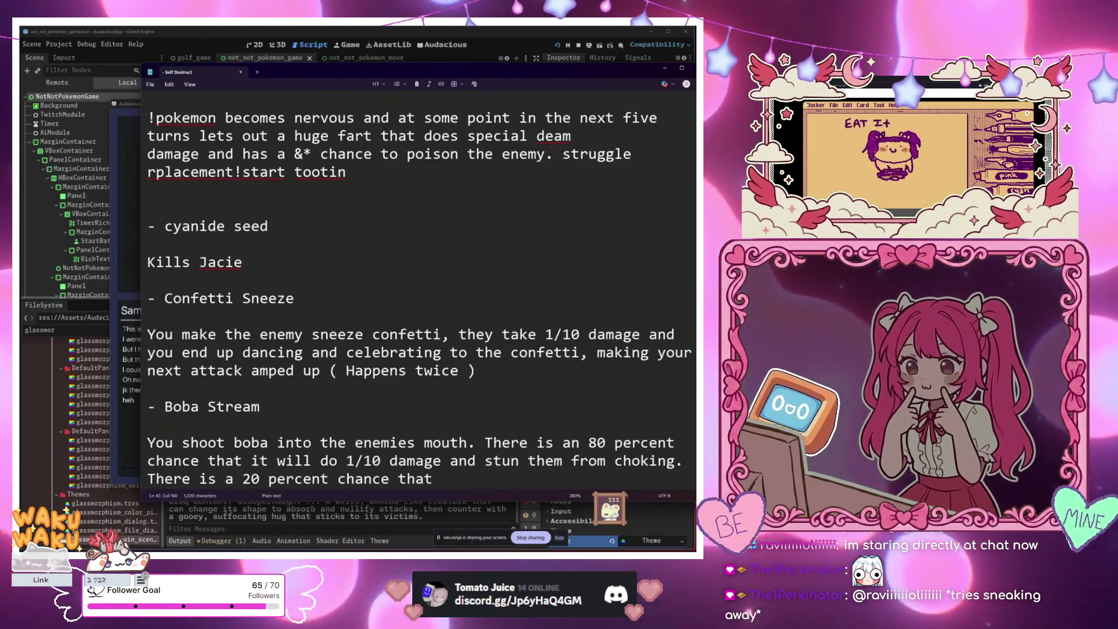
{"action": "type", "text": "are"}
{"action": "key", "text": "BackSpace"}
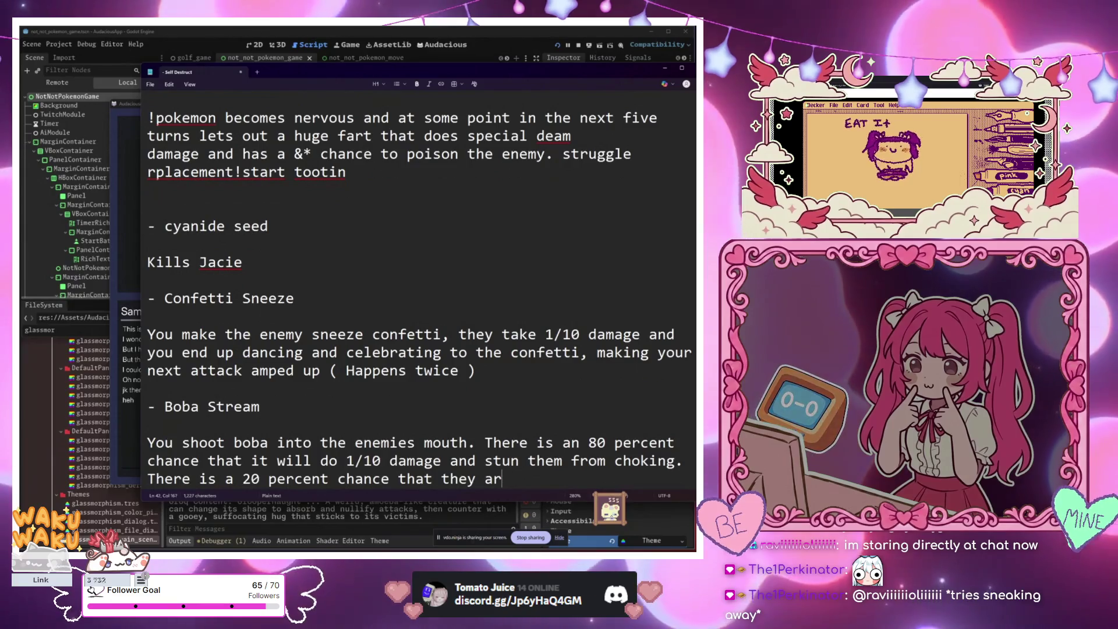
{"action": "key", "text": "BackSpace"}
{"action": "key", "text": "BackSpace"}
{"action": "type", "text": "spit it f"}
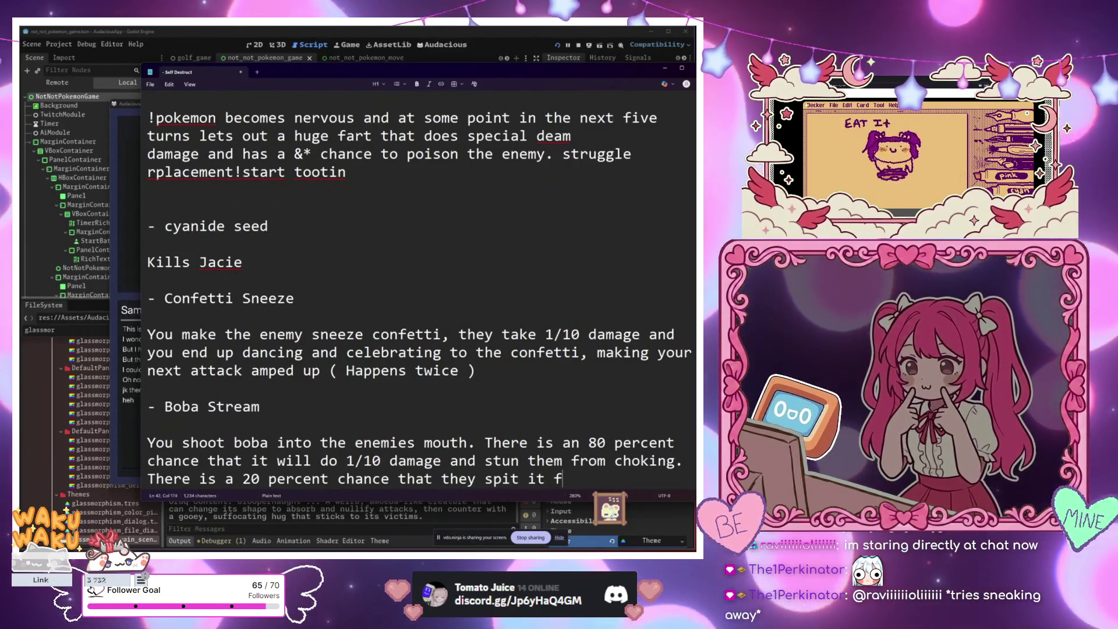
{"action": "type", "text": "ull send back at"}
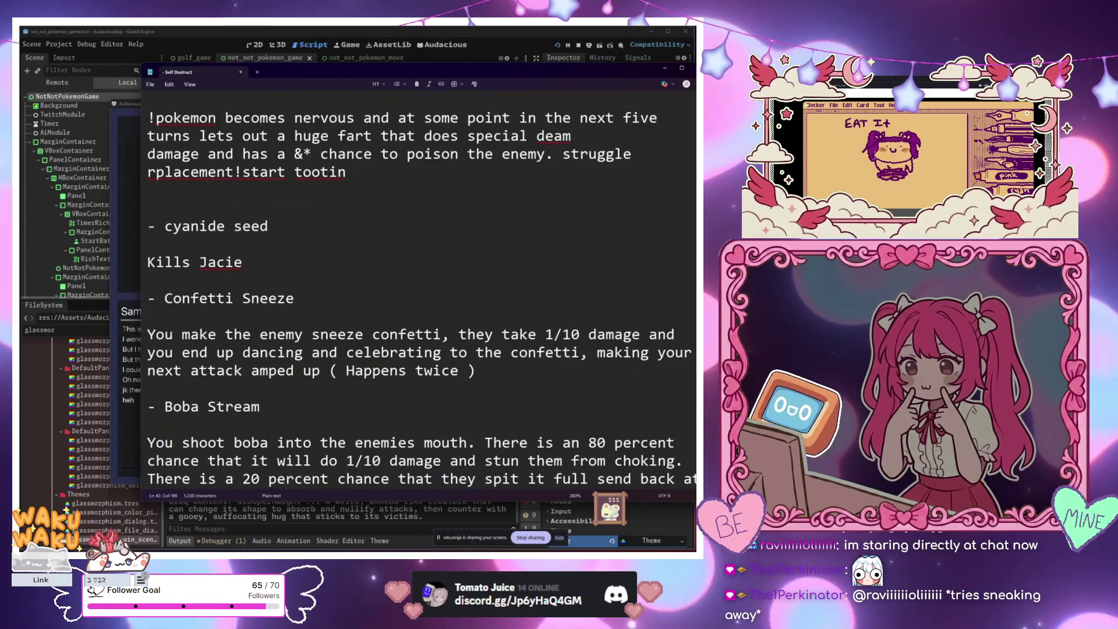
{"action": "type", "text": " you and"}
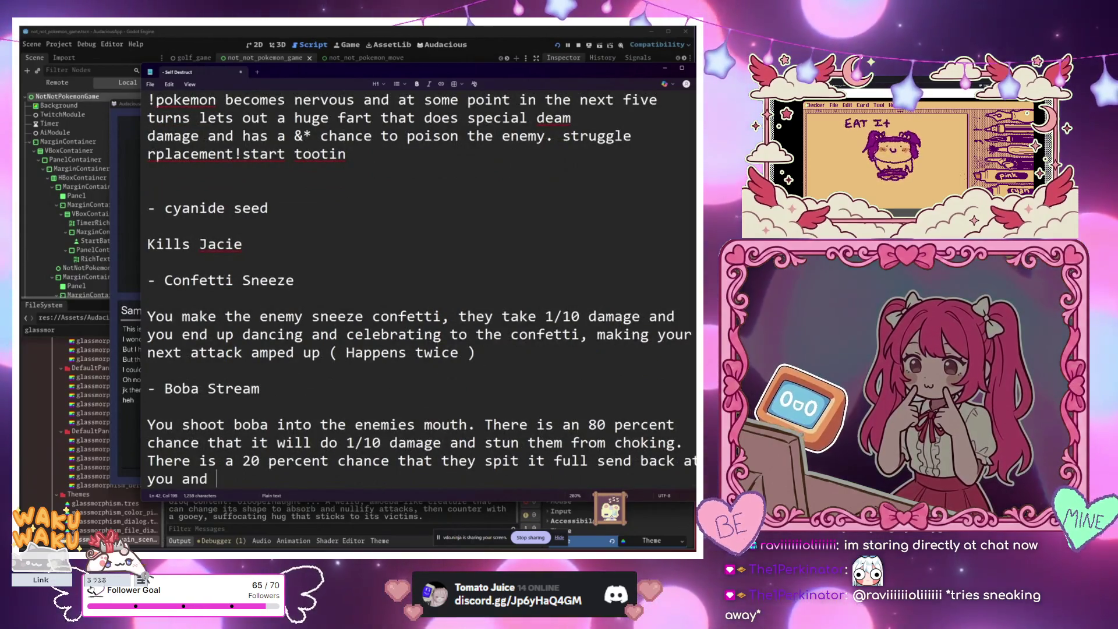
{"action": "type", "text": " essentio"}
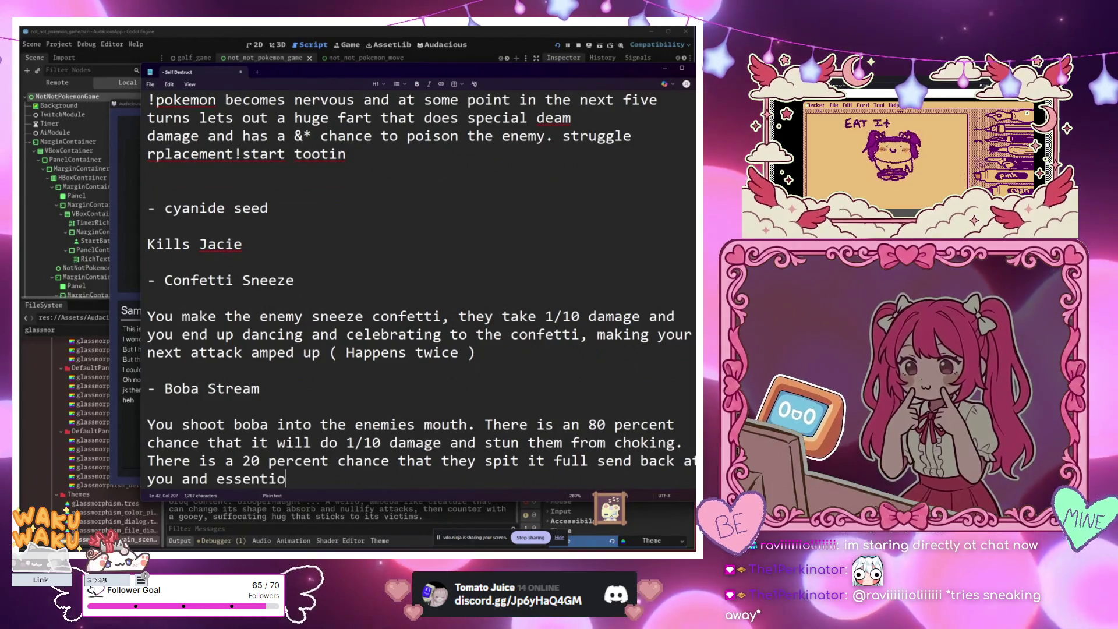
{"action": "key", "text": "BackSpace"}
{"action": "type", "text": "y the"}
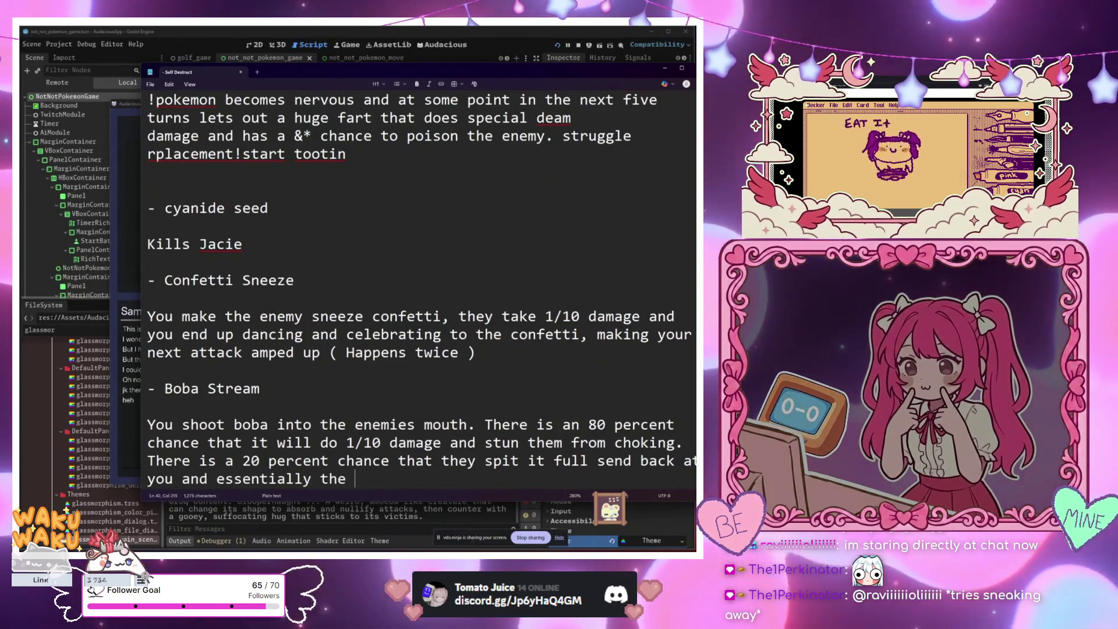
{"action": "type", "text": " attack is rever"}
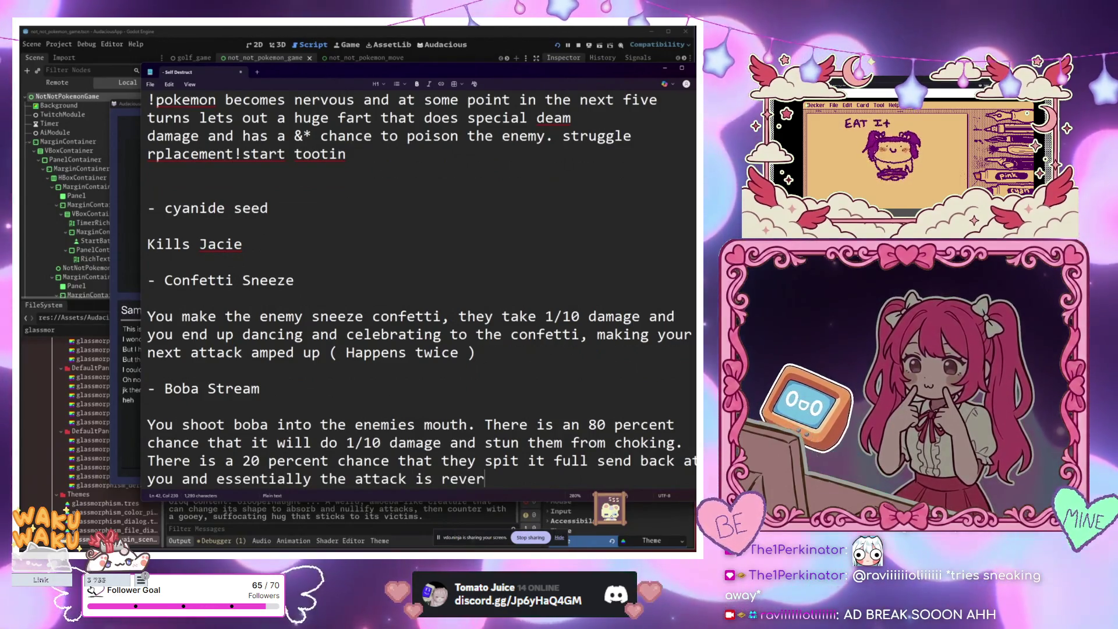
{"action": "type", "text": "sed."}
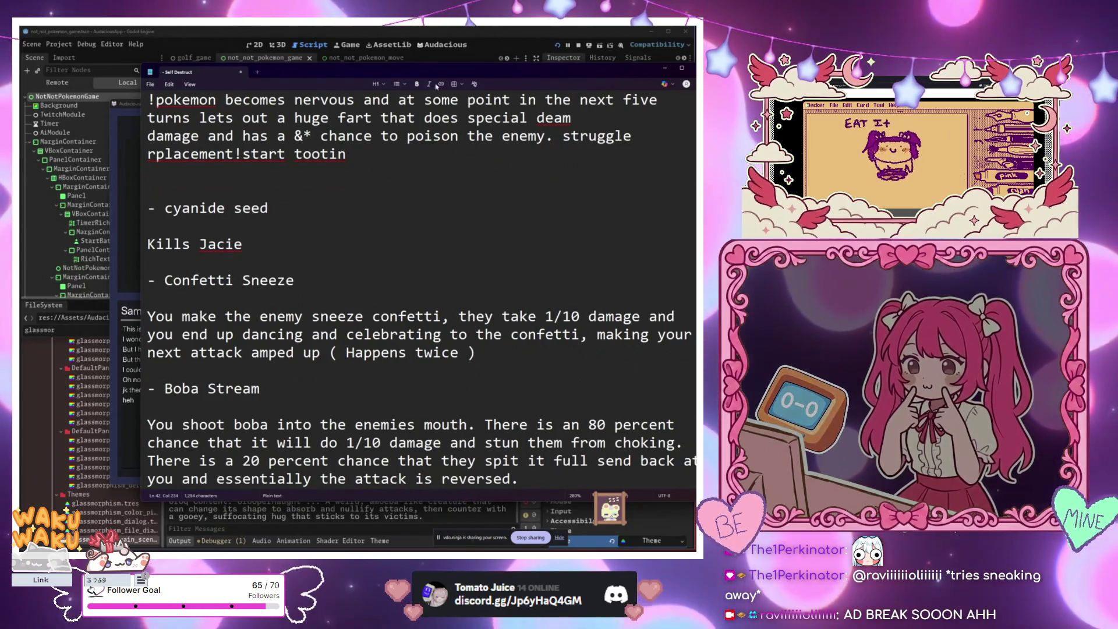
Move the notes aside and flip between the notes and the running game window.
{"action": "left_click_drag", "start_coordinate": [388, 213], "coordinate": [691, 213]}
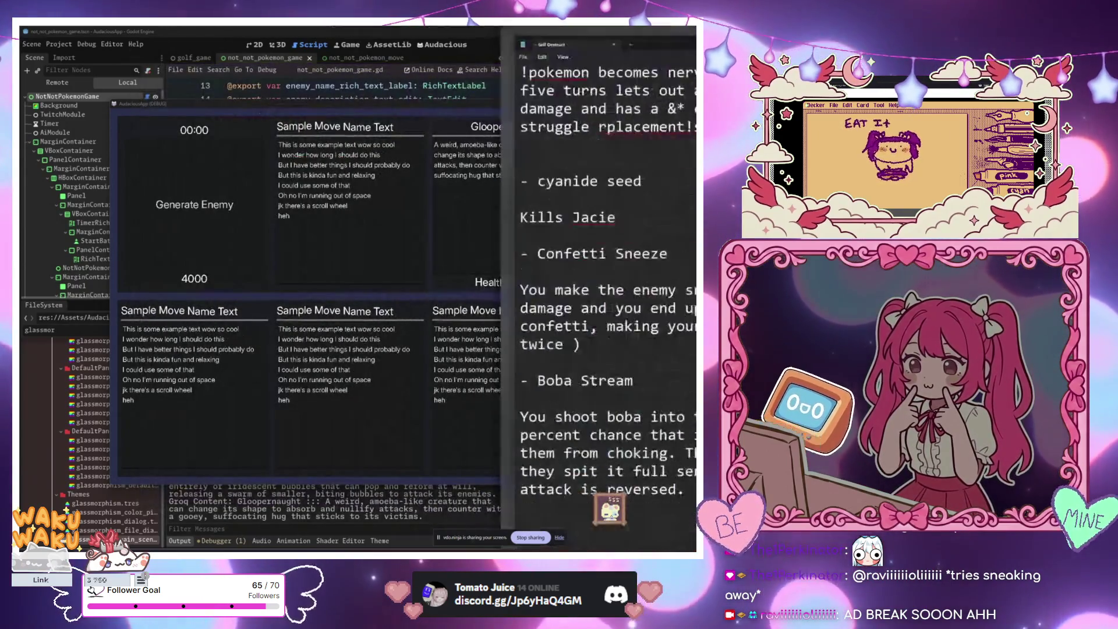
{"action": "key", "text": "alt+Tab"}
{"action": "key", "text": "alt+Tab"}
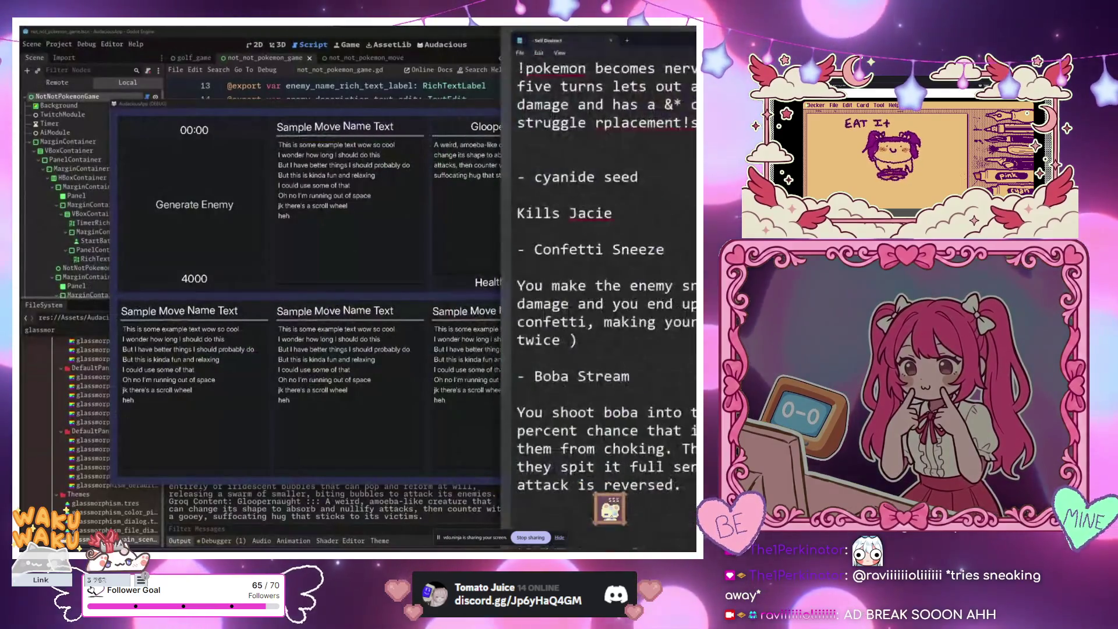
{"action": "key", "text": "alt+Tab"}
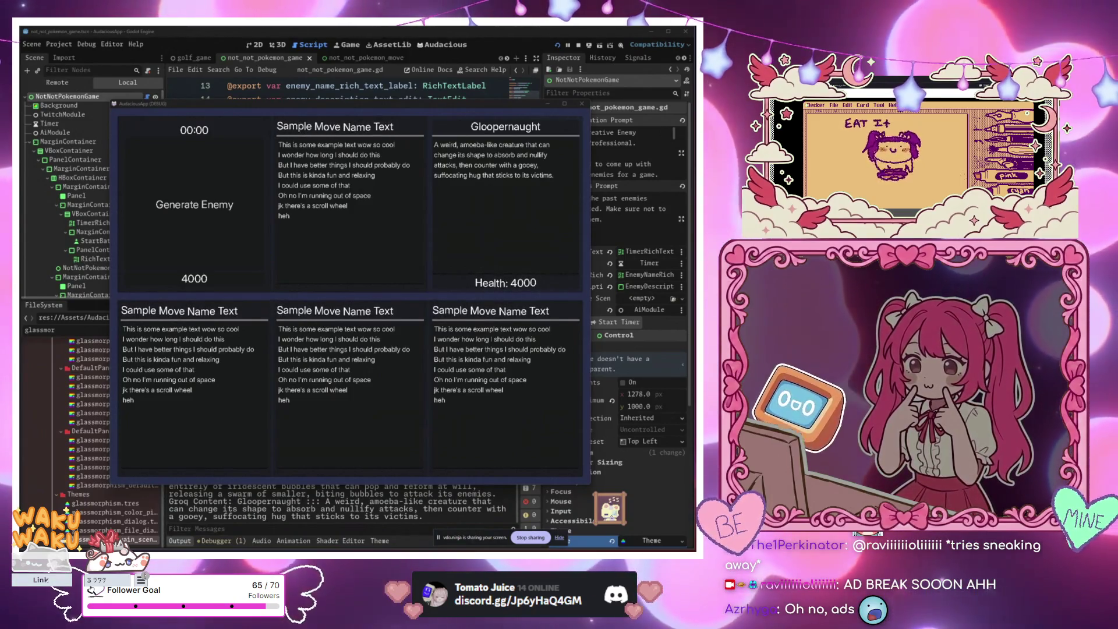
{"action": "key", "text": "alt+Tab"}
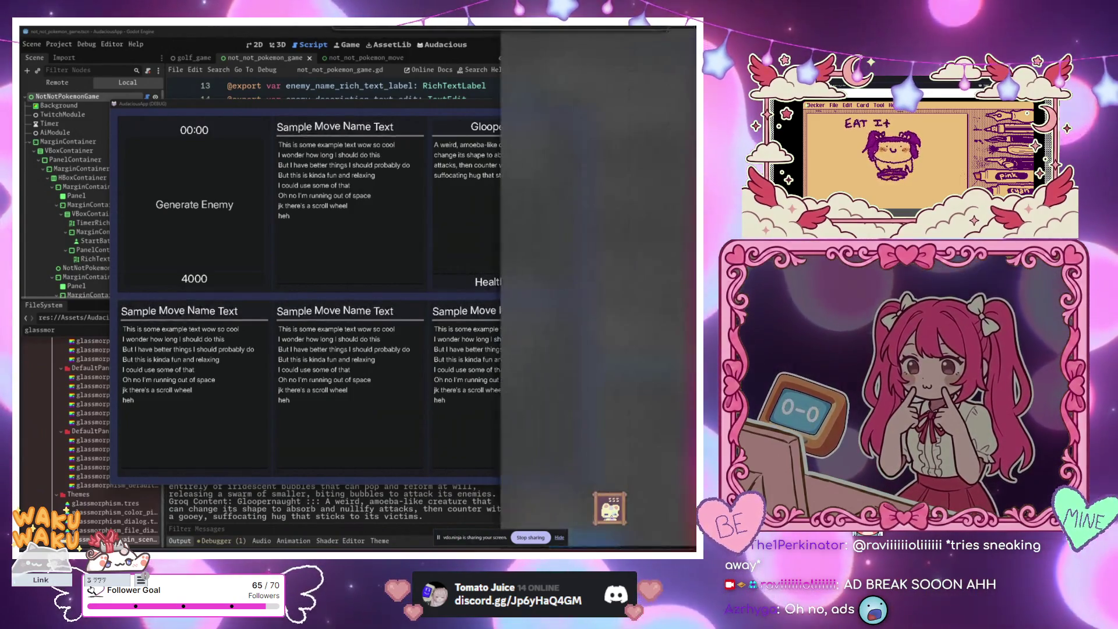
{"action": "key", "text": "alt+Tab"}
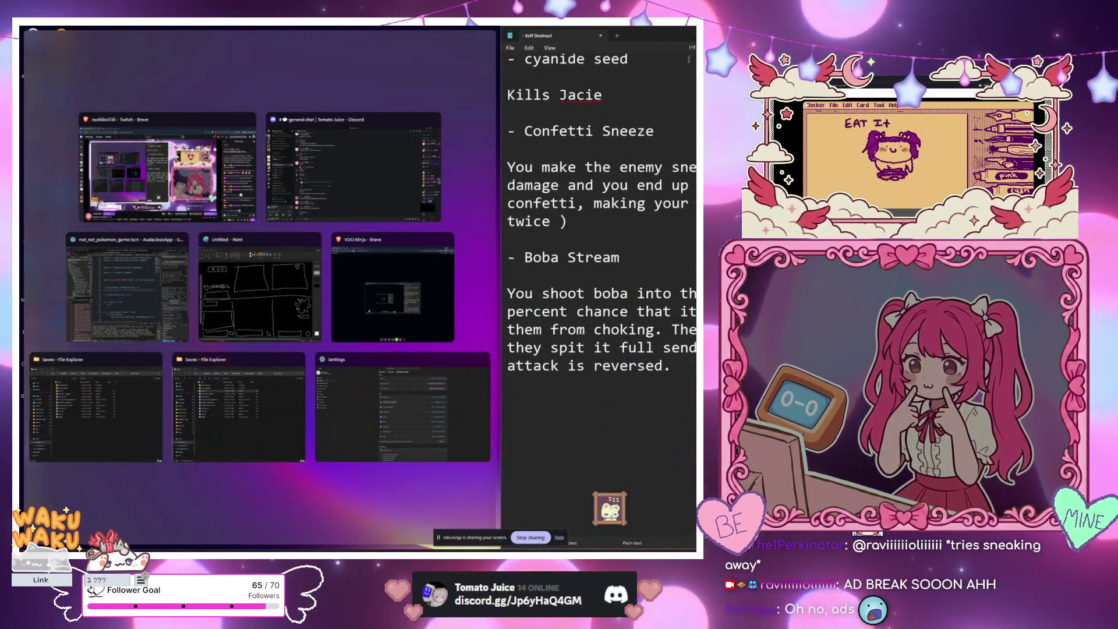
Return to the Godot editor with the running game and start editing the lower middle move card.
{"action": "key", "text": "alt+Tab"}
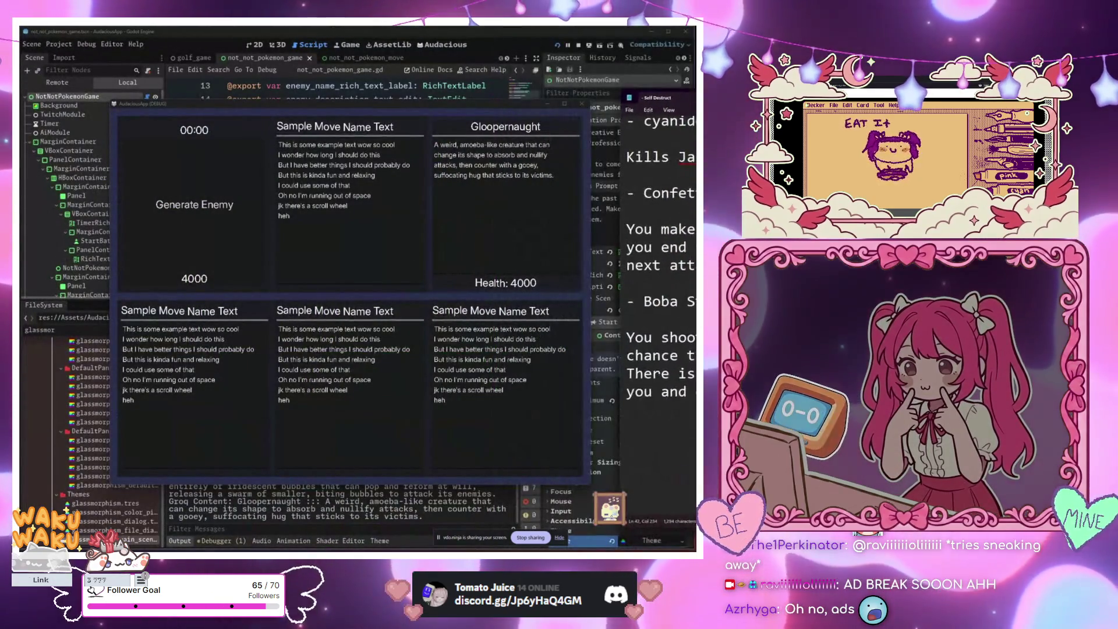
{"action": "key", "text": "alt+Tab"}
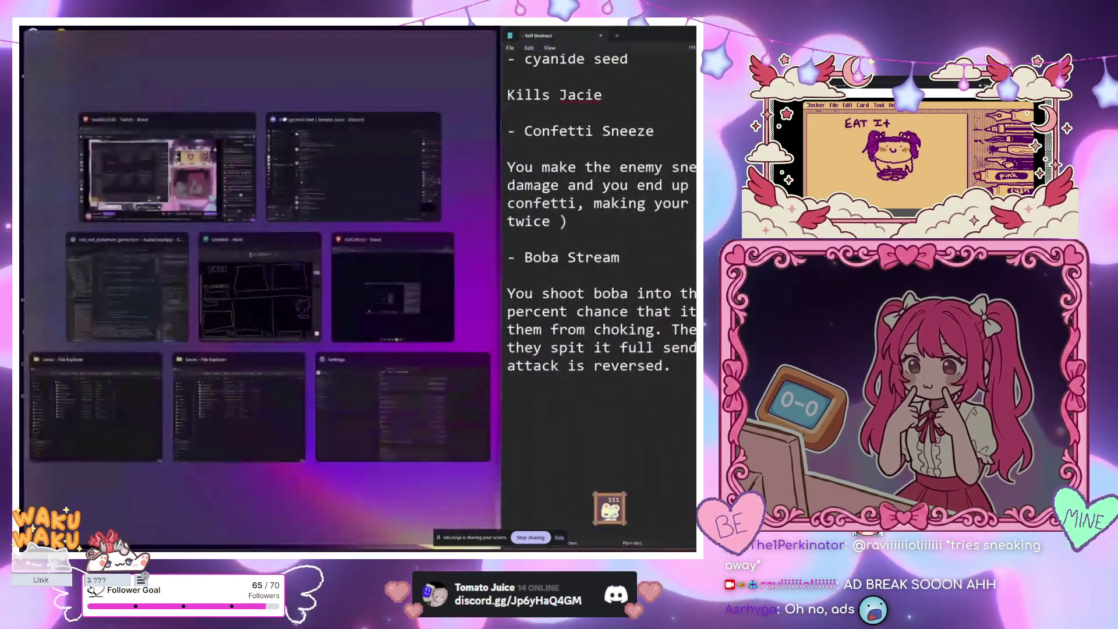
{"action": "key", "text": "alt+Tab"}
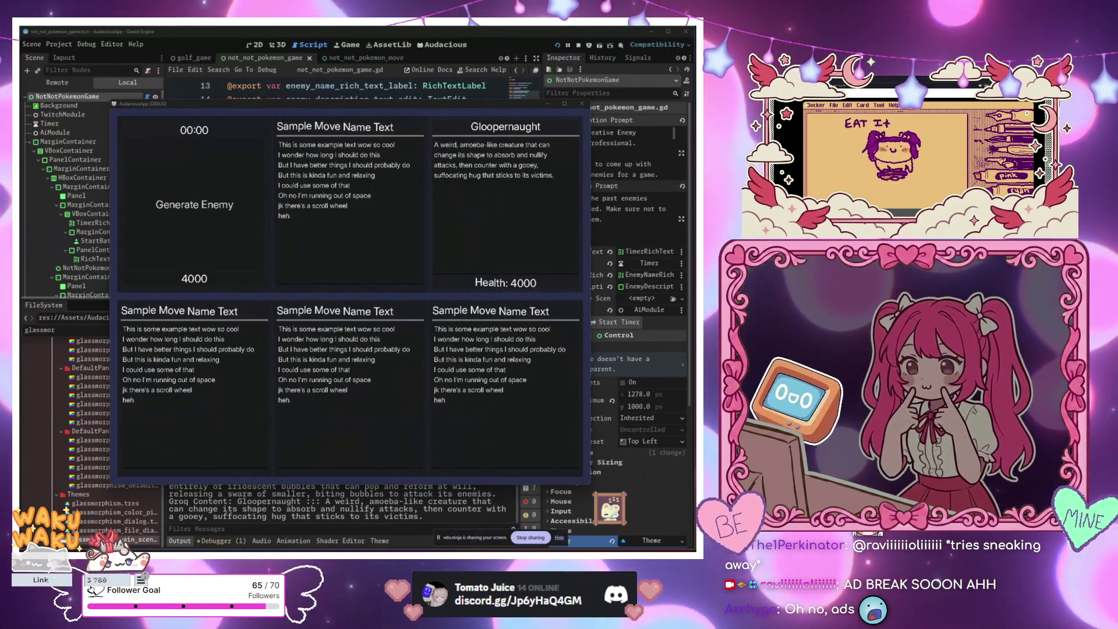
{"action": "left_click", "coordinate": [349, 437]}
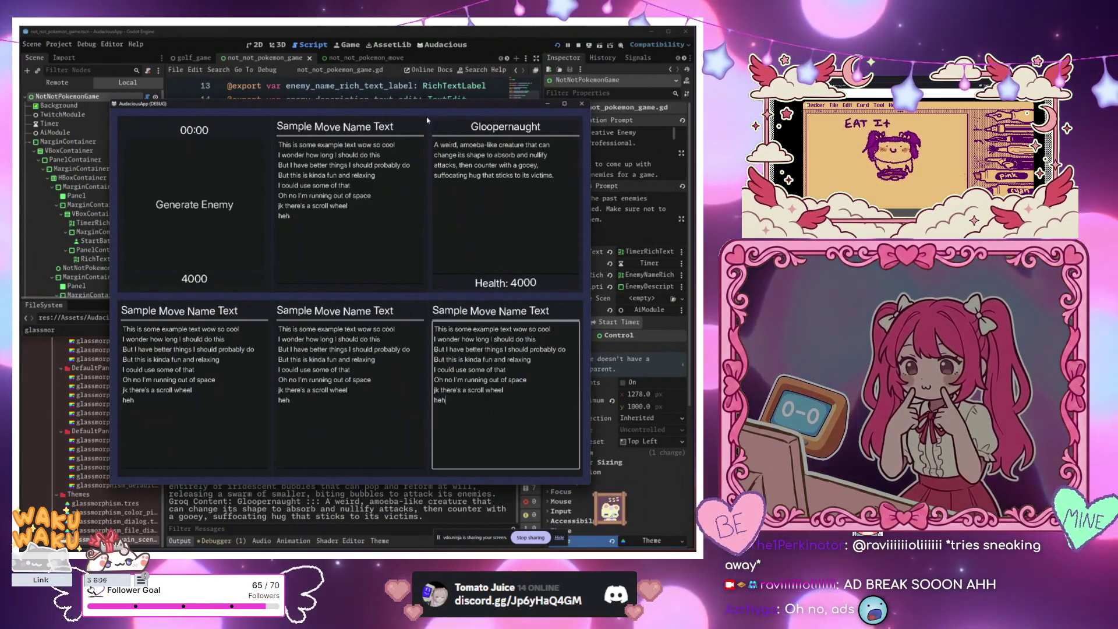
{"action": "left_click_drag", "start_coordinate": [427, 105], "coordinate": [441, 109]}
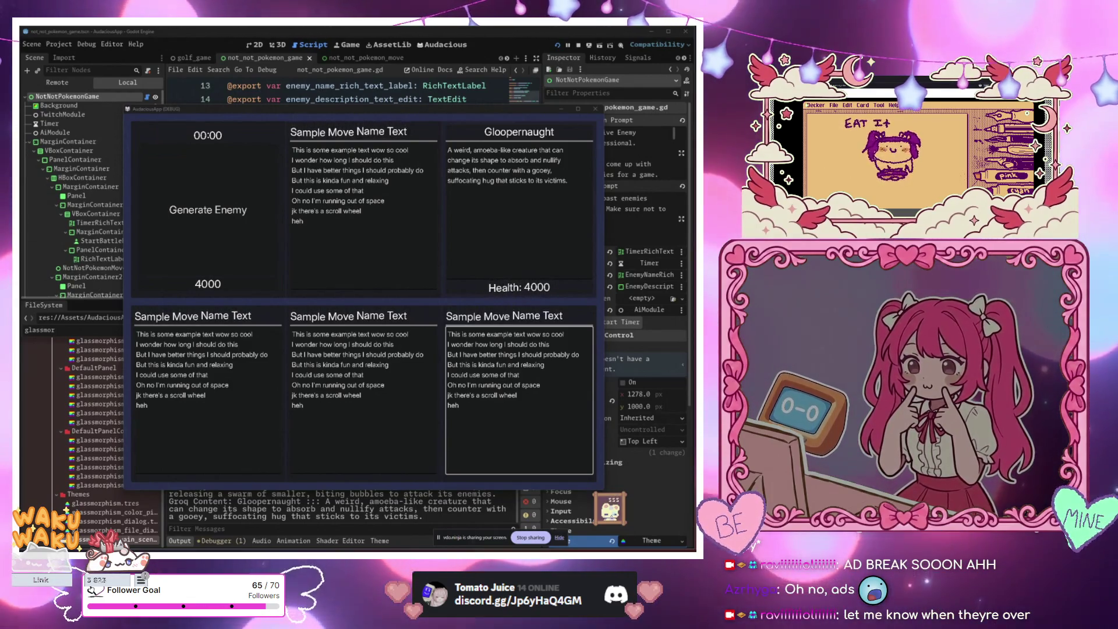
{"action": "left_click", "coordinate": [211, 353]}
{"action": "left_click", "coordinate": [489, 395]}
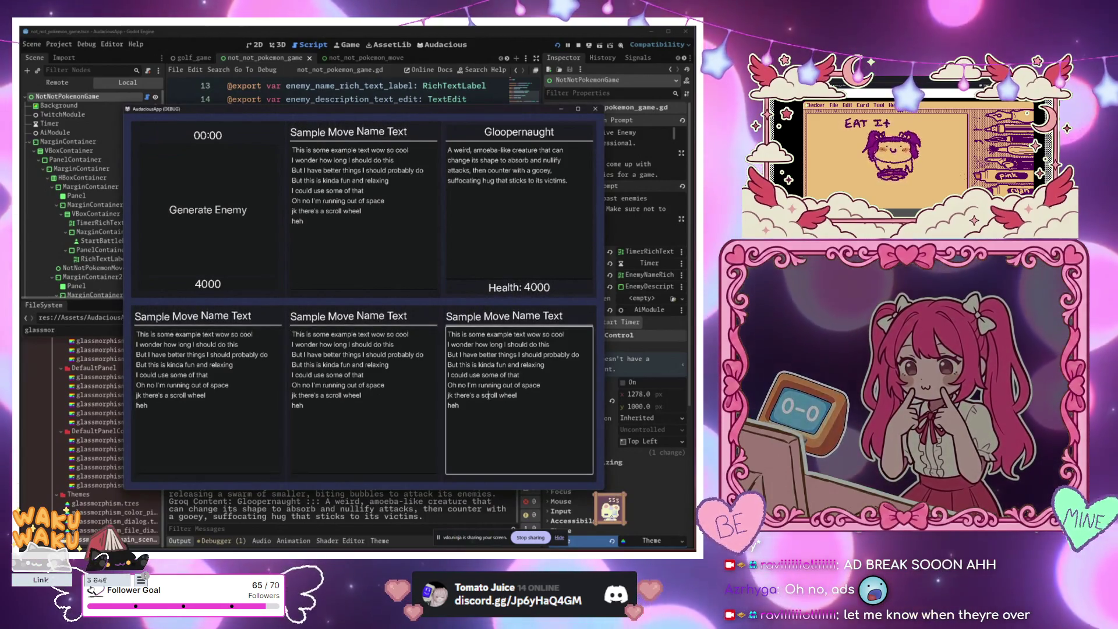
{"action": "left_click", "coordinate": [163, 335]}
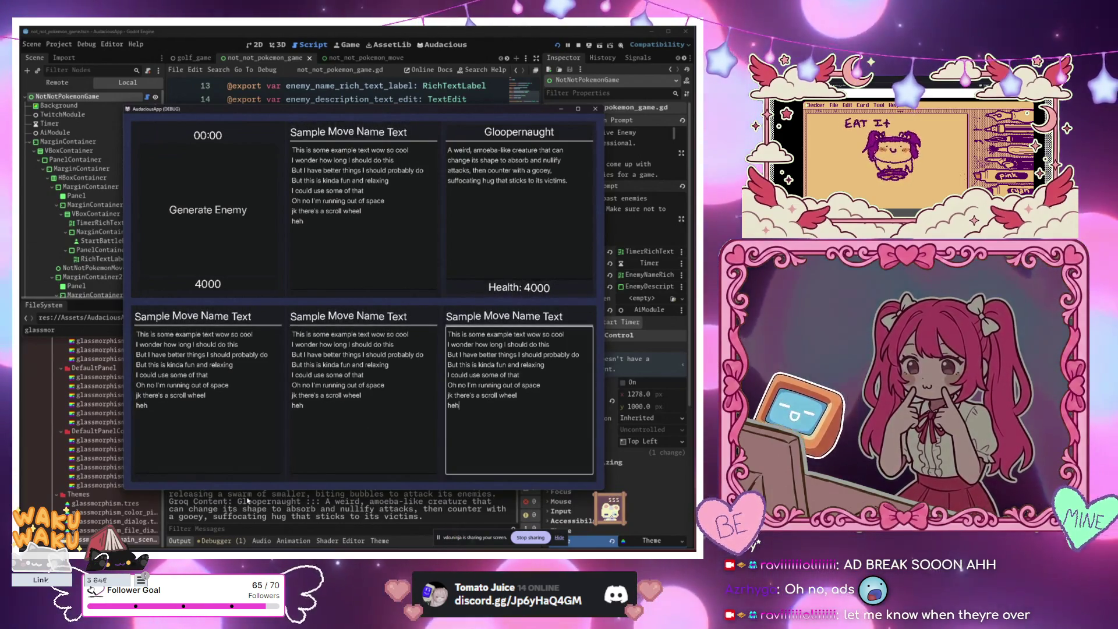
{"action": "left_click", "coordinate": [338, 418]}
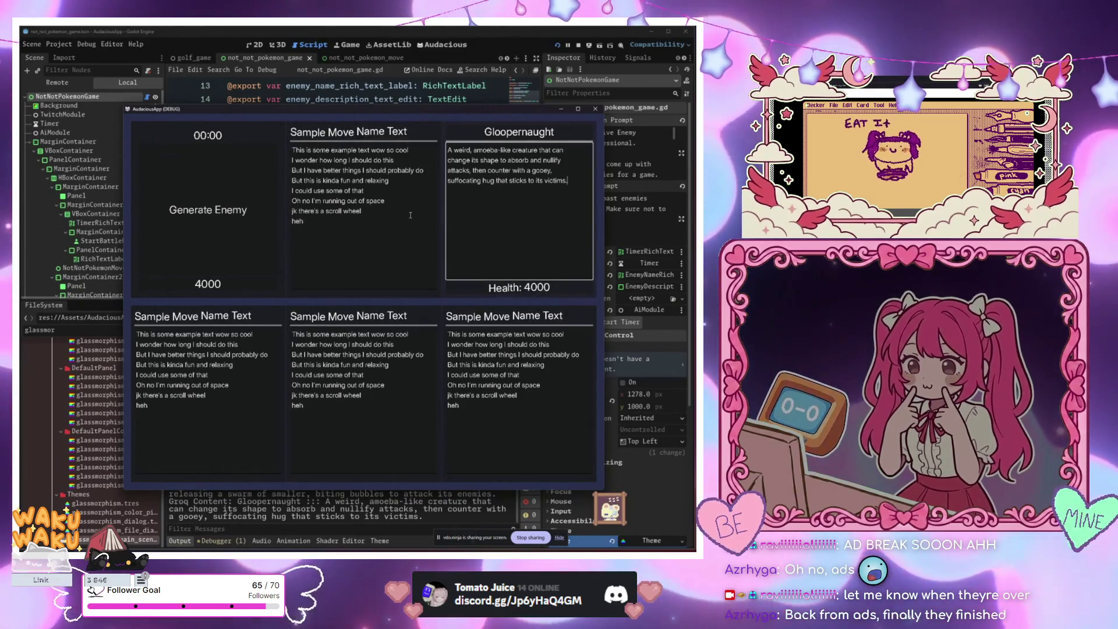
{"action": "left_click", "coordinate": [359, 240]}
{"action": "left_click", "coordinate": [208, 209]}
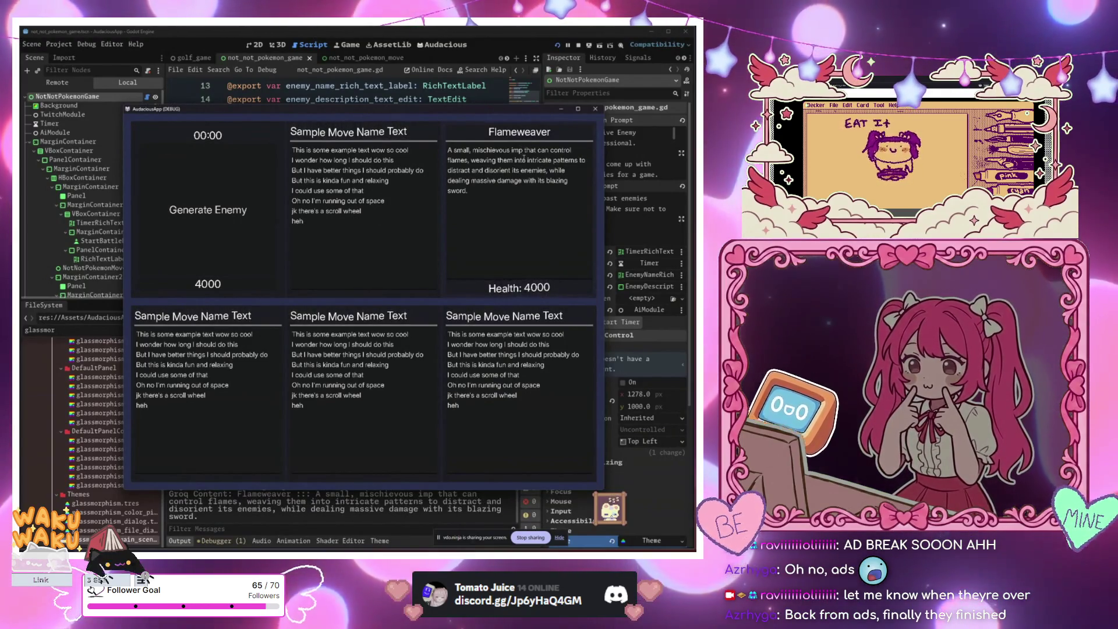
Generate a run of new enemies including Burrito Bandit, Donut Dragon and Cotton Candy Crusader.
{"action": "left_click", "coordinate": [213, 194]}
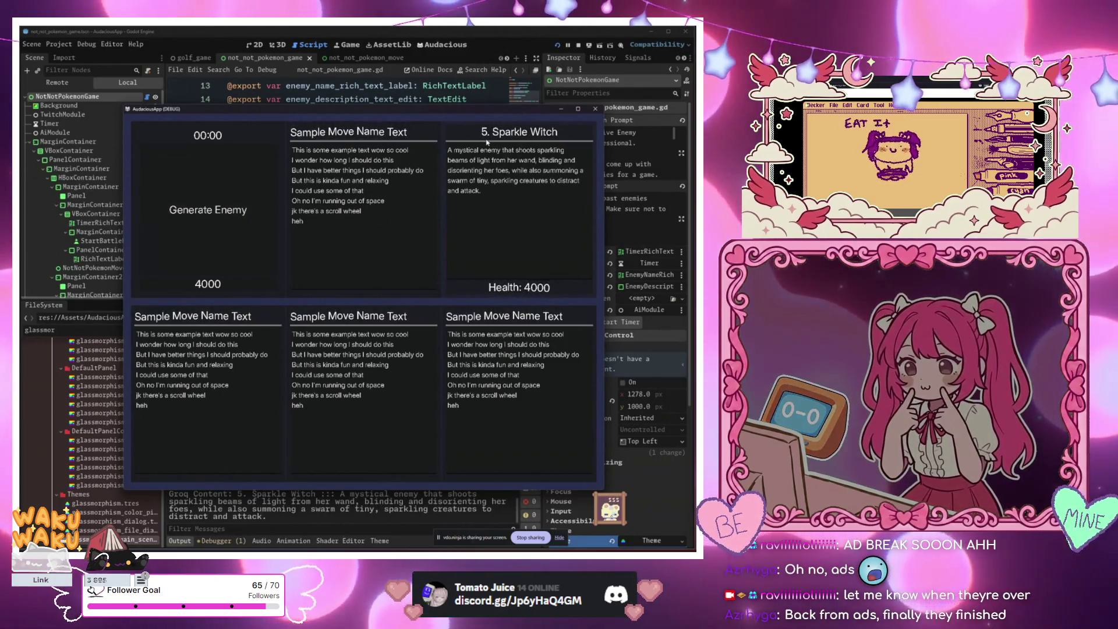
{"action": "left_click", "coordinate": [227, 210]}
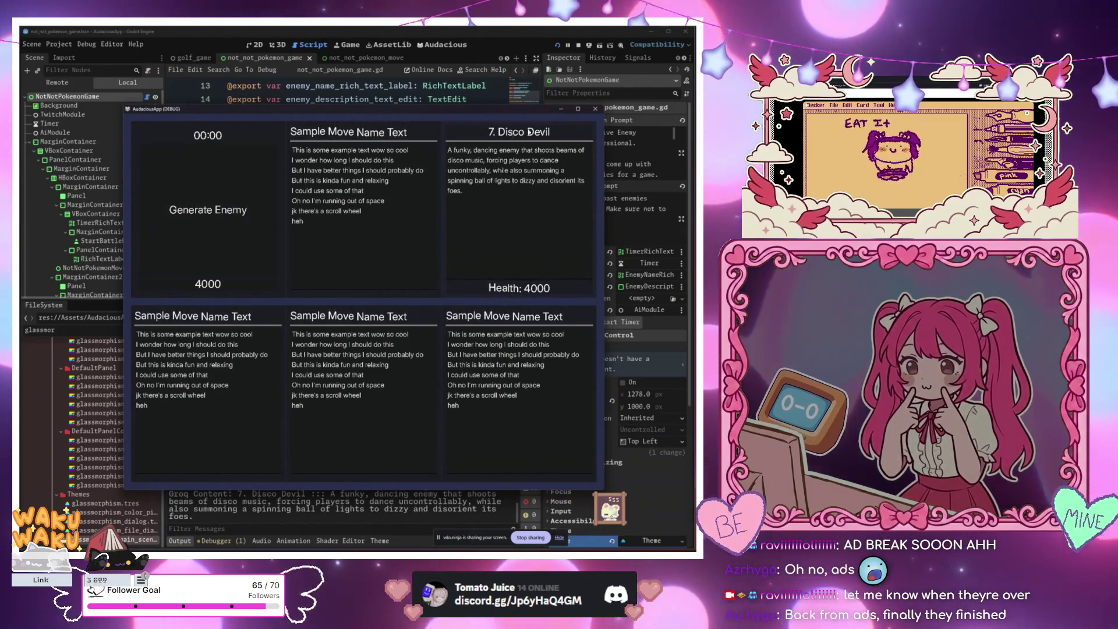
{"action": "left_click", "coordinate": [250, 221]}
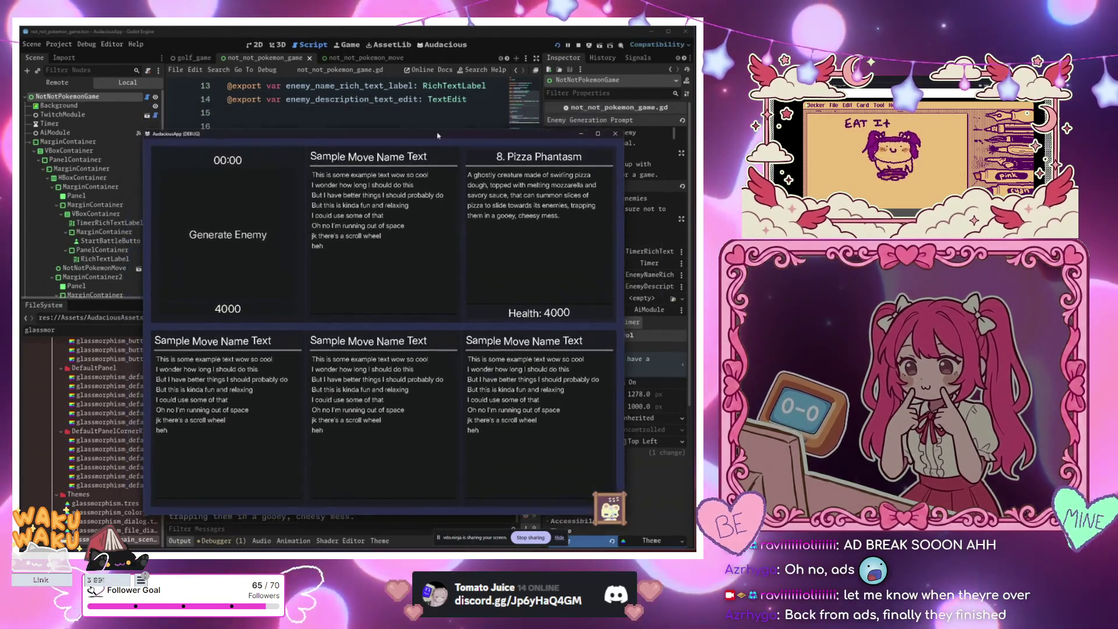
{"action": "left_click_drag", "start_coordinate": [416, 109], "coordinate": [398, 108]}
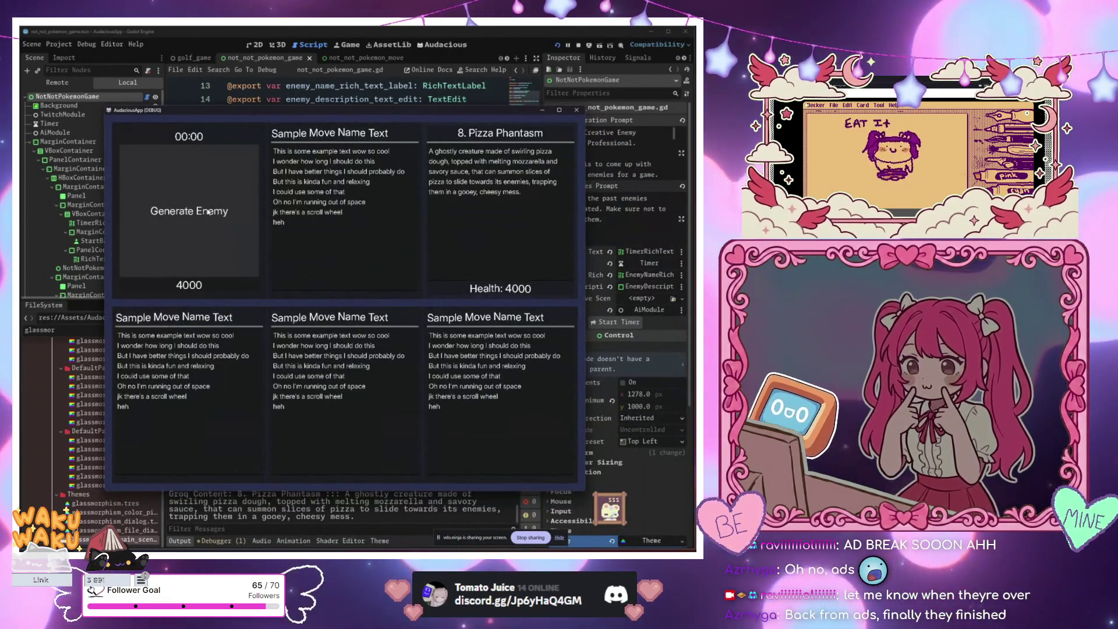
{"action": "left_click", "coordinate": [190, 211]}
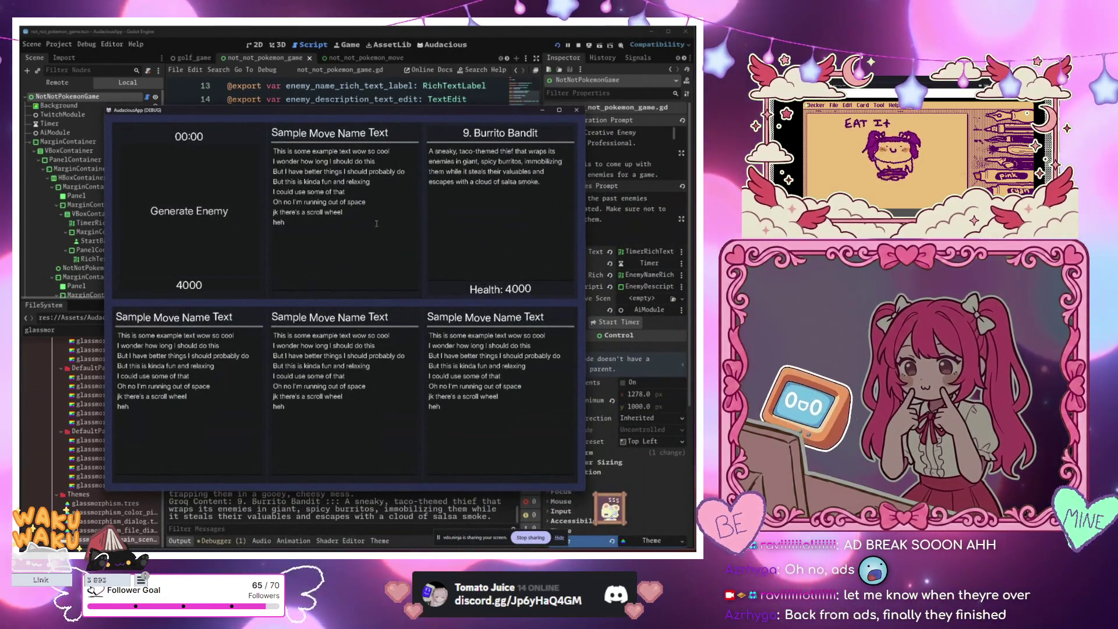
{"action": "left_click", "coordinate": [207, 217]}
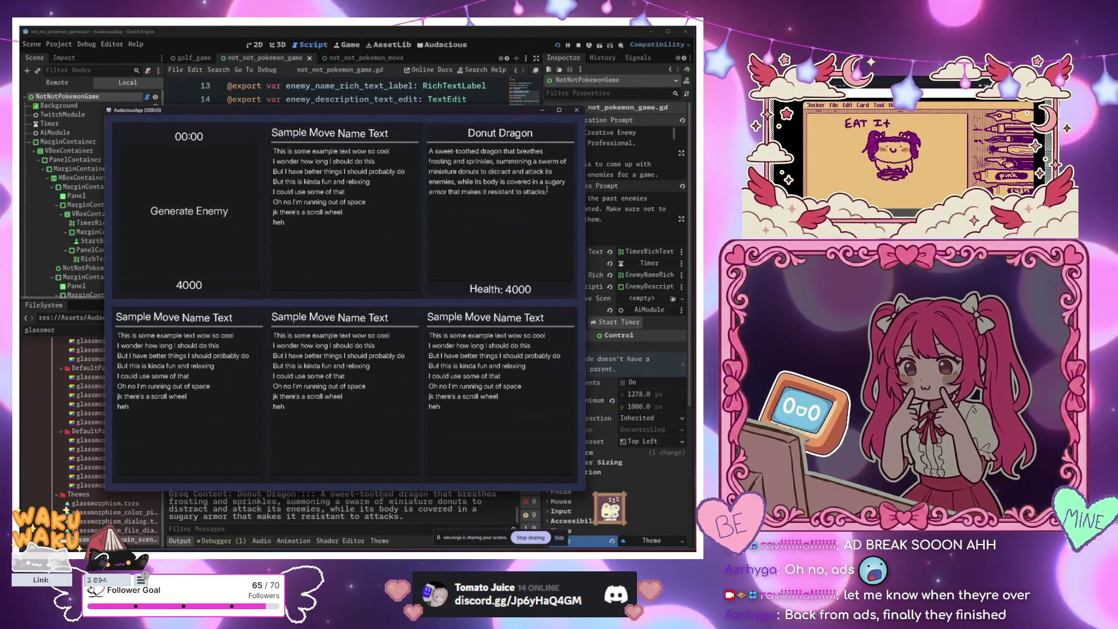
{"action": "left_click", "coordinate": [202, 212]}
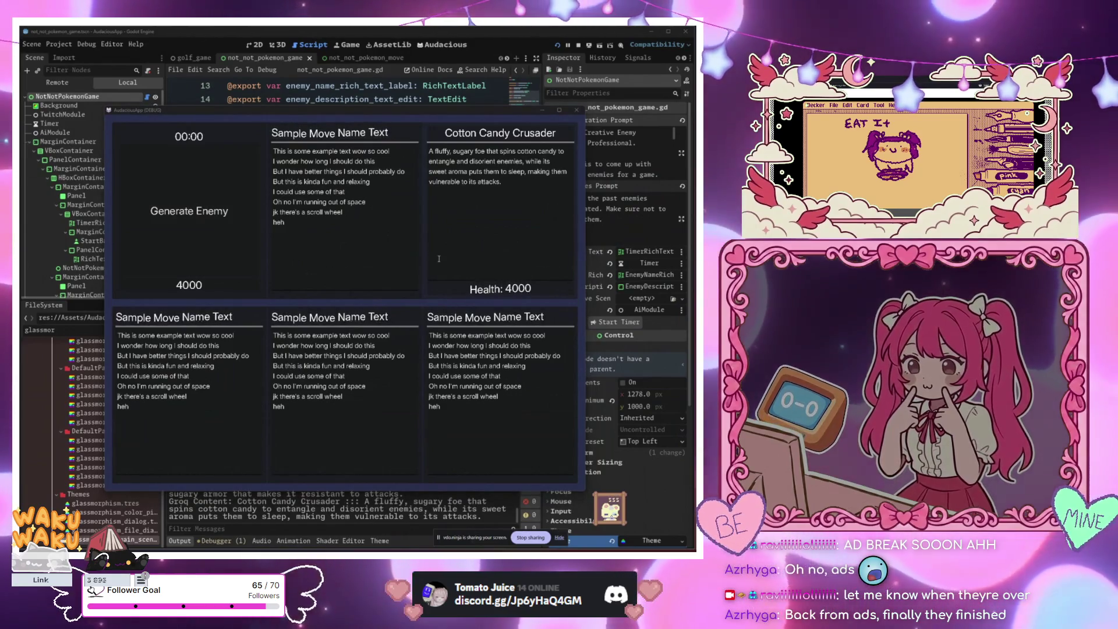
Keep generating enemies from Fuzzle and Snurflotzer through Pepper Pixie, Frostbite Fairy and Giggle Ghost.
{"action": "left_click", "coordinate": [176, 203]}
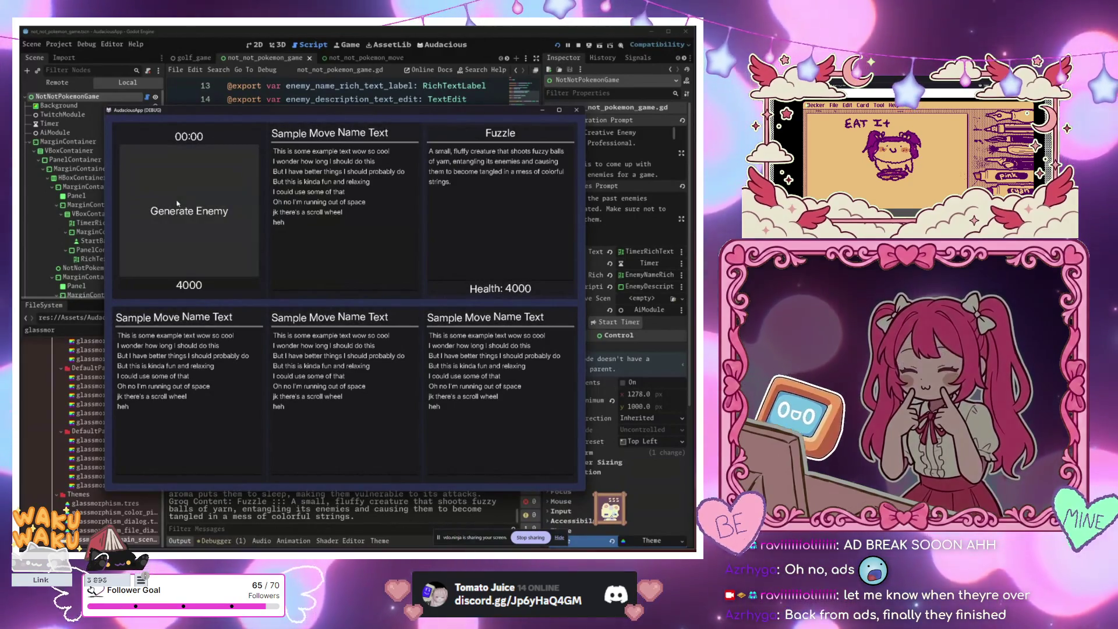
{"action": "left_click", "coordinate": [178, 203]}
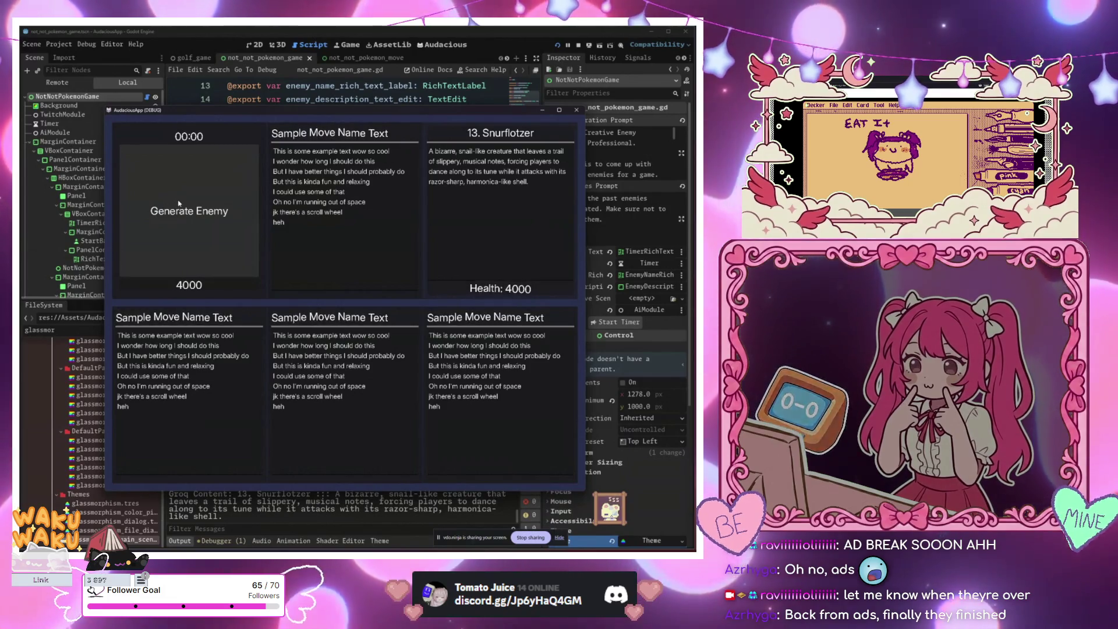
{"action": "left_click", "coordinate": [182, 202]}
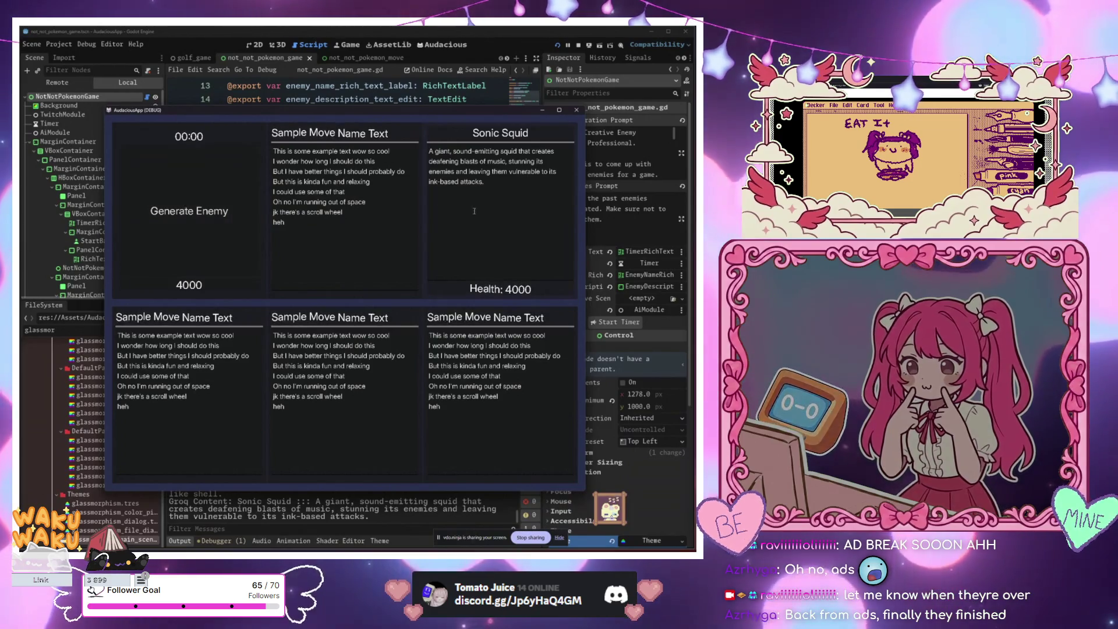
{"action": "left_click", "coordinate": [209, 175]}
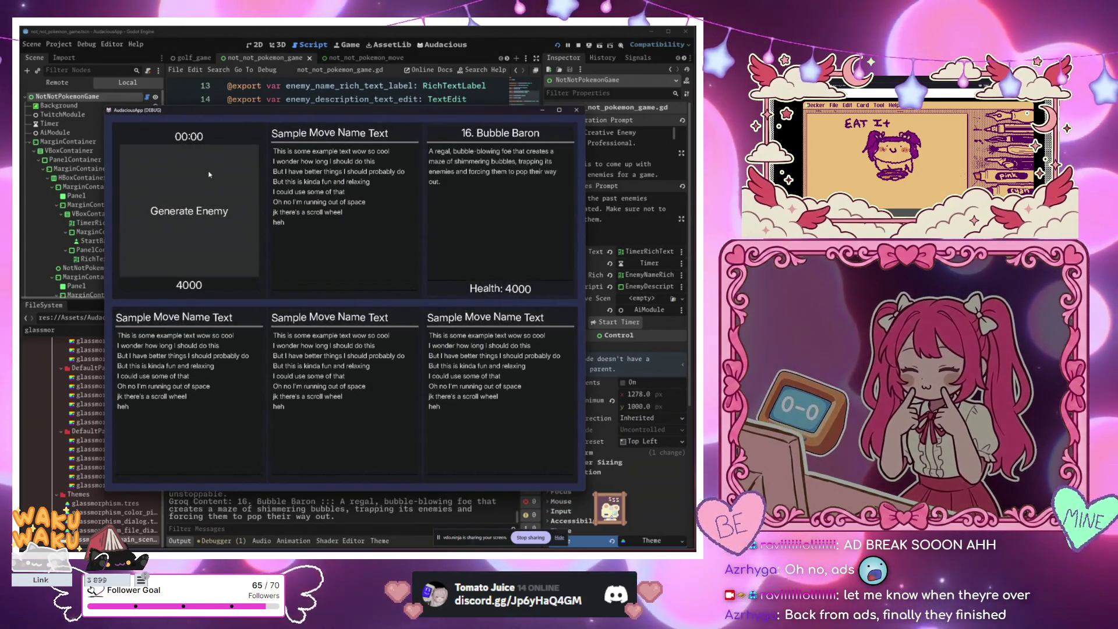
{"action": "left_click", "coordinate": [194, 170]}
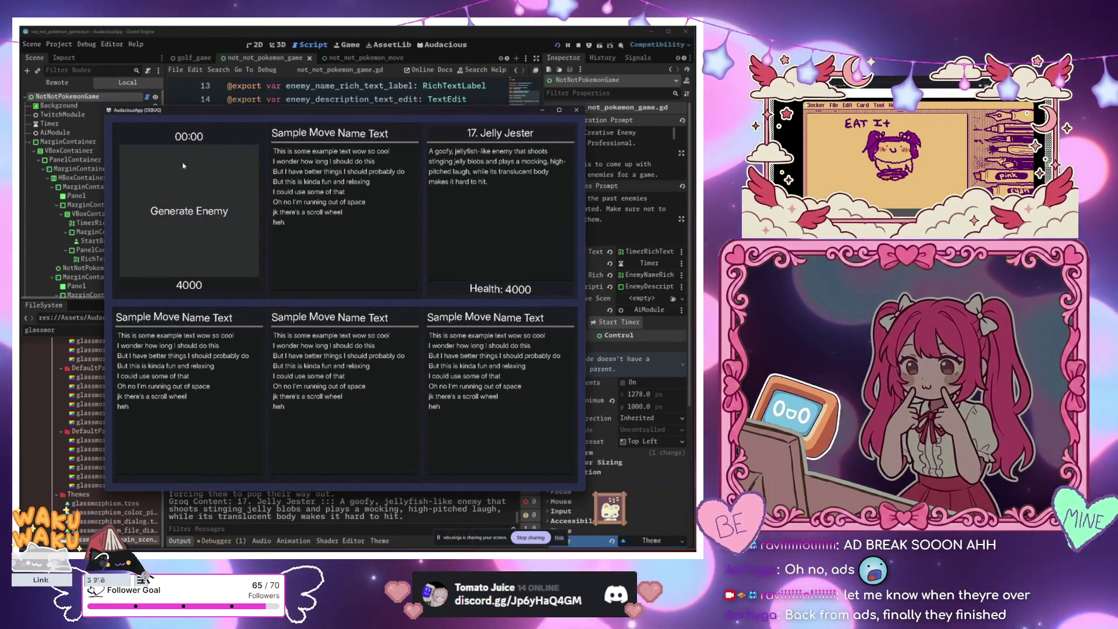
{"action": "left_click", "coordinate": [183, 165]}
{"action": "left_click", "coordinate": [183, 166]}
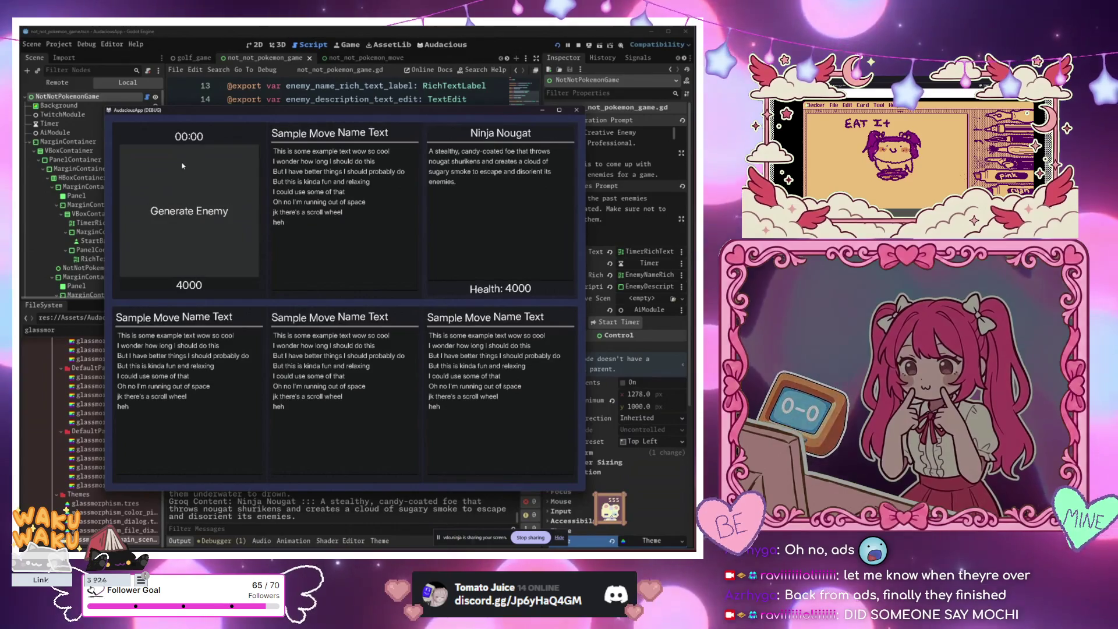
{"action": "left_click", "coordinate": [183, 166]}
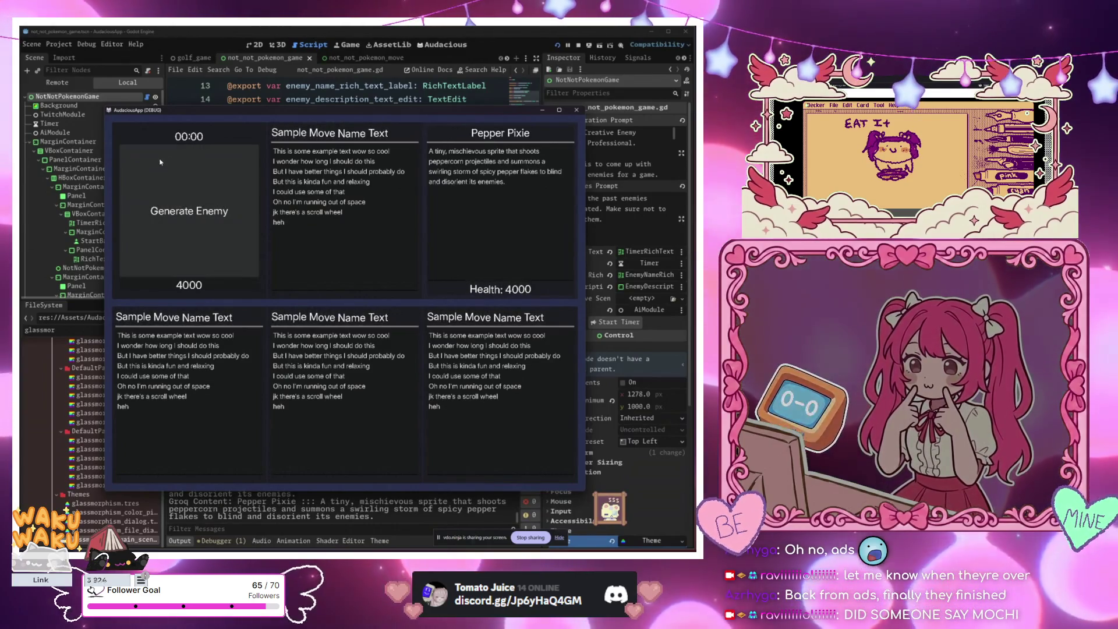
{"action": "left_click", "coordinate": [160, 162]}
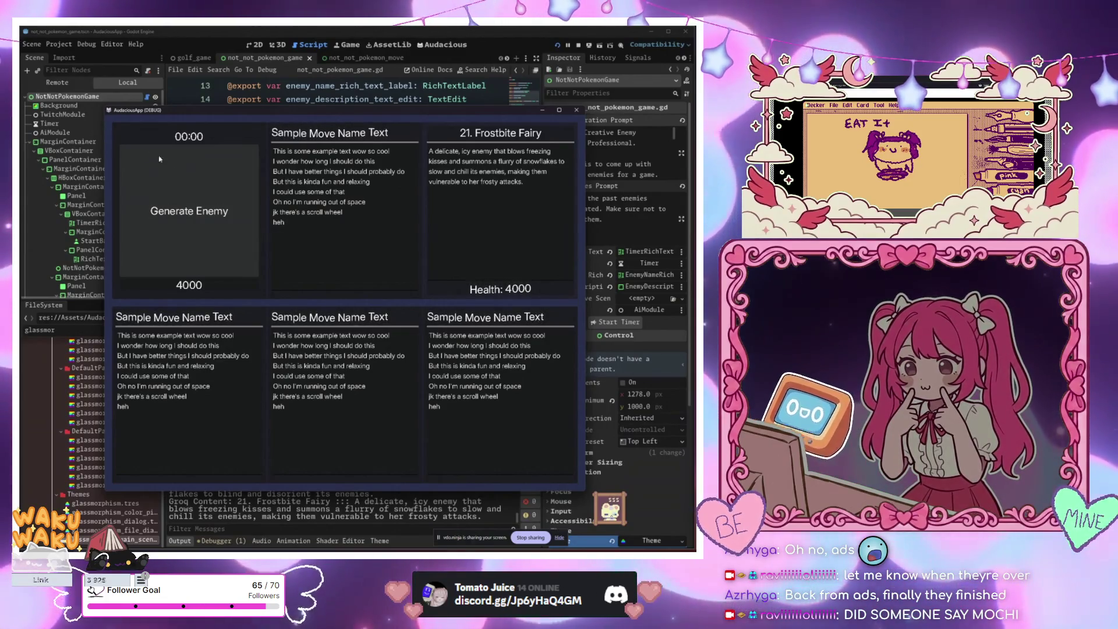
{"action": "left_click", "coordinate": [159, 159]}
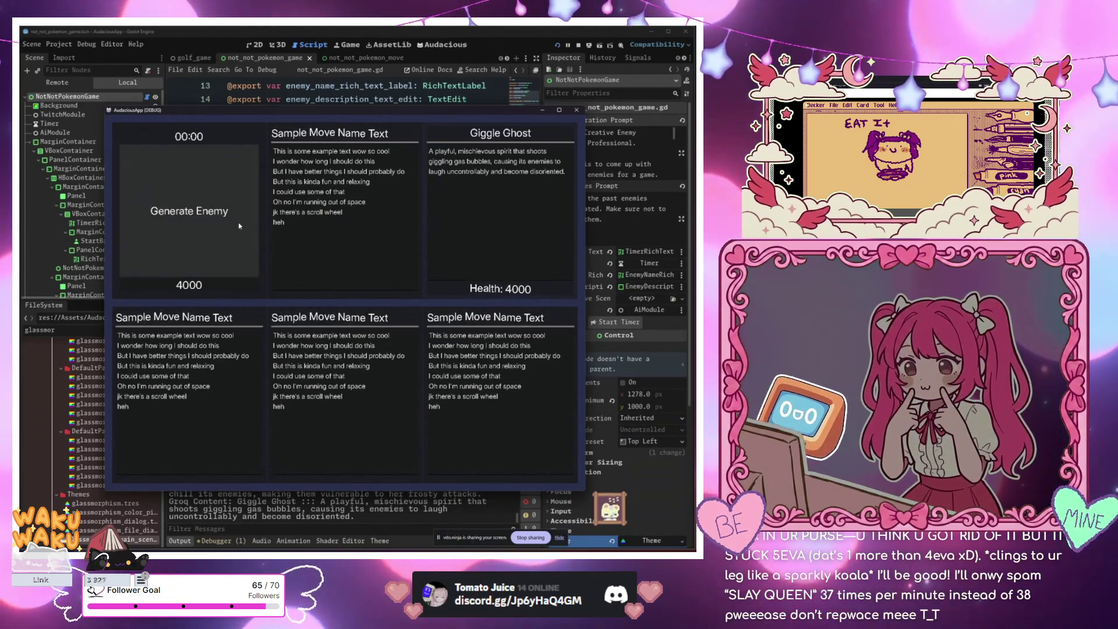
Inspect the Giggle Ghost description, then move the Self Destruct notes to the right side.
{"action": "left_click", "coordinate": [476, 179]}
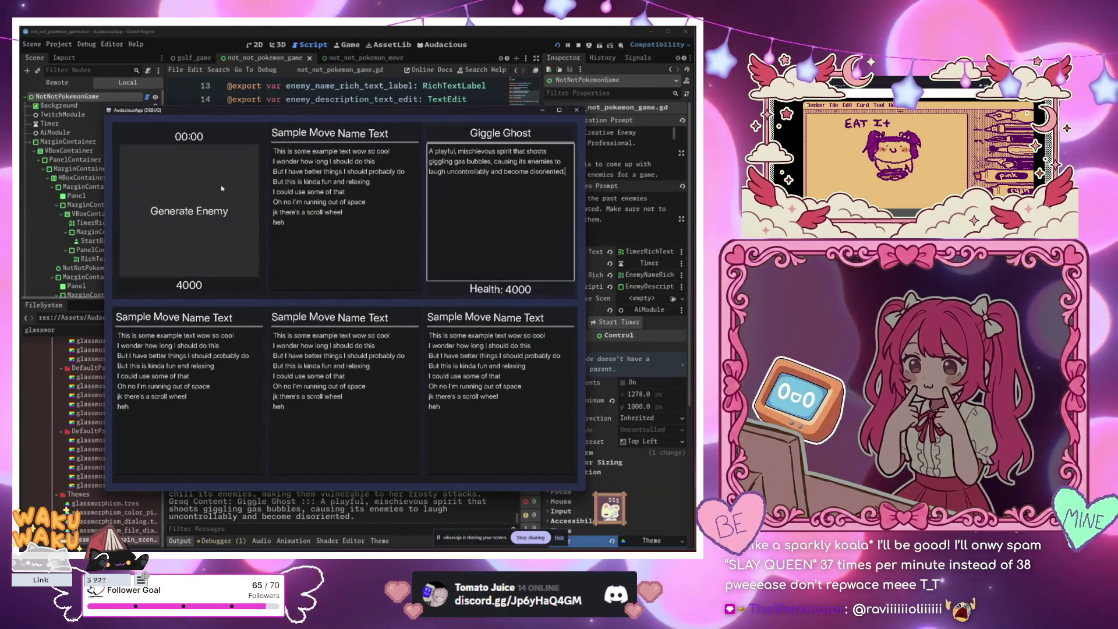
{"action": "left_click", "coordinate": [222, 182]}
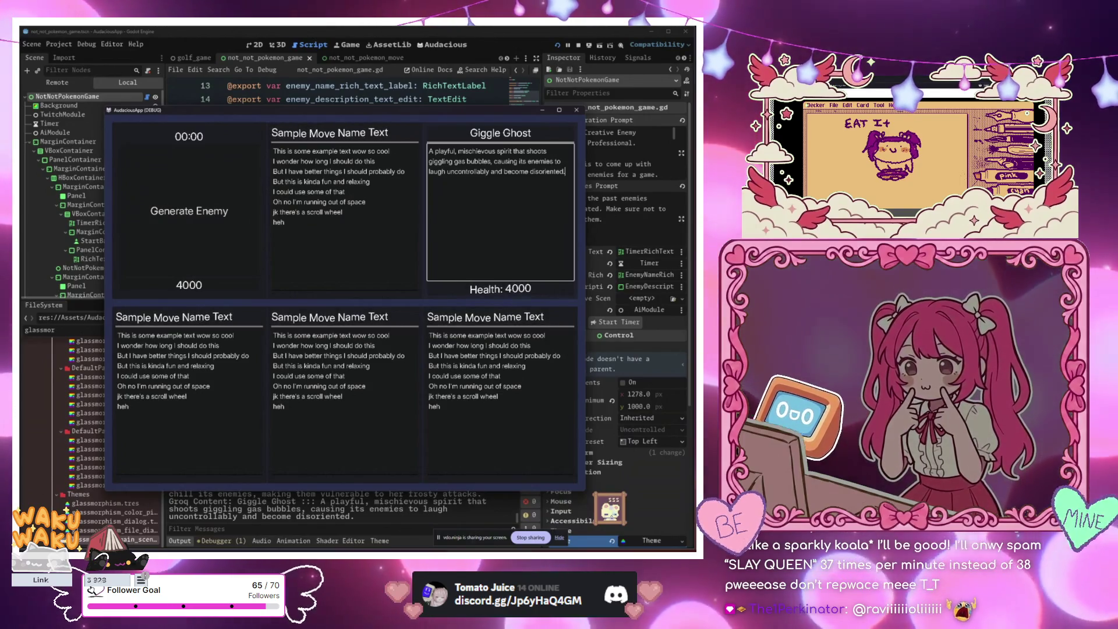
{"action": "mouse_move", "coordinate": [202, 27]}
{"action": "left_mouse_down"}
{"action": "mouse_move", "coordinate": [490, 166]}
{"action": "mouse_move", "coordinate": [697, 166]}
{"action": "left_mouse_up"}
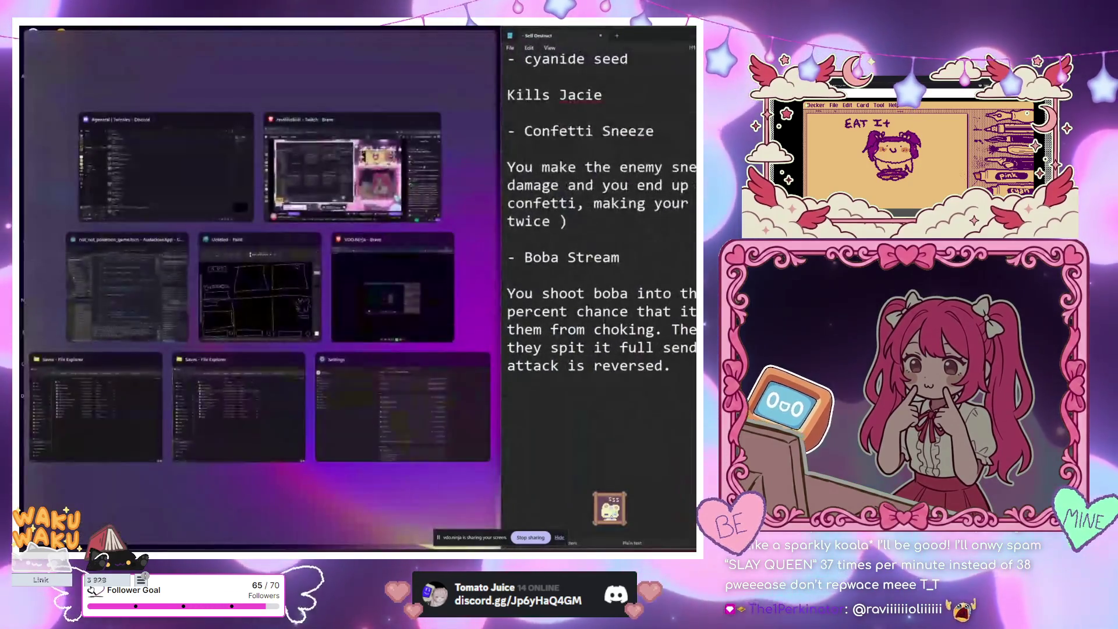
Dismiss Snap Assist and narrow the Self Destruct notes to a thin strip at the right.
{"action": "key", "text": "Escape"}
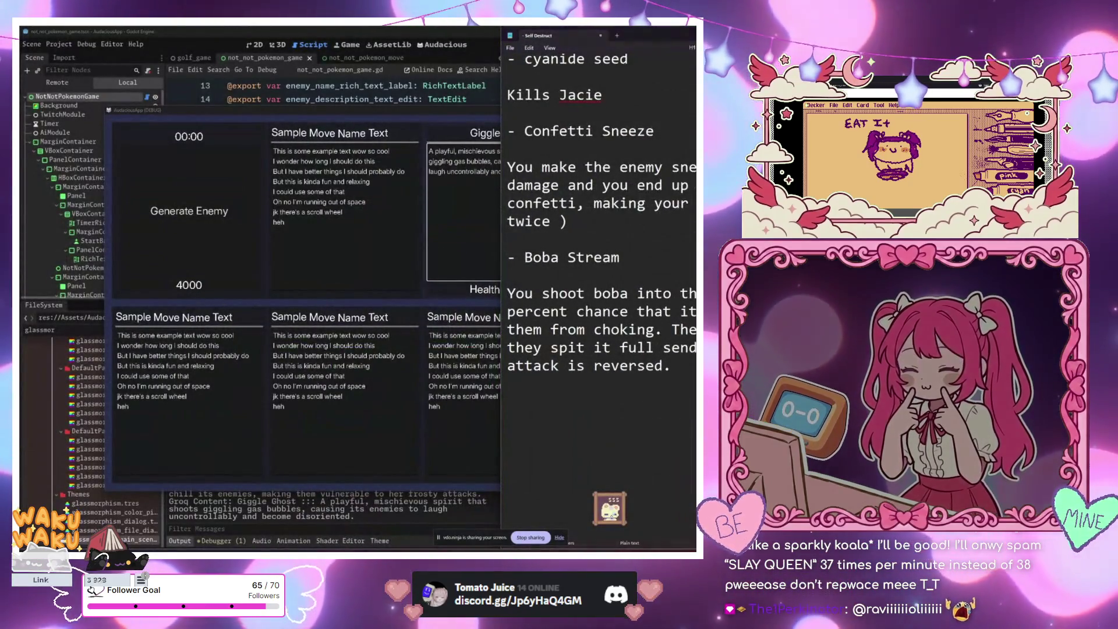
{"action": "left_click_drag", "start_coordinate": [501, 211], "coordinate": [694, 226]}
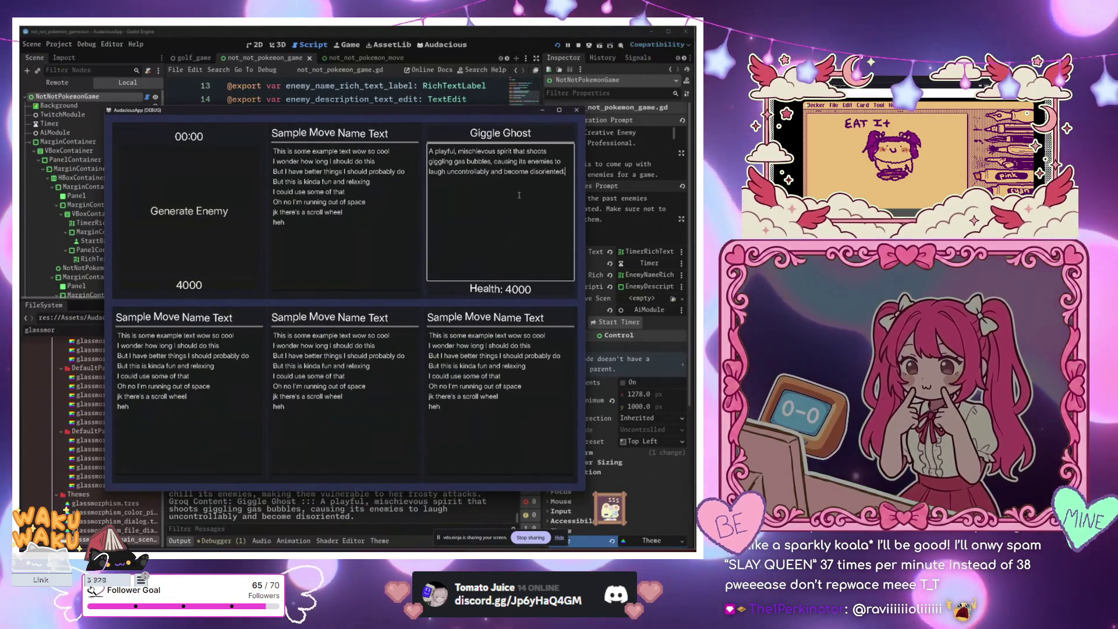
Generate Rainbow Rascal, Starlight Sentinel, Galactic Garbage and Cream Puff Cavalier, then review its description.
{"action": "left_click", "coordinate": [194, 148]}
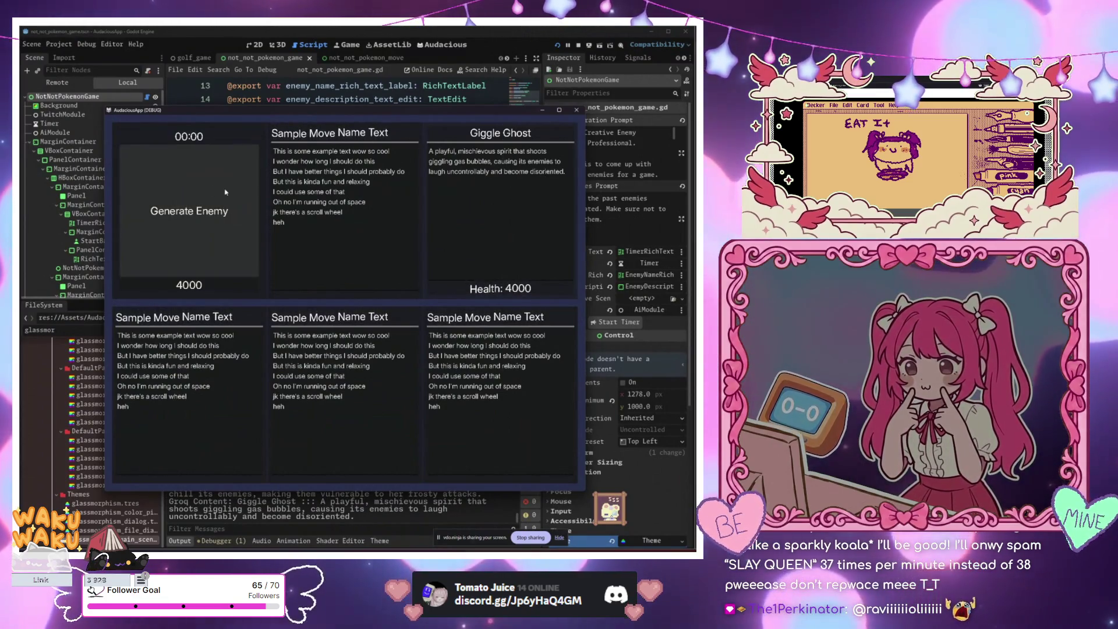
{"action": "left_click", "coordinate": [184, 213]}
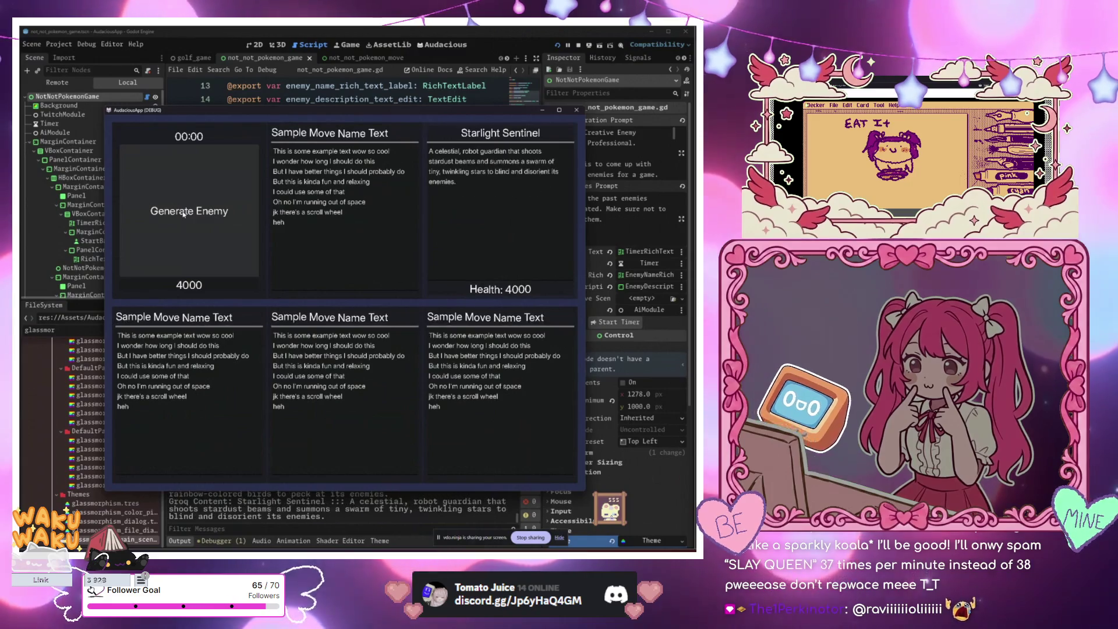
{"action": "left_click", "coordinate": [184, 213]}
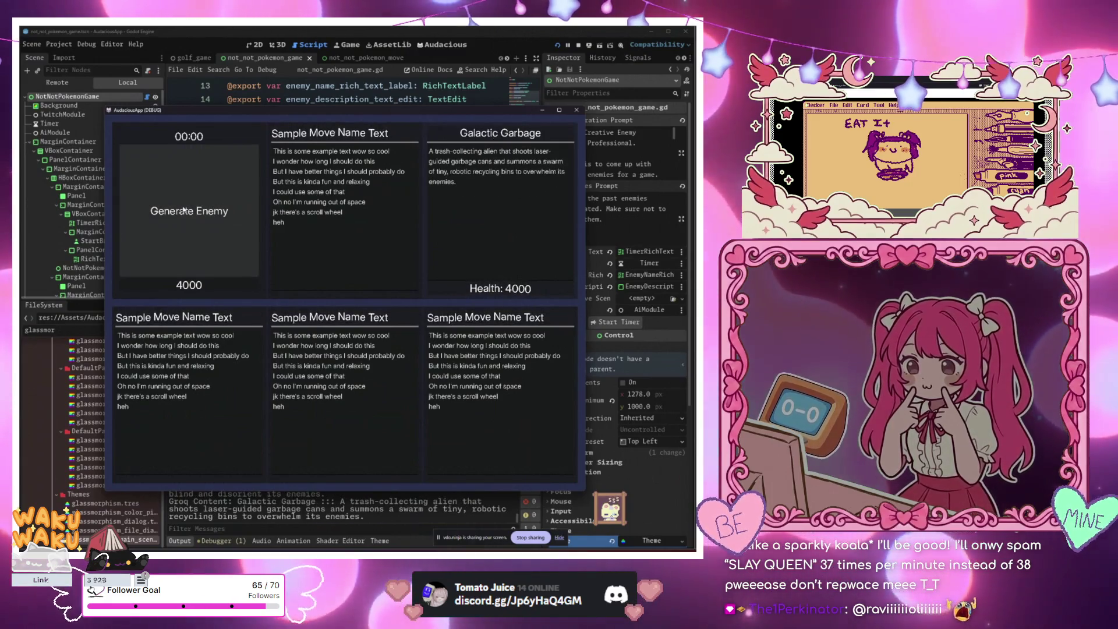
{"action": "left_click", "coordinate": [182, 208]}
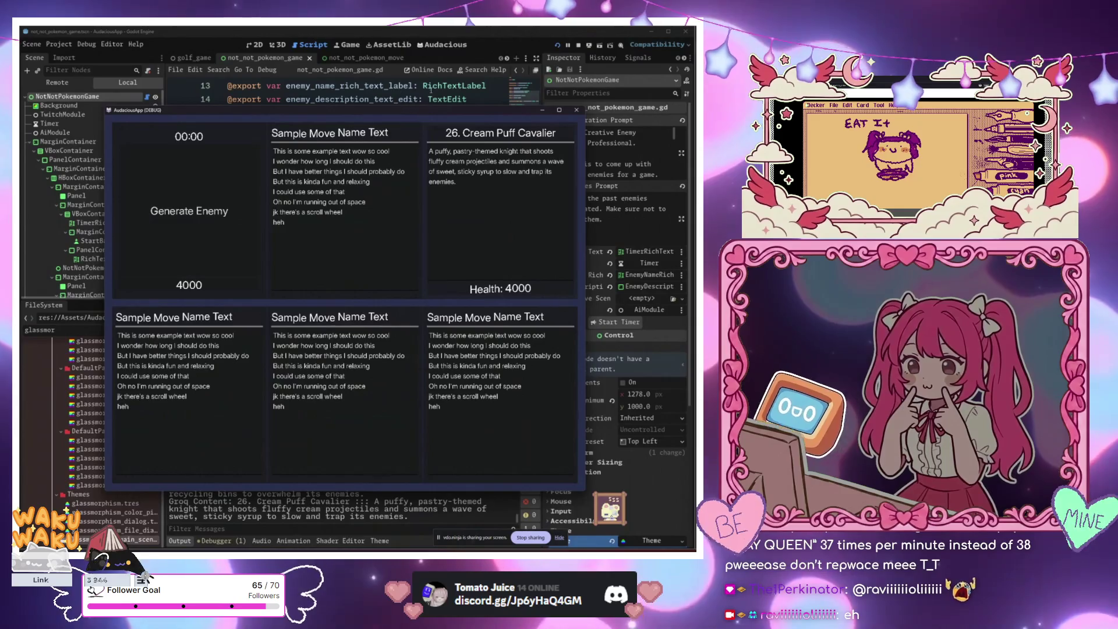
{"action": "left_click", "coordinate": [429, 151]}
{"action": "left_click_drag", "start_coordinate": [429, 152], "coordinate": [495, 184]}
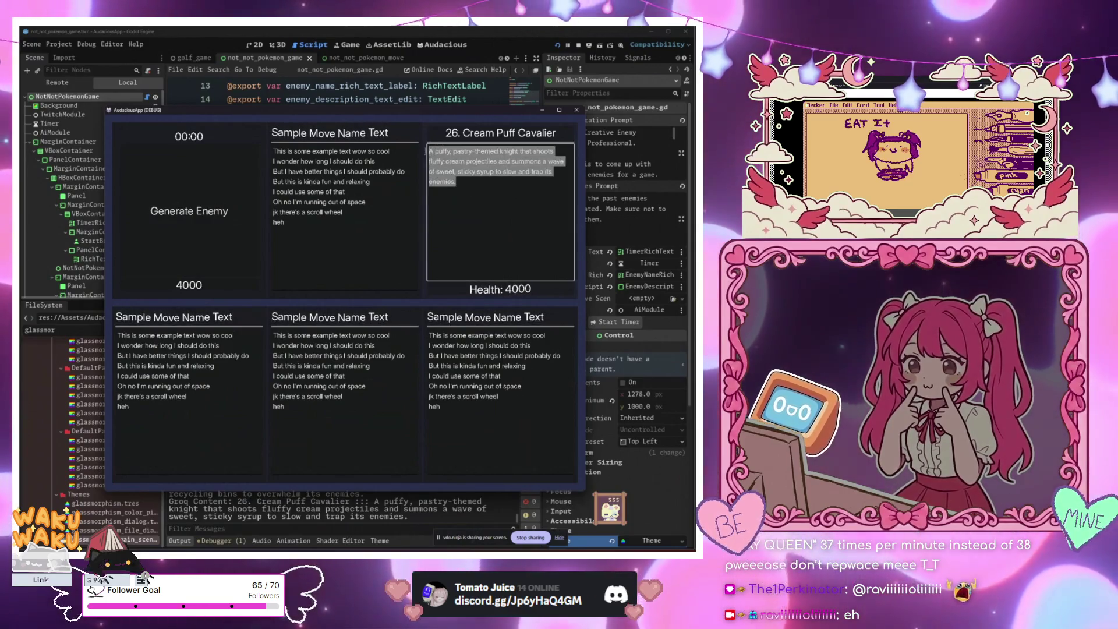
{"action": "left_click", "coordinate": [495, 184]}
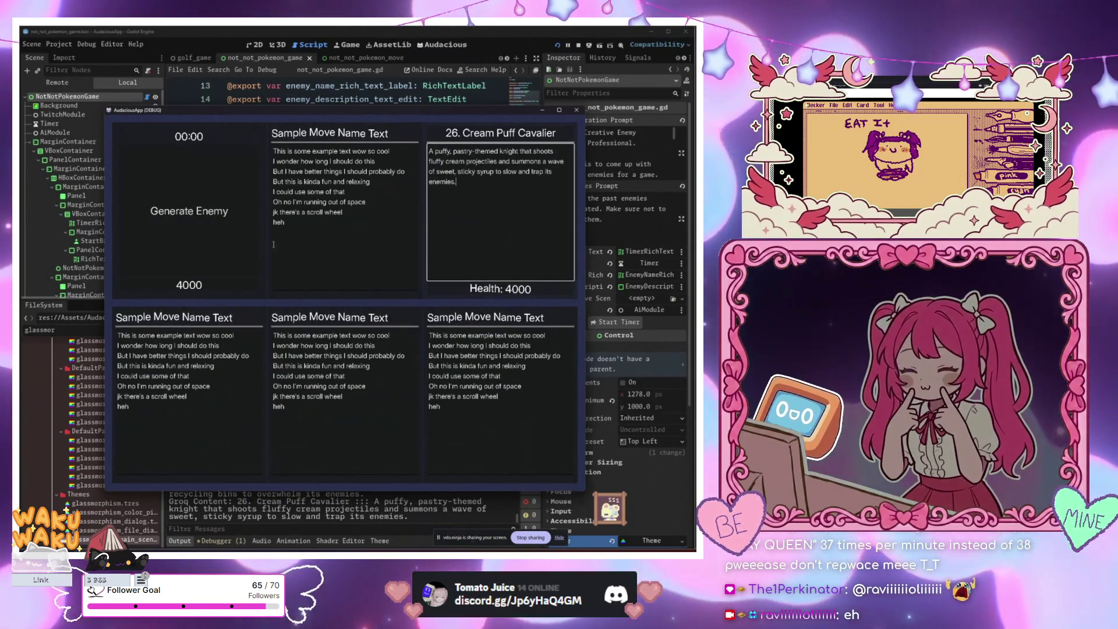
Generate Corndog Cowboy, Bagel Brawler, Cereal Killer and S'more Sorcerer, then move the game window out of view.
{"action": "left_click", "coordinate": [191, 222]}
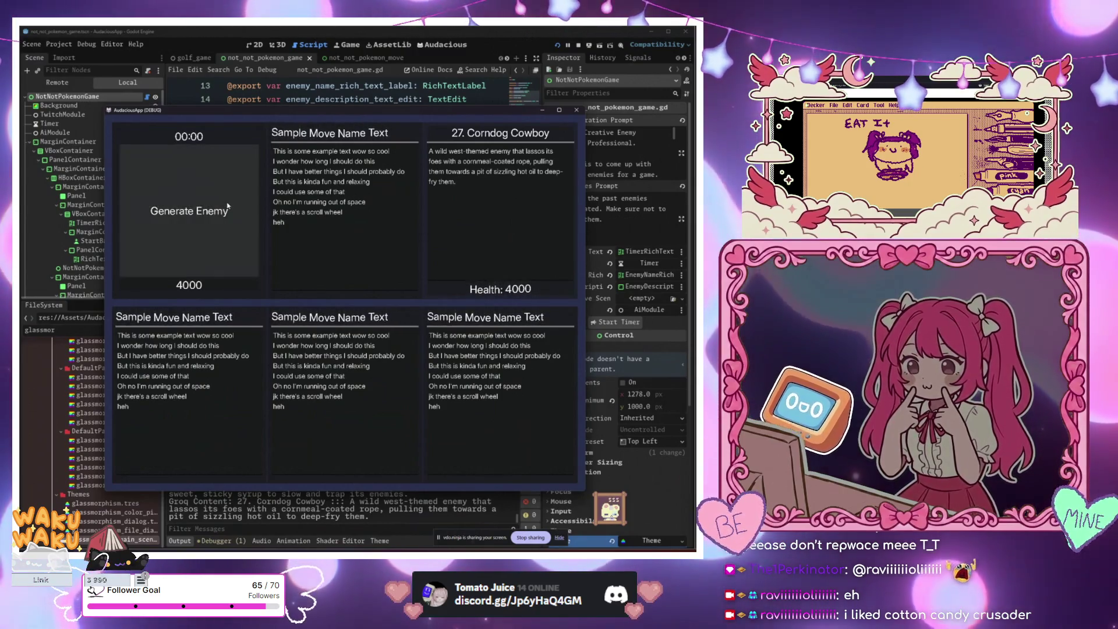
{"action": "left_click", "coordinate": [227, 208]}
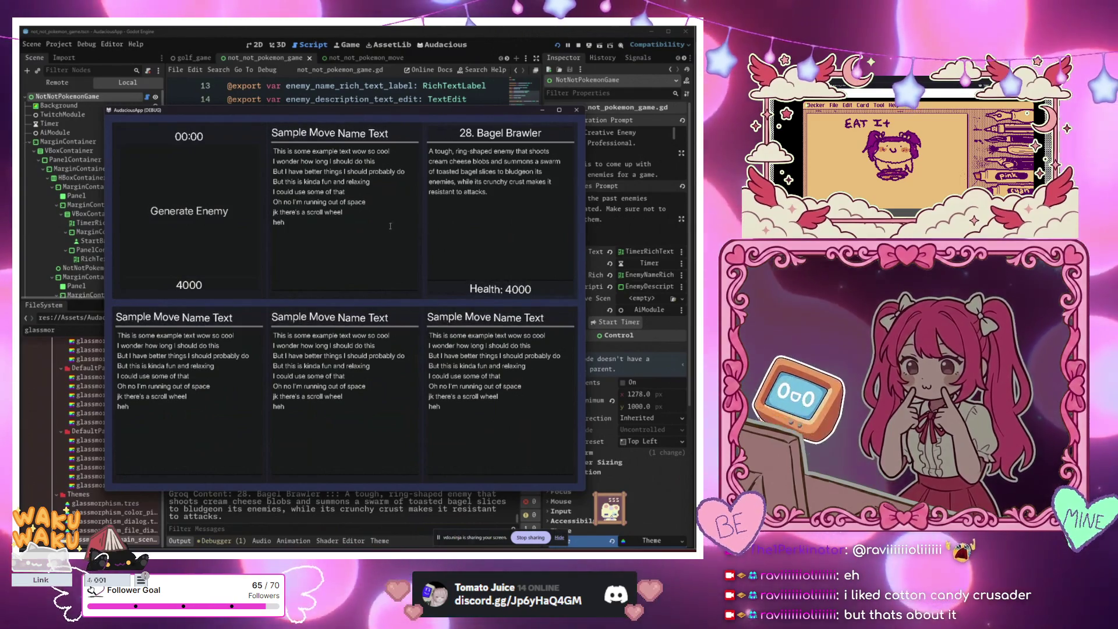
{"action": "left_click", "coordinate": [199, 211]}
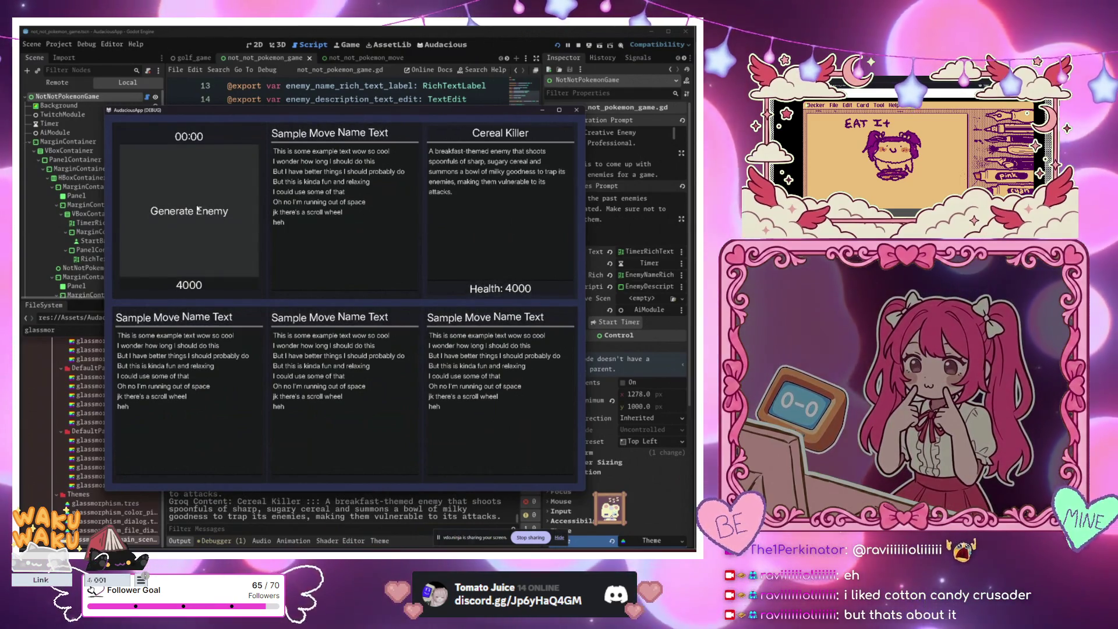
{"action": "left_click", "coordinate": [199, 211]}
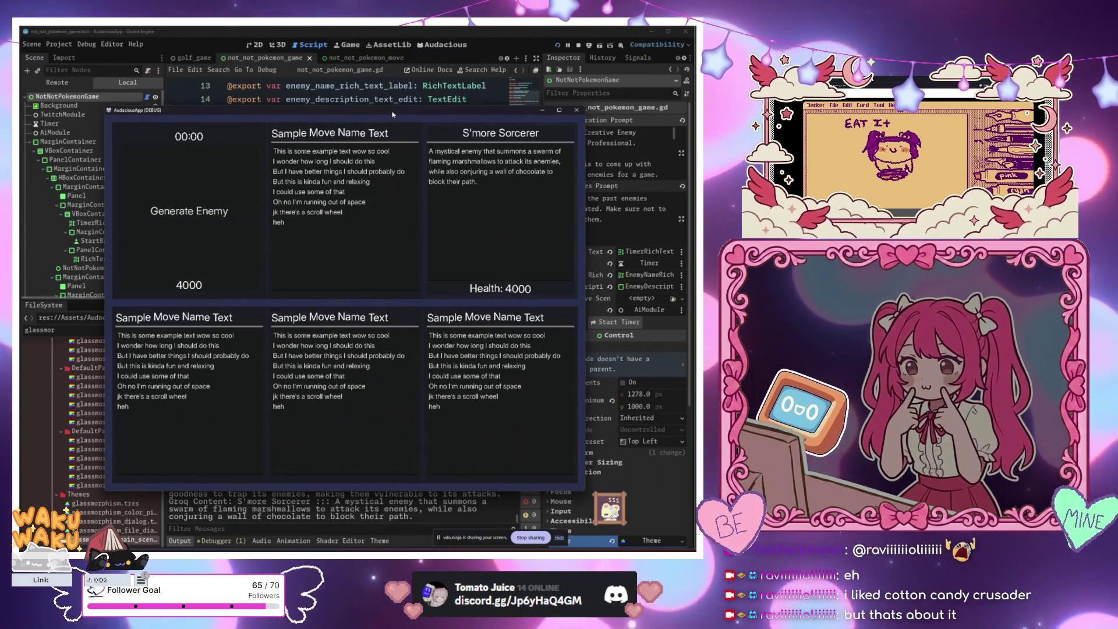
{"action": "left_click_drag", "start_coordinate": [392, 113], "coordinate": [350, 611]}
{"action": "scroll", "coordinate": [424, 192], "scroll_direction": "up", "scroll_amount": 4}
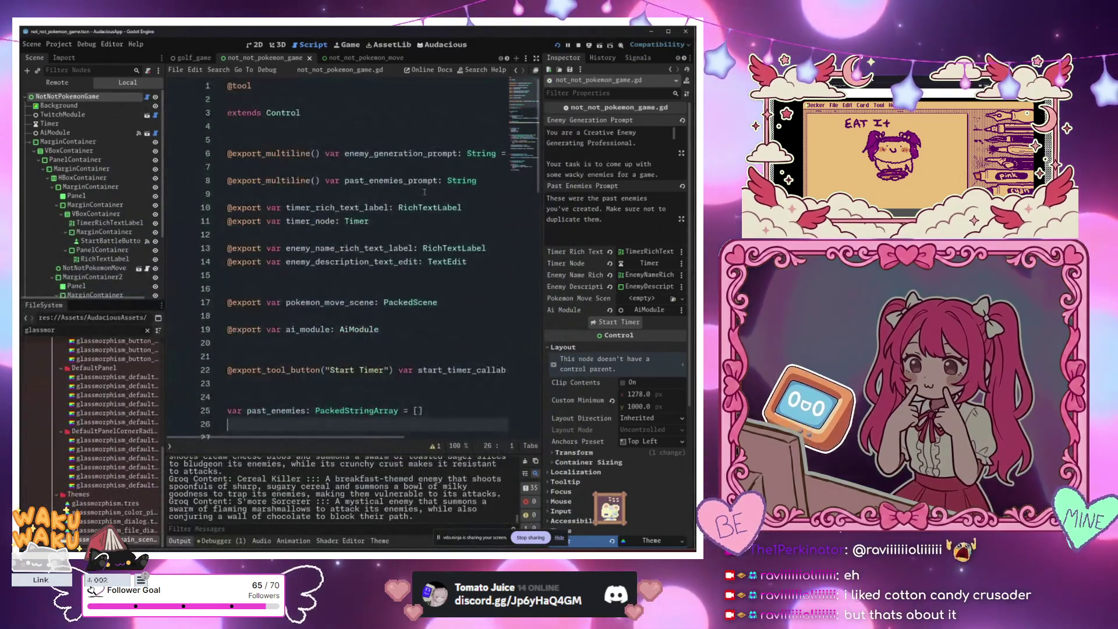
Review the Melon Lord example in the full enemy generation prompt, close it and rerun the game with F5.
{"action": "left_click", "coordinate": [681, 154]}
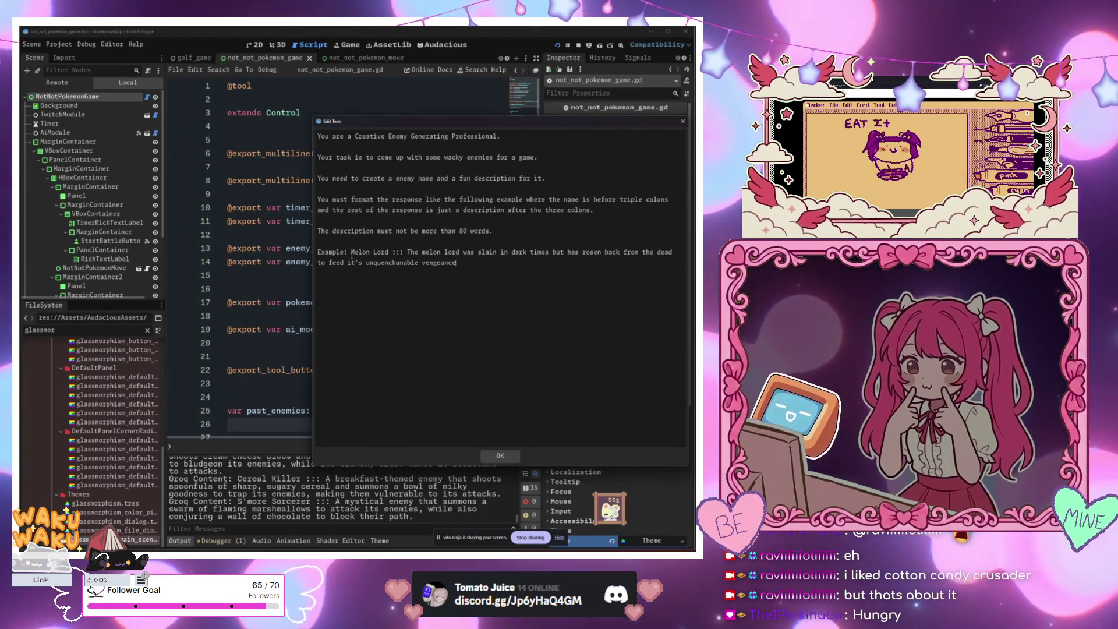
{"action": "left_click_drag", "start_coordinate": [352, 253], "coordinate": [388, 253]}
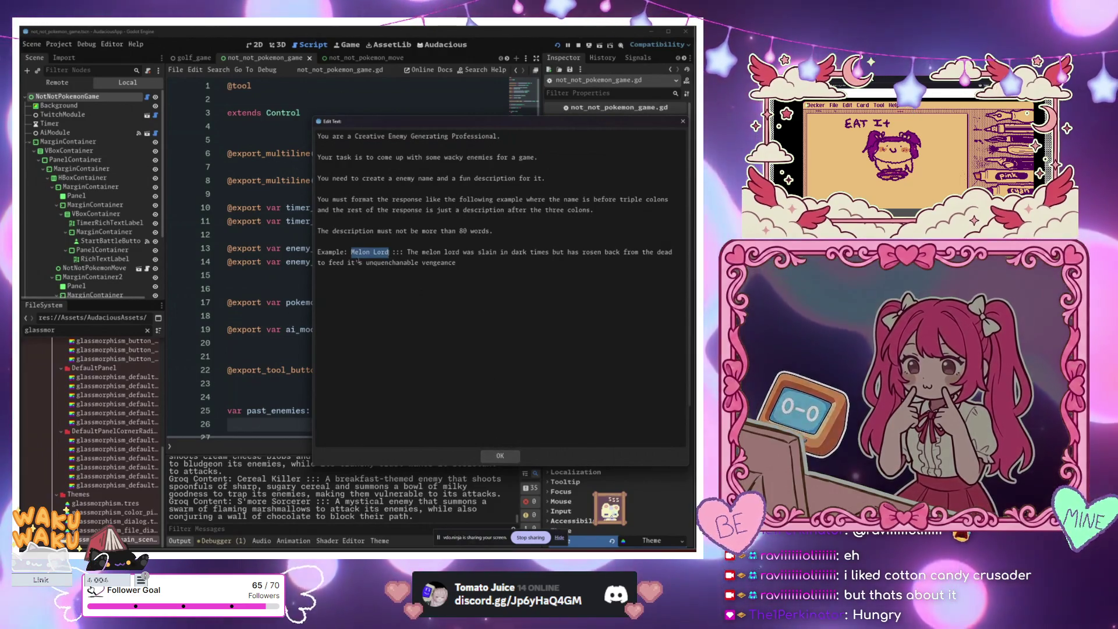
{"action": "left_click_drag", "start_coordinate": [438, 121], "coordinate": [311, 92]}
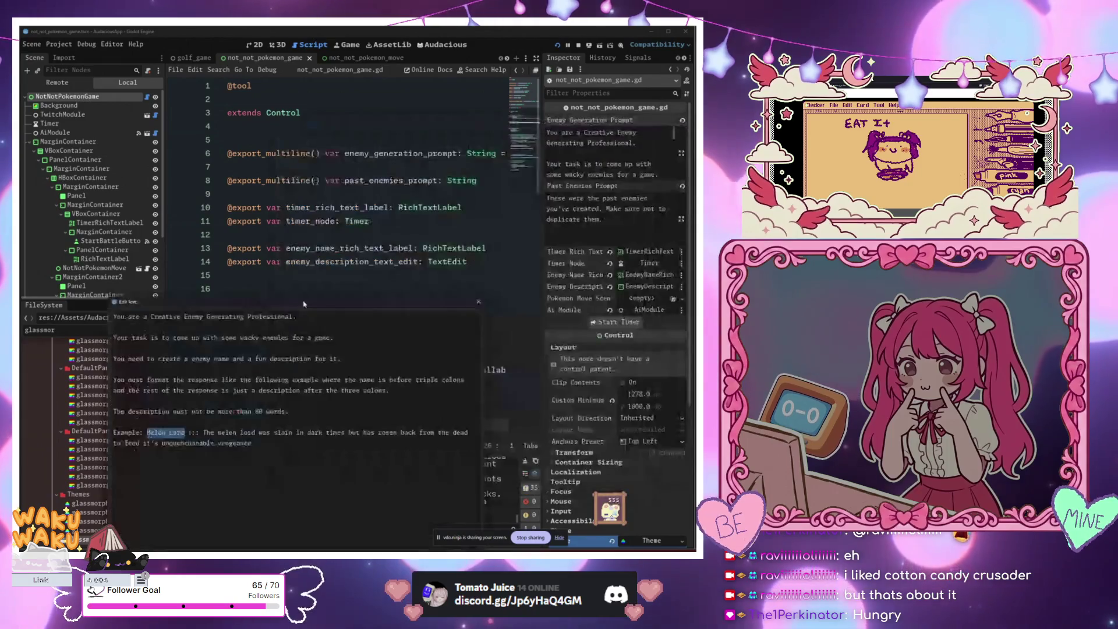
{"action": "left_click", "coordinate": [388, 430]}
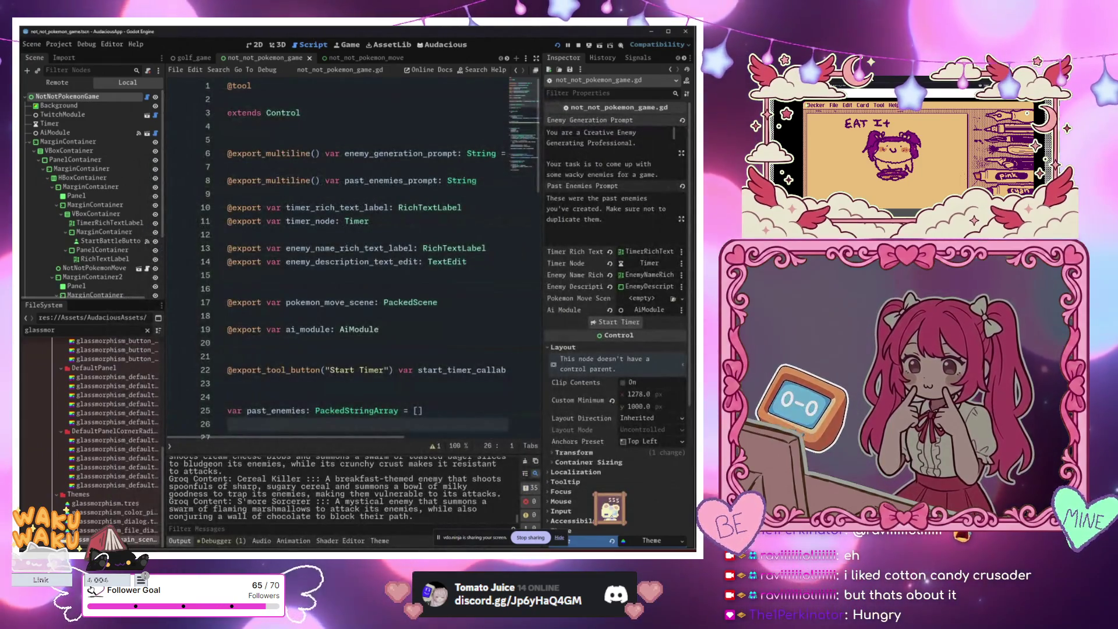
{"action": "key", "text": "F5"}
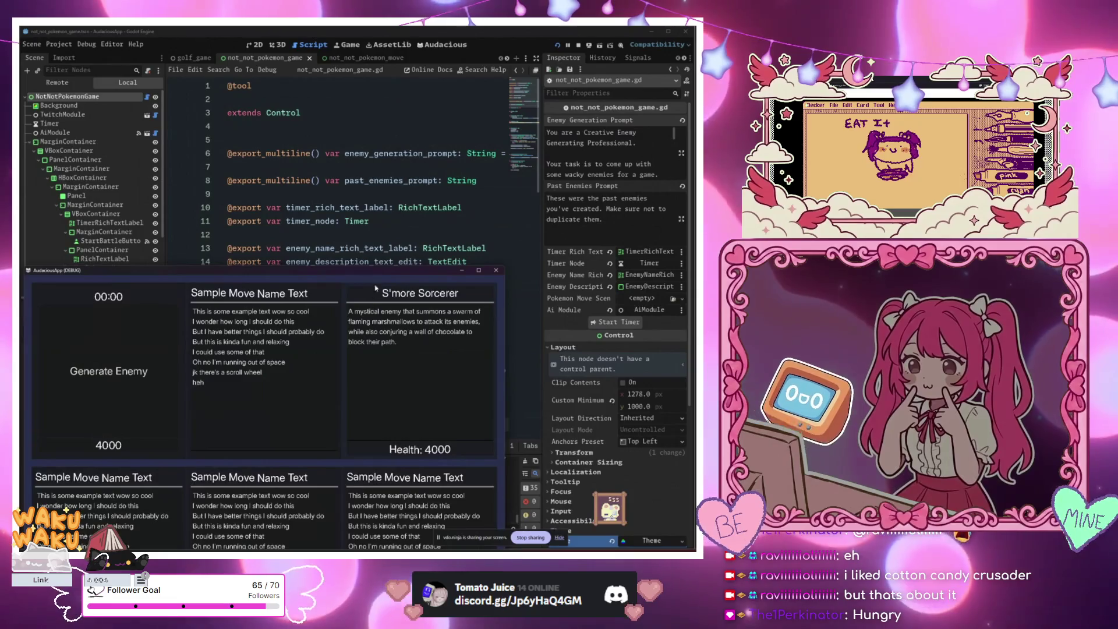
Move the game window to the top and generate Frosty Fusionist and then Biscuit Banshee.
{"action": "left_click_drag", "start_coordinate": [377, 276], "coordinate": [518, 91]}
{"action": "left_click", "coordinate": [248, 186]}
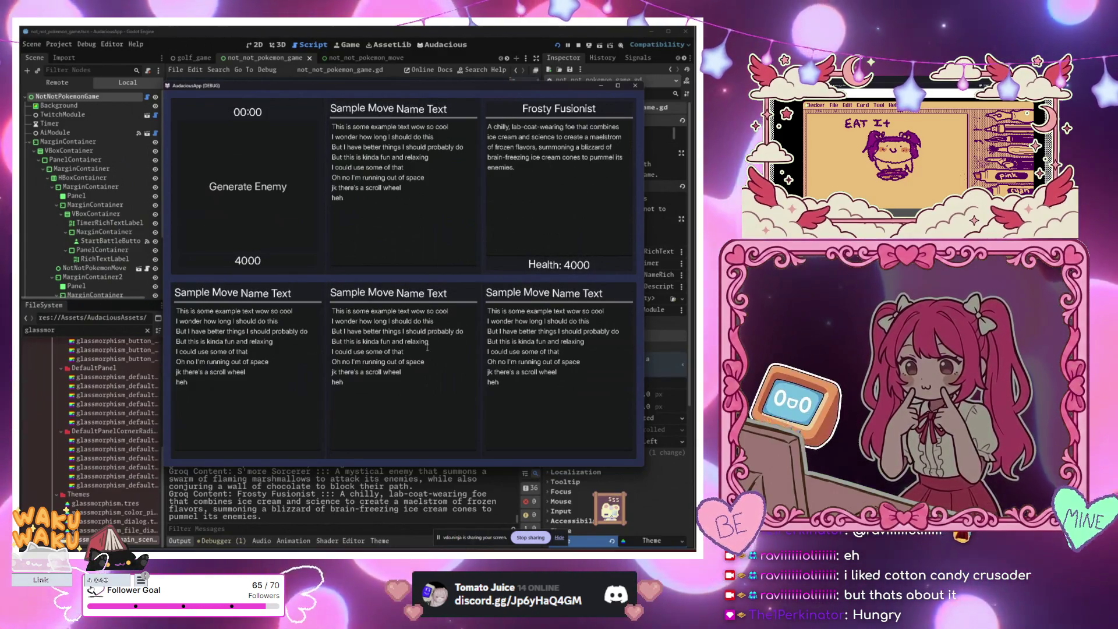
{"action": "left_click", "coordinate": [254, 188]}
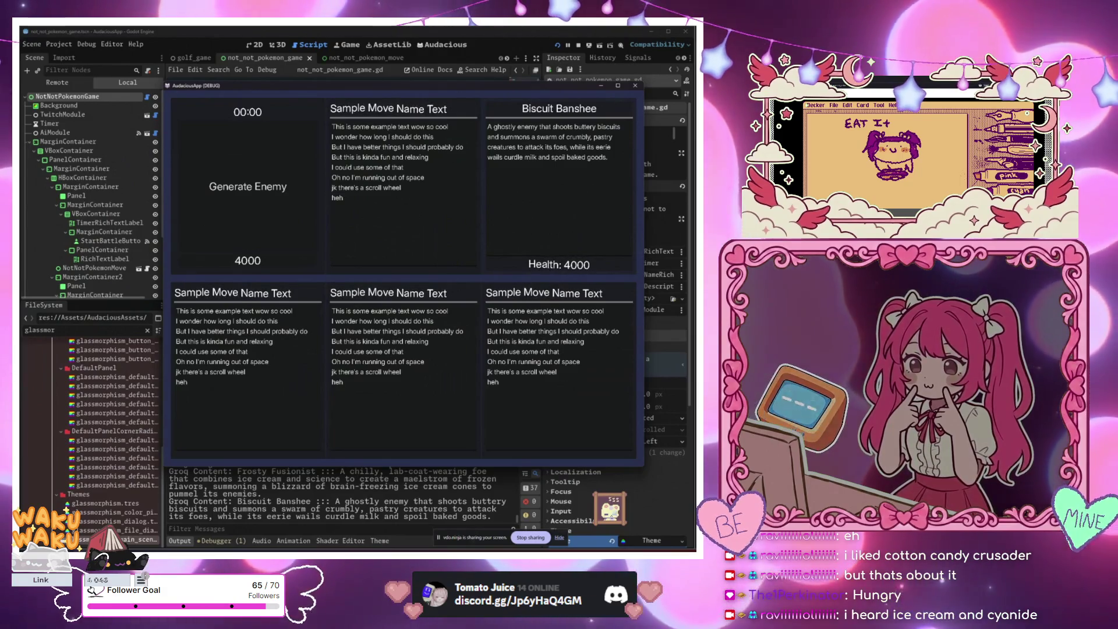
{"action": "key", "text": "alt+Tab"}
{"action": "scroll", "coordinate": [253, 215], "scroll_direction": "up", "scroll_amount": 6}
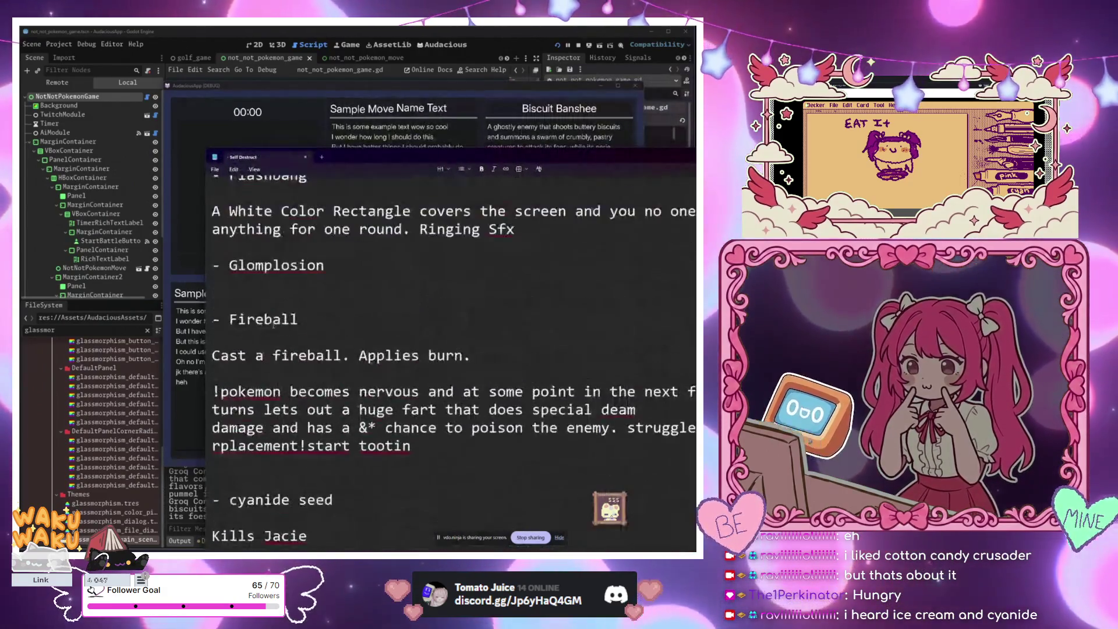
{"action": "scroll", "coordinate": [258, 245], "scroll_direction": "up", "scroll_amount": 2}
{"action": "scroll", "coordinate": [262, 280], "scroll_direction": "up", "scroll_amount": 2}
{"action": "scroll", "coordinate": [273, 333], "scroll_direction": "up", "scroll_amount": 3}
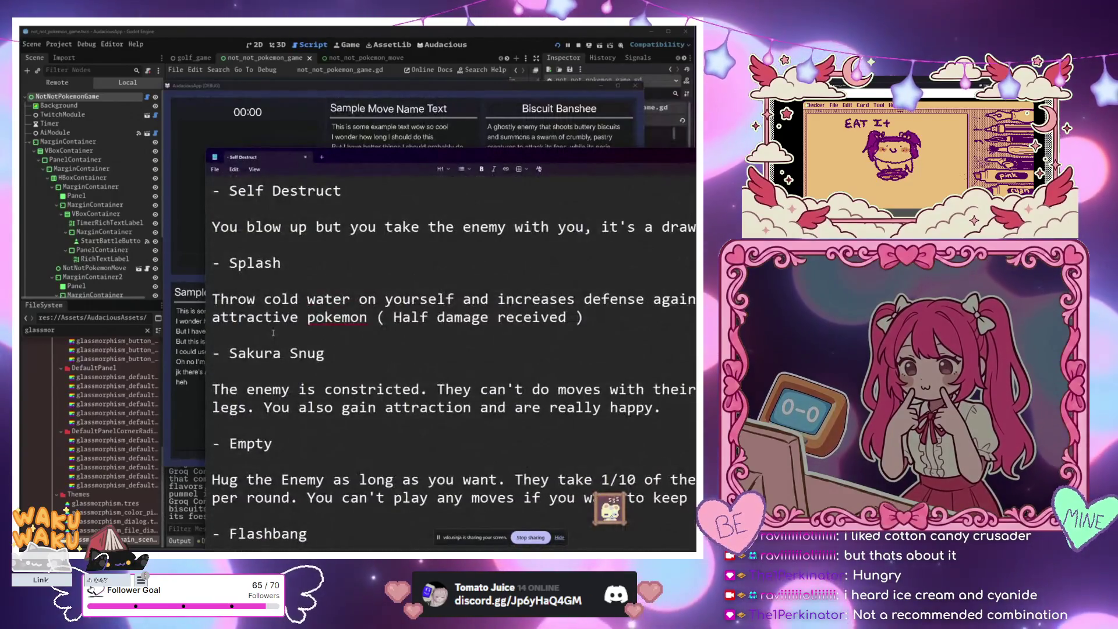
{"action": "scroll", "coordinate": [274, 333], "scroll_direction": "down", "scroll_amount": 10}
{"action": "scroll", "coordinate": [297, 385], "scroll_direction": "down", "scroll_amount": 2}
{"action": "scroll", "coordinate": [324, 437], "scroll_direction": "down", "scroll_amount": 1}
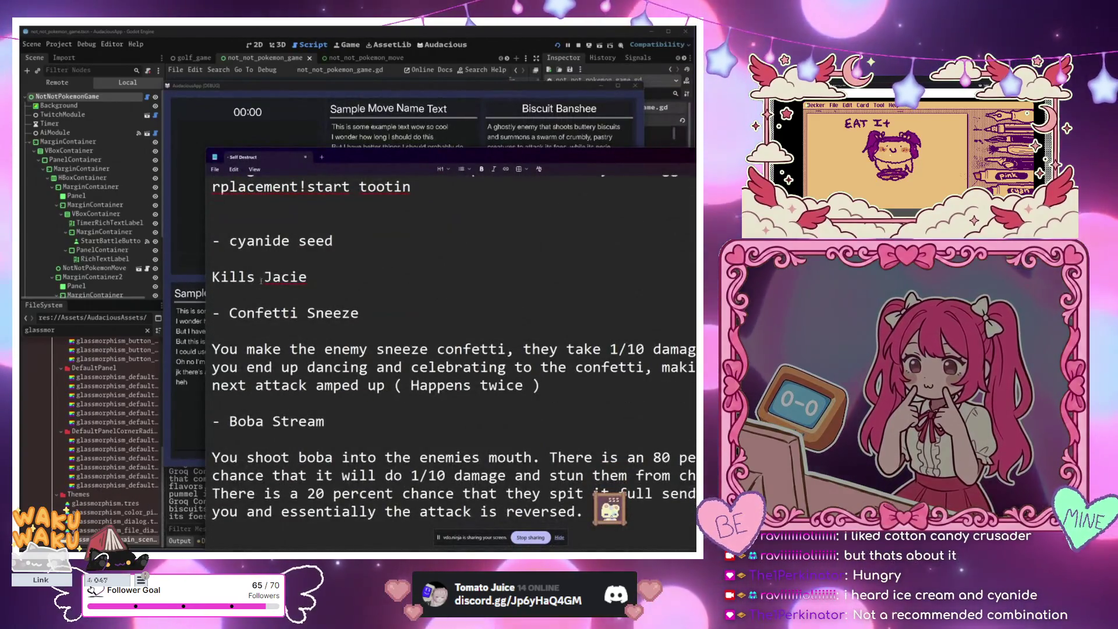
{"action": "key", "text": "alt+Tab"}
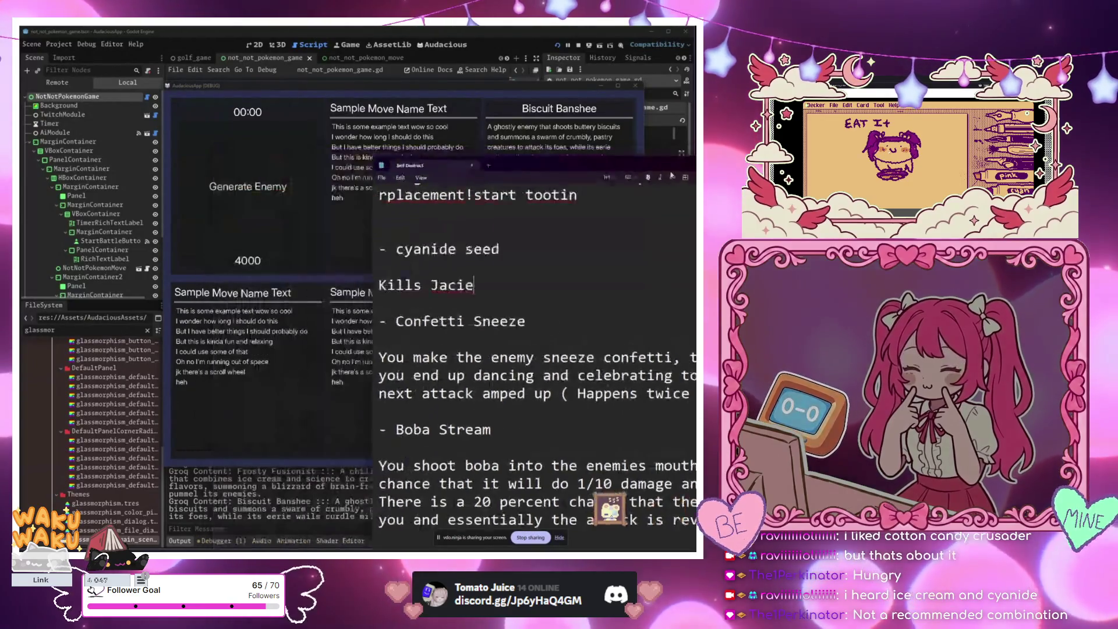
{"action": "key", "text": "Escape"}
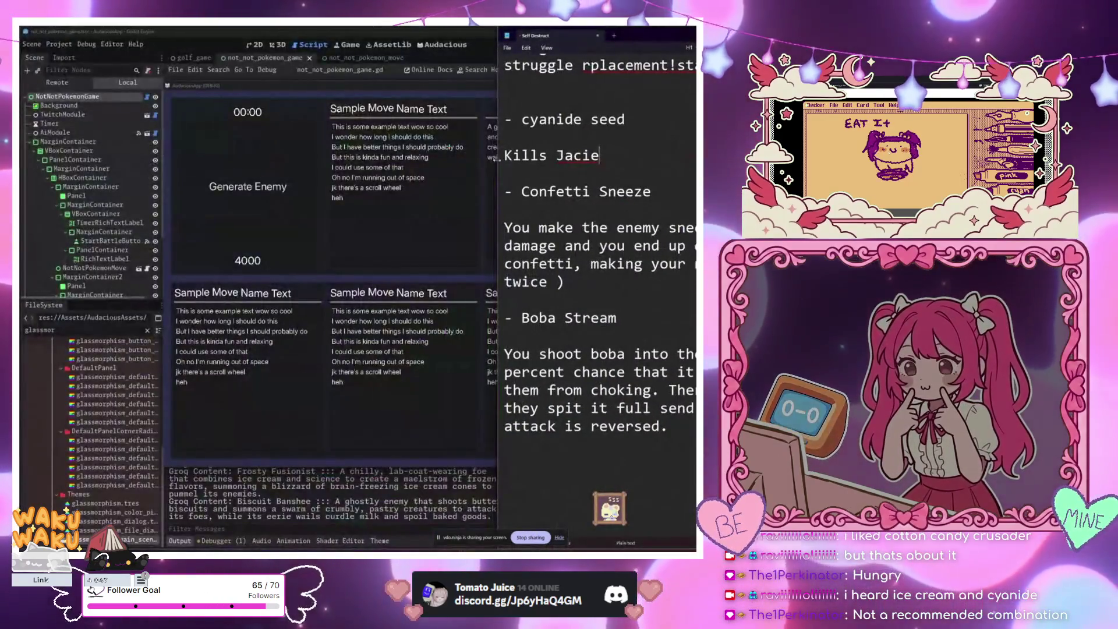
{"action": "key", "text": "super+Right"}
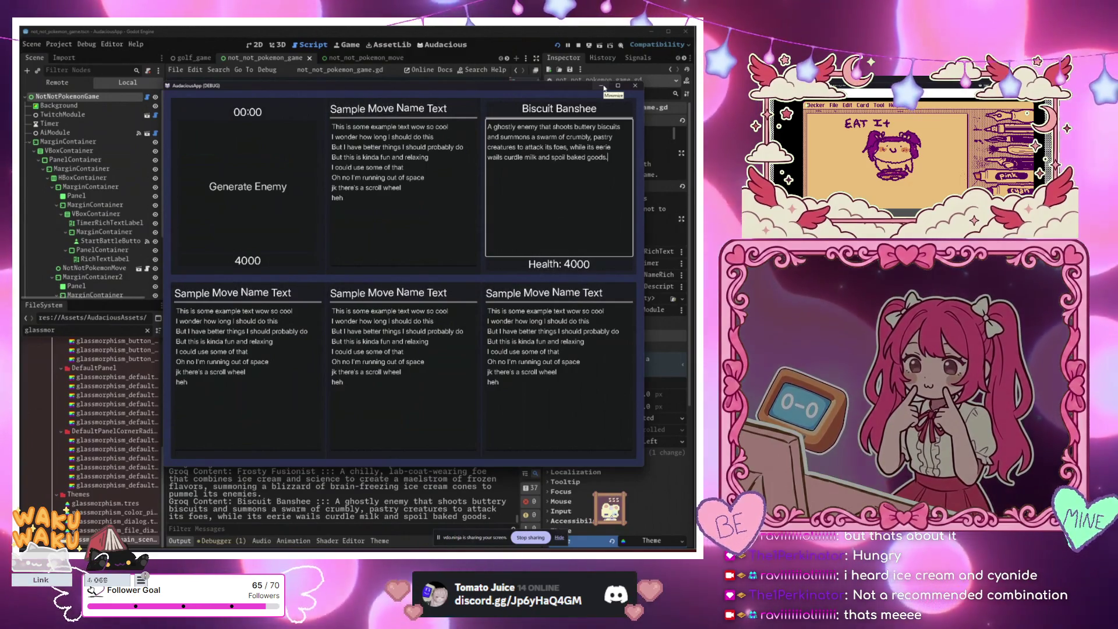
Close the running game window and open the enemy generation prompt in its full-text editor.
{"action": "left_click", "coordinate": [603, 86]}
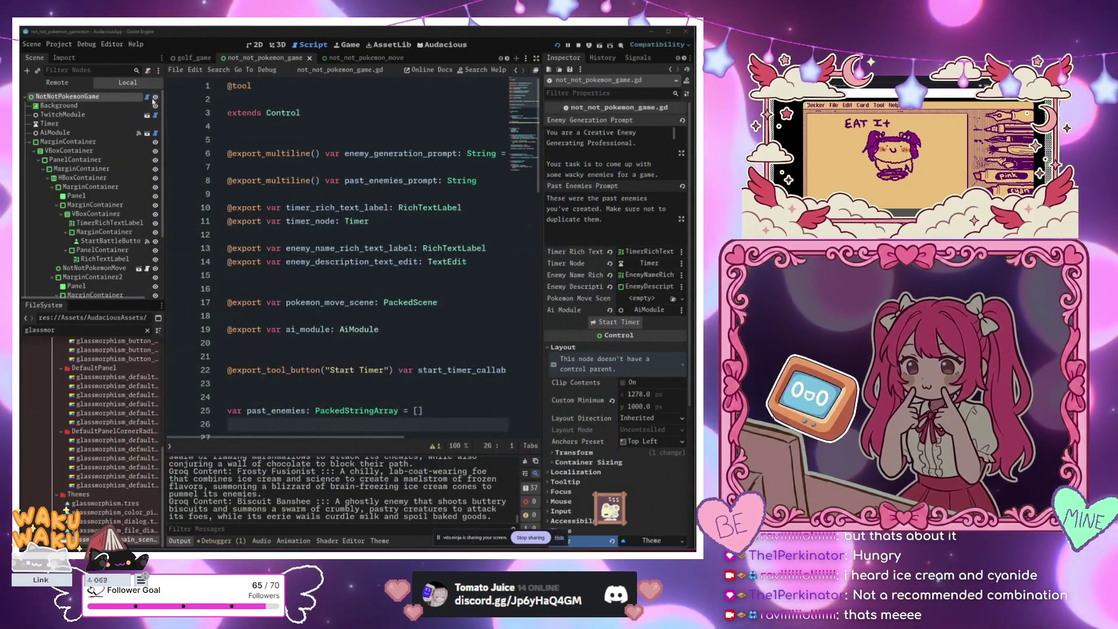
{"action": "left_click", "coordinate": [681, 153]}
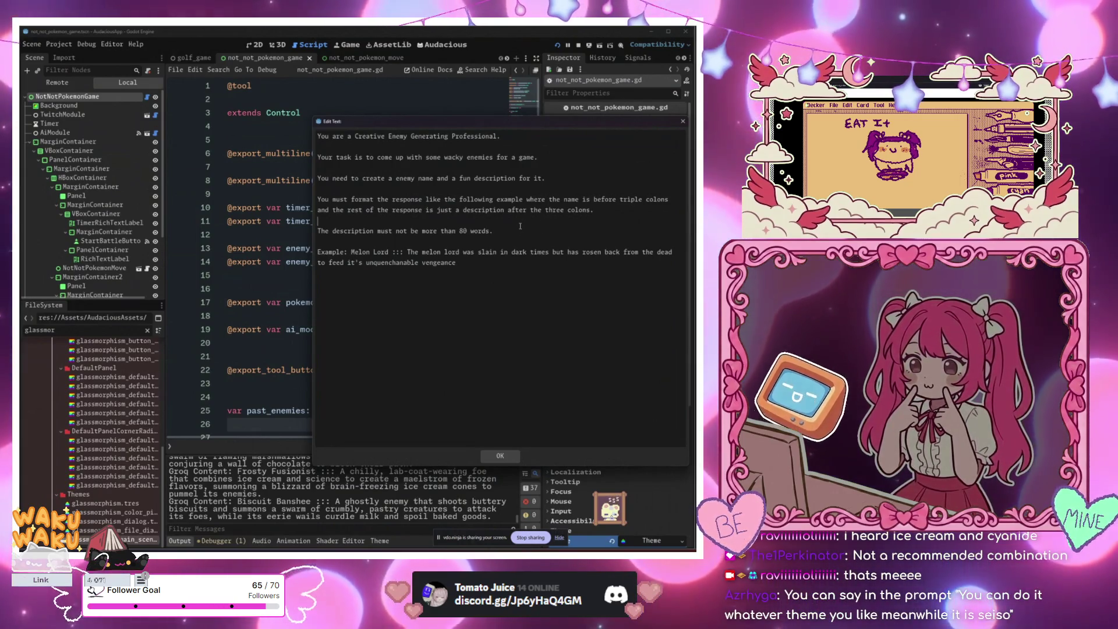
Insert a new line above the 80-word rule and erase the started "The name must" sentence.
{"action": "key", "text": "Return"}
{"action": "key", "text": "Return"}
{"action": "type", "text": "The "}
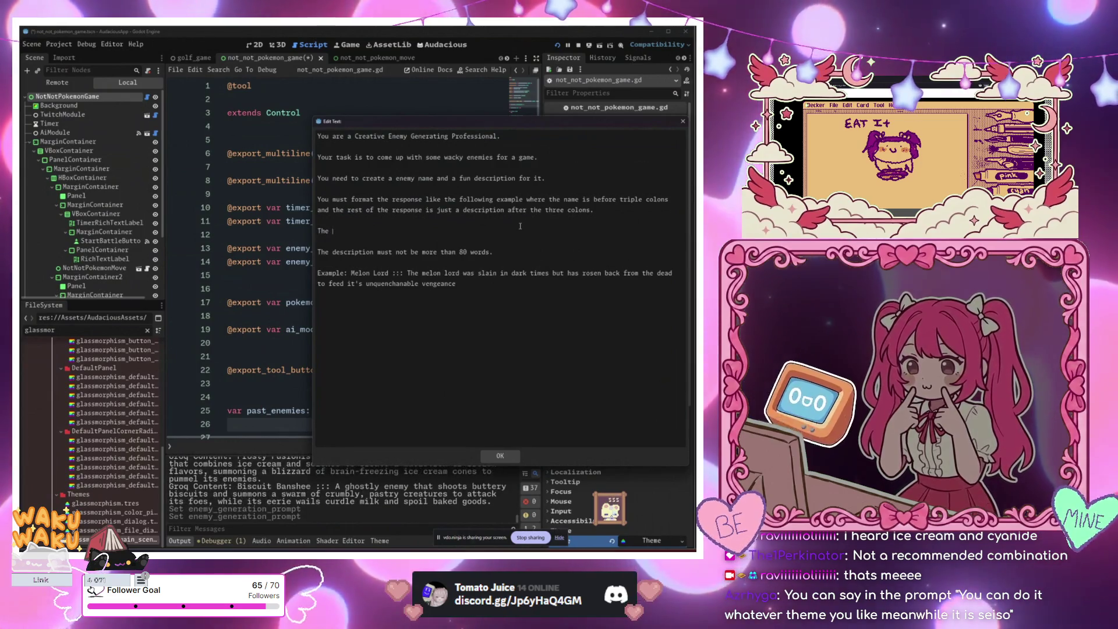
{"action": "type", "text": "name must not"}
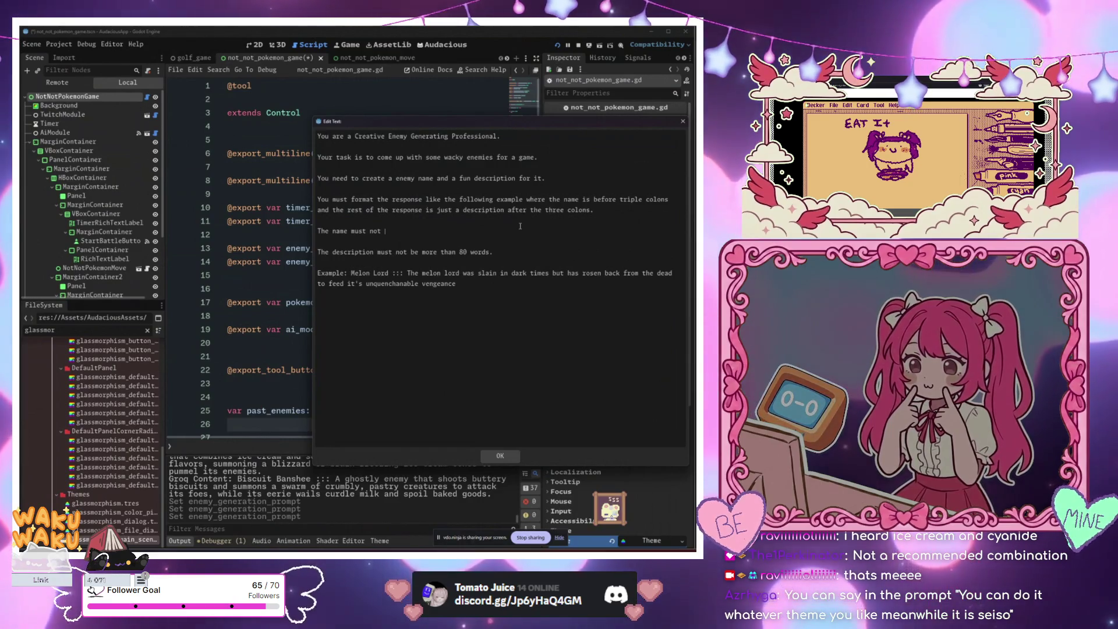
{"action": "key", "text": "BackSpace"}
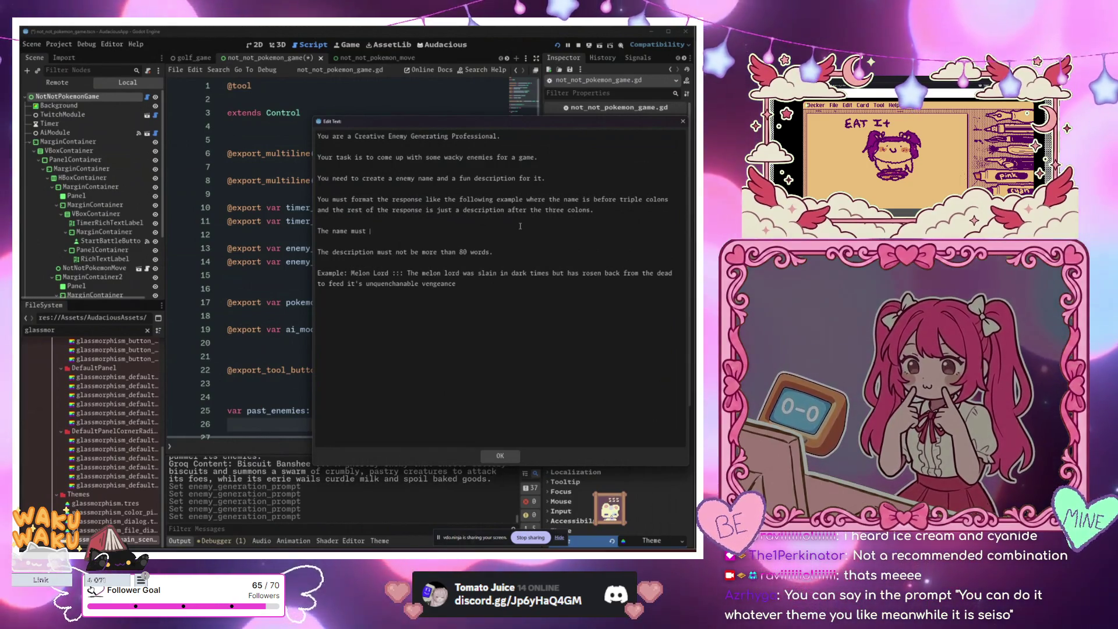
{"action": "key", "text": "ctrl+BackSpace"}
{"action": "key", "text": "ctrl+BackSpace"}
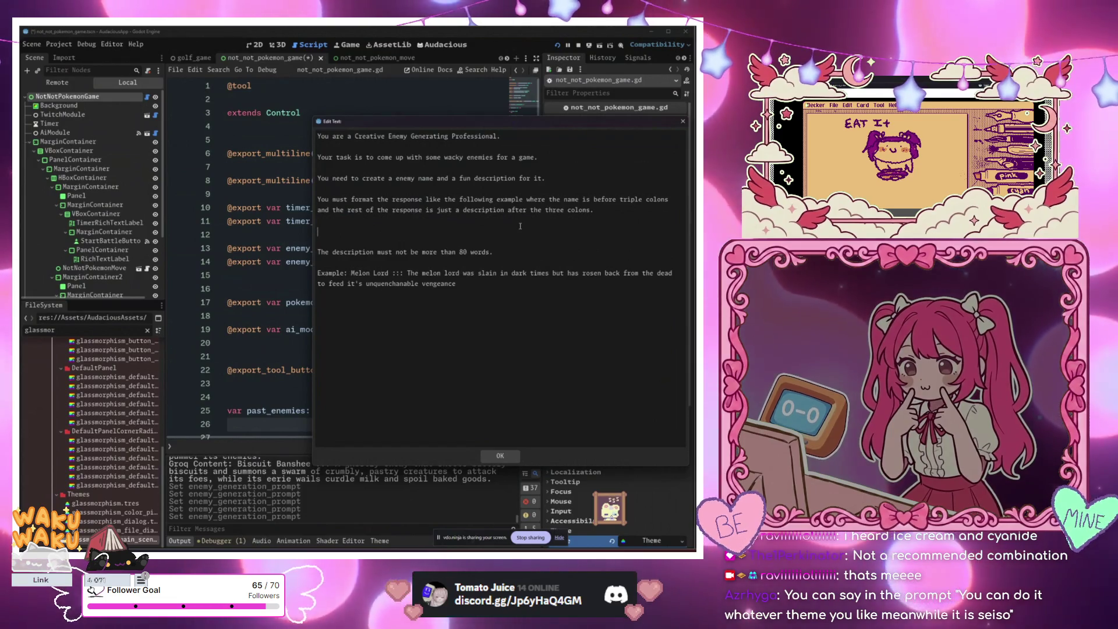
{"action": "type", "text": "Do you"}
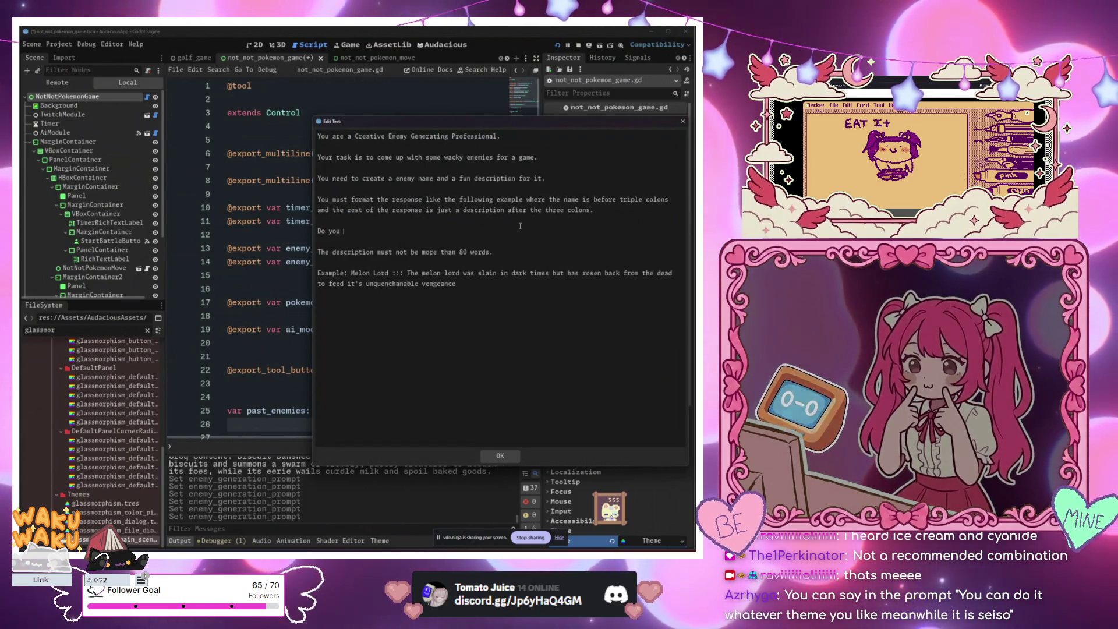